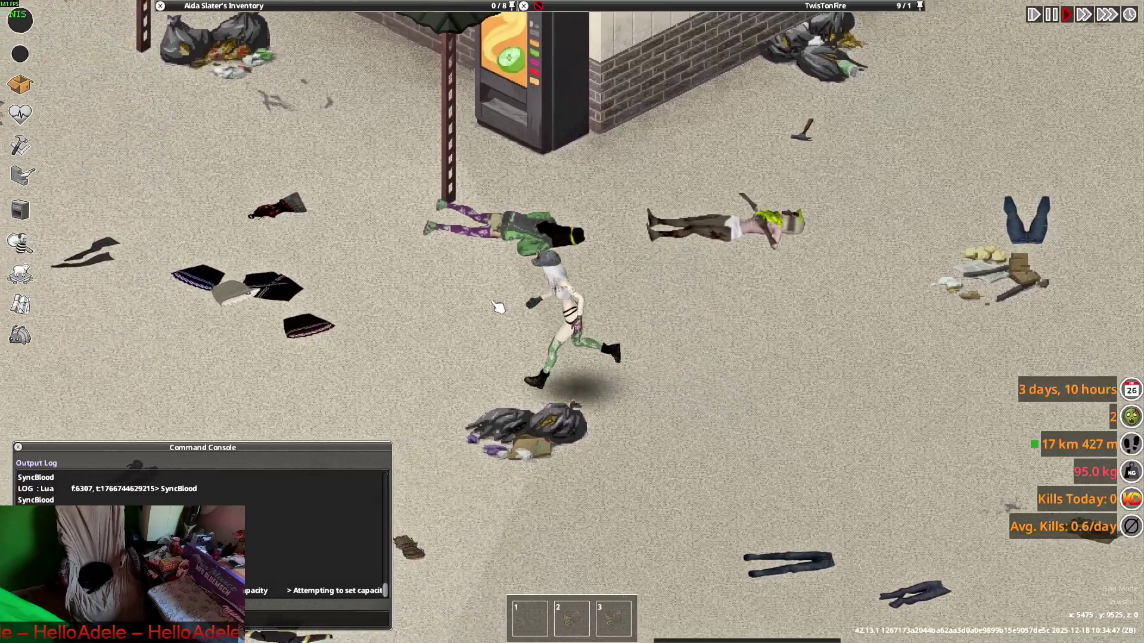
Walk the character to the dropped boots, another clothing spot, then a few tiles north
scroll(497, 307, "up", 3)
key("w")
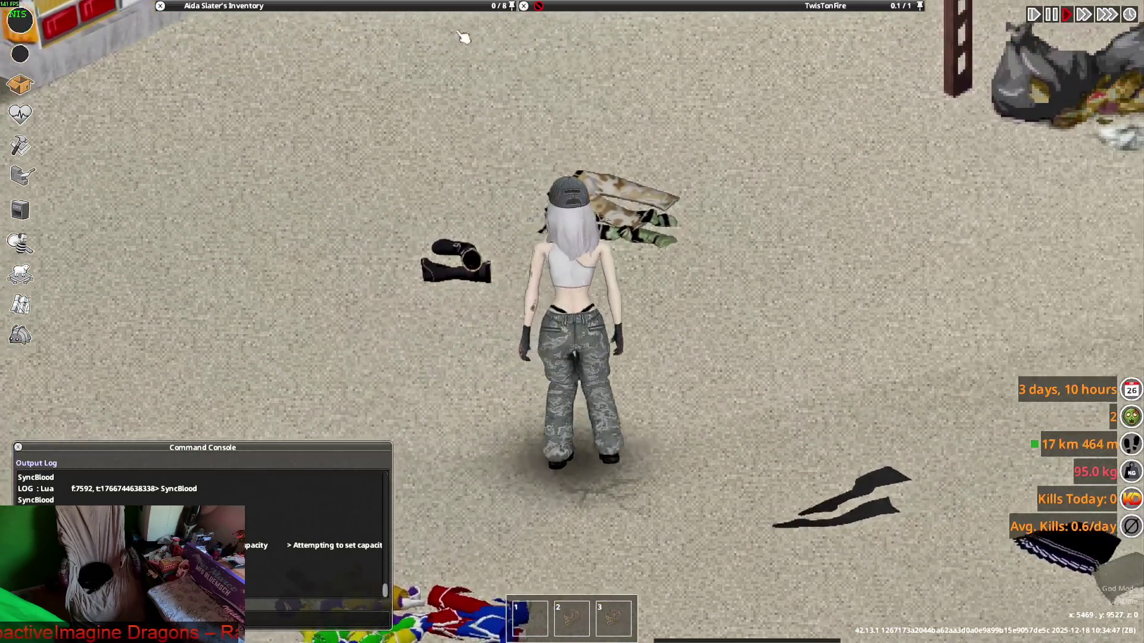
scroll(560, 248, "down", 3)
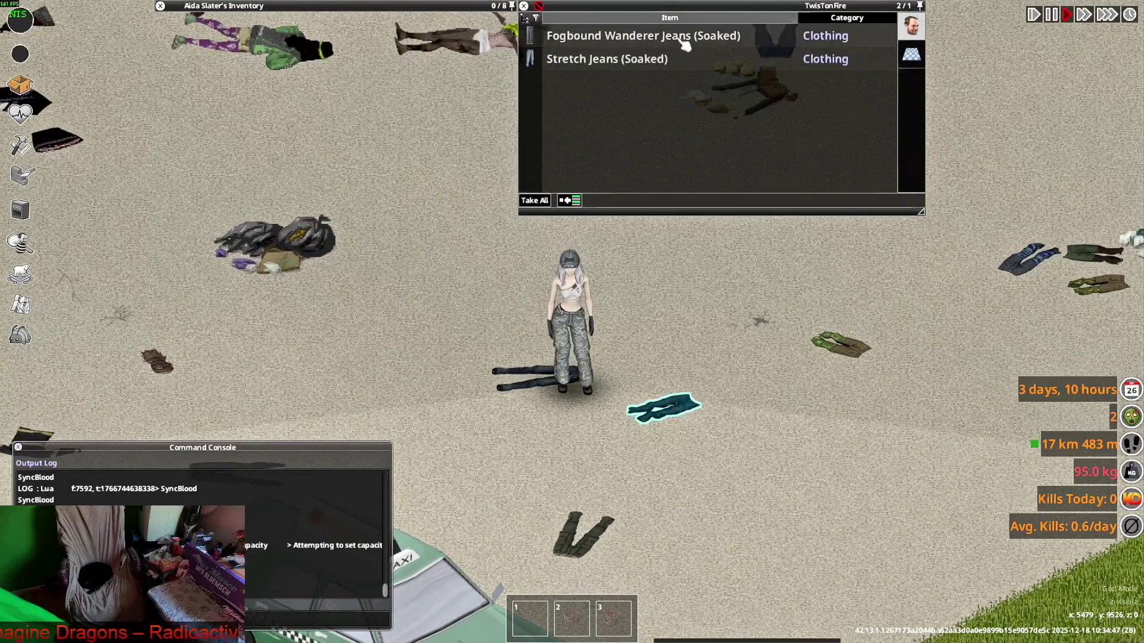
key("a")
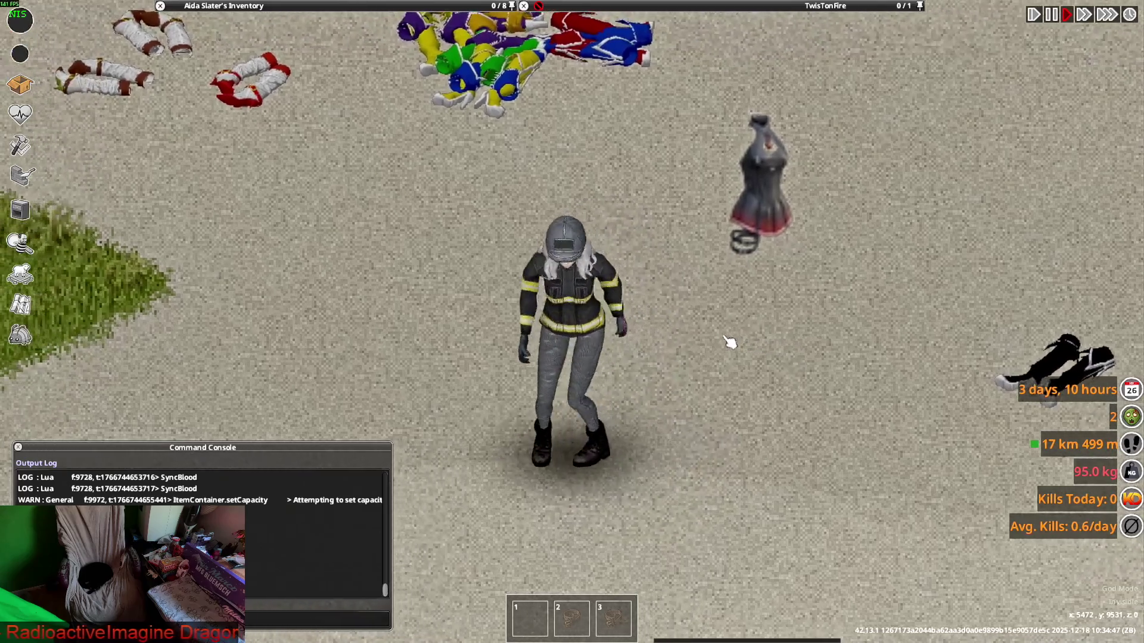
scroll(731, 309, "up", 3)
key("w")
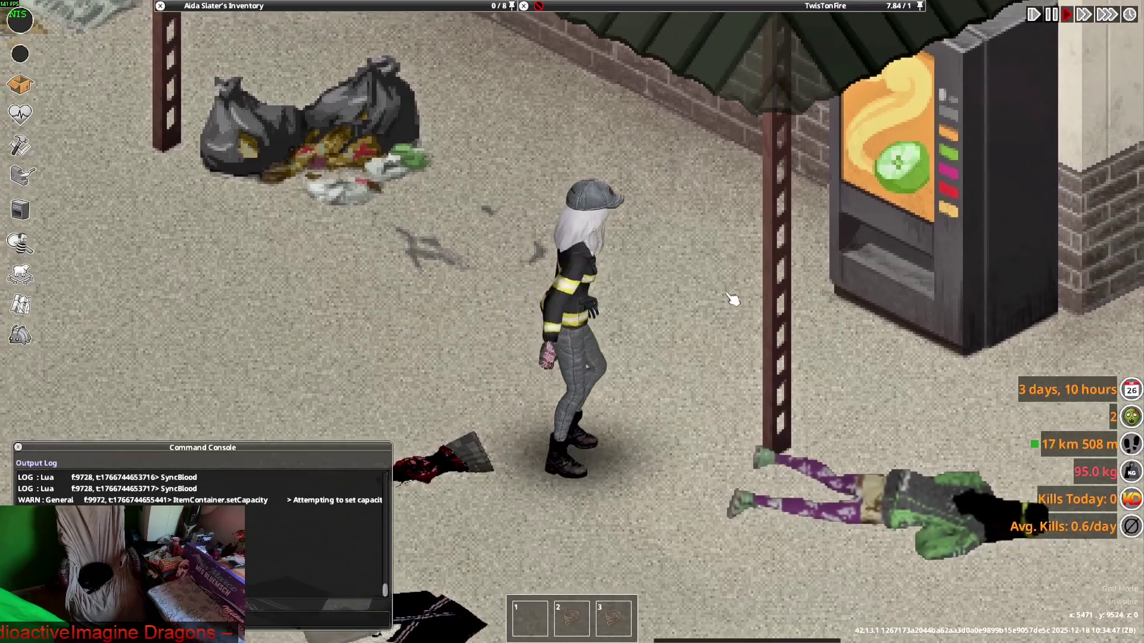
mouse_move(663, 6)
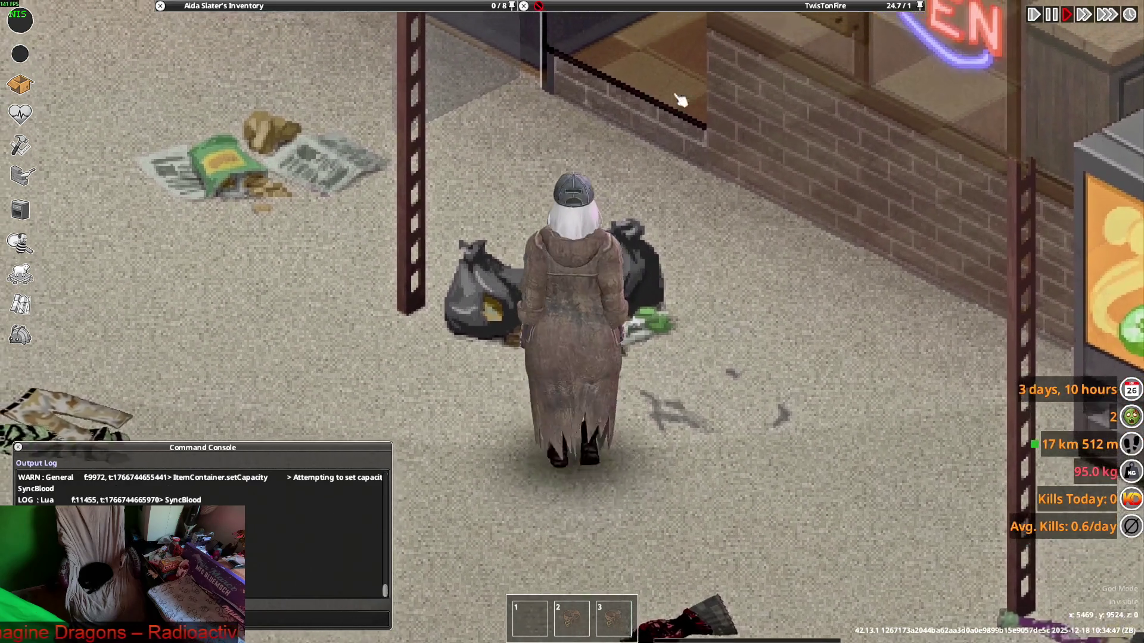
Put on a Hooded Trench Coat from the clothing pile
mouse_move(596, 116)
scroll(599, 125, "down", 2)
left_click(643, 169)
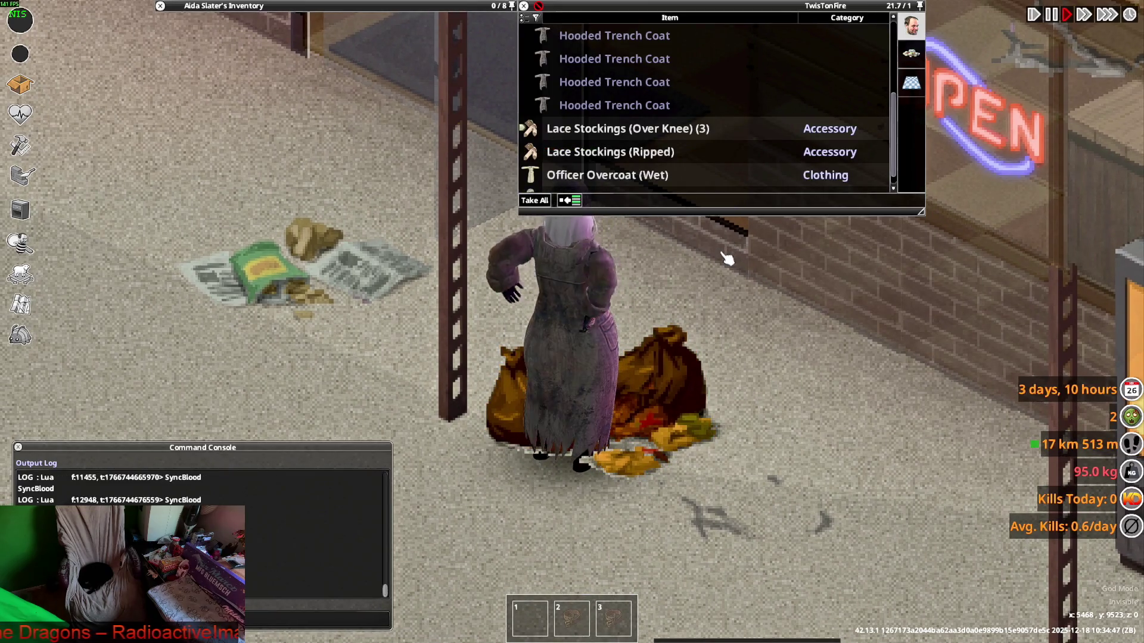
scroll(727, 256, "up", 1)
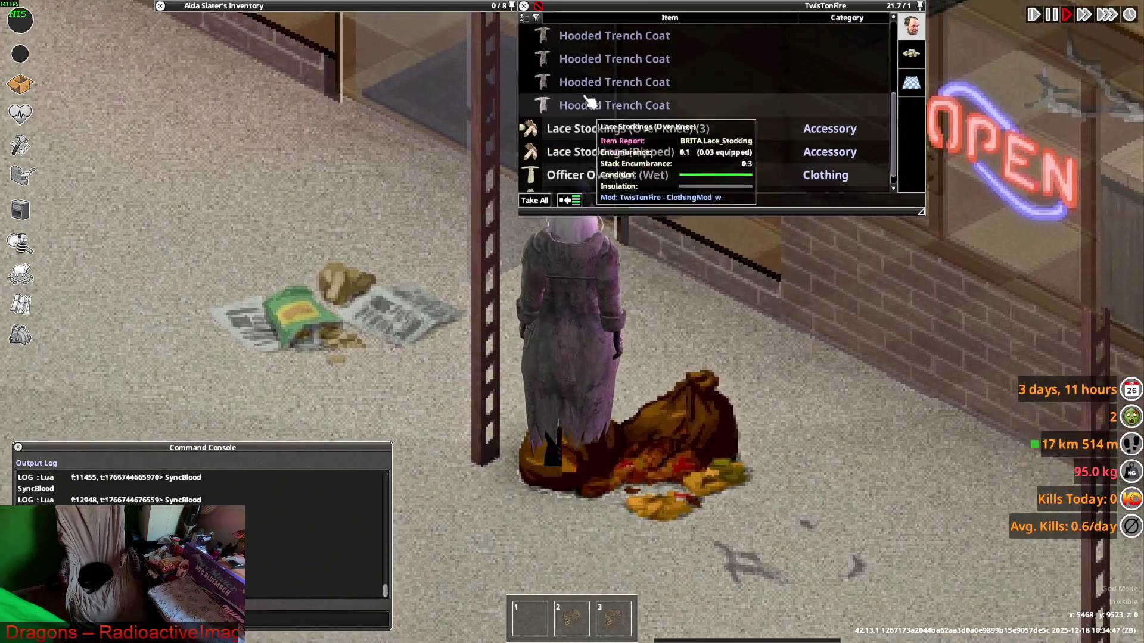
right_click(588, 102)
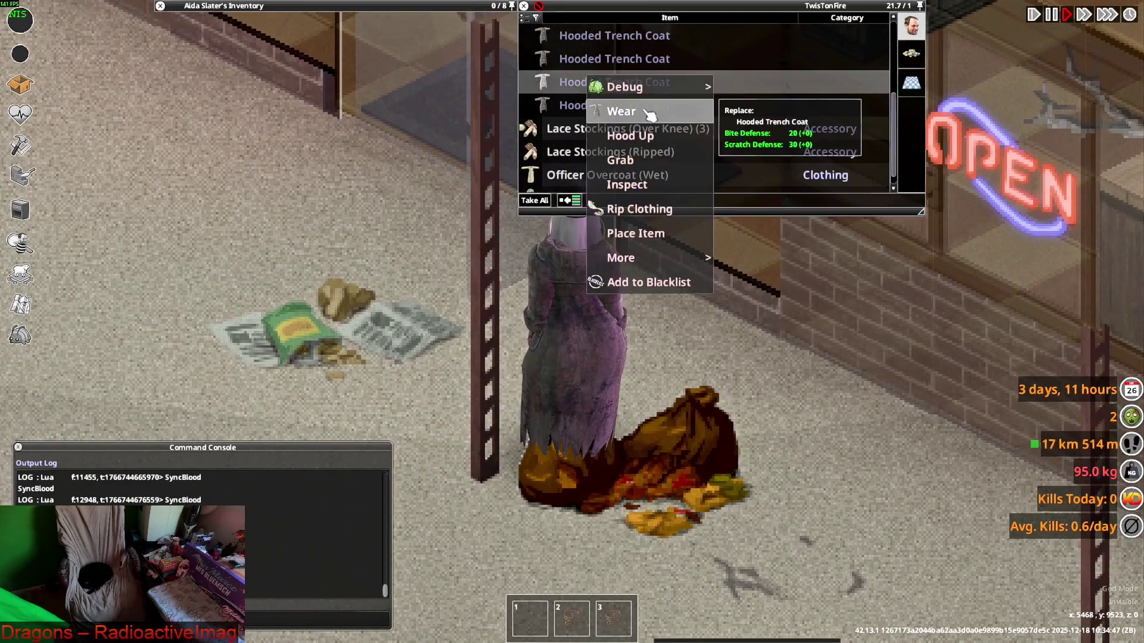
left_click(626, 112)
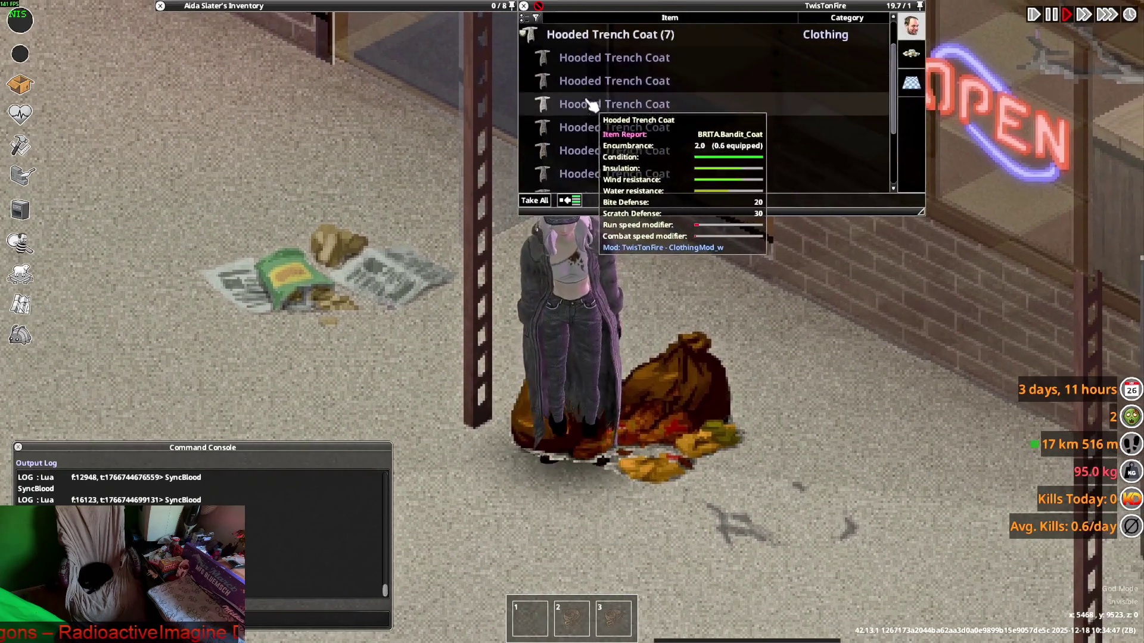
Take and wear several more Hooded Trench Coats from the pile
right_click(592, 104)
left_click(603, 113)
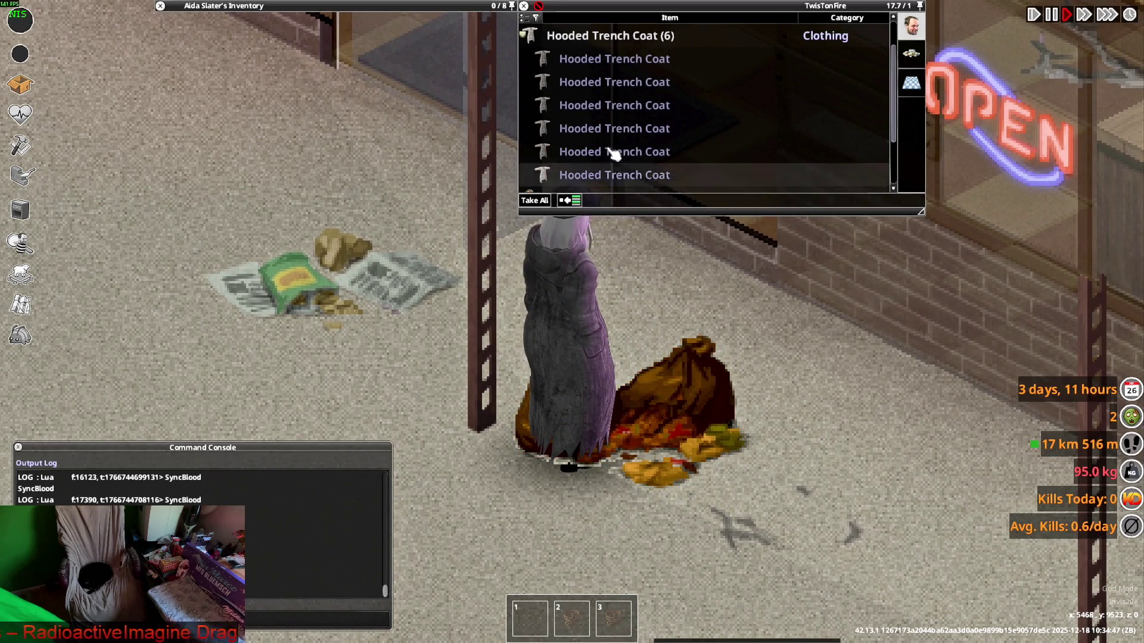
right_click(598, 111)
left_click(654, 154)
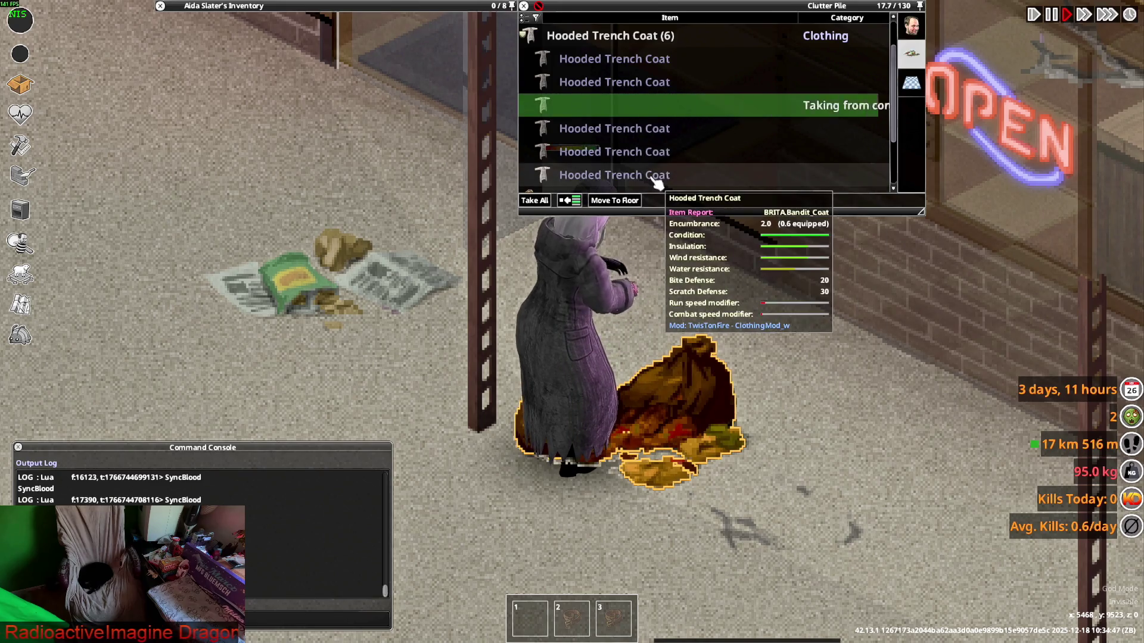
right_click(587, 127)
left_click(620, 156)
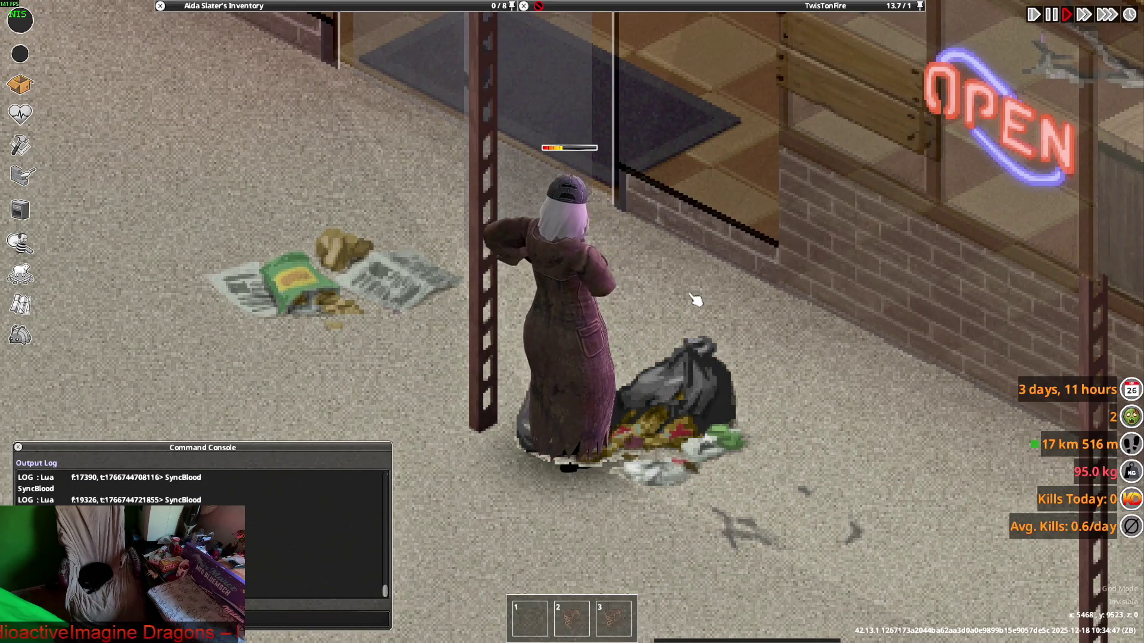
mouse_move(584, 7)
right_click(527, 63)
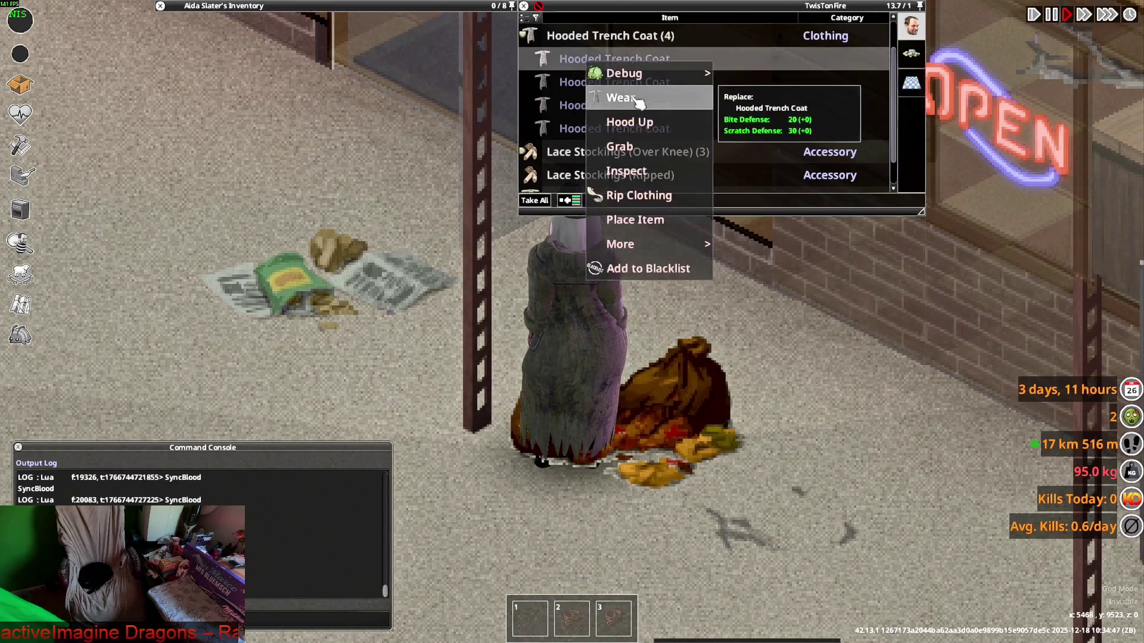
left_click(548, 97)
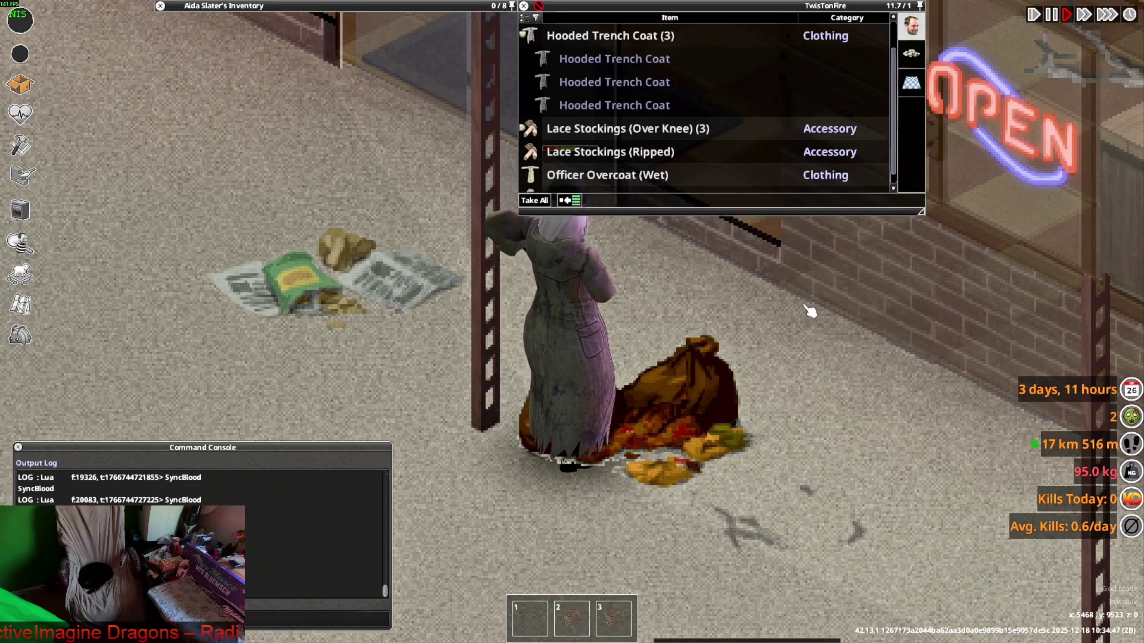
Take the remaining Hooded Trench Coats, wearing the last one listed
right_click(582, 59)
left_click(599, 89)
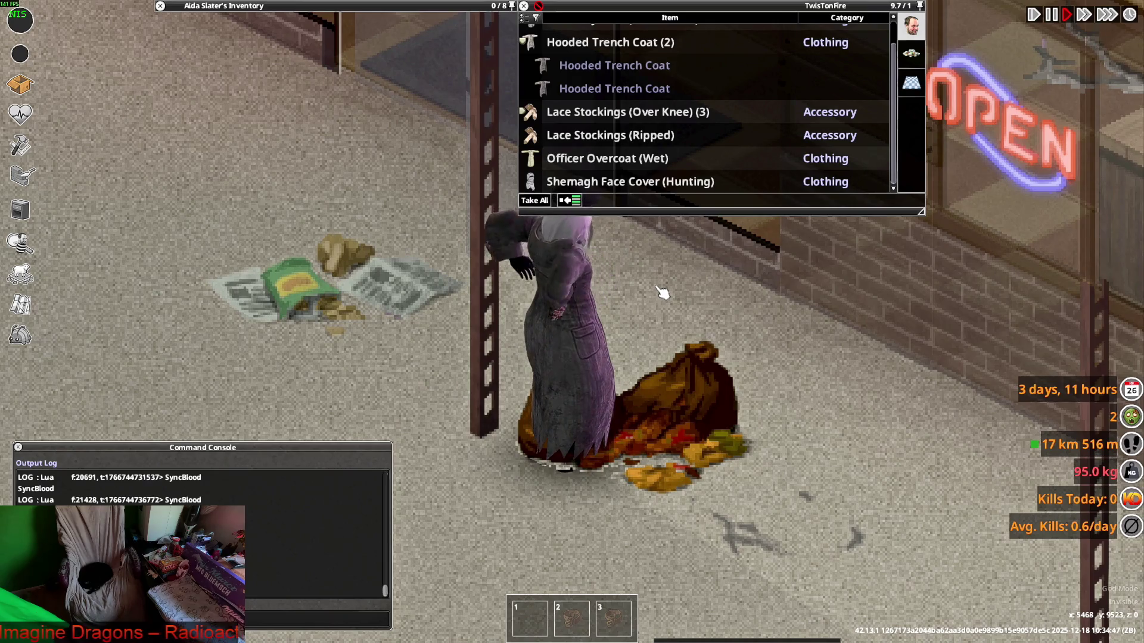
right_click(558, 60)
left_click(596, 98)
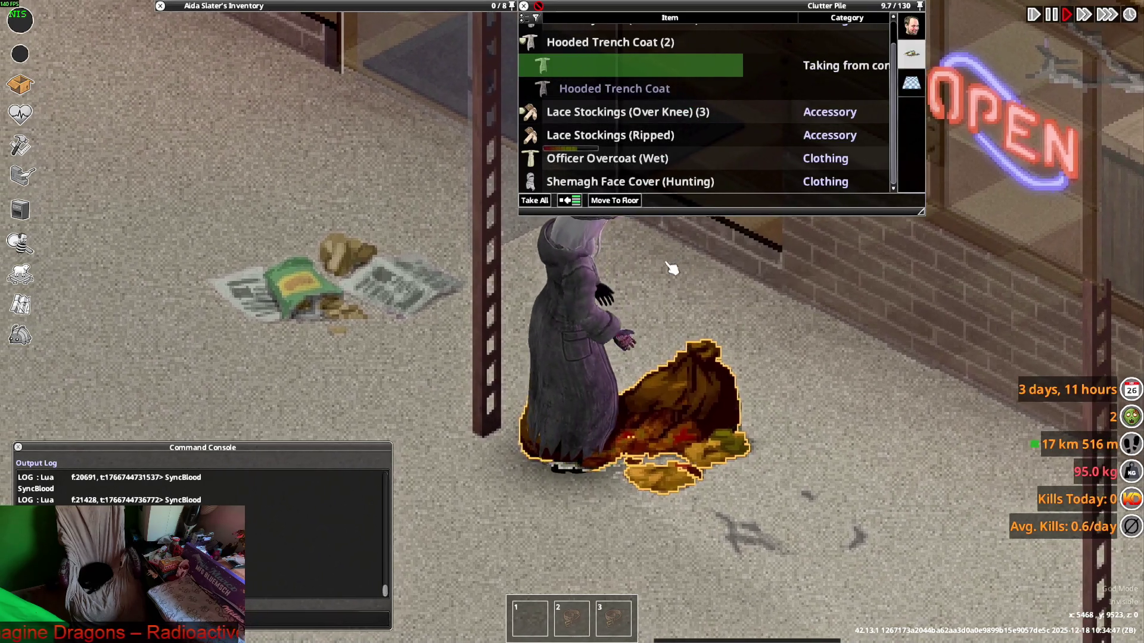
mouse_move(574, 92)
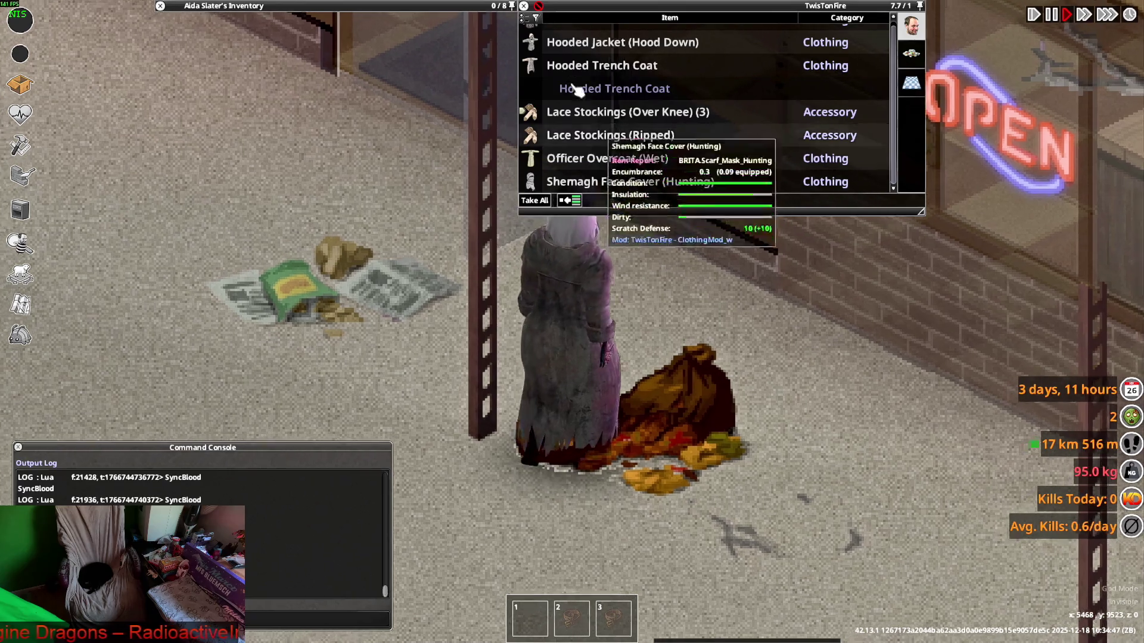
right_click(570, 66)
left_click(595, 94)
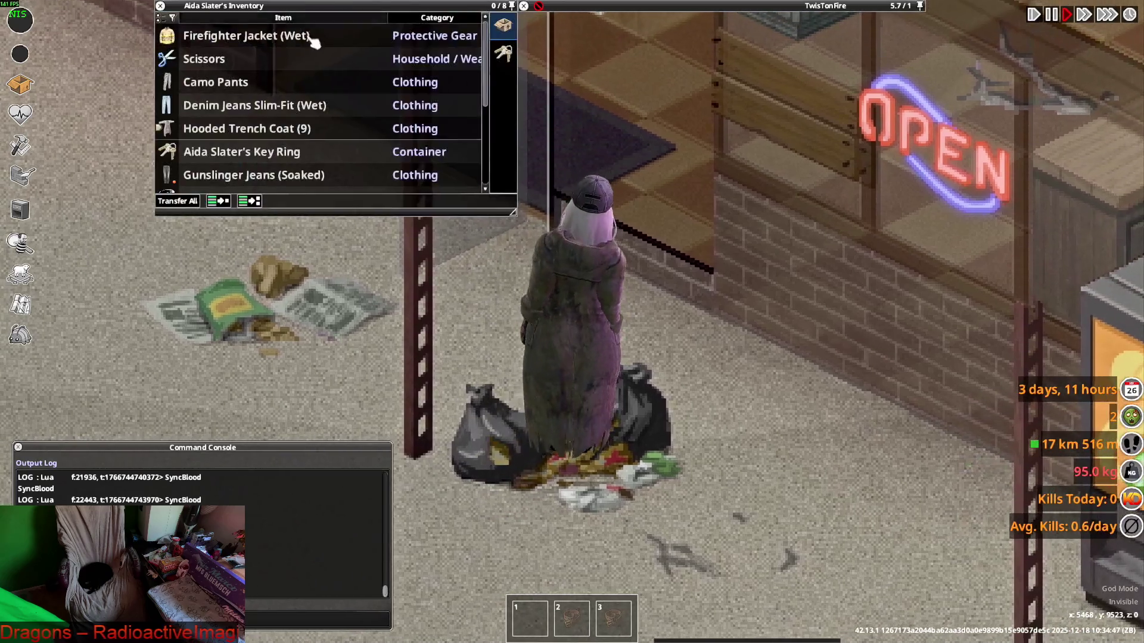
Move the nine carried trench coats into the pile and drop the worn coat
double_click(244, 130)
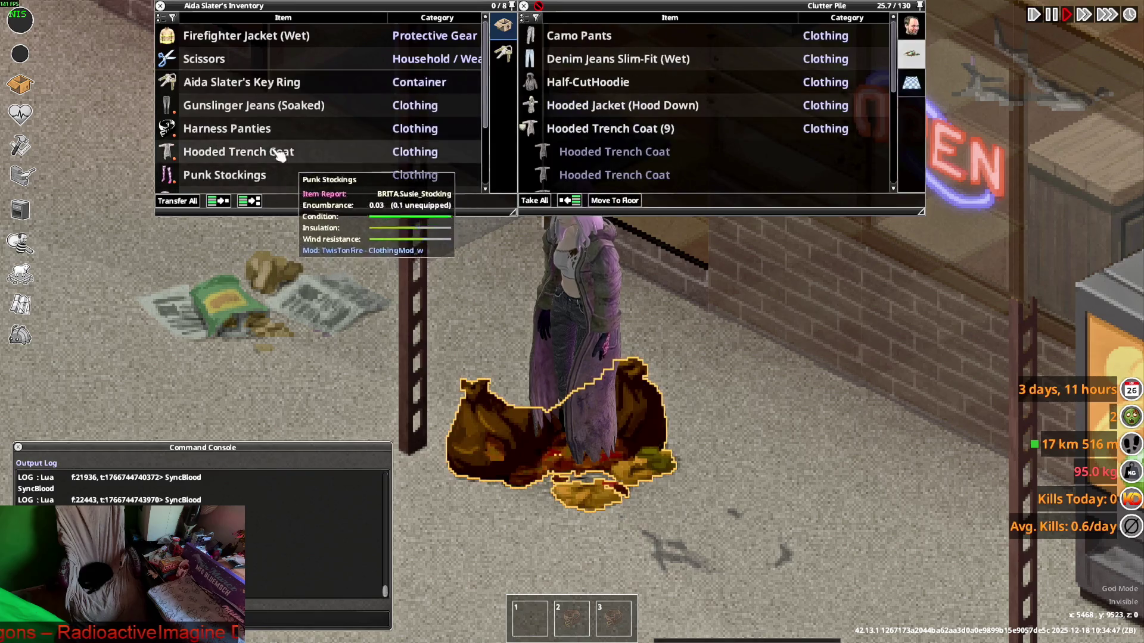
mouse_move(262, 152)
left_mouse_down()
mouse_move(575, 324)
mouse_move(560, 310)
left_mouse_up()
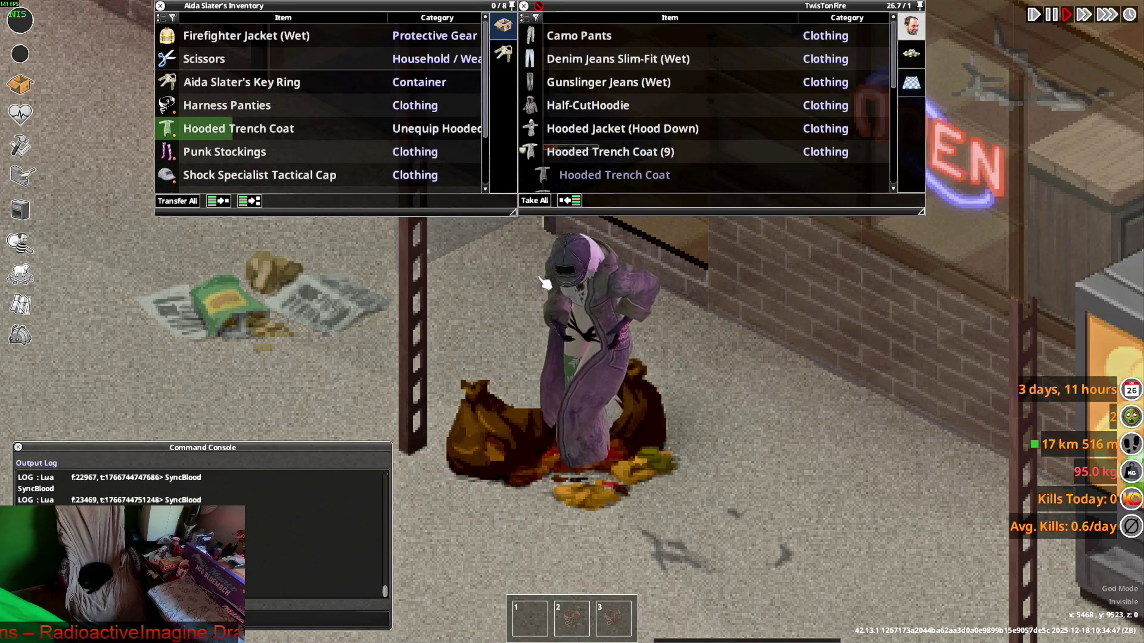
scroll(564, 284, "down", 3)
Walk along the storefront to the Police Rain Jacket and put it on
key("a")
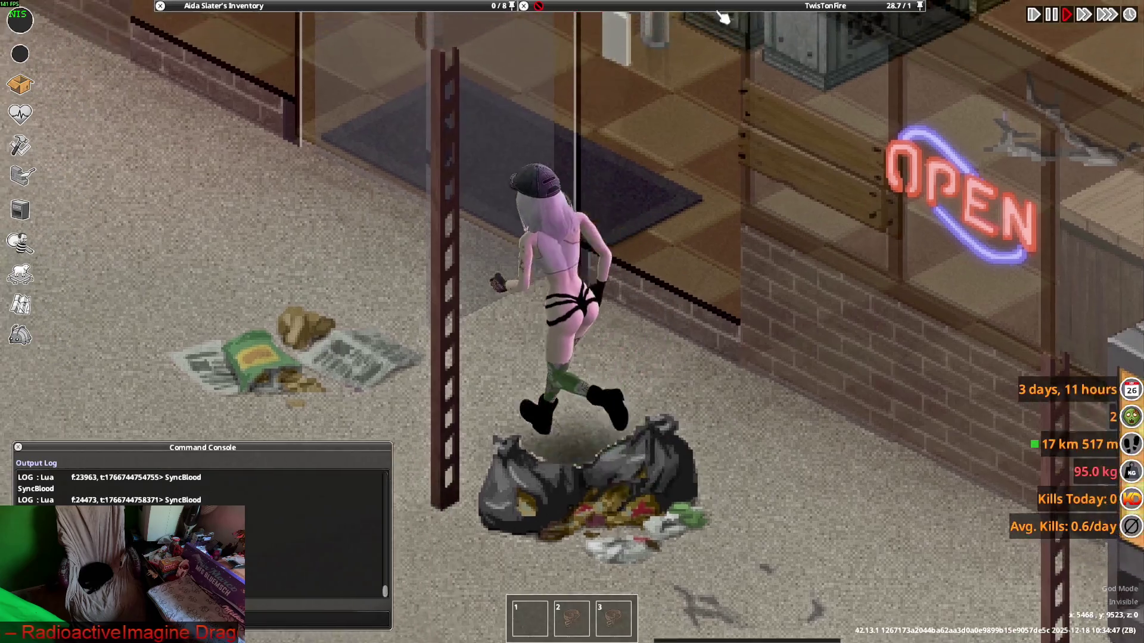
key("s")
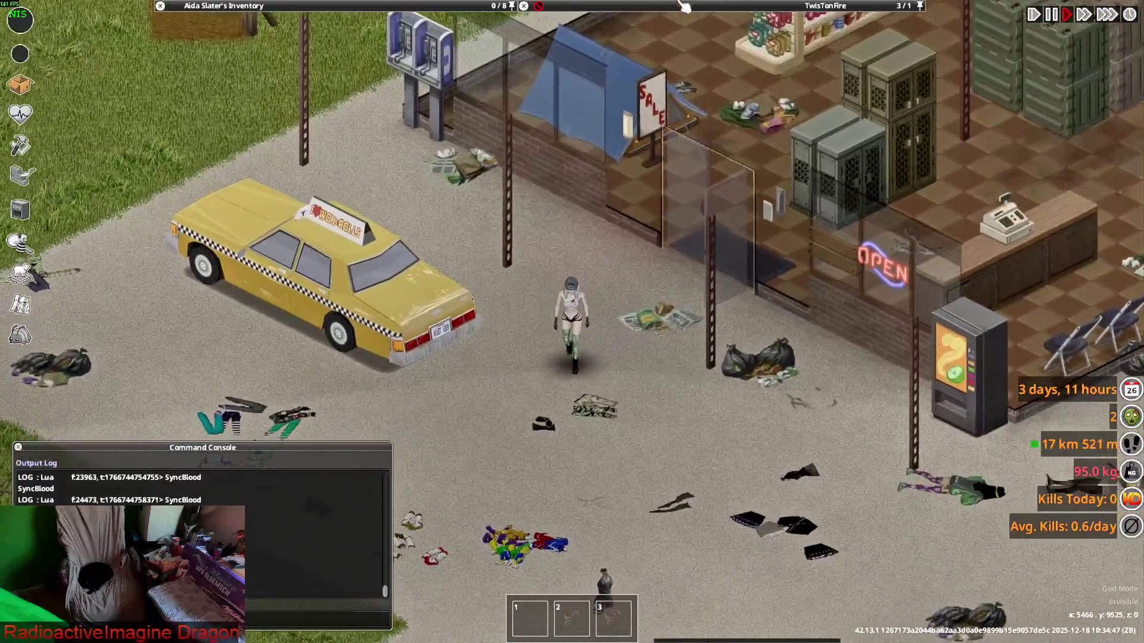
key("d")
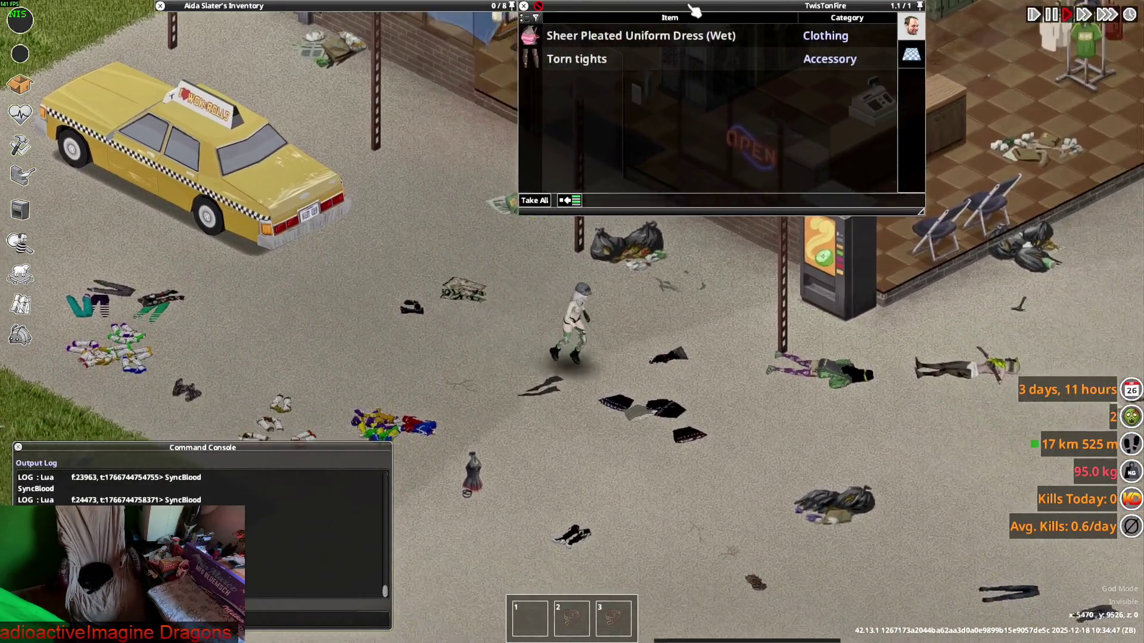
key("d")
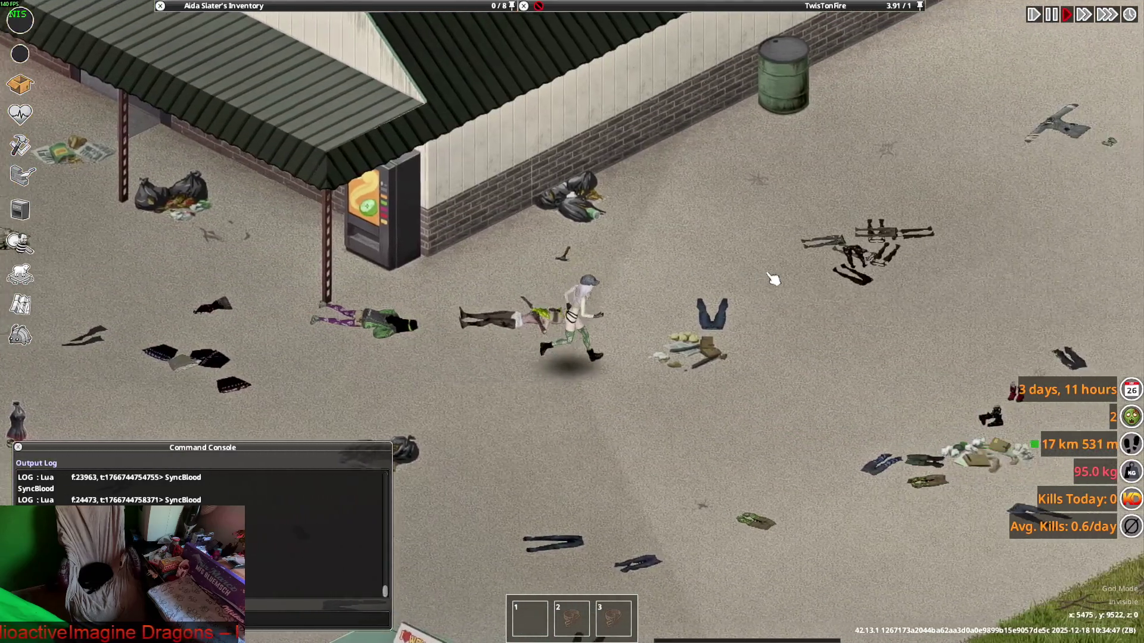
key("w")
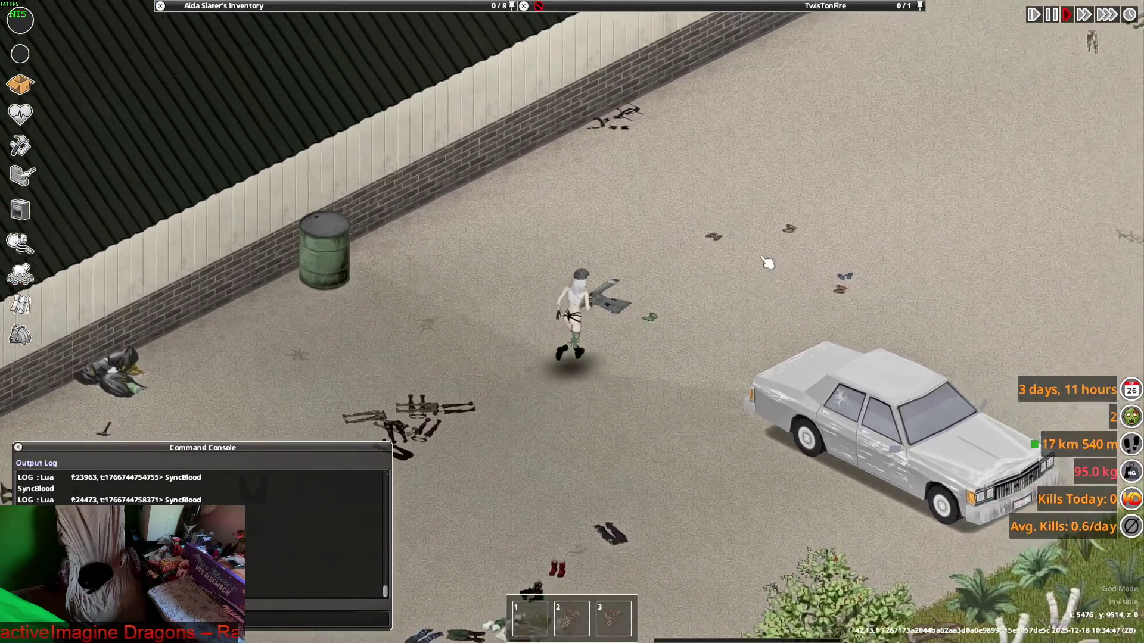
scroll(600, 67, "up", 5)
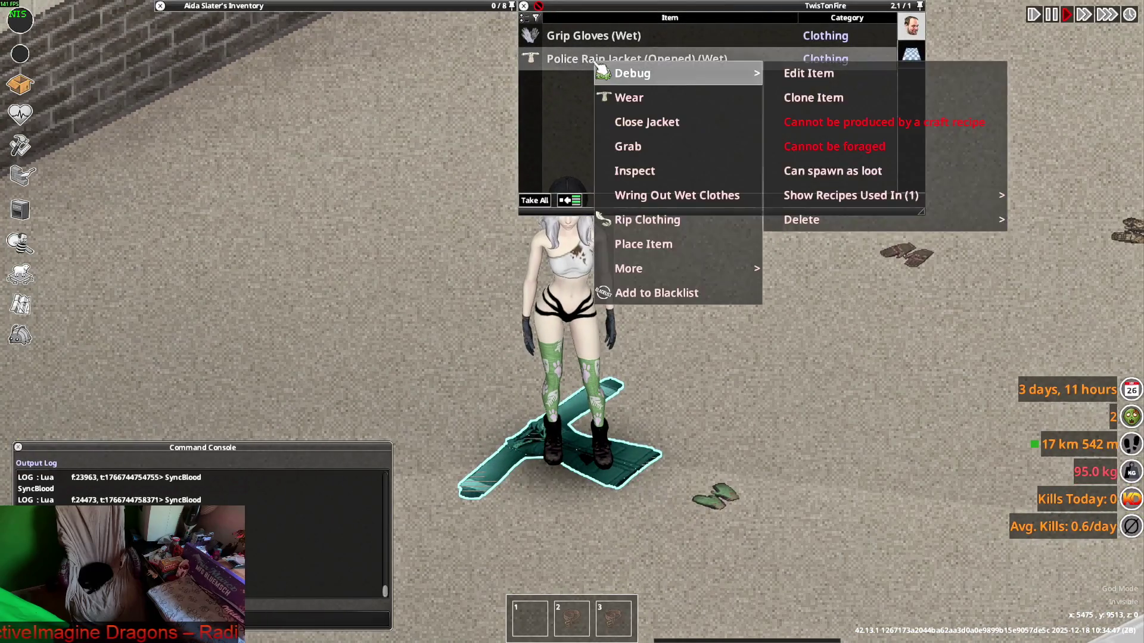
left_click(667, 99)
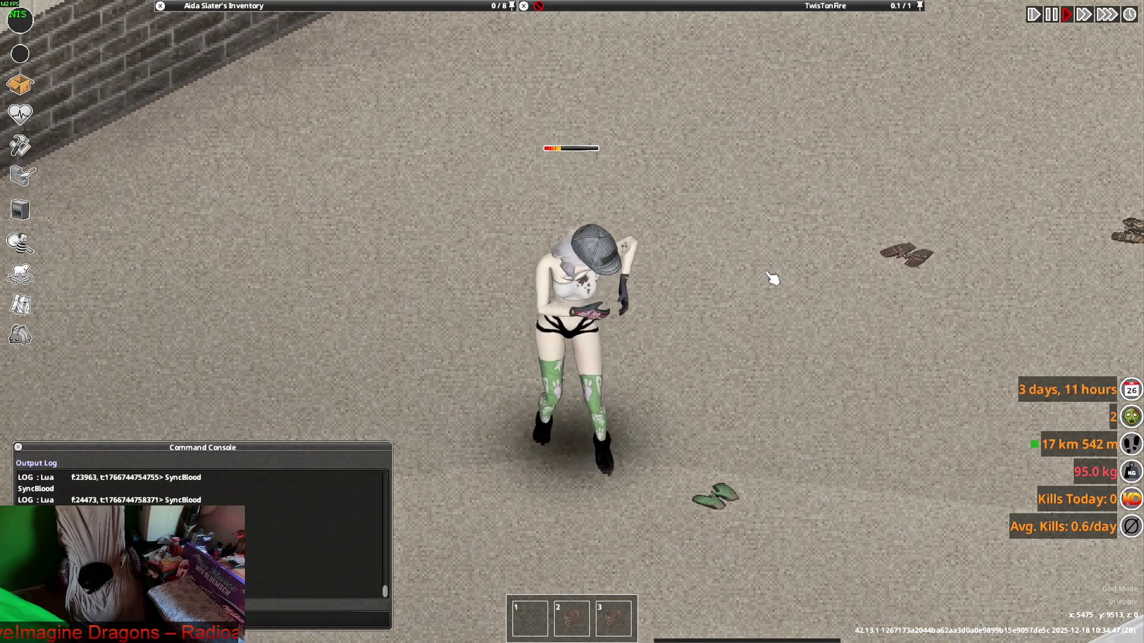
Drop the wet Firefighter Jacket on the floor
key("s")
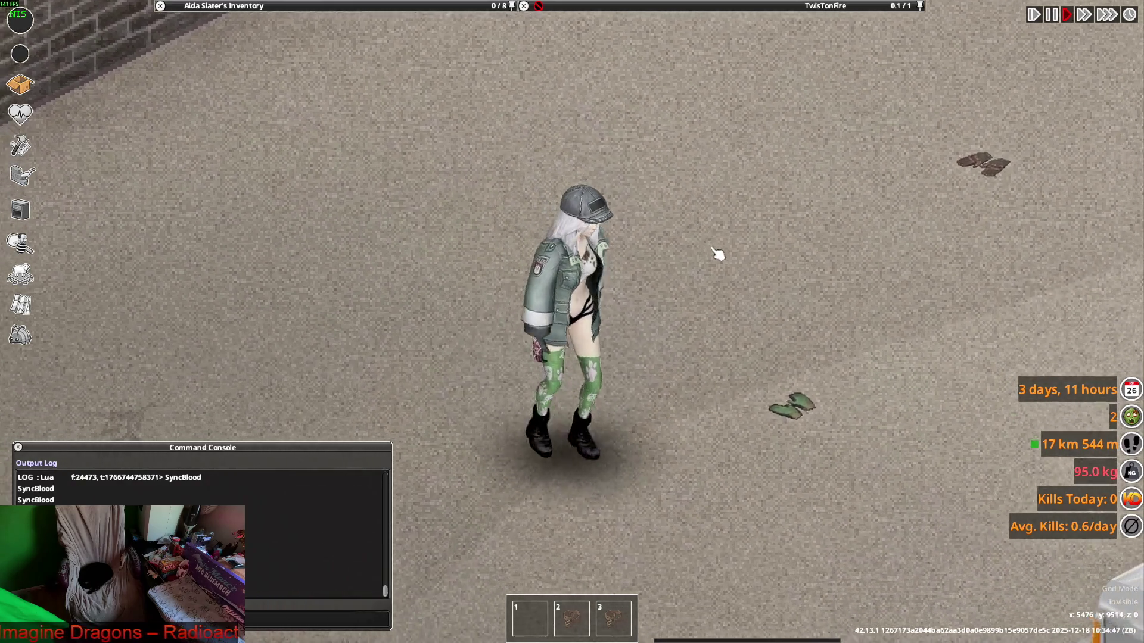
mouse_move(334, 6)
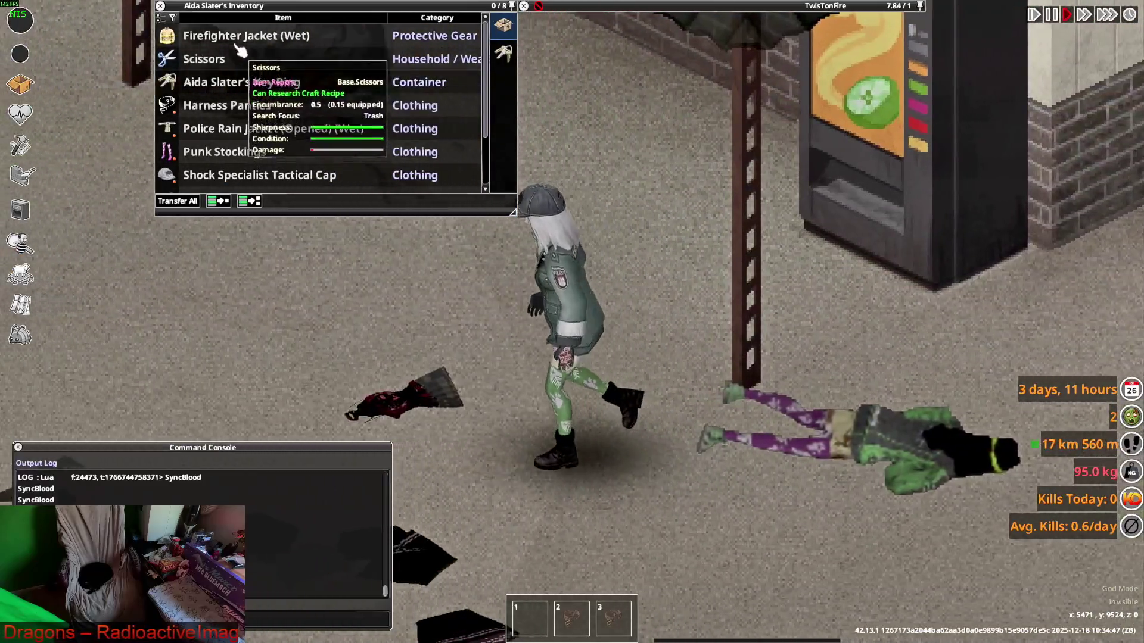
left_click_drag(240, 51, 471, 298)
scroll(262, 136, "down", 2)
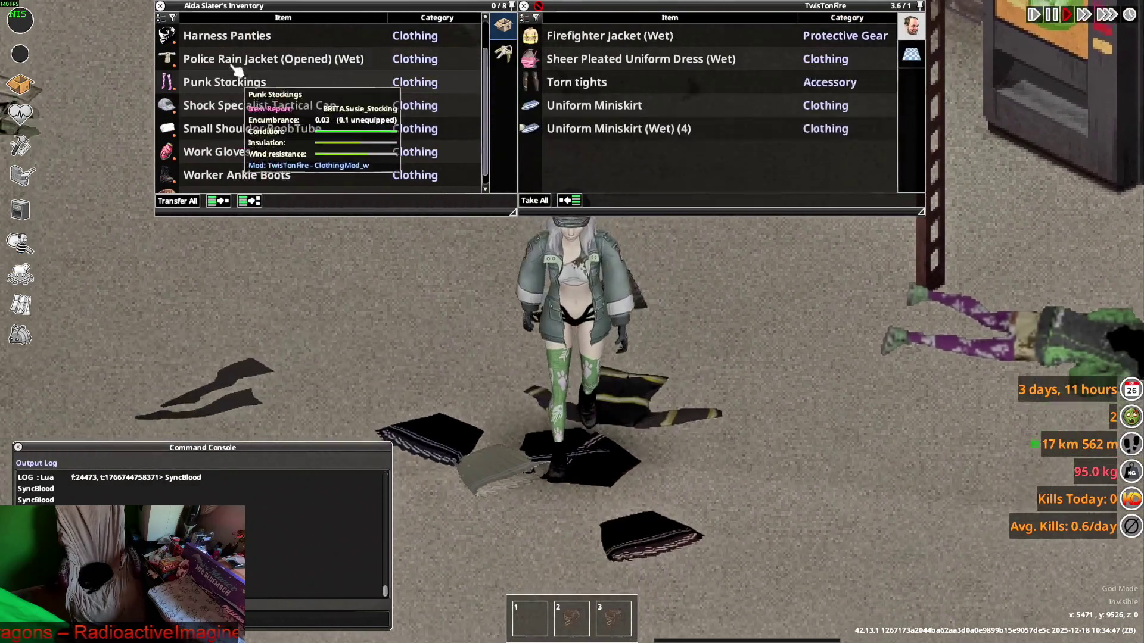
Close the Police Rain Jacket and walk toward the taxi by the store
right_click(245, 59)
left_click(298, 95)
key("a")
key("s")
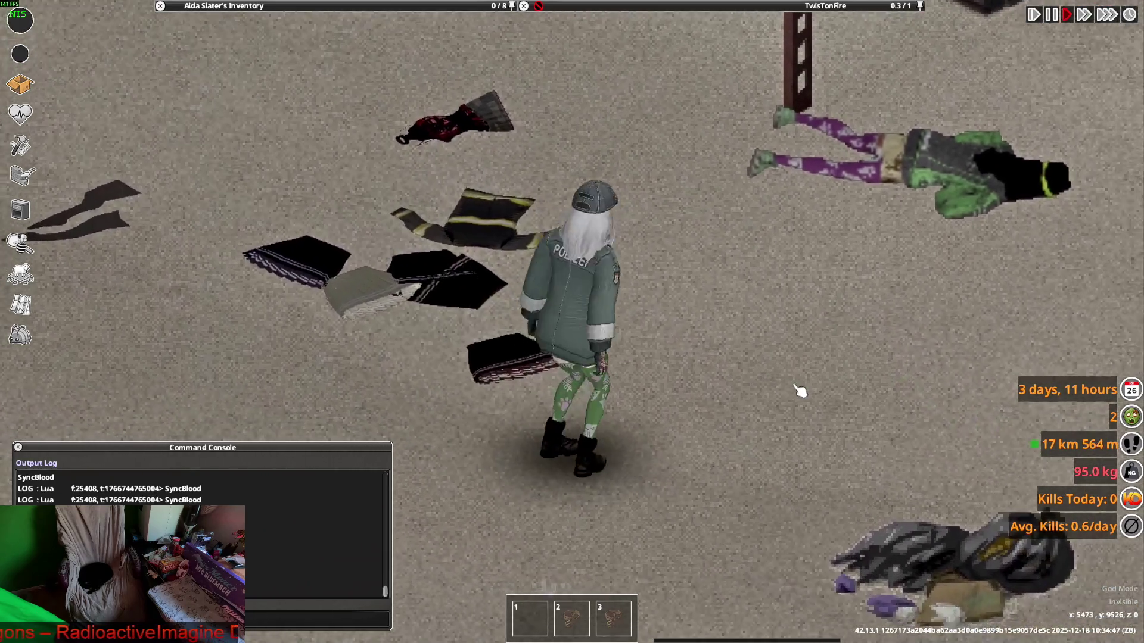
key("d")
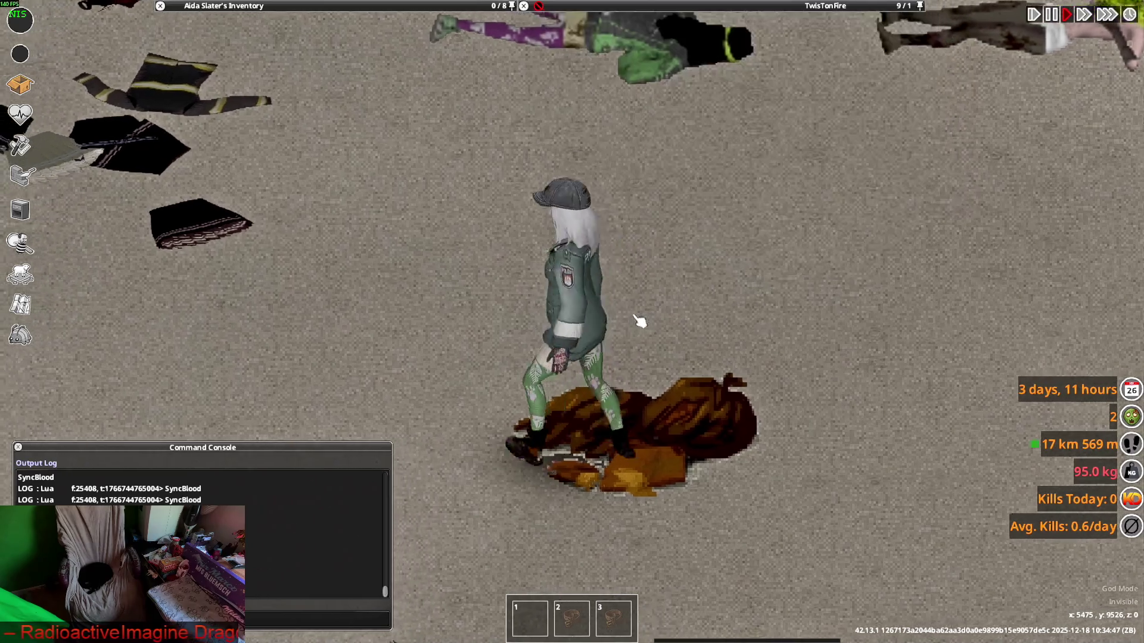
key("a")
scroll(640, 321, "down", 3)
scroll(640, 304, "up", 1)
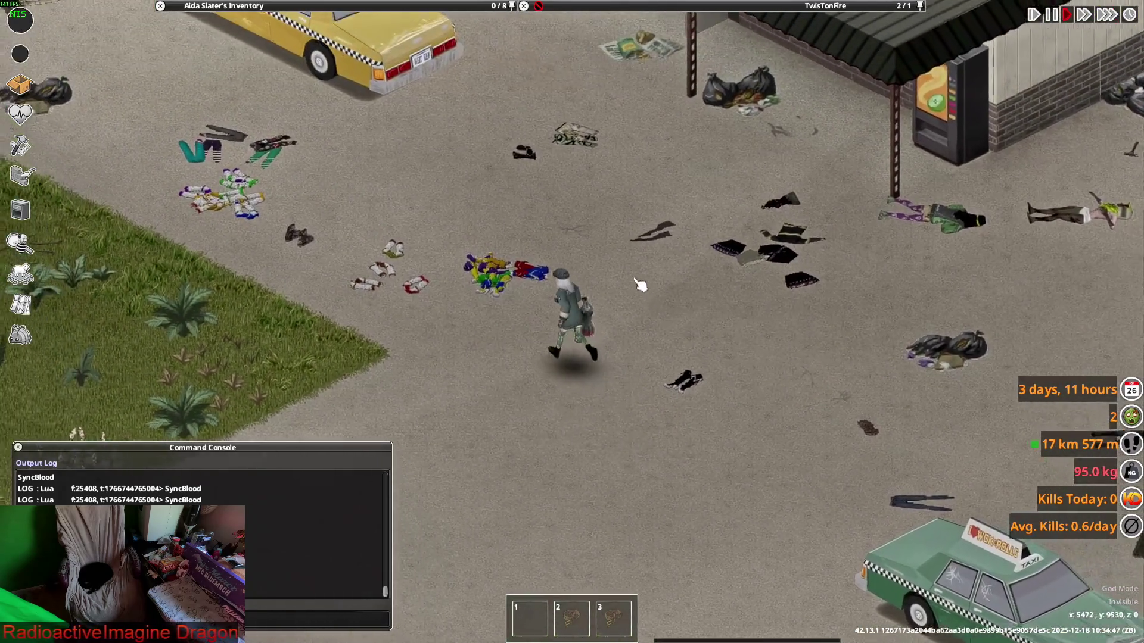
Walk up the street toward the store and the loot pile
key("w")
key("a")
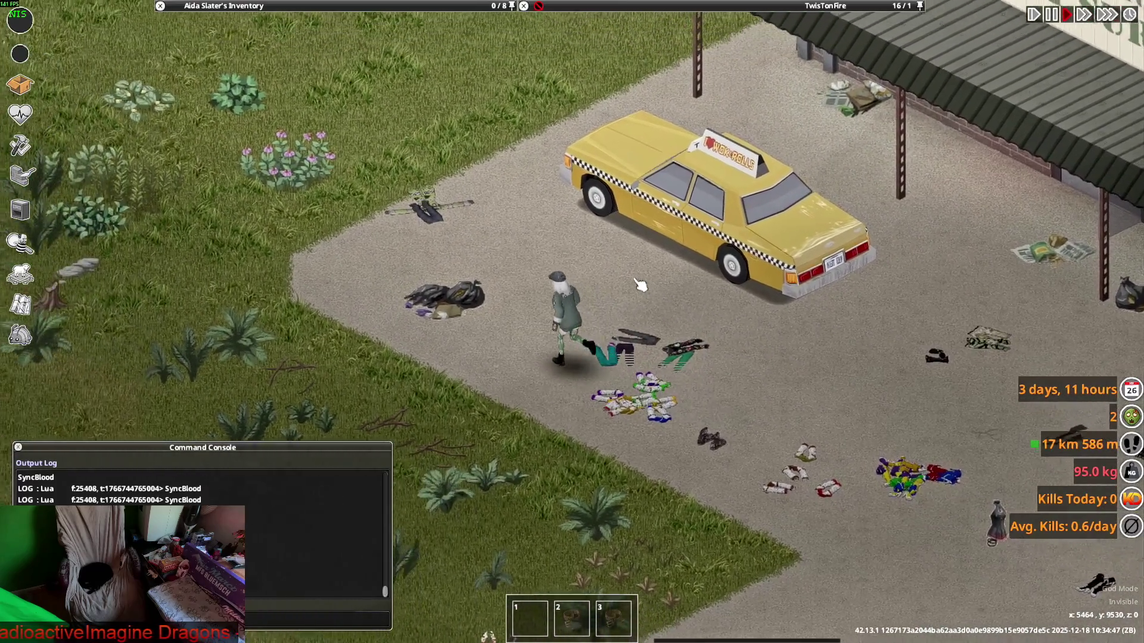
key("w")
mouse_move(696, 22)
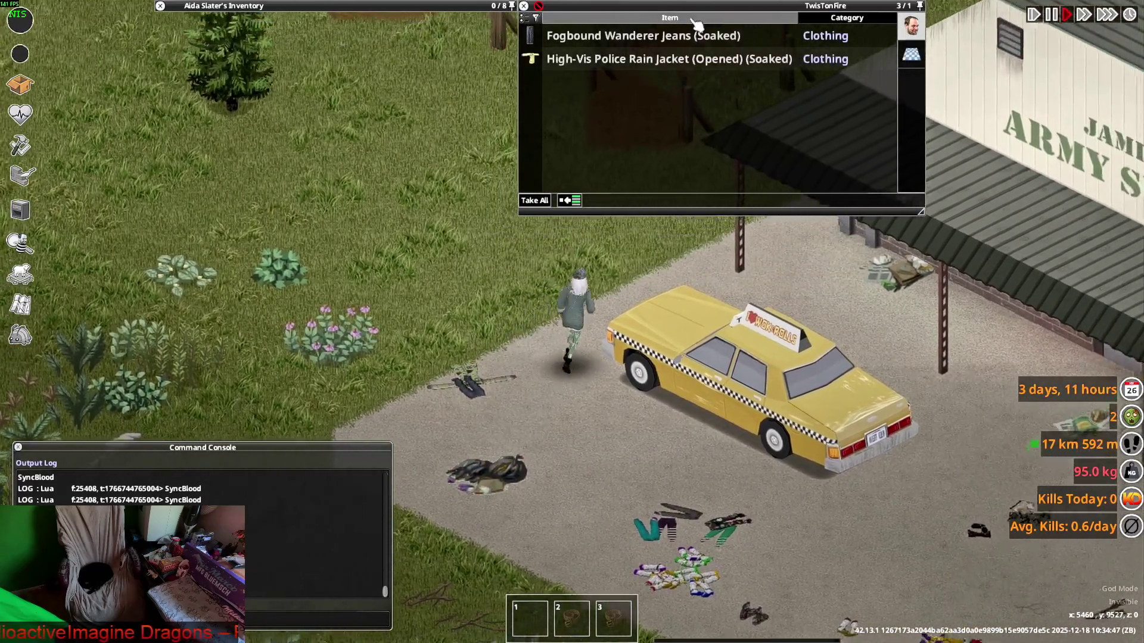
key("w")
key("d")
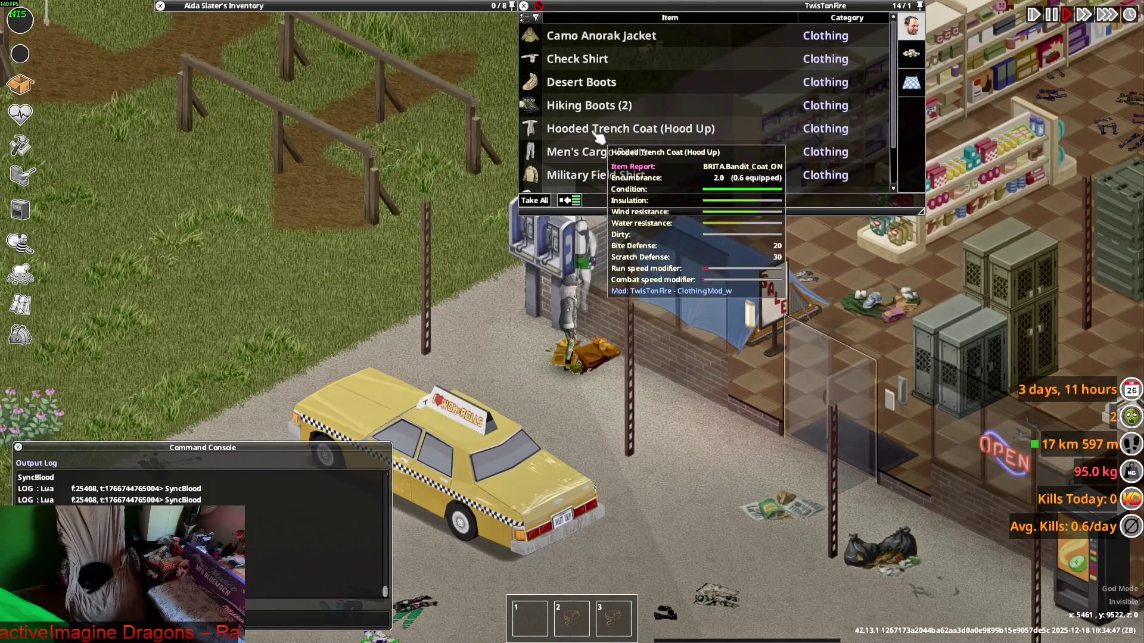
scroll(646, 238, "up", 4)
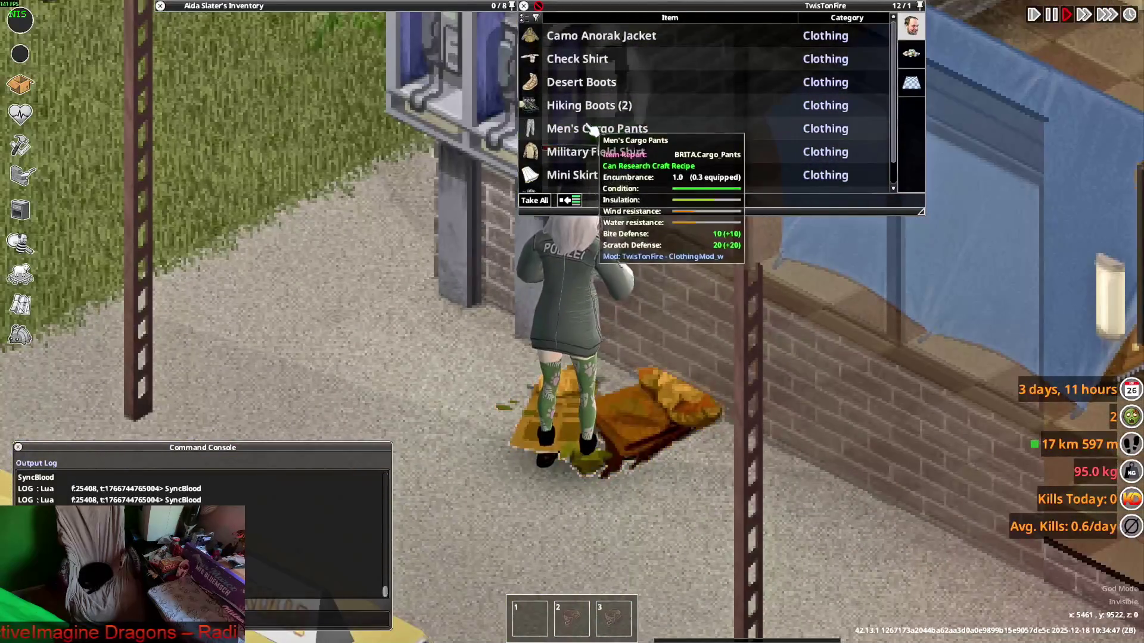
key("a")
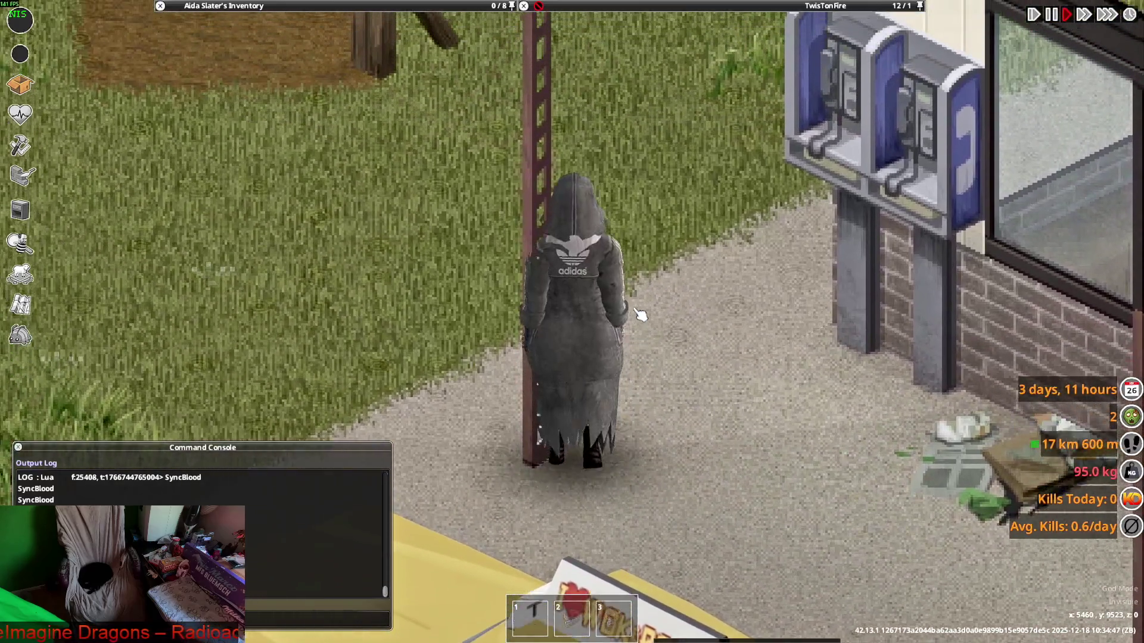
scroll(640, 316, "down", 2)
key("d")
mouse_move(242, 6)
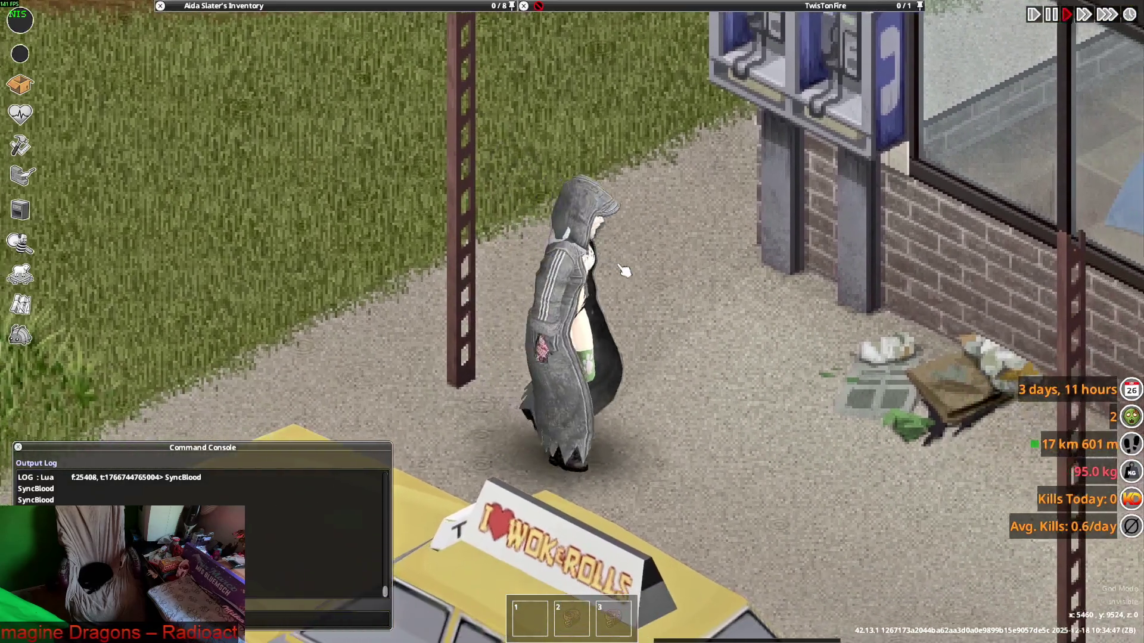
key("a")
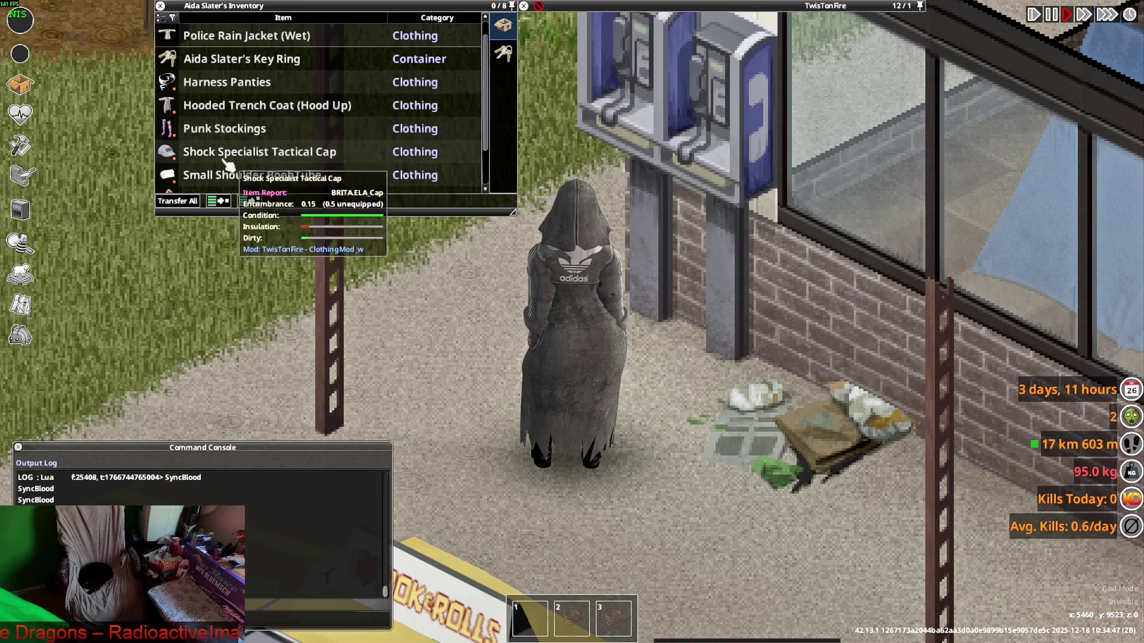
Put on the Shock Specialist Tactical Cap and walk down past the taxi
mouse_move(244, 161)
left_mouse_down()
mouse_move(381, 287)
mouse_move(661, 446)
left_mouse_up()
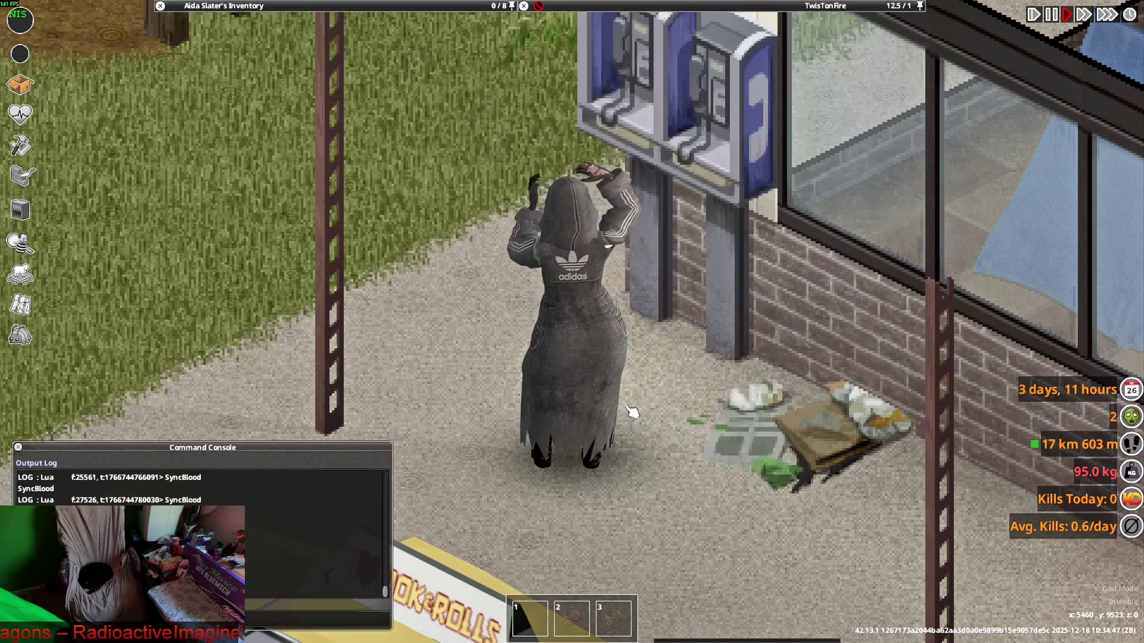
key("s")
key("s")
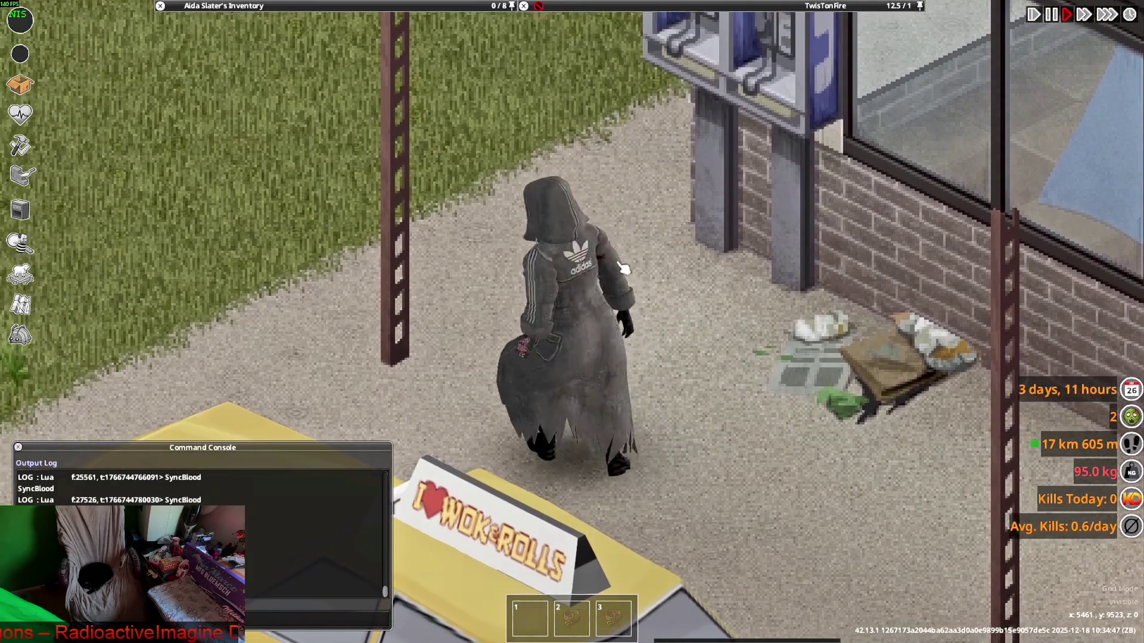
key("s")
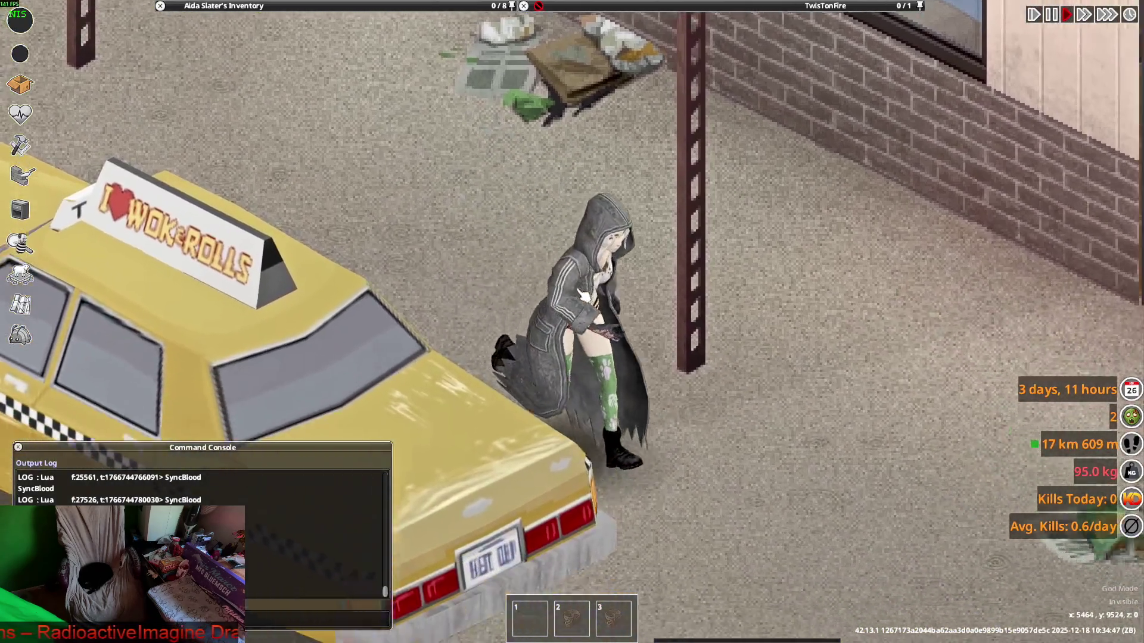
key("s")
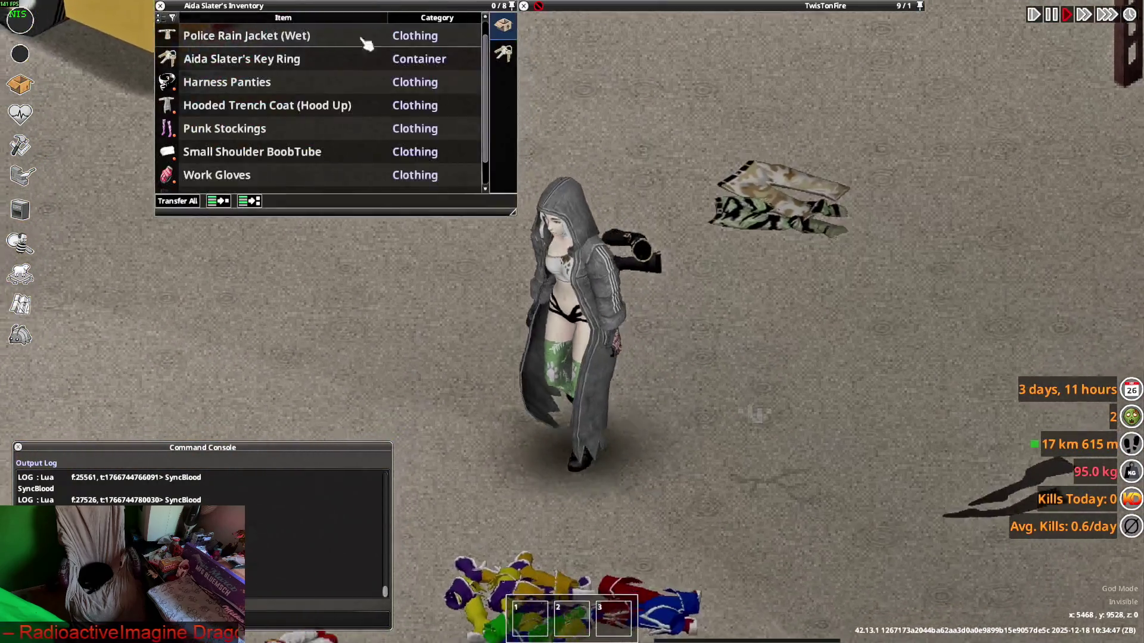
Lower the Hooded Trench Coat's hood and walk toward the taxi and newspapers
right_click(257, 106)
left_click(316, 148)
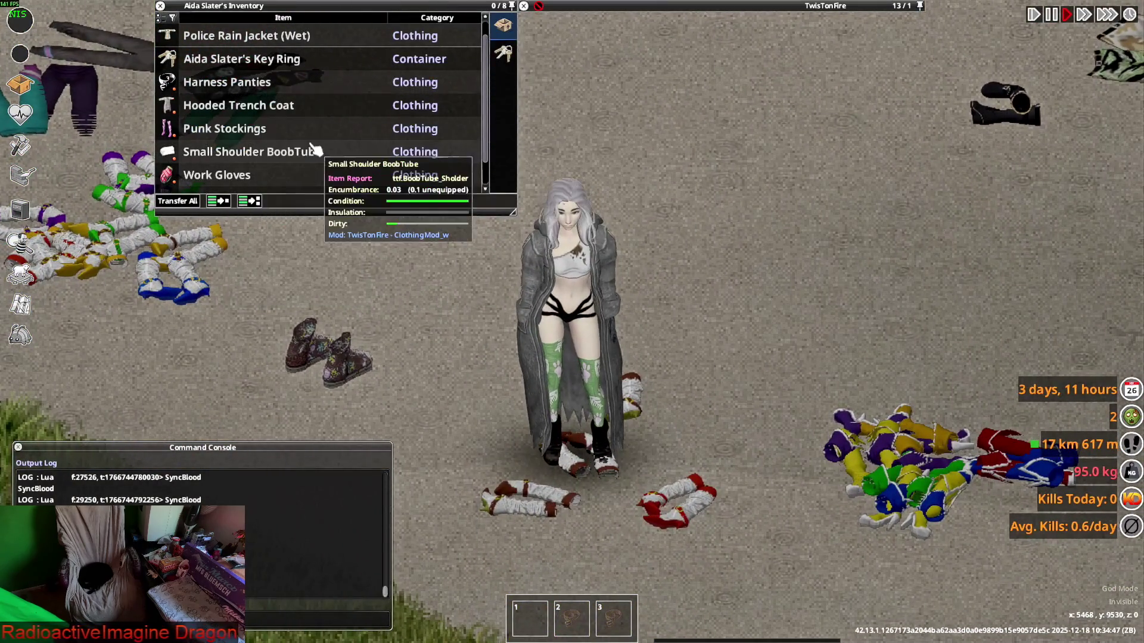
key("w")
key("s")
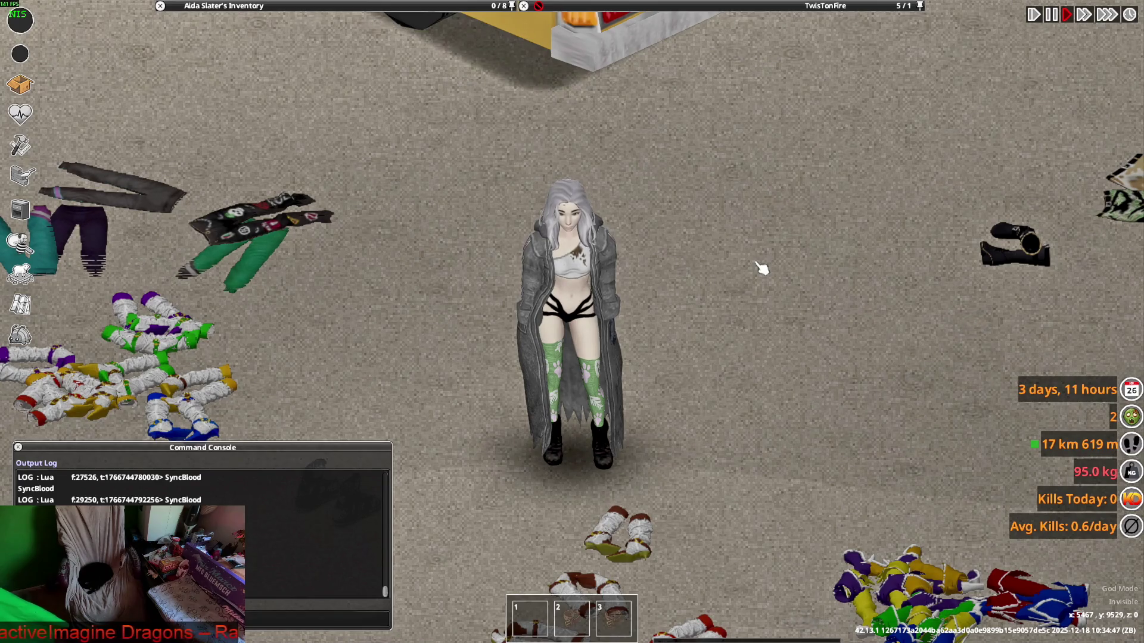
key("w")
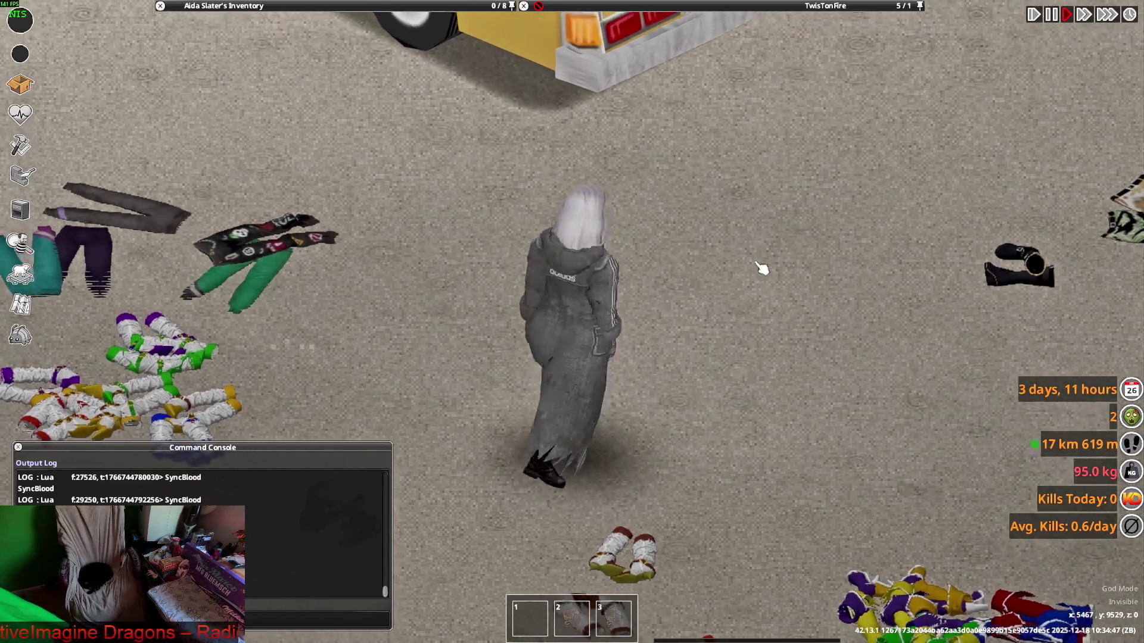
key("d")
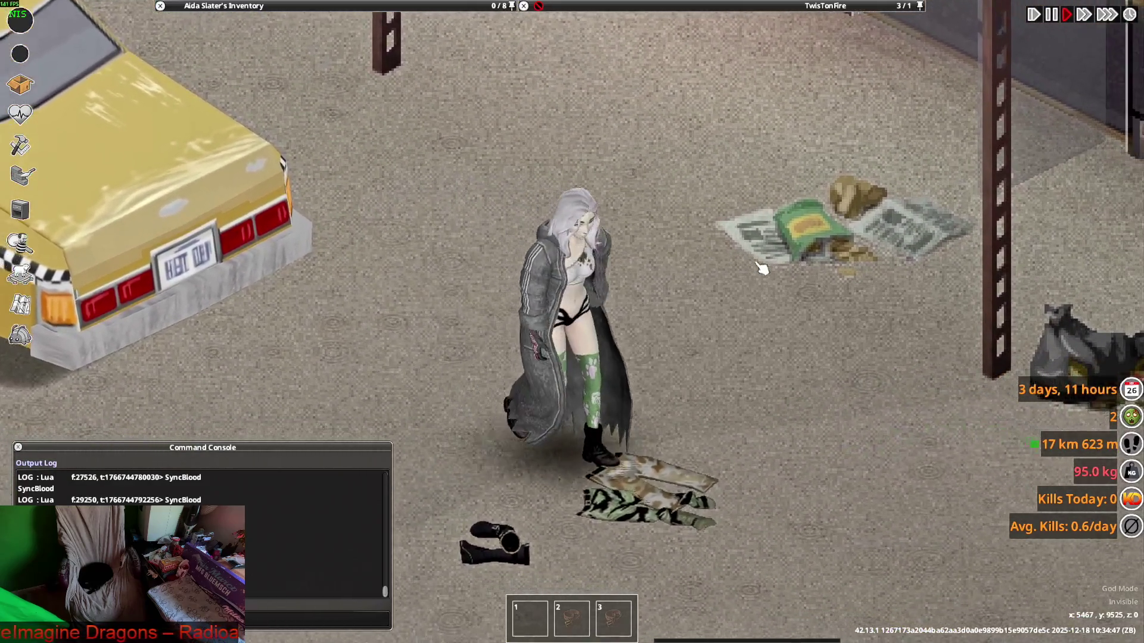
Walk the character into the shop toward the clothing racks
scroll(728, 280, "down", 3)
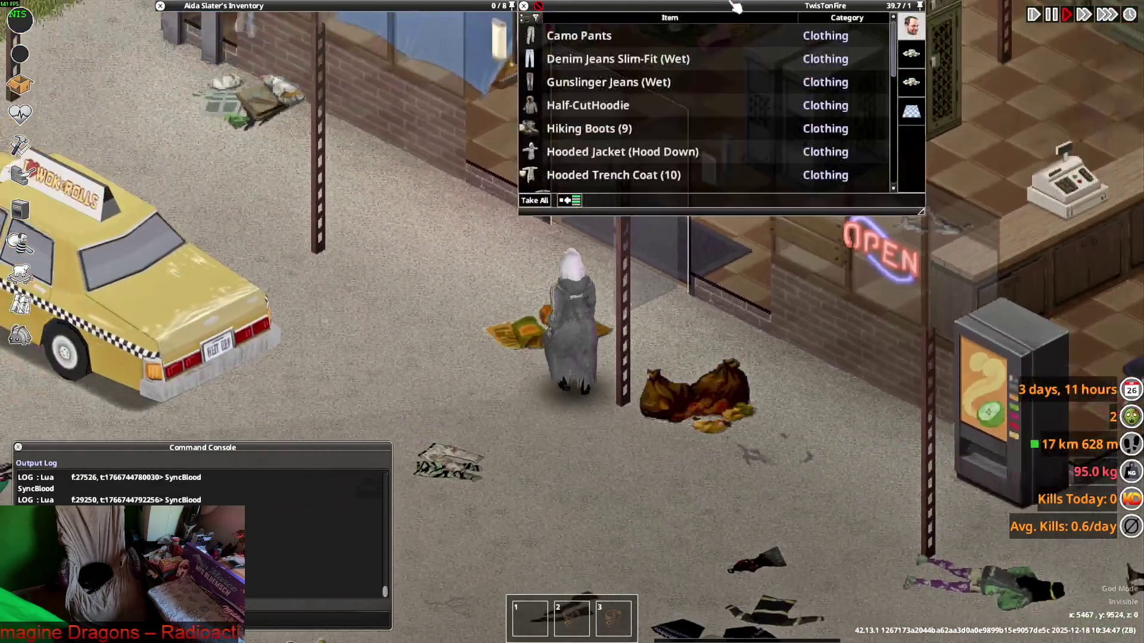
scroll(639, 143, "up", 3)
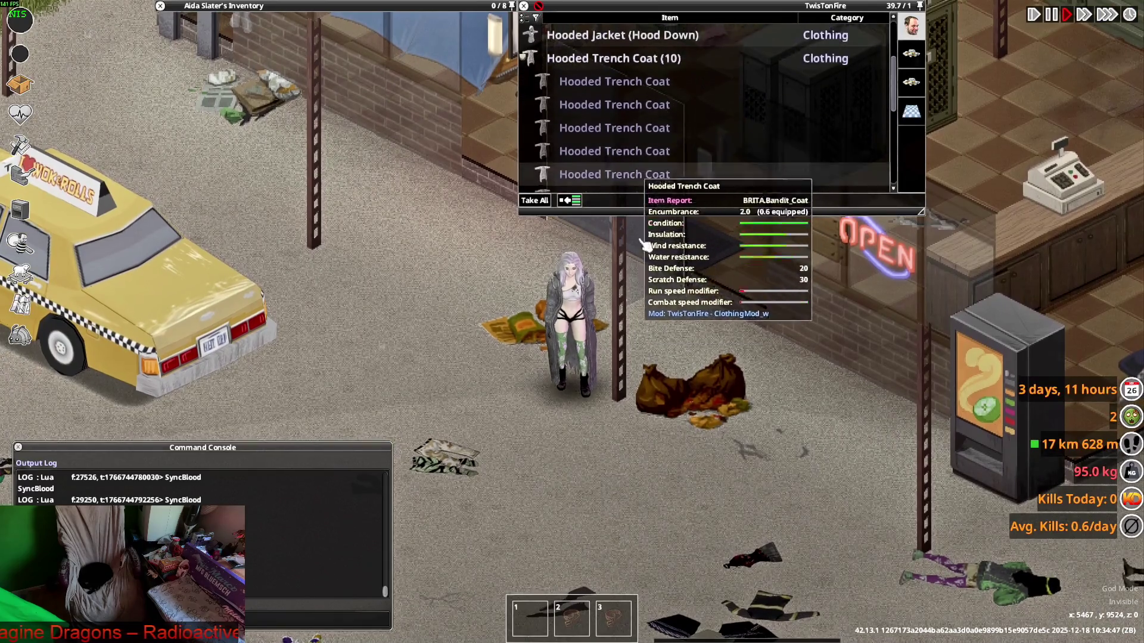
scroll(639, 143, "down", 3)
key("s")
scroll(731, 7, "up", 3)
key("w")
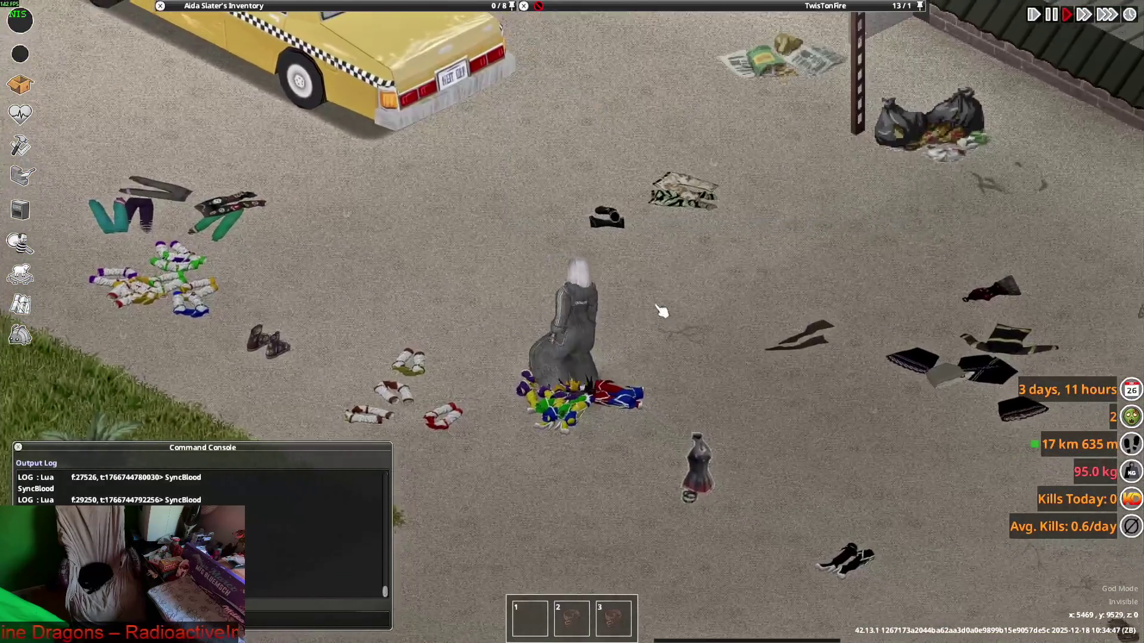
key("w")
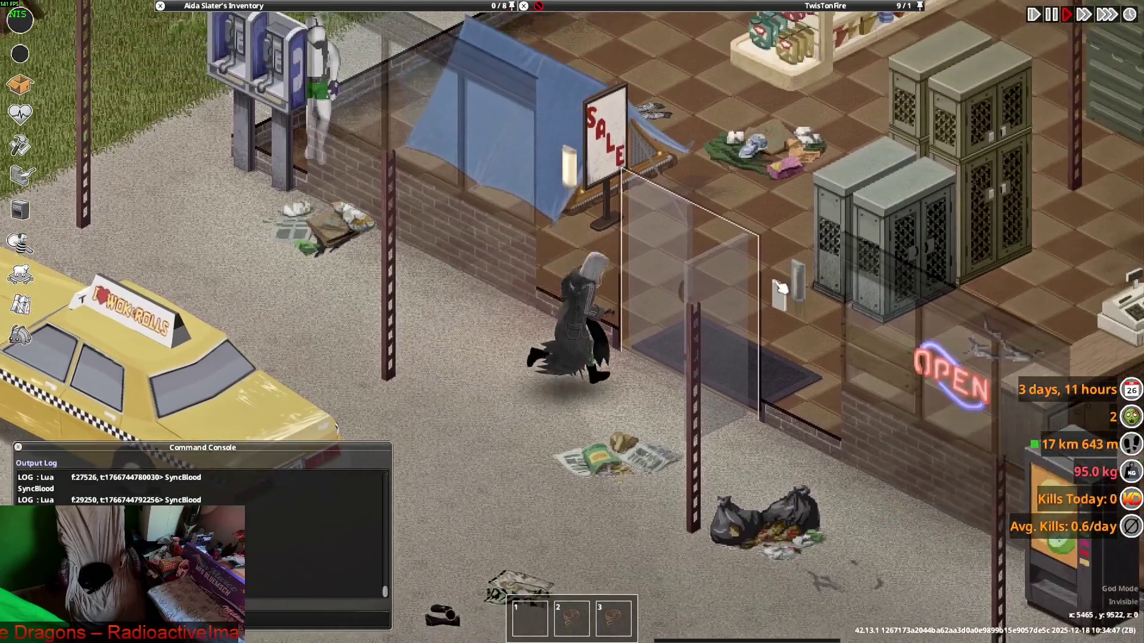
key("w")
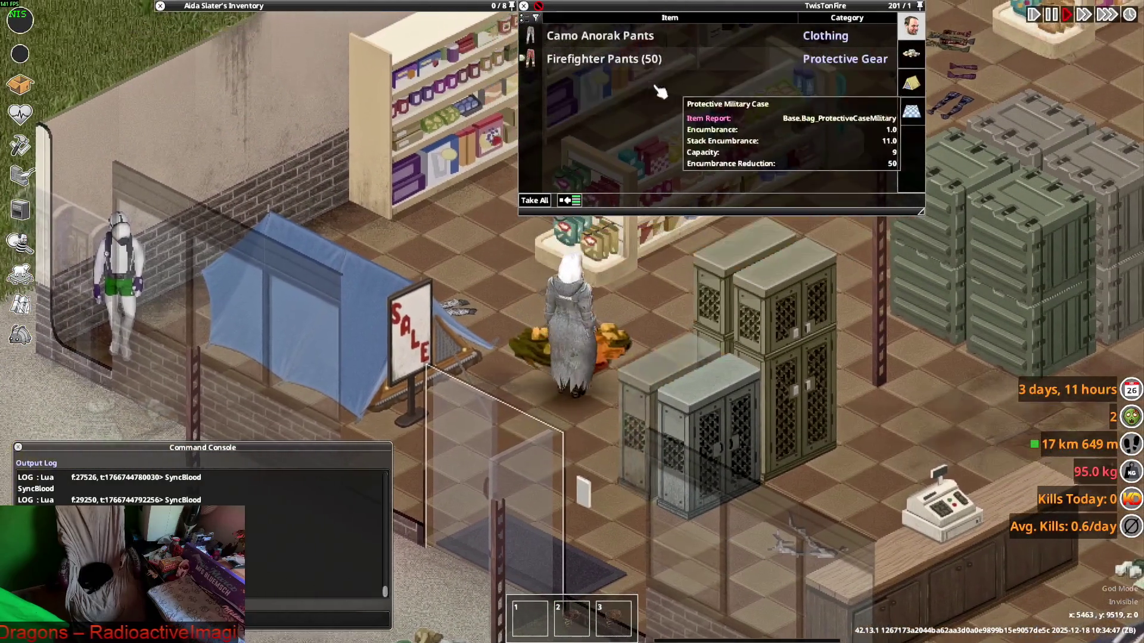
key("d")
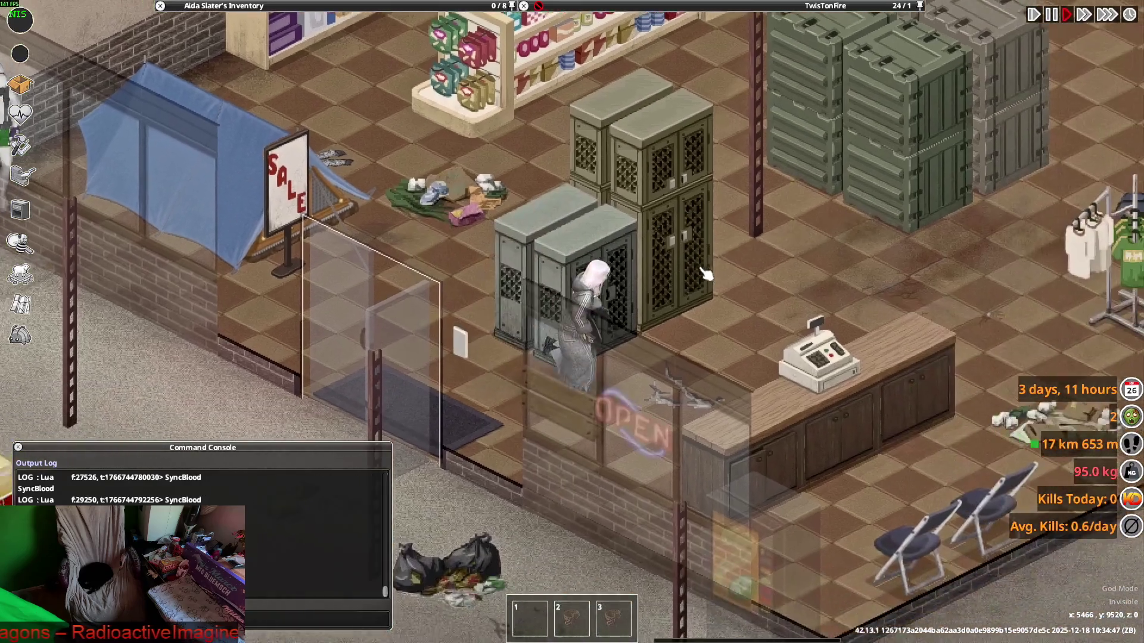
mouse_move(845, 6)
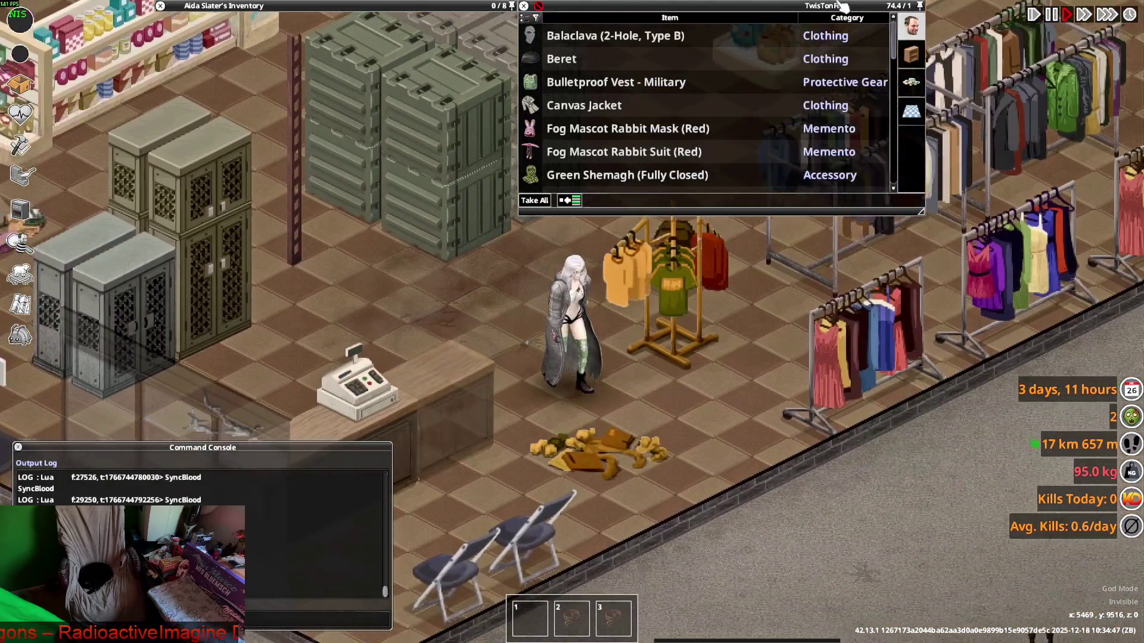
key("s")
mouse_move(686, 86)
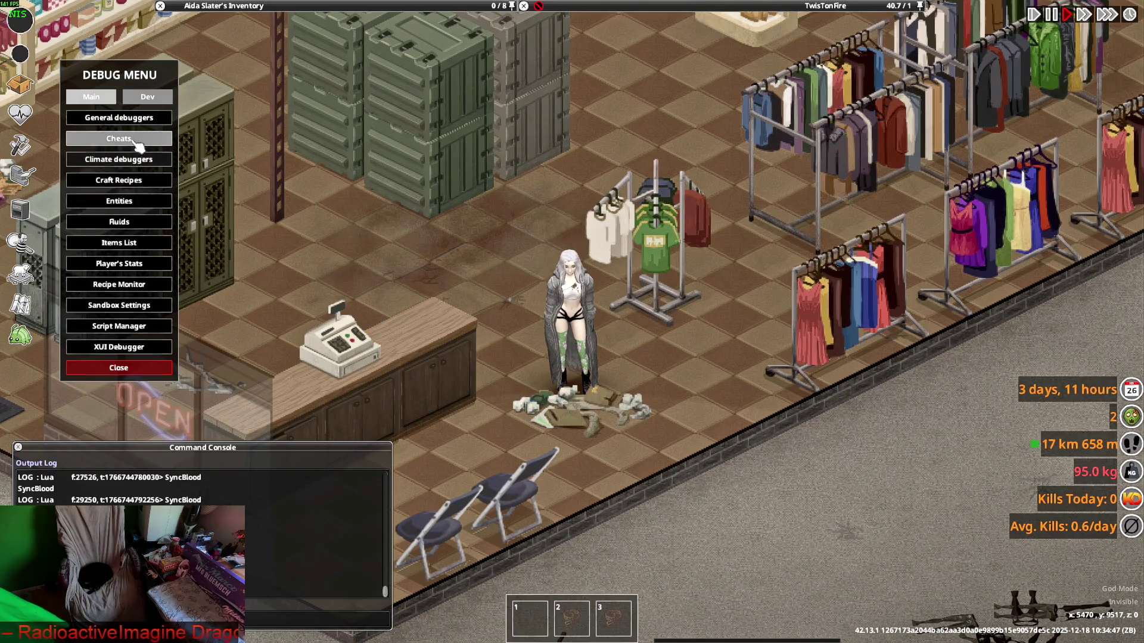
Spawn Adidas Killa Pants from the debug Items List filtered by 'Killa'
left_click(138, 244)
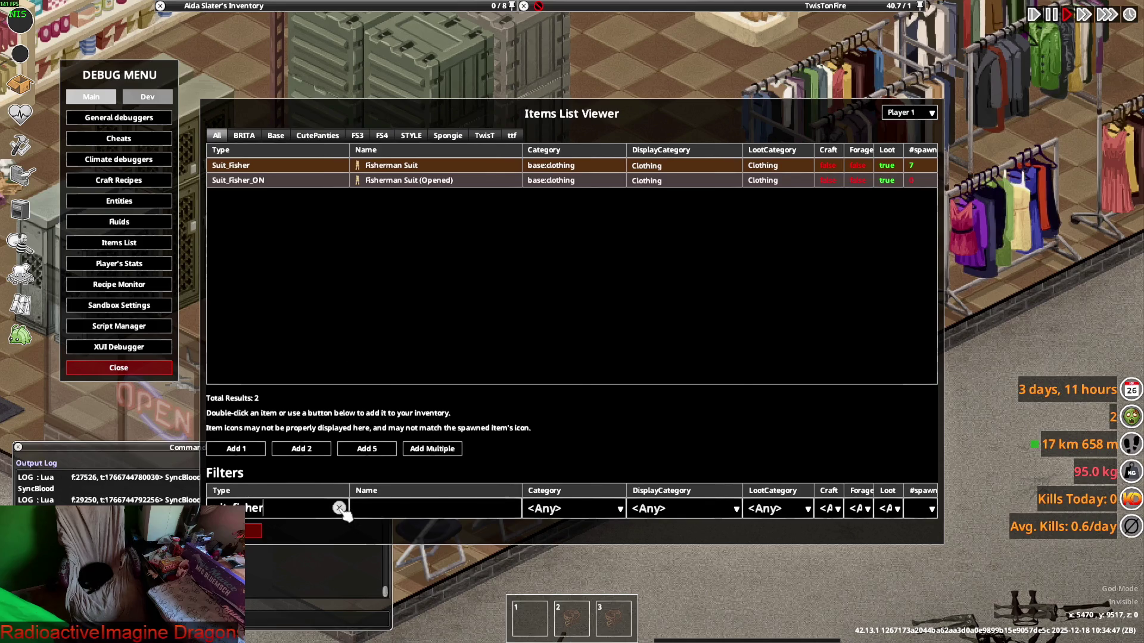
left_click(339, 507)
left_click(313, 512)
type("Killa")
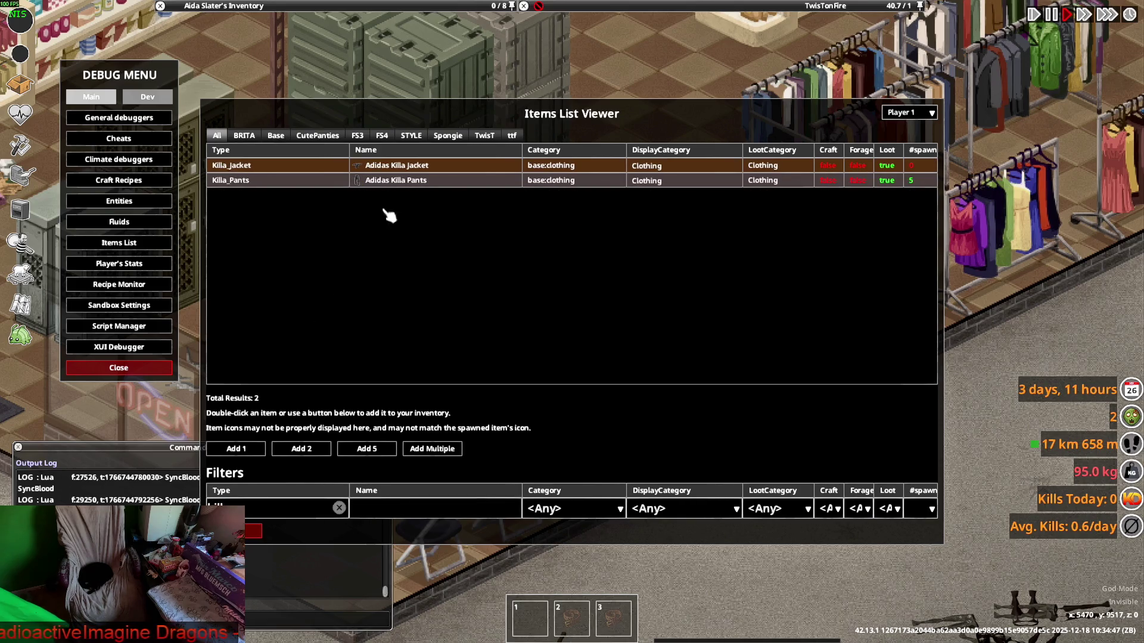
double_click(405, 189)
key("Escape")
mouse_move(247, 7)
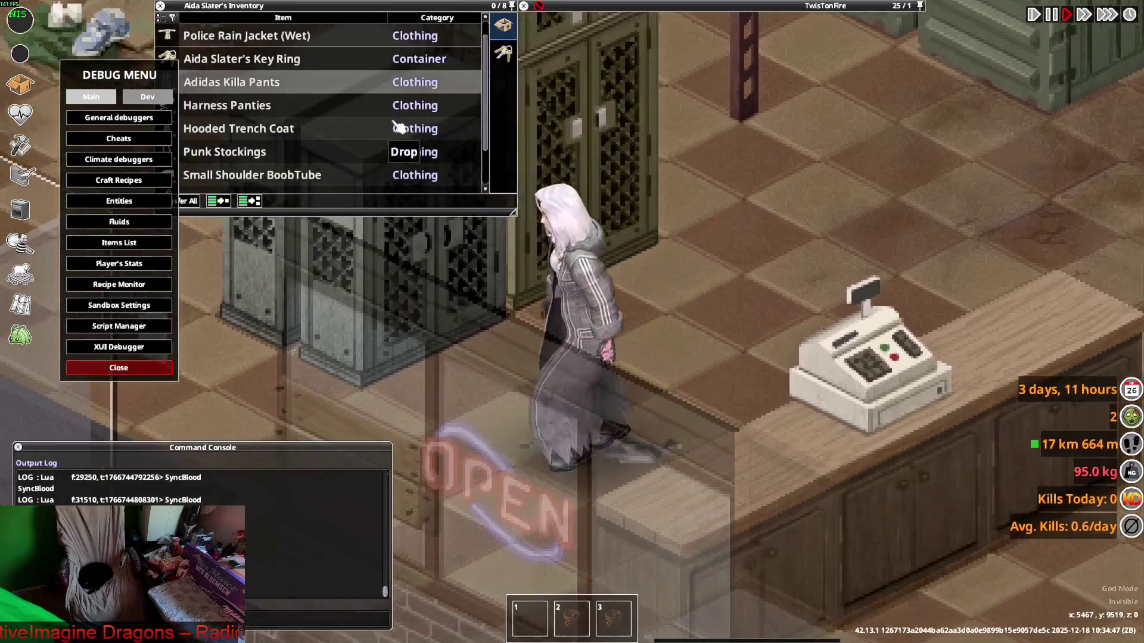
Step one tile left and make the Hooded Trench Coat invisible
mouse_move(274, 86)
key("a")
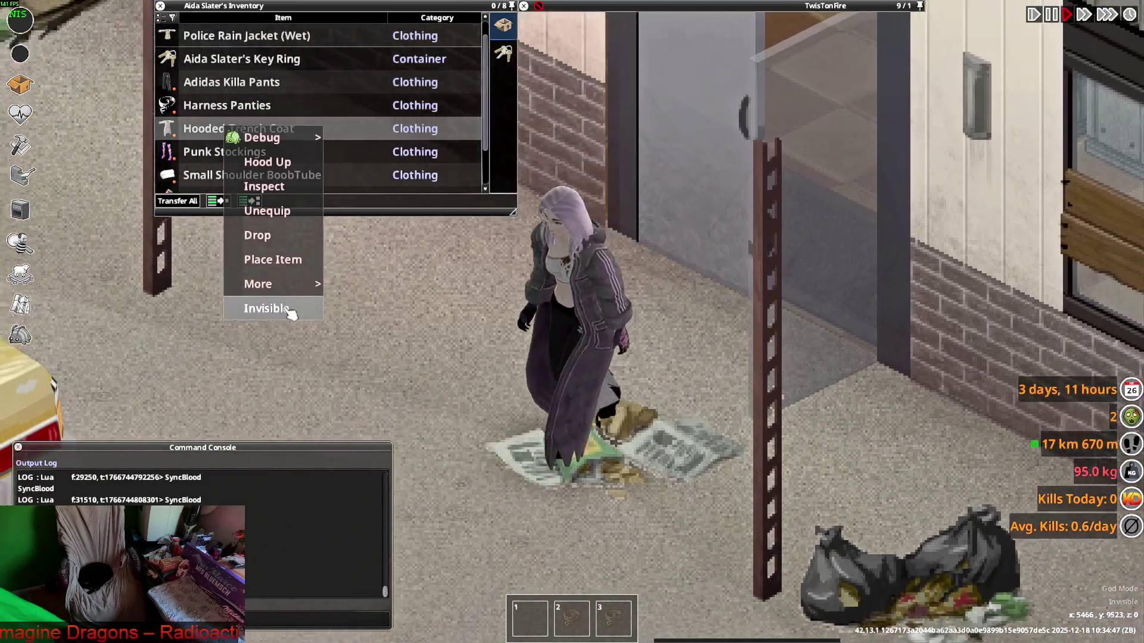
left_click(289, 309)
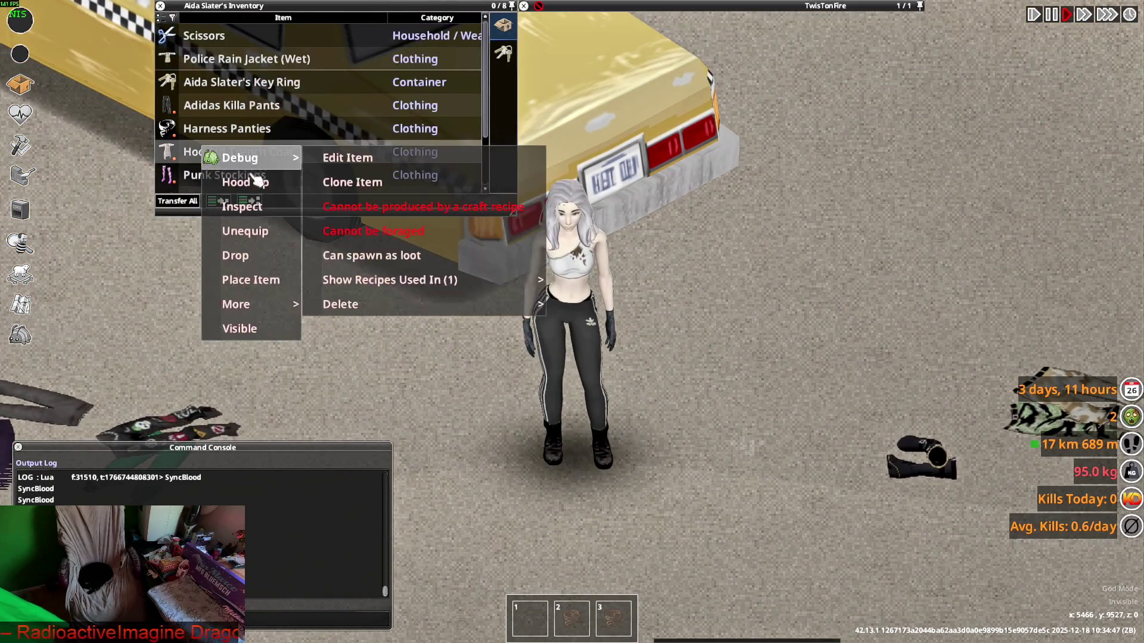
Make the Hooded Trench Coat visible with hood up, then walk around inspecting it
left_click(265, 330)
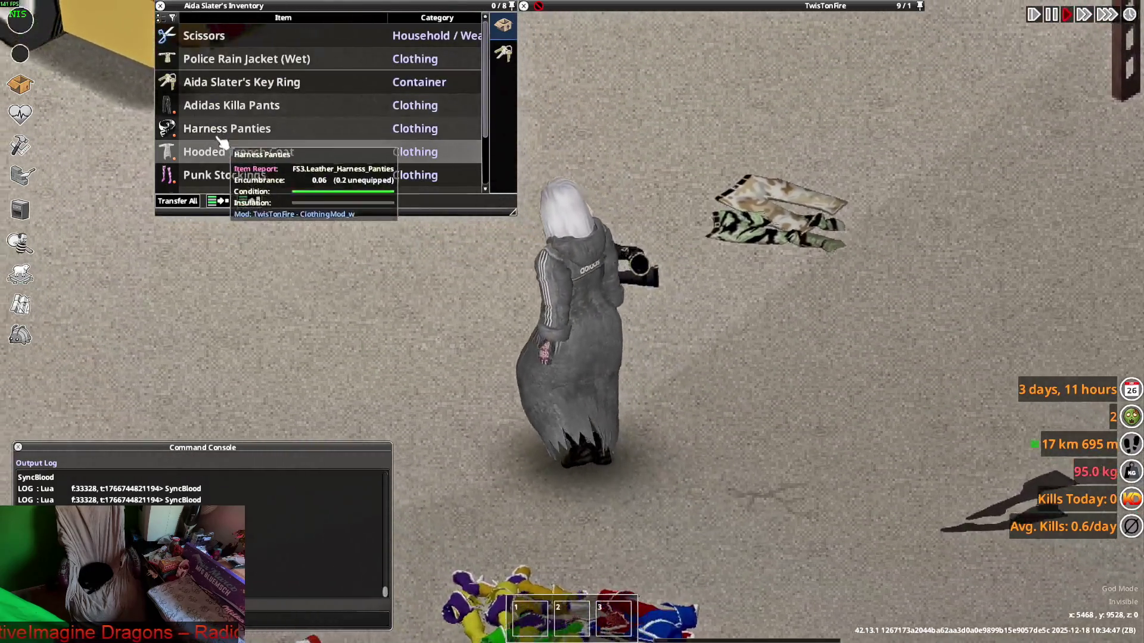
left_click(256, 183)
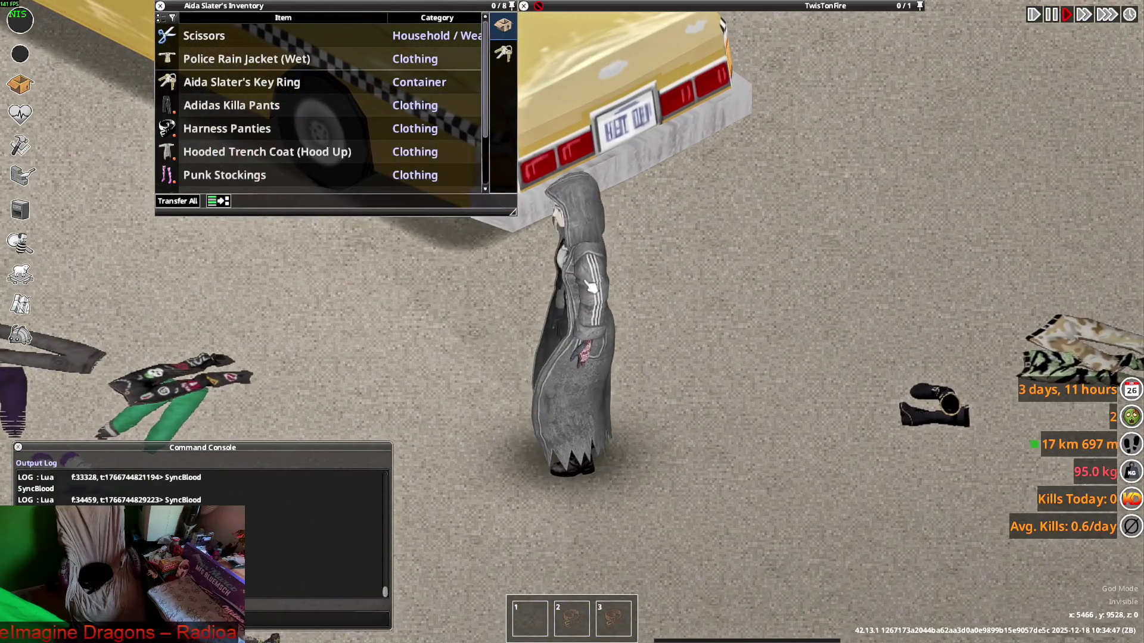
key("s")
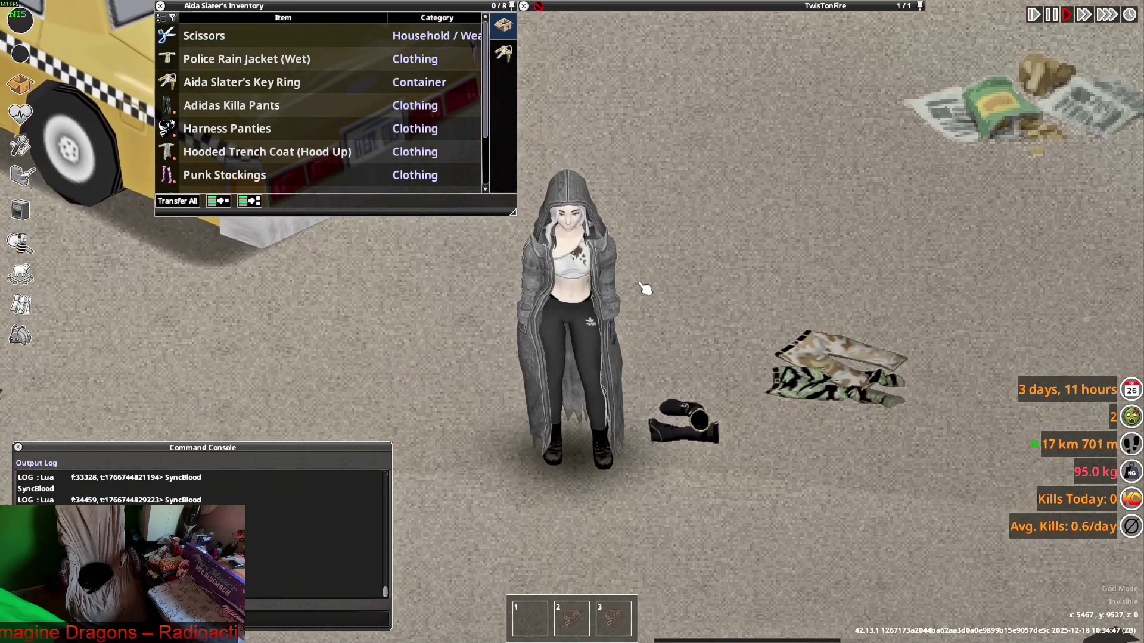
key("d")
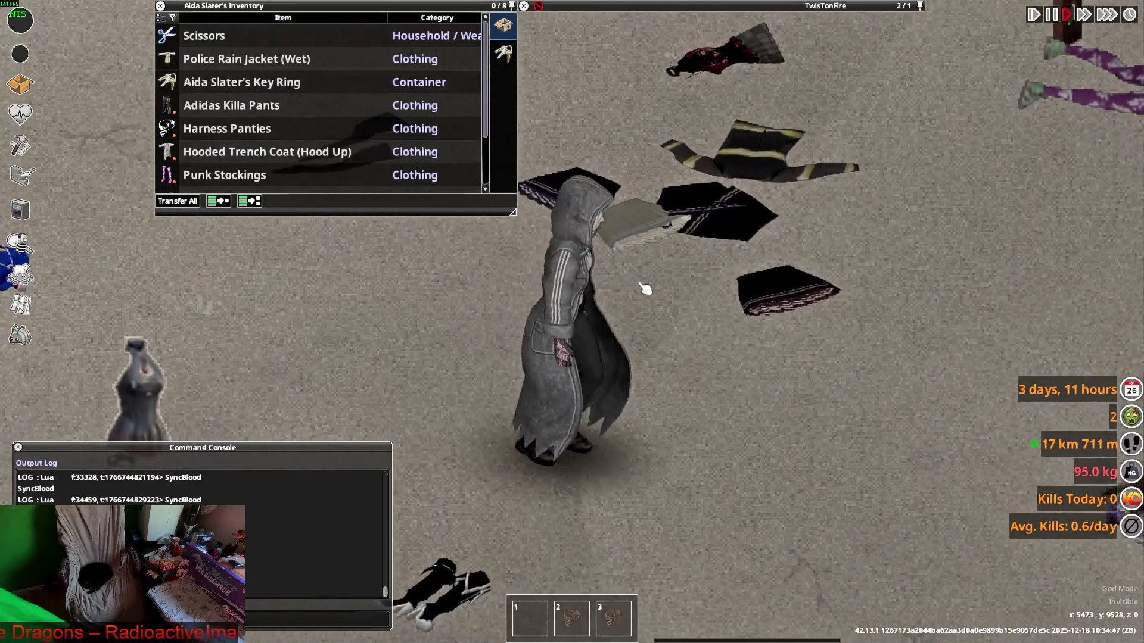
key("w")
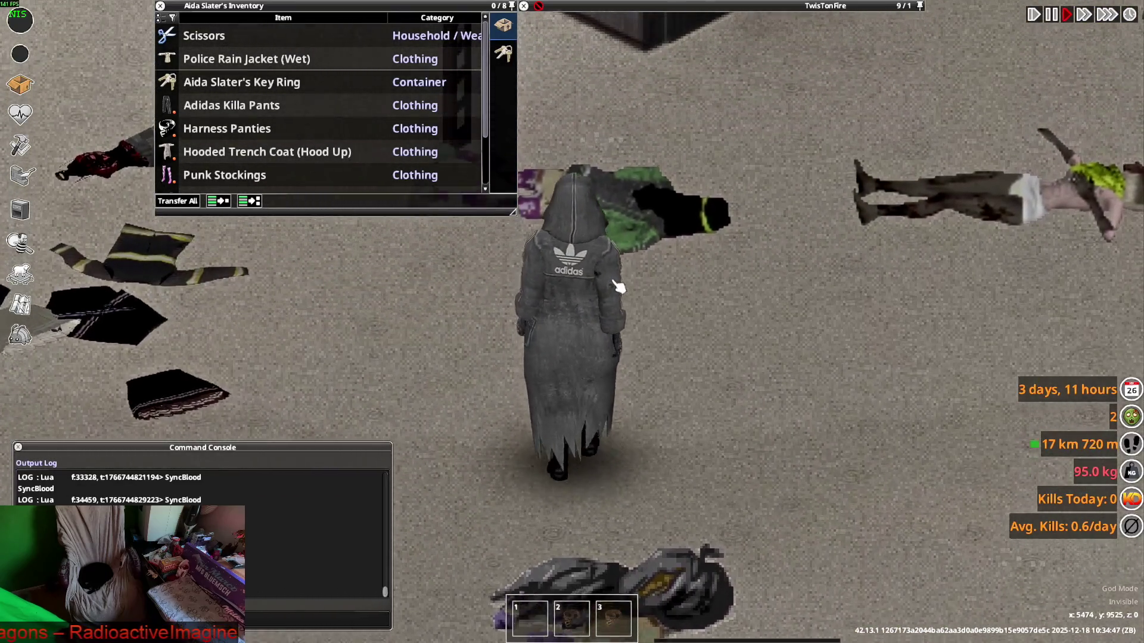
key("a")
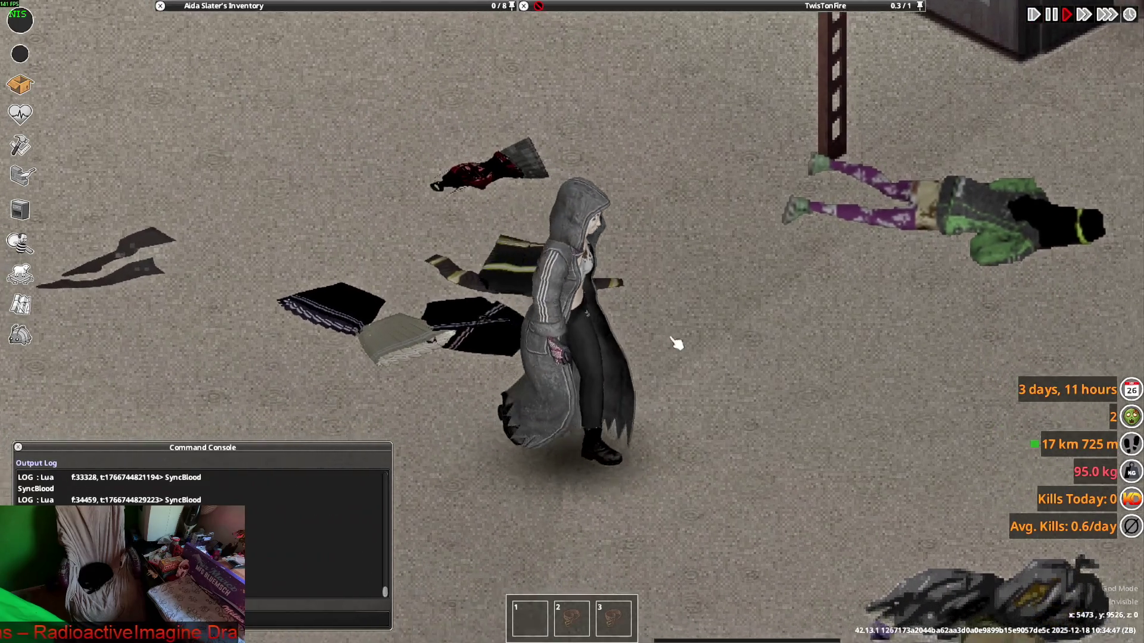
key("w")
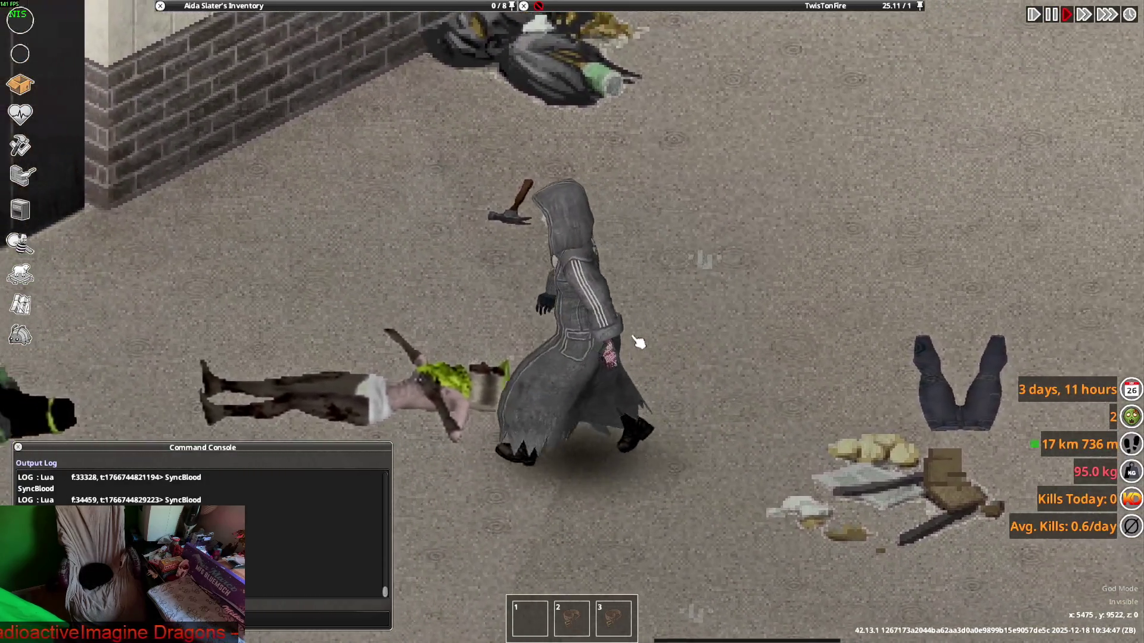
key("s")
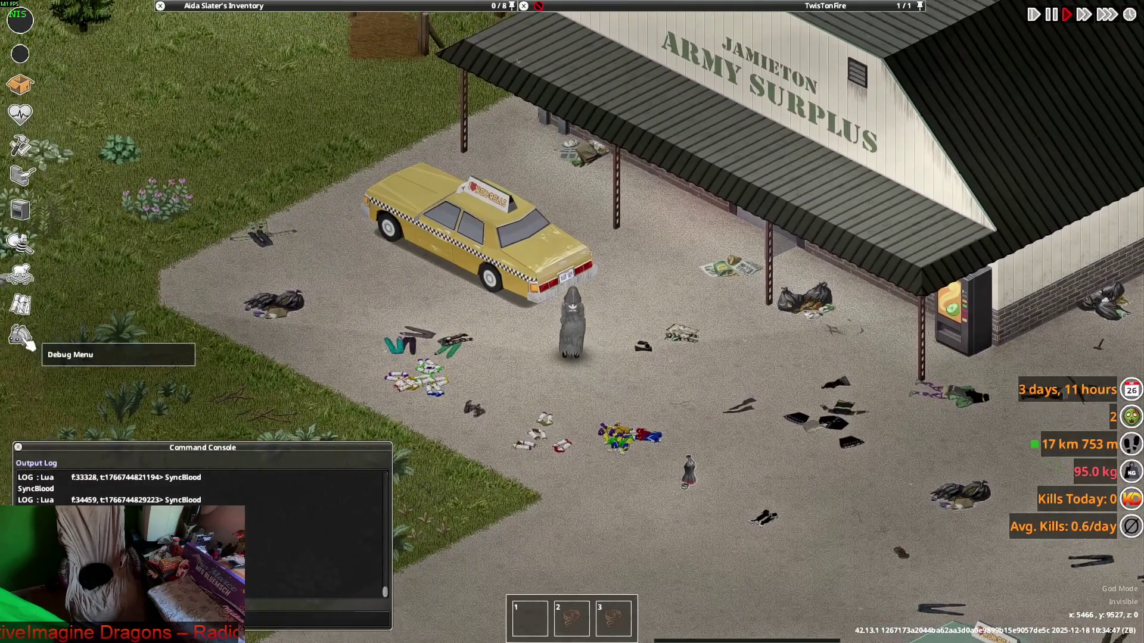
Spawn Punk Hoodies from the Items List filtered by 'su' and close the debug menu
left_click(137, 244)
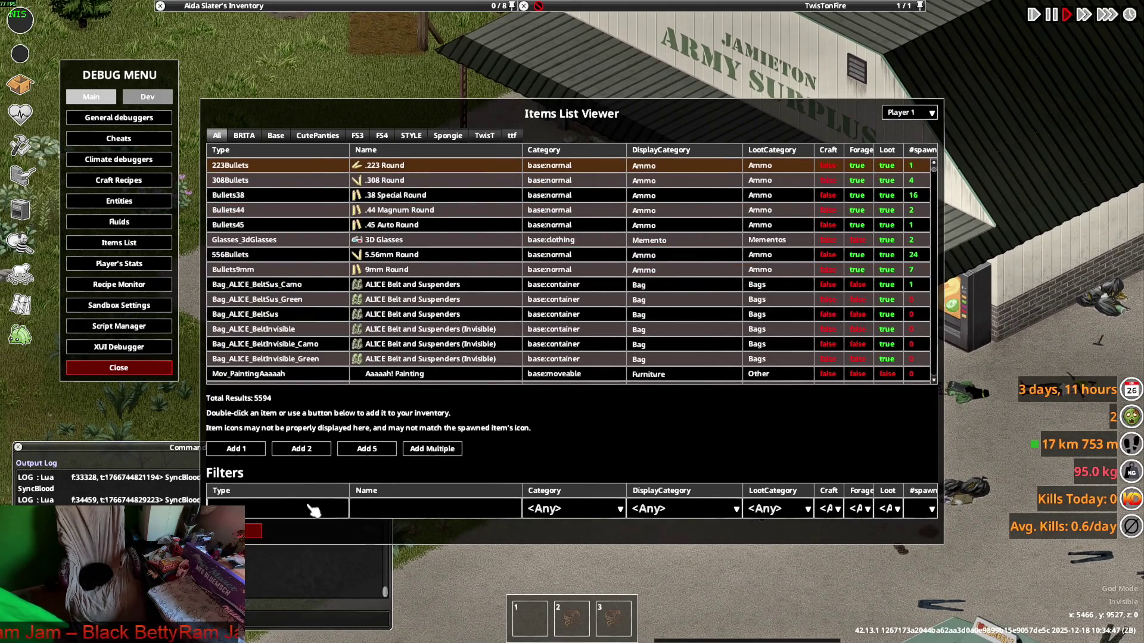
type("su")
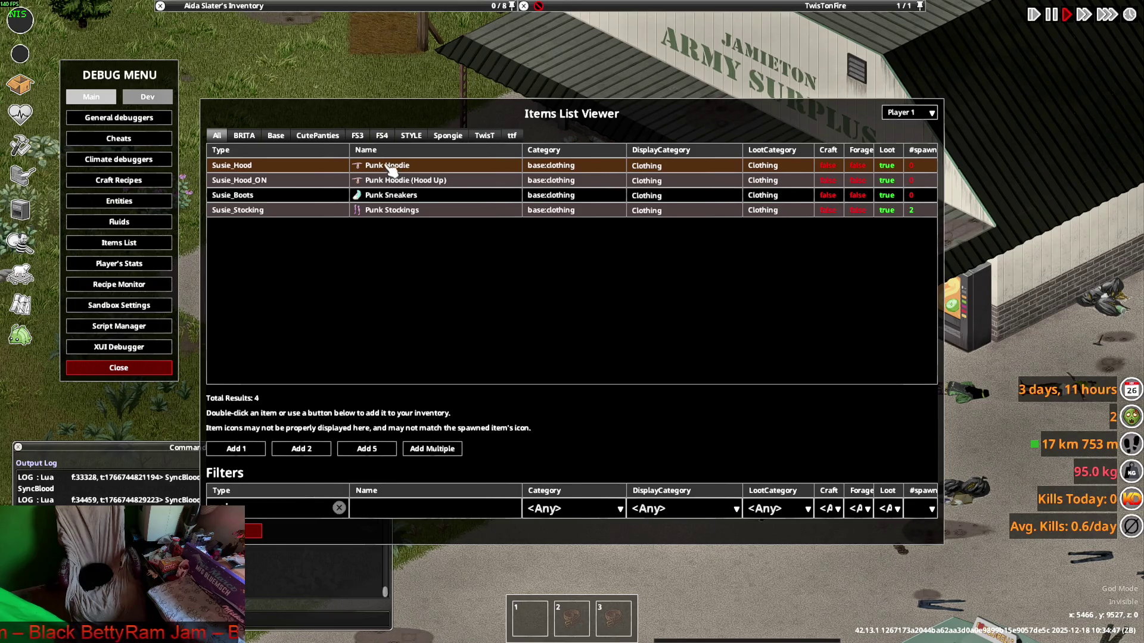
key("Escape")
scroll(258, 235, "up", 5)
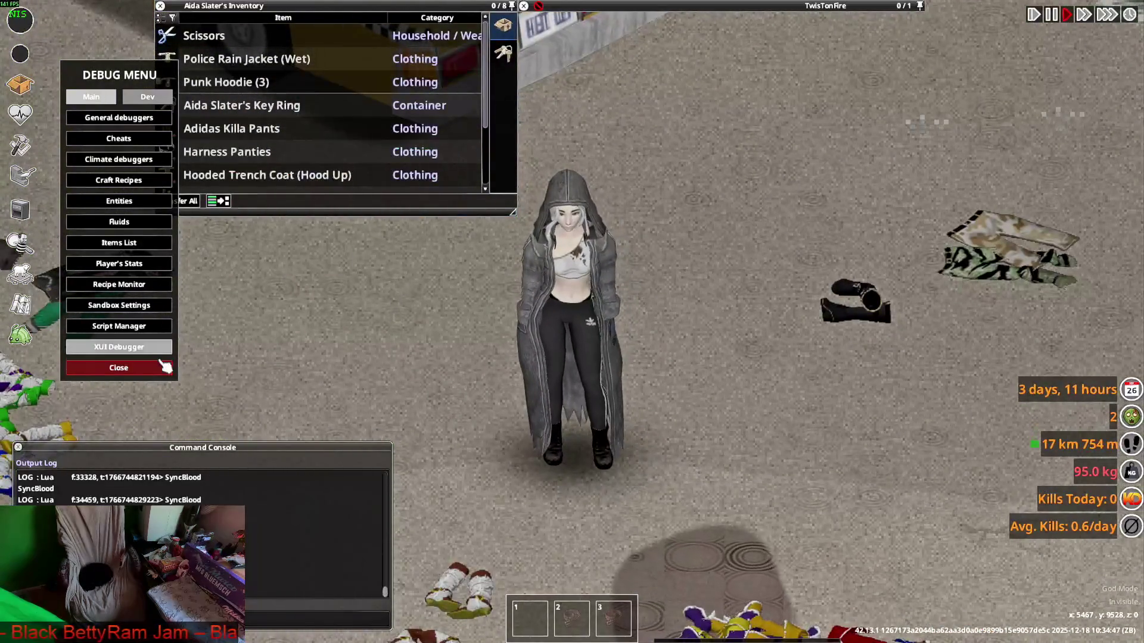
left_click(165, 367)
Wear one Punk Hoodie and pull its hood up
left_click(169, 81)
right_click(214, 105)
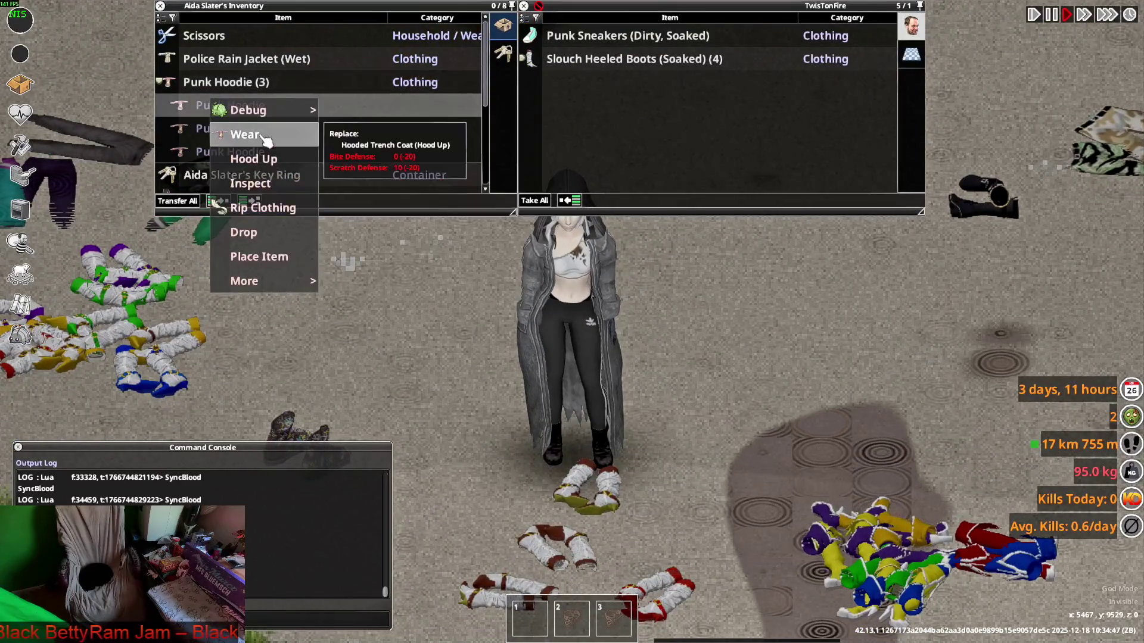
left_click(264, 136)
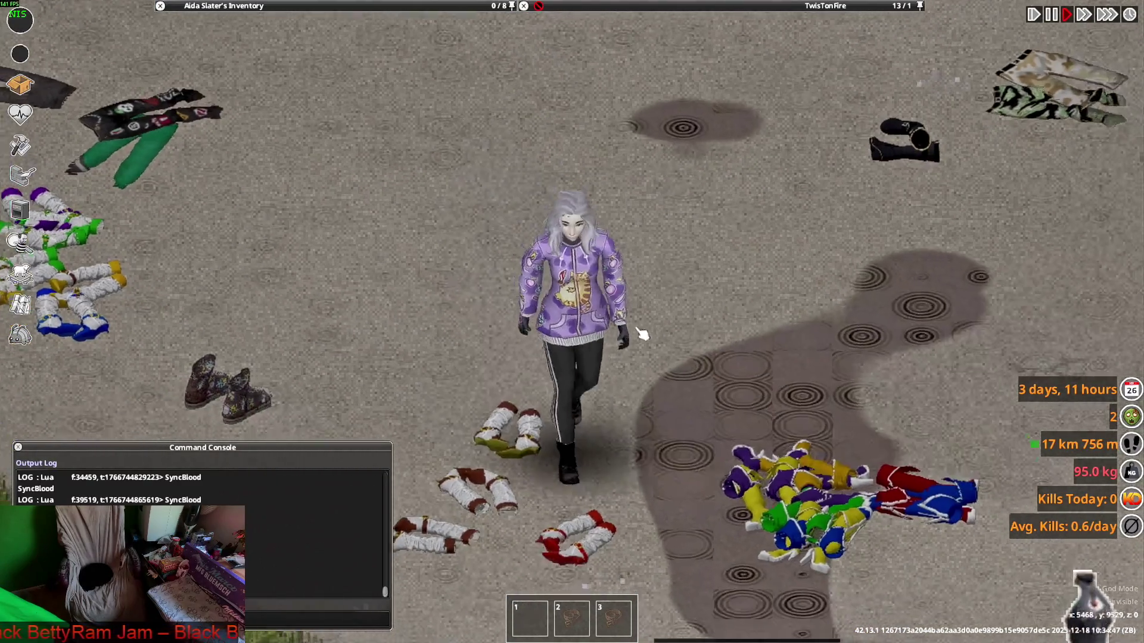
key("w")
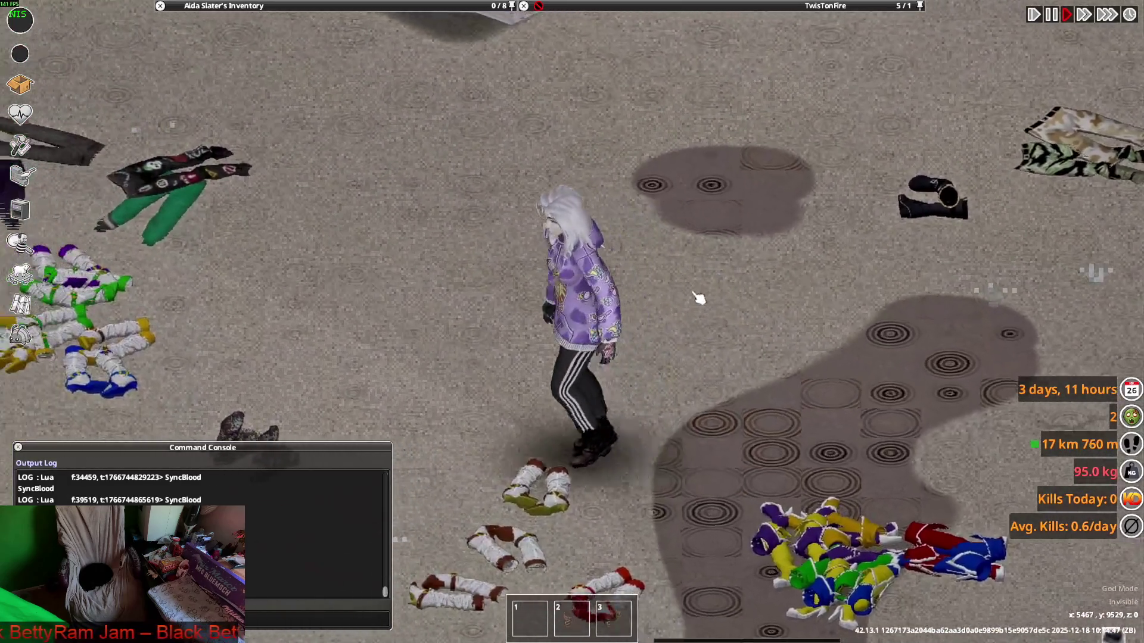
key("s")
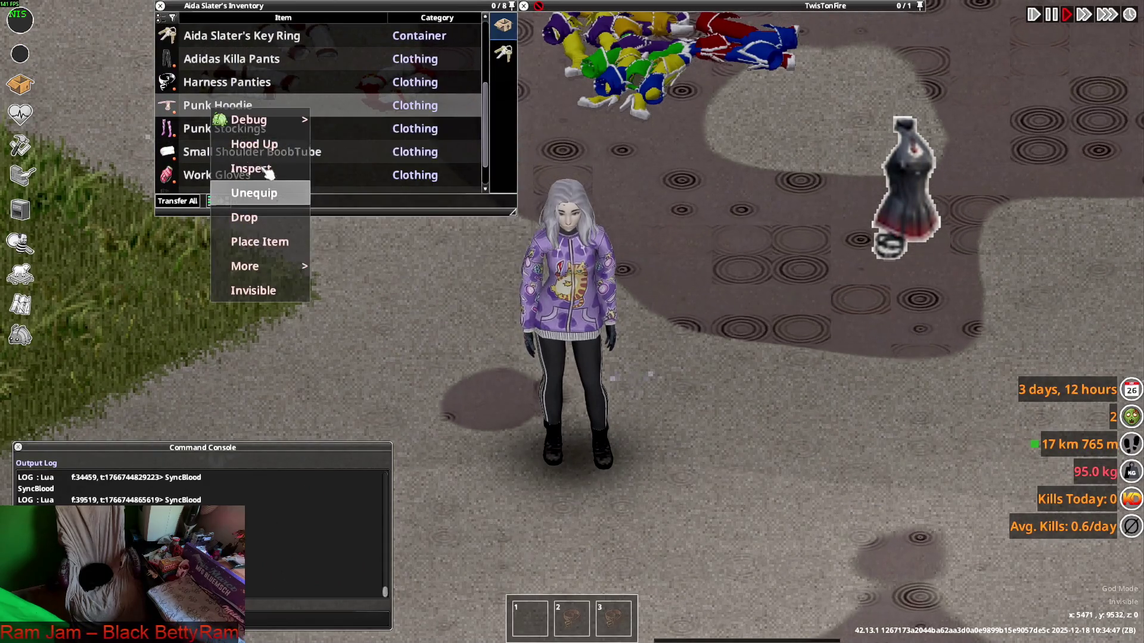
left_click(255, 144)
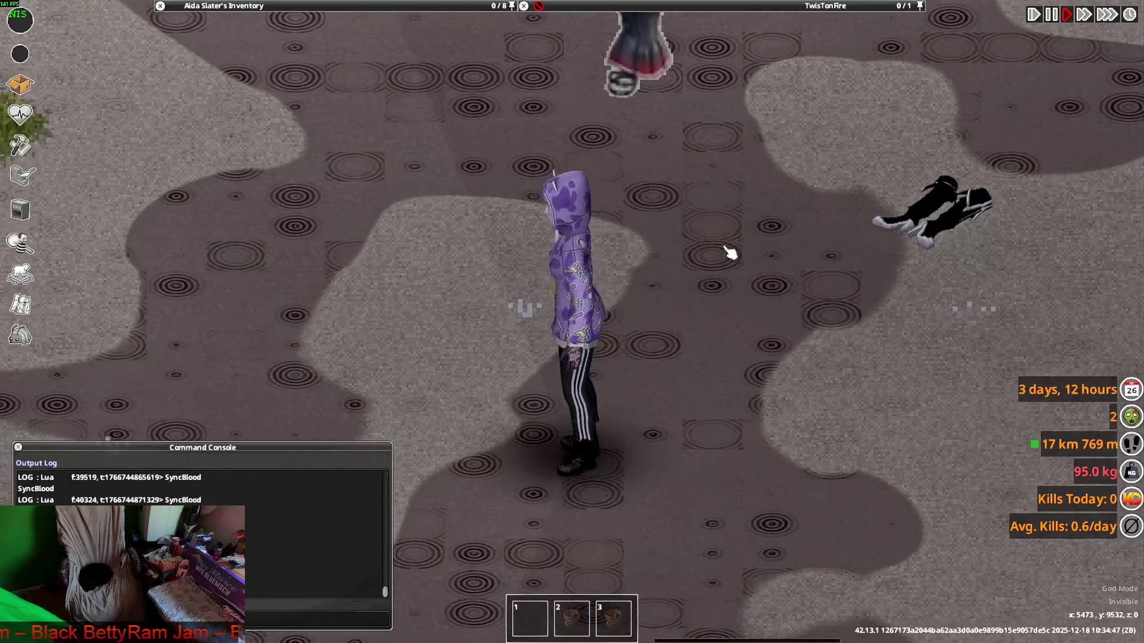
Walk the character down and left to view the hoodie from behind
key("s")
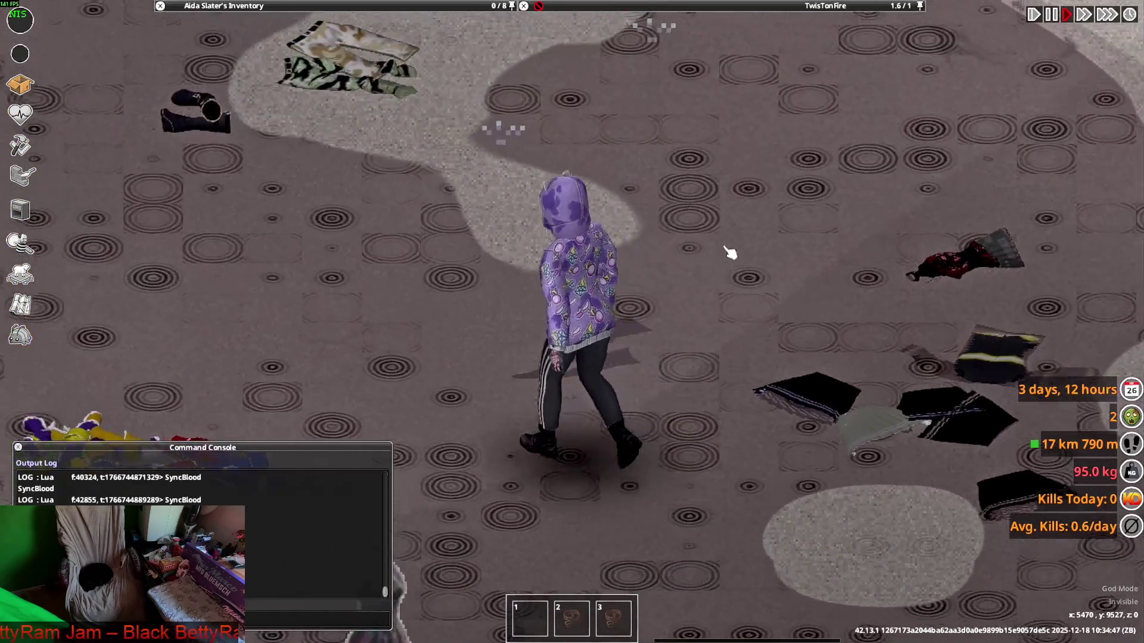
key("s")
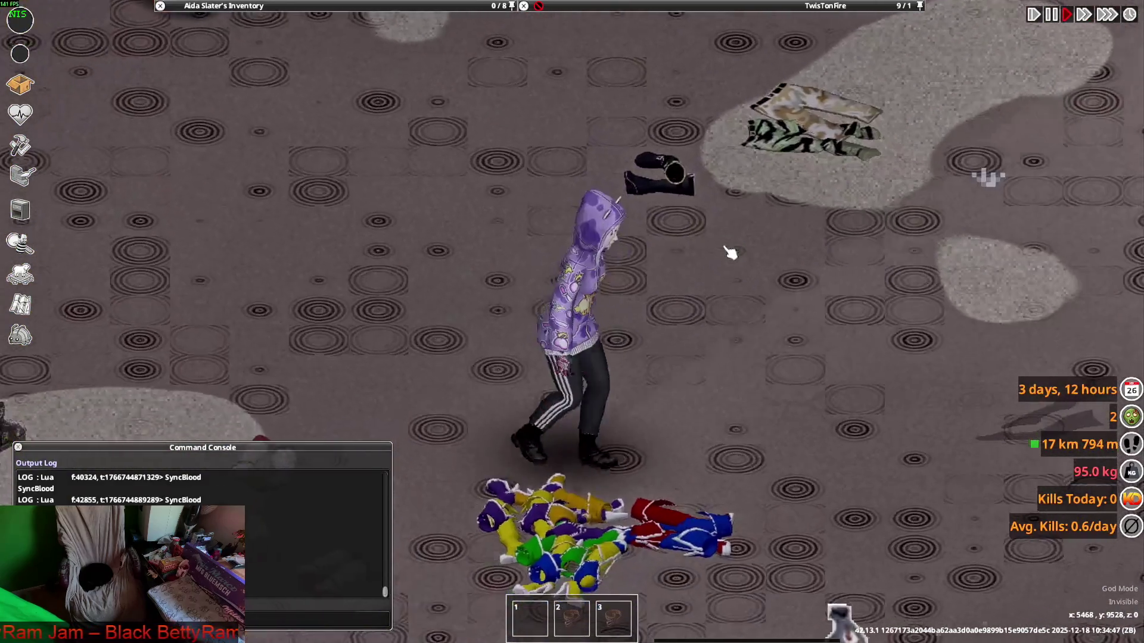
key("a")
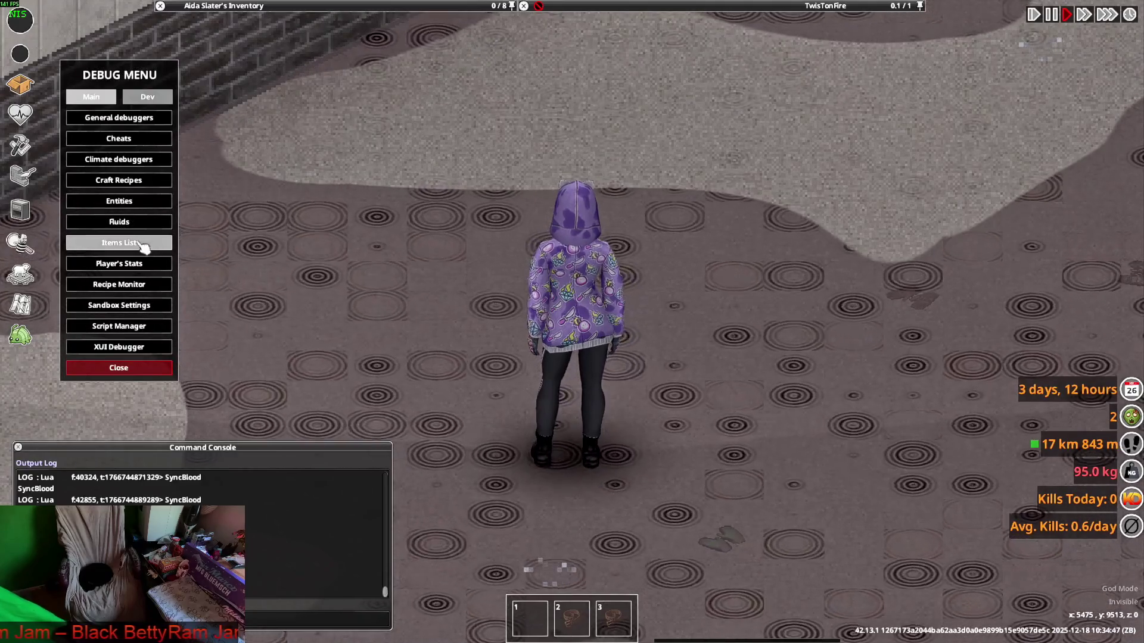
Spawn 20 Bag_Schoolbag_Kids backpacks via Add Multiple after filtering by 'school'
left_click(141, 243)
left_click(339, 507)
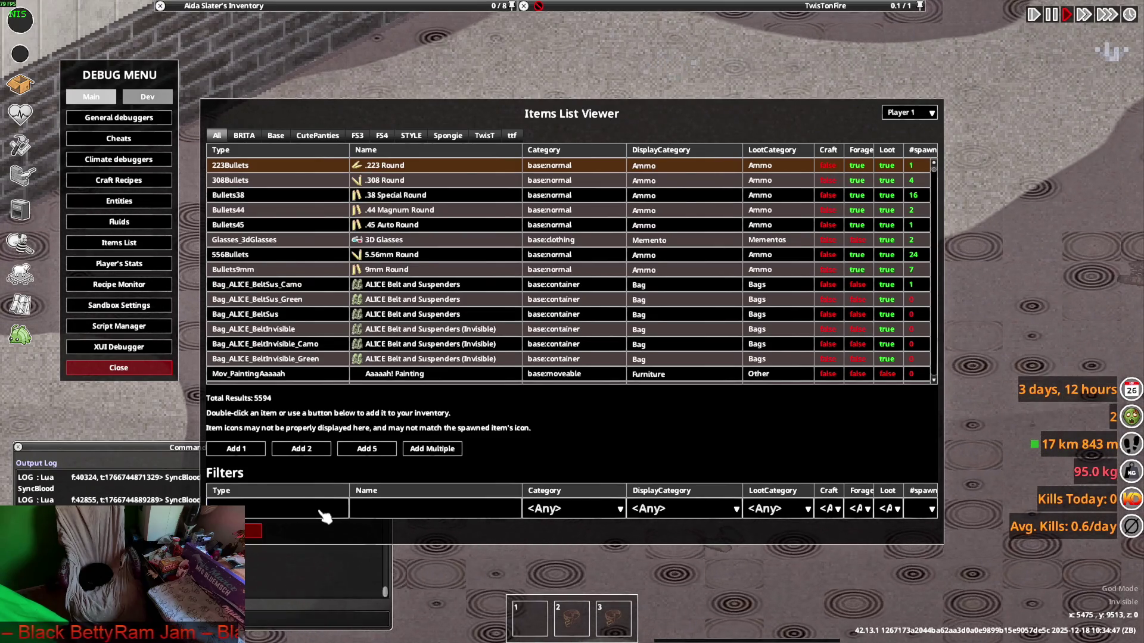
type("school")
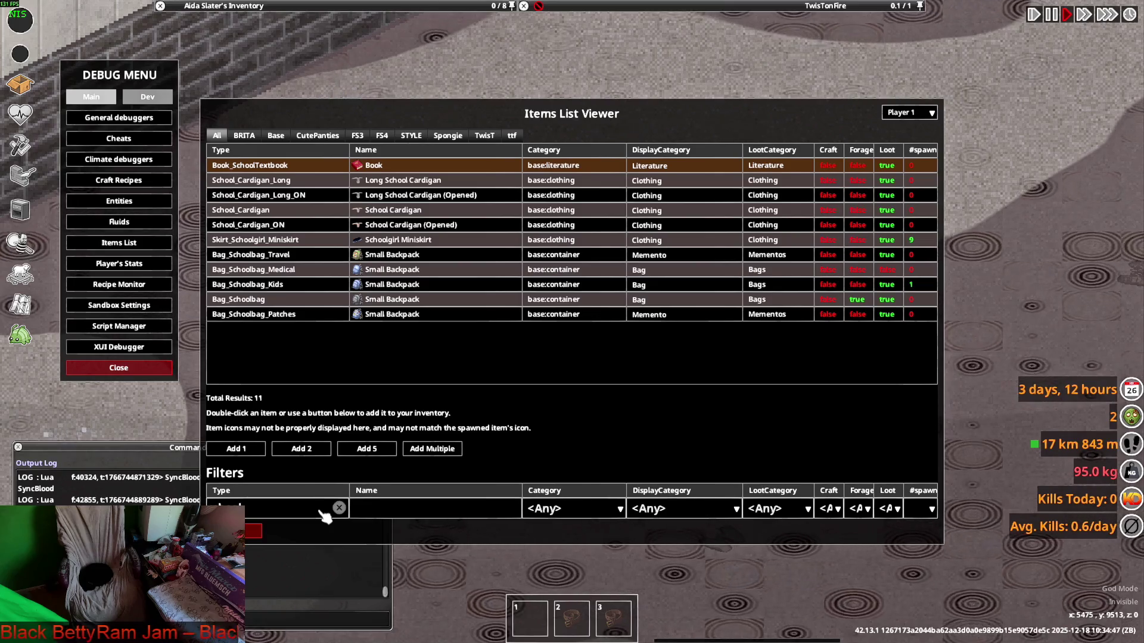
left_click(303, 284)
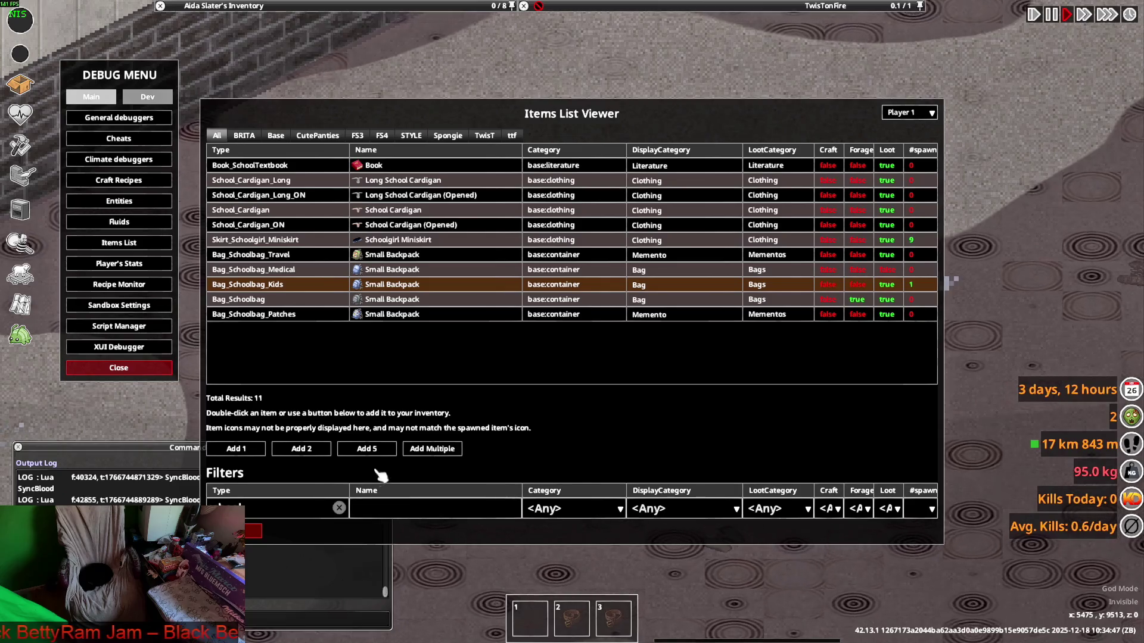
left_click(432, 449)
key("BackSpace")
type("20")
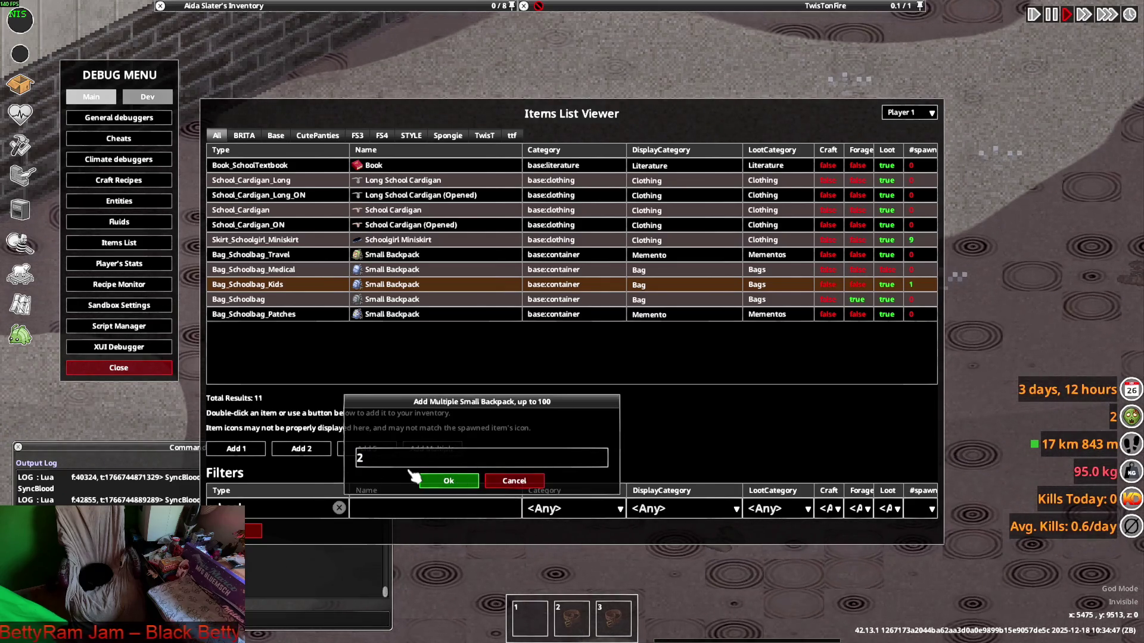
left_click(448, 482)
key("Escape")
Expand the Small Backpack stack in the inventory
mouse_move(324, 36)
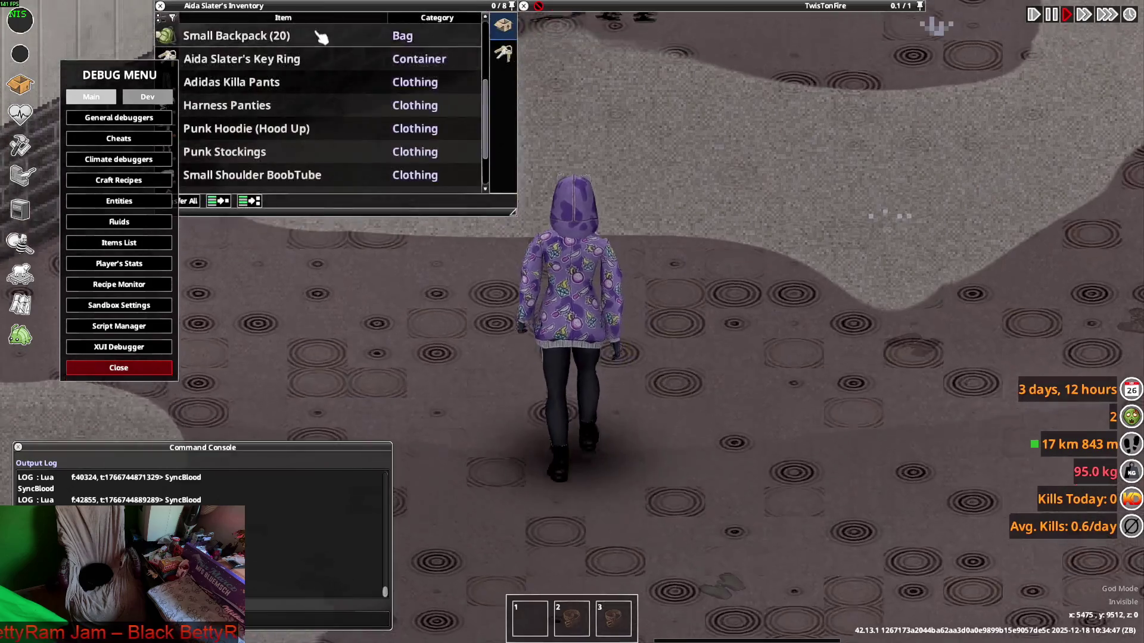
scroll(286, 107, "up", 2)
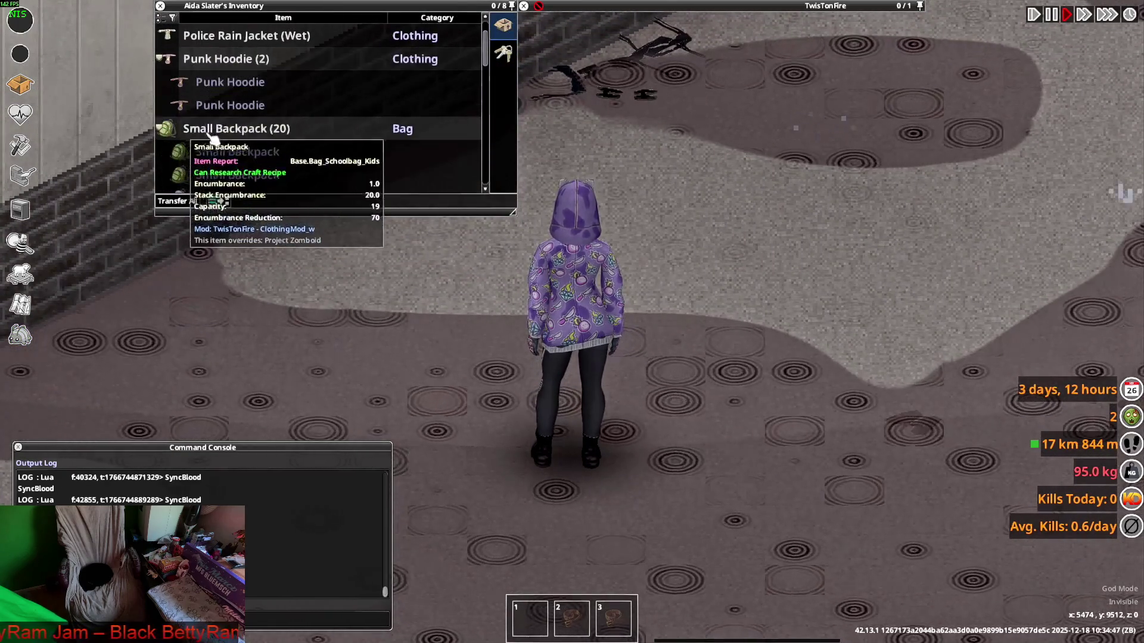
left_click(168, 126)
scroll(286, 143, "down", 2)
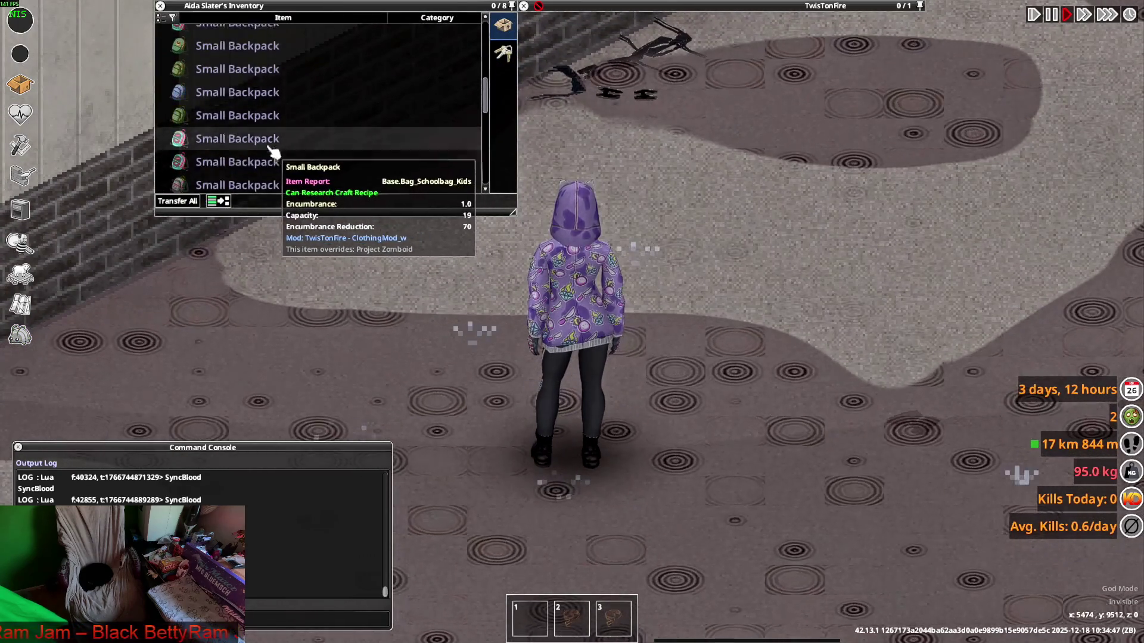
Wear one Small Backpack and walk toward the brick wall
scroll(239, 119, "down", 3)
right_click(225, 112)
left_click(256, 136)
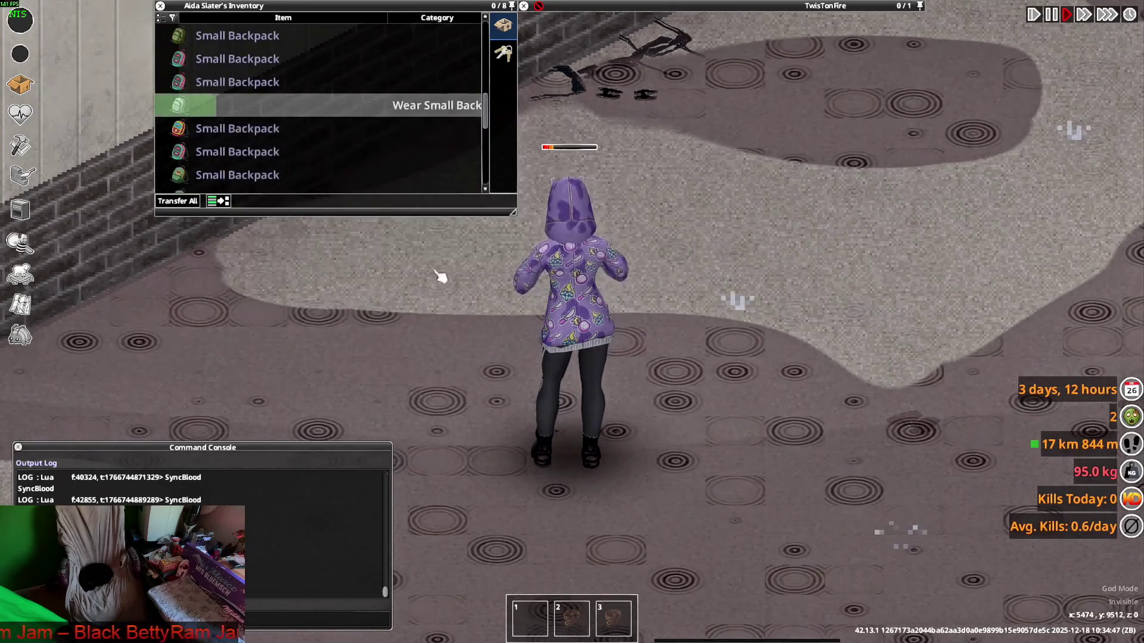
key("w")
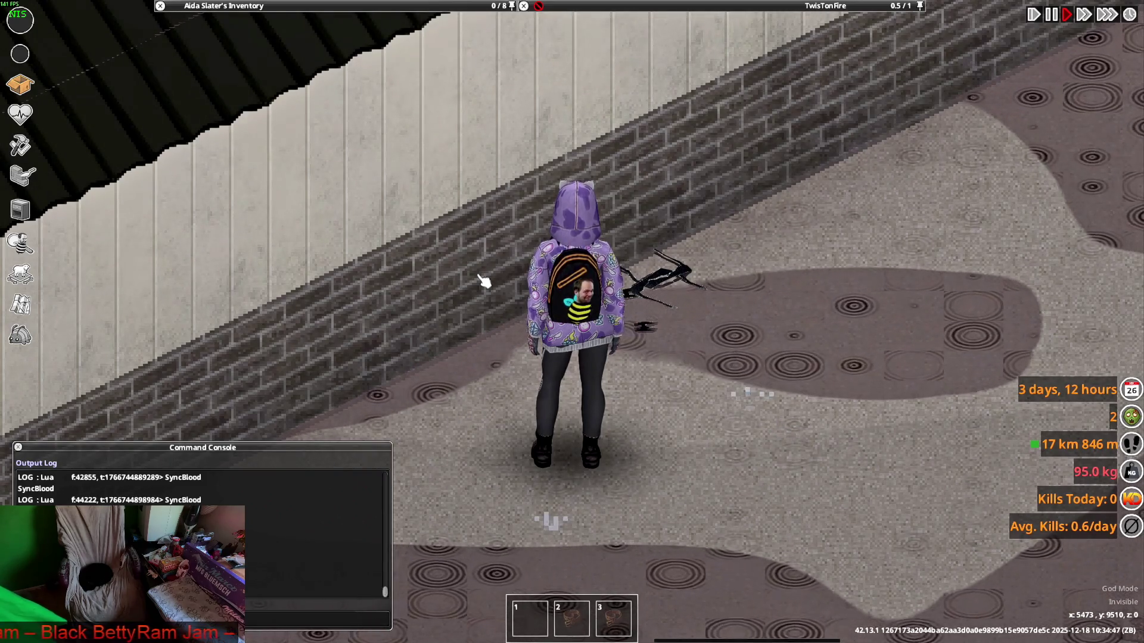
Walk the character along the brick wall to show the outfit front and back, then zoom out
key("w")
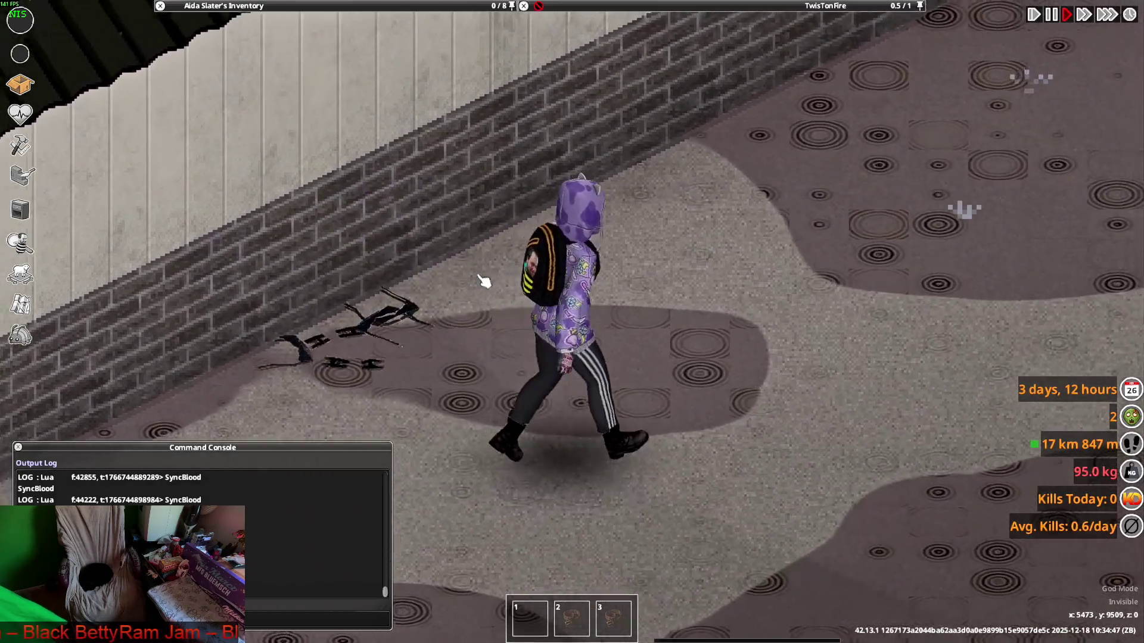
key("s")
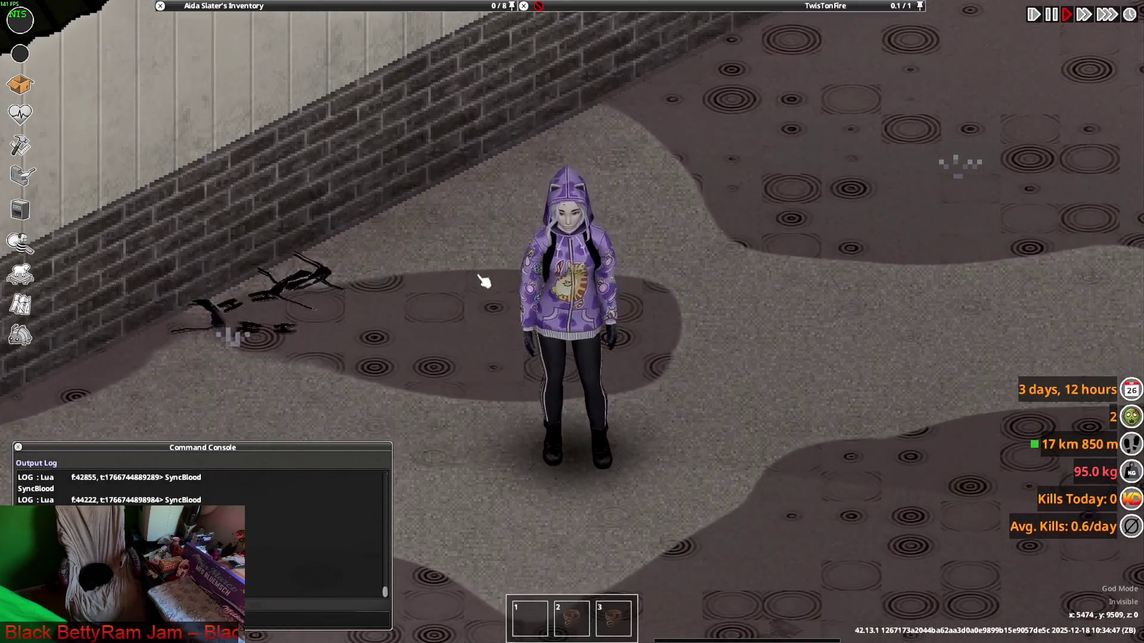
key("w")
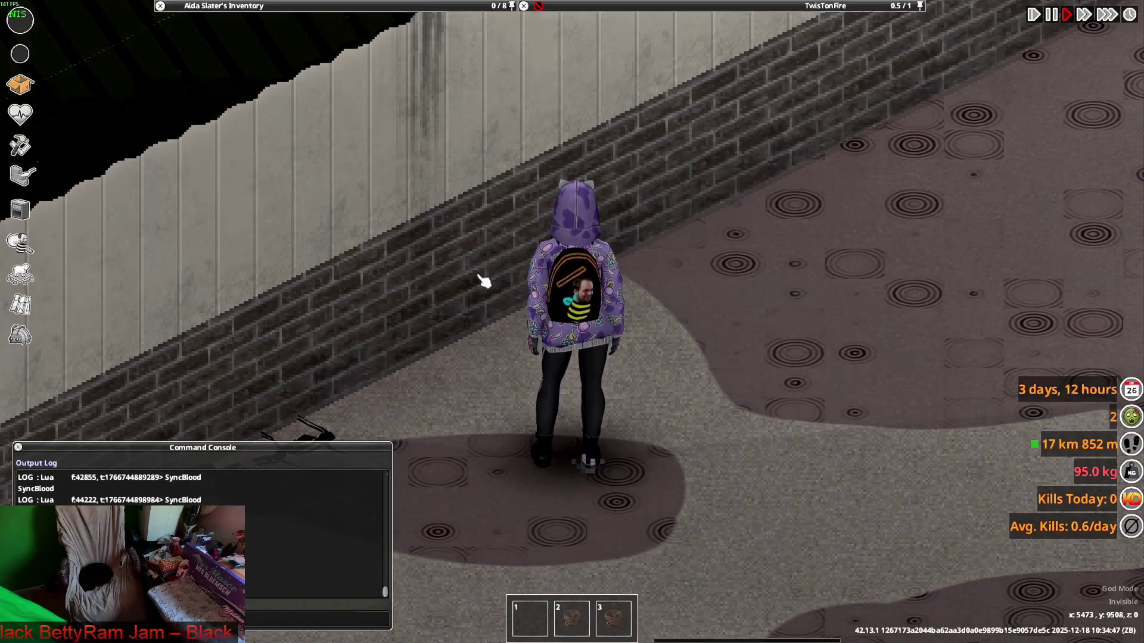
key("s")
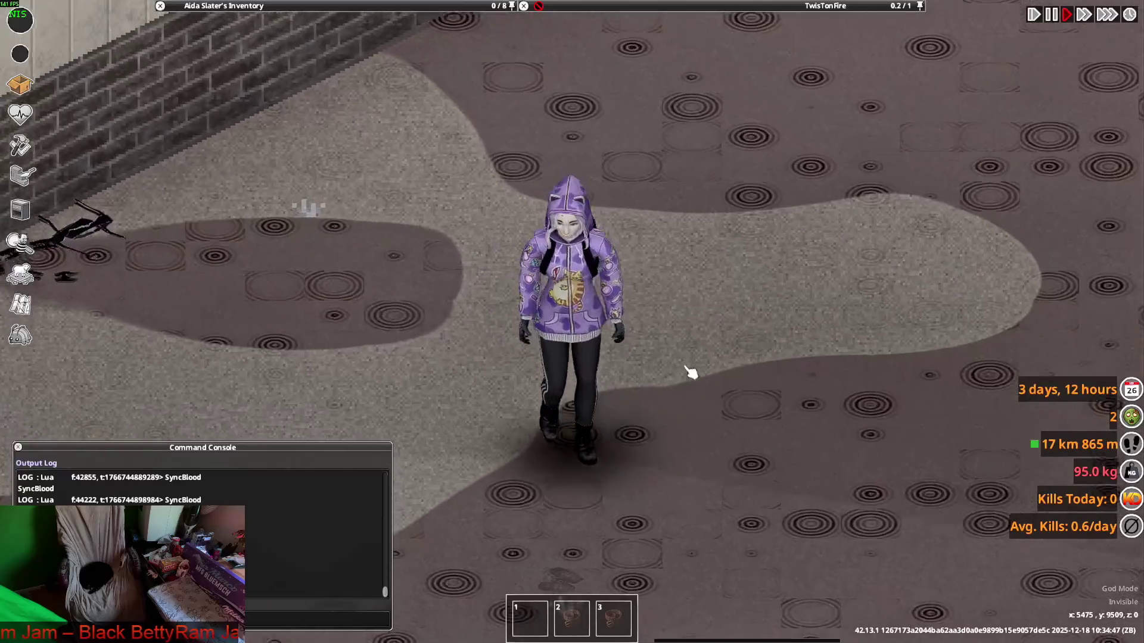
scroll(690, 372, "down", 3)
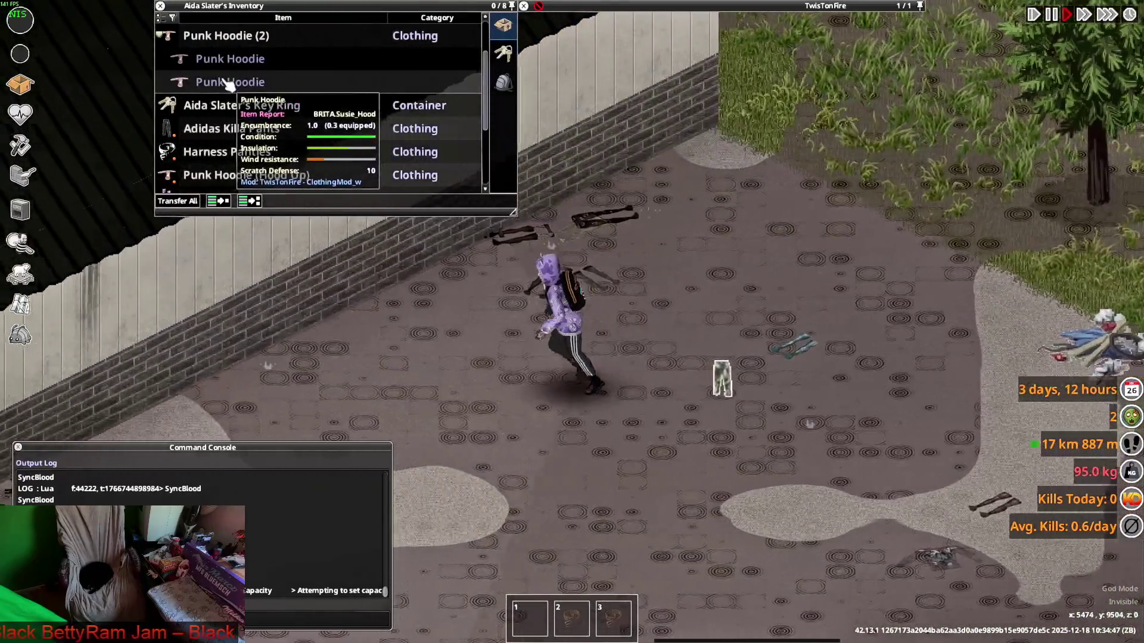
Move the character across the room and drop the spare Punk Hoodie onto the ground
key("a")
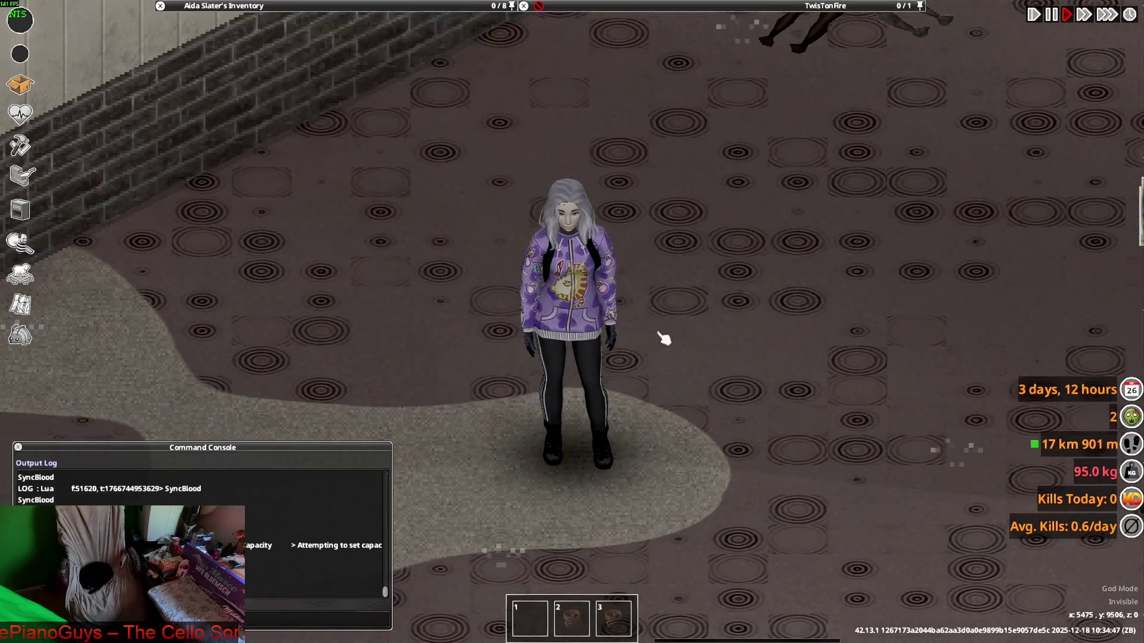
mouse_move(318, 80)
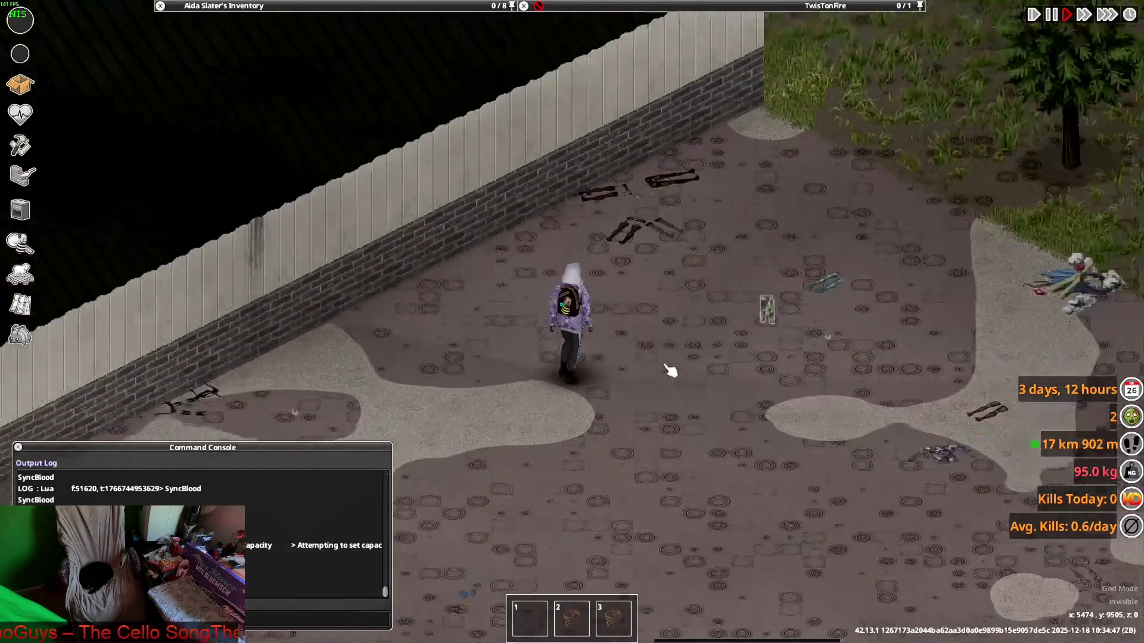
scroll(670, 371, "up", 3)
mouse_move(274, 140)
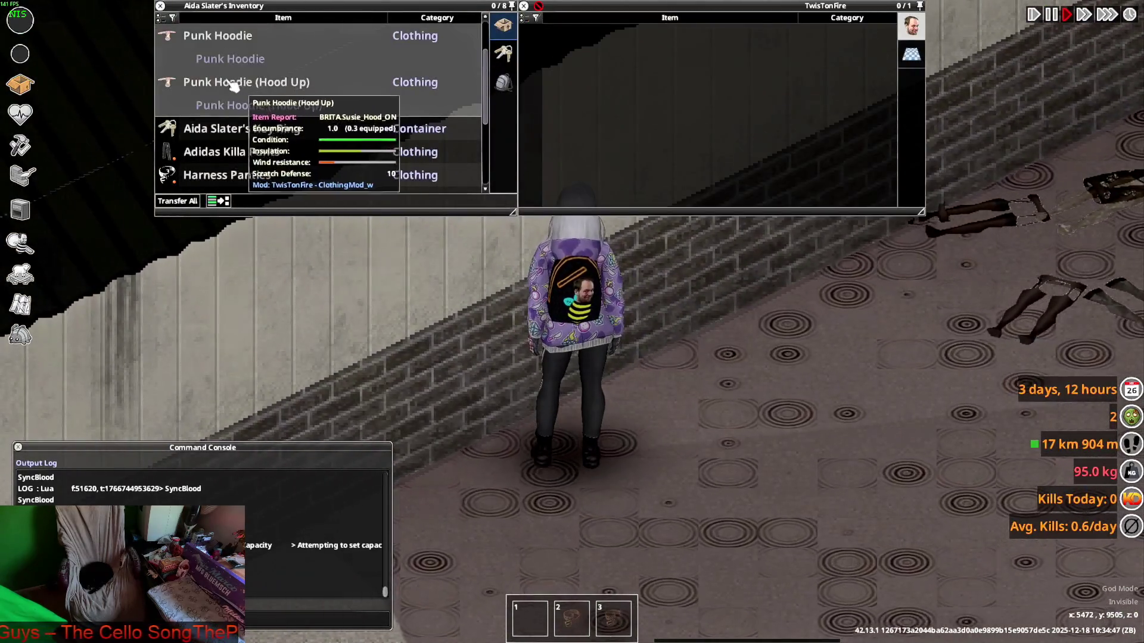
left_click_drag(235, 86, 552, 310)
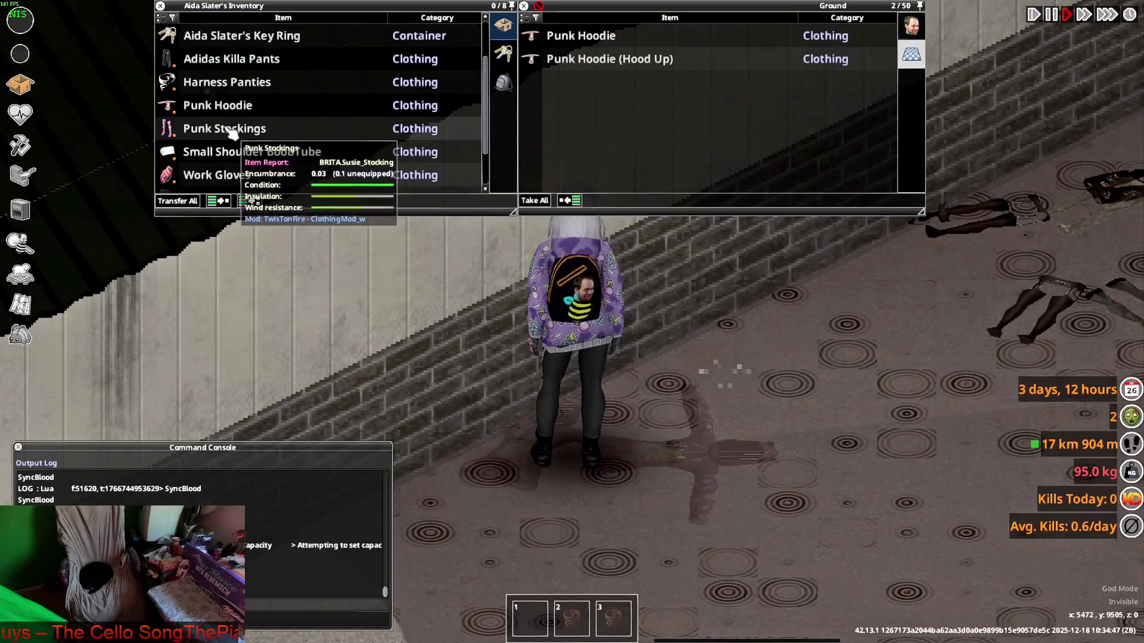
Drop a second inventory item, walk by the brick wall, and bring up the window switcher
scroll(205, 88, "up", 2)
mouse_move(226, 59)
left_mouse_down()
mouse_move(289, 117)
mouse_move(360, 158)
mouse_move(655, 119)
mouse_move(411, 196)
mouse_move(704, 370)
left_mouse_up()
mouse_move(256, 6)
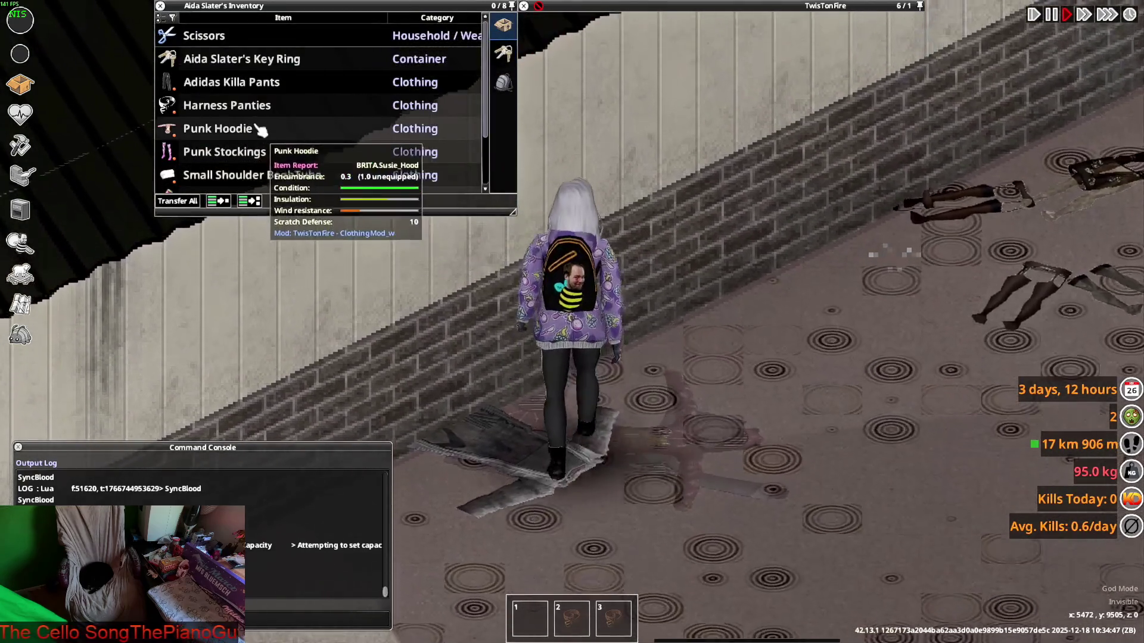
scroll(253, 127, "down", 2)
scroll(253, 127, "down", 2)
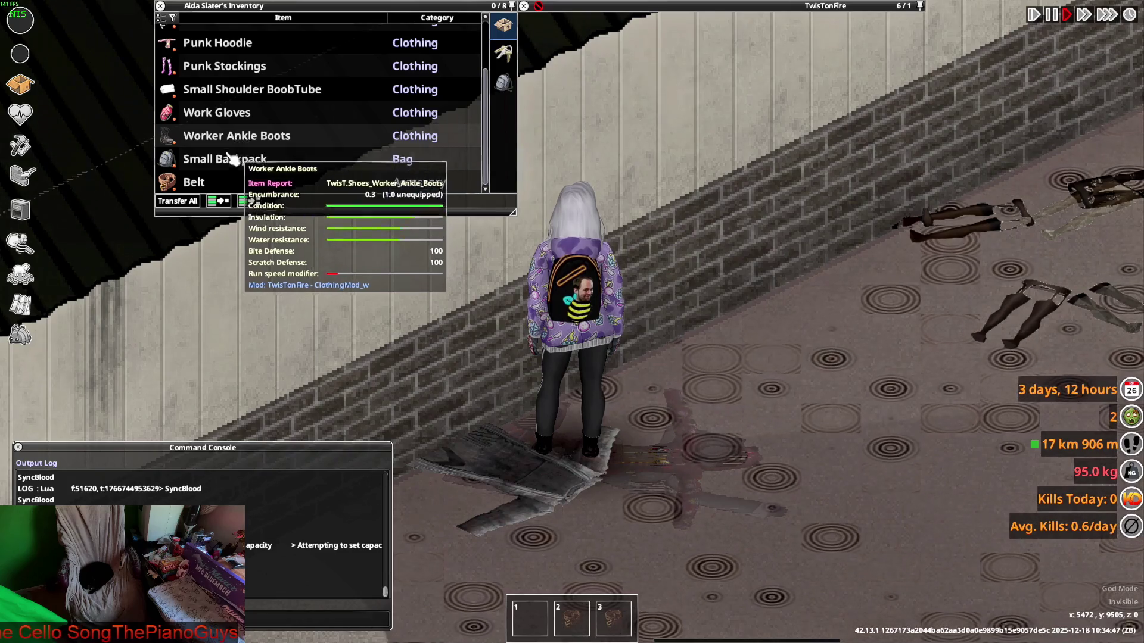
key("s")
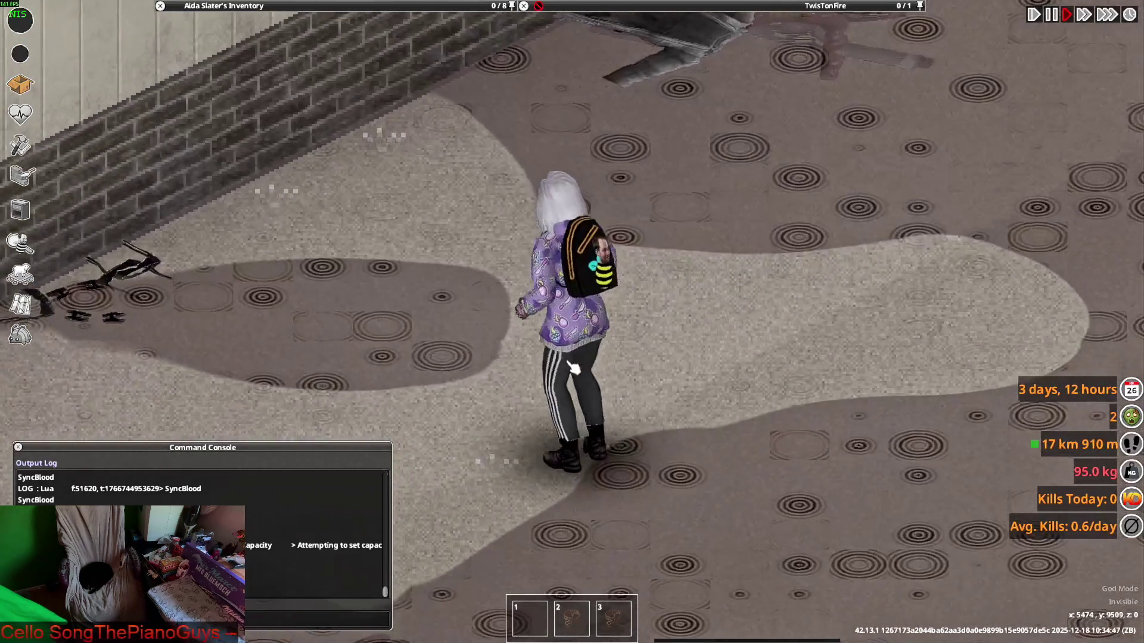
key("w")
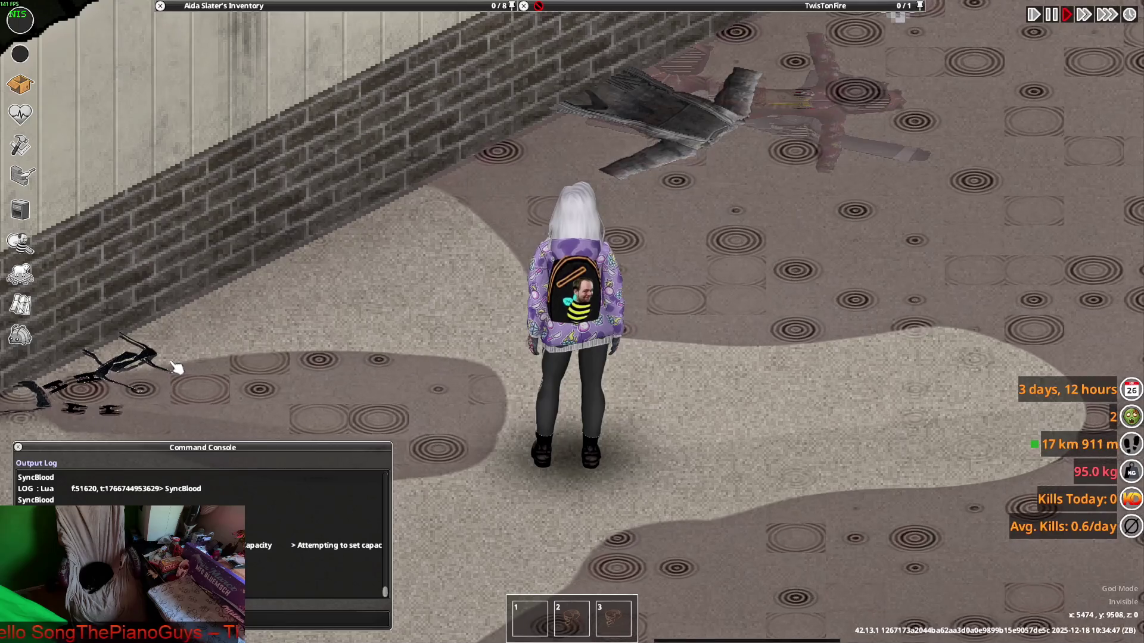
key("alt+Tab")
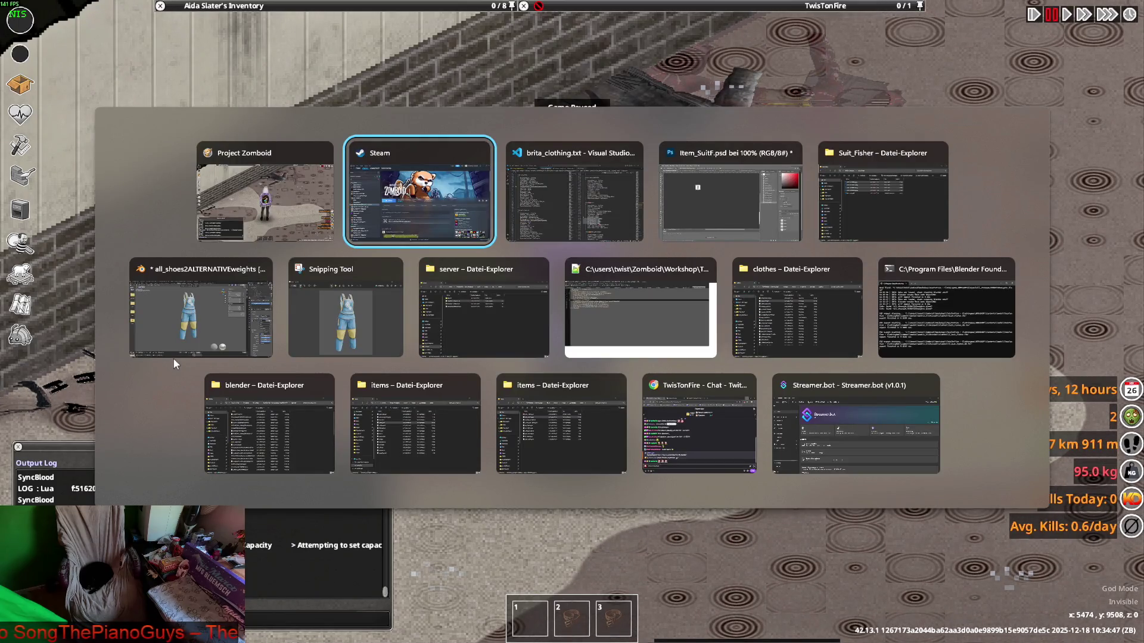
In VS Code, find and select Ela_Pants at line 341 of brita_clothing.txt, then bring Notepad++ forward
key("alt+Tab")
scroll(213, 319, "down", 3)
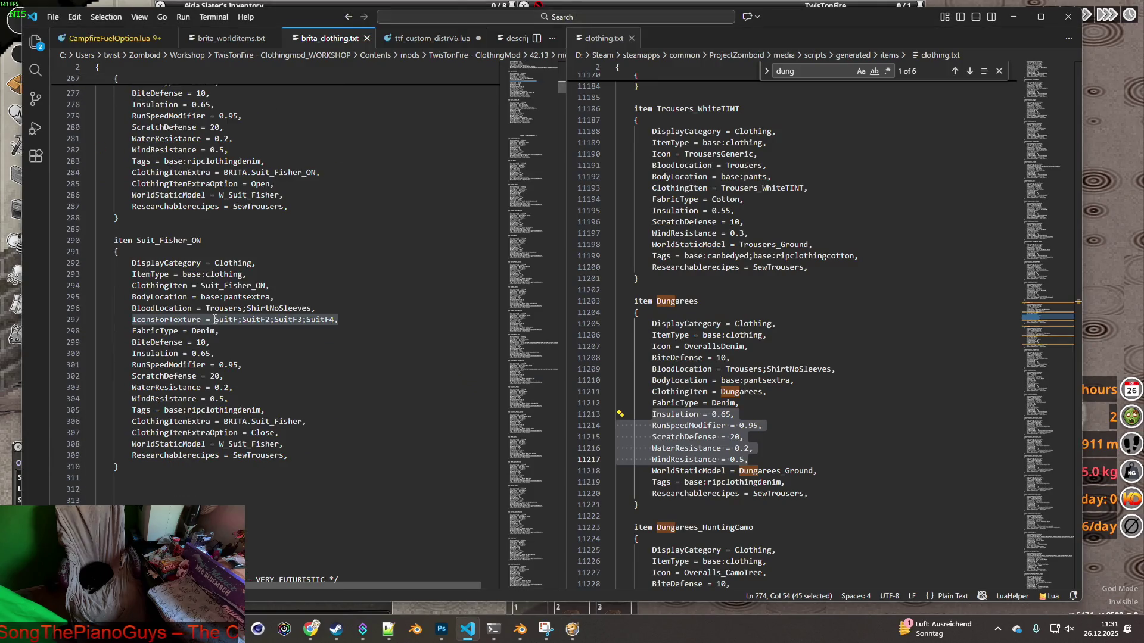
scroll(274, 337, "down", 3)
scroll(273, 337, "down", 2)
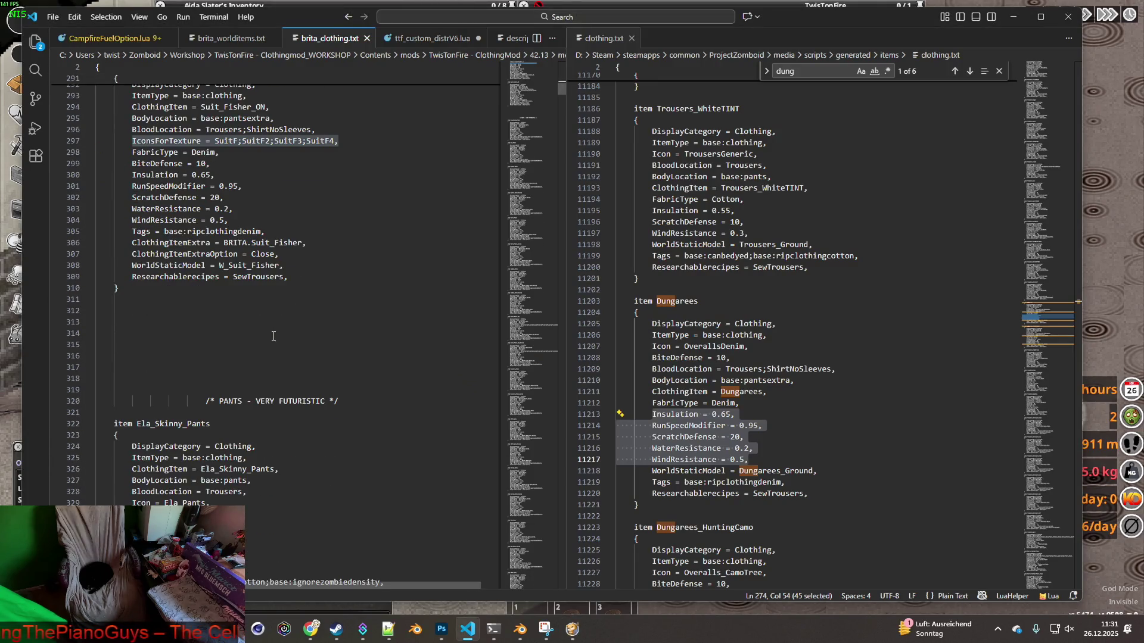
scroll(274, 335, "down", 3)
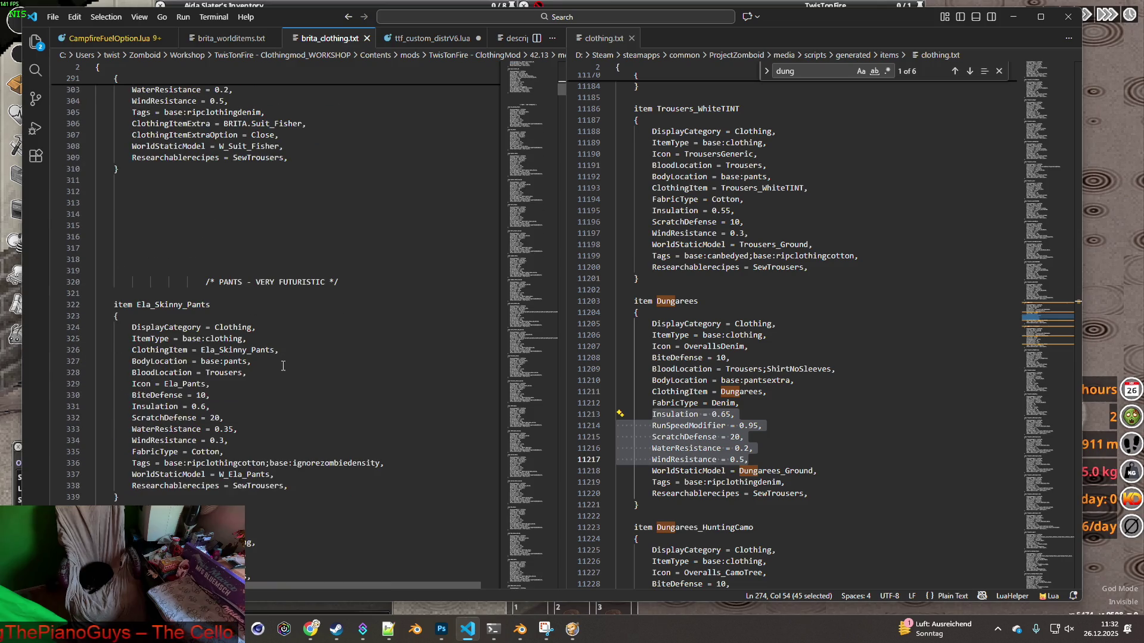
scroll(286, 372, "down", 3)
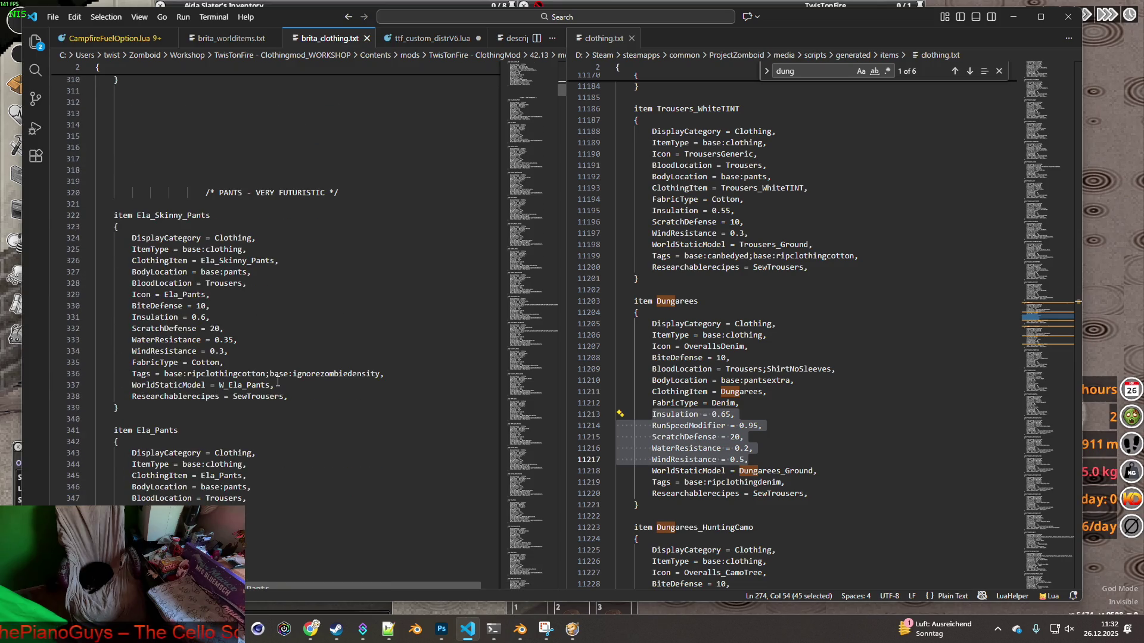
double_click(143, 430)
key("ctrl+c")
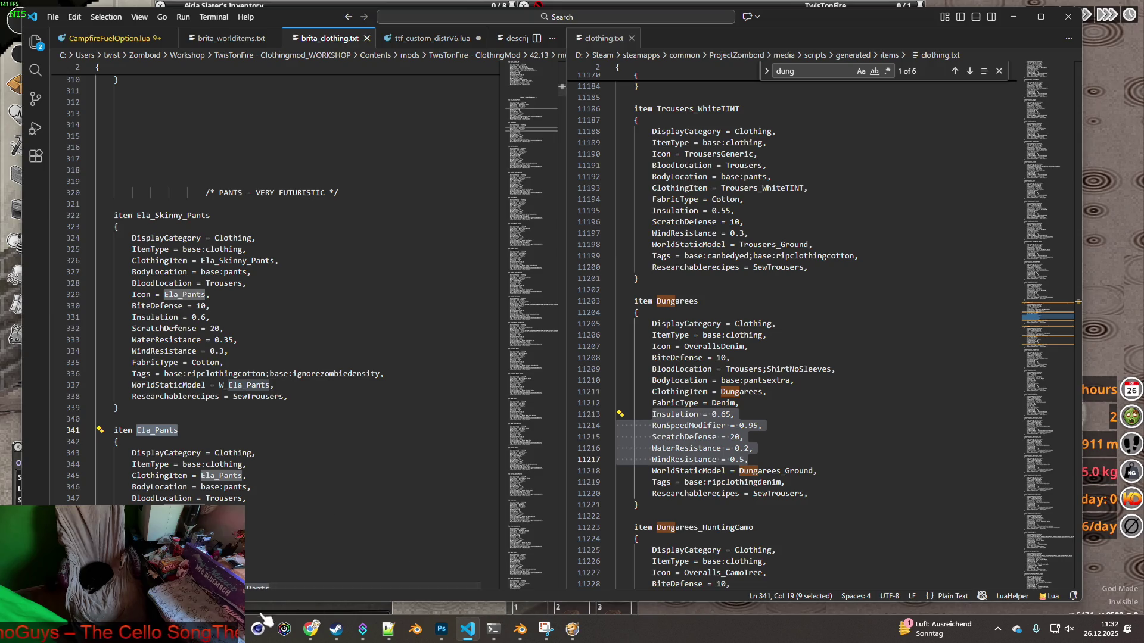
left_click(389, 629)
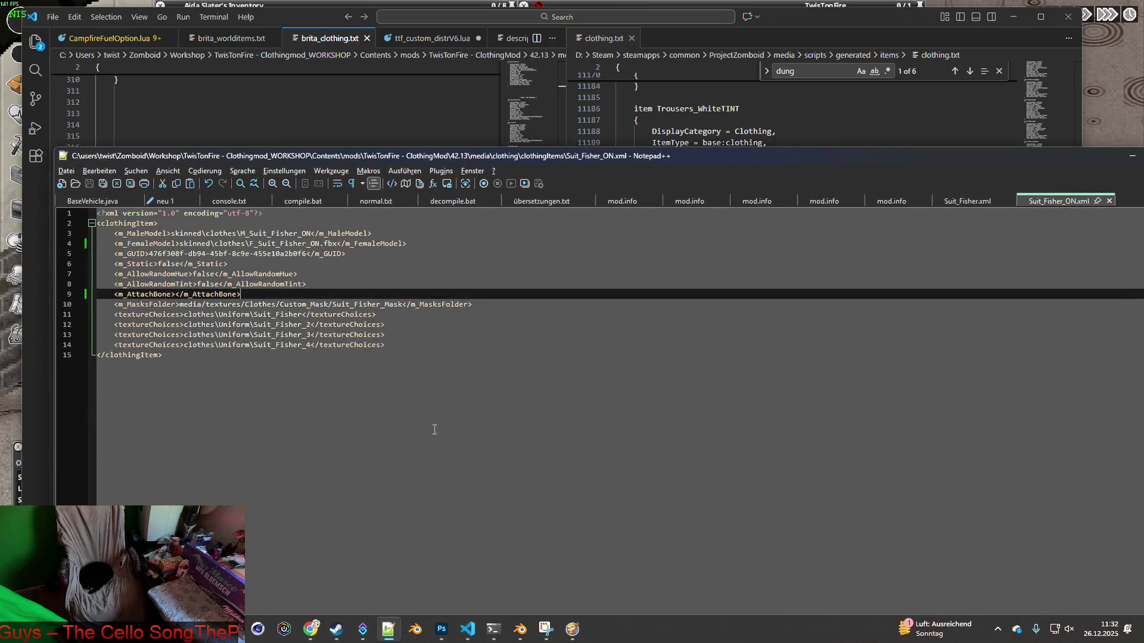
Close the Suit_Fisher.xml and Suit_Fisher_ON.xml tabs in Notepad++
left_click_drag(923, 160, 862, 143)
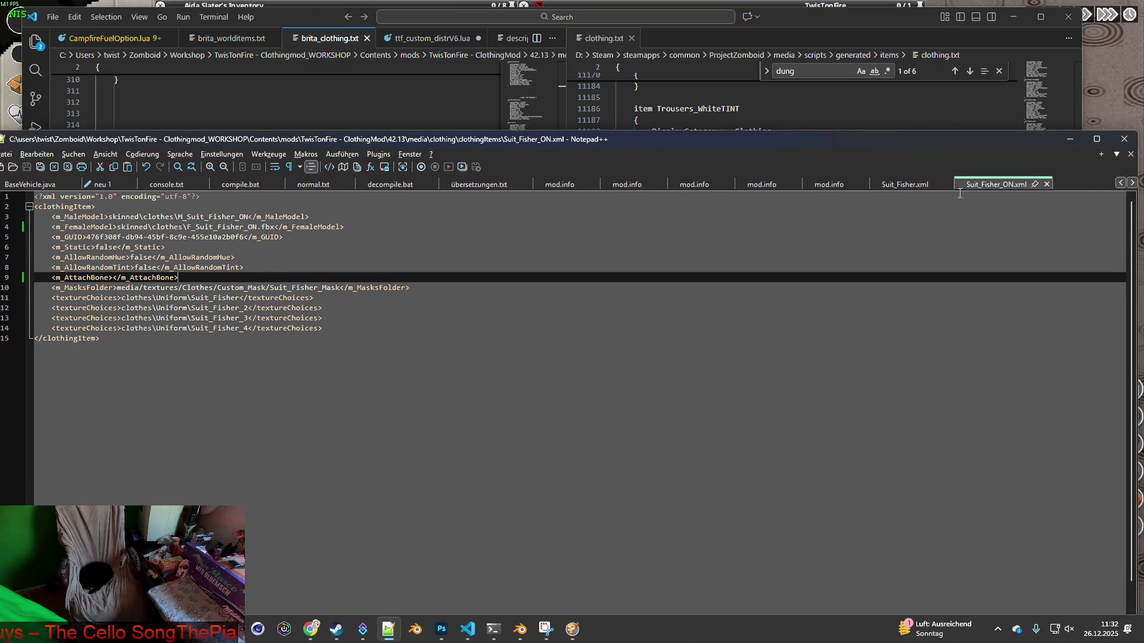
left_click(903, 188)
left_click(1003, 186)
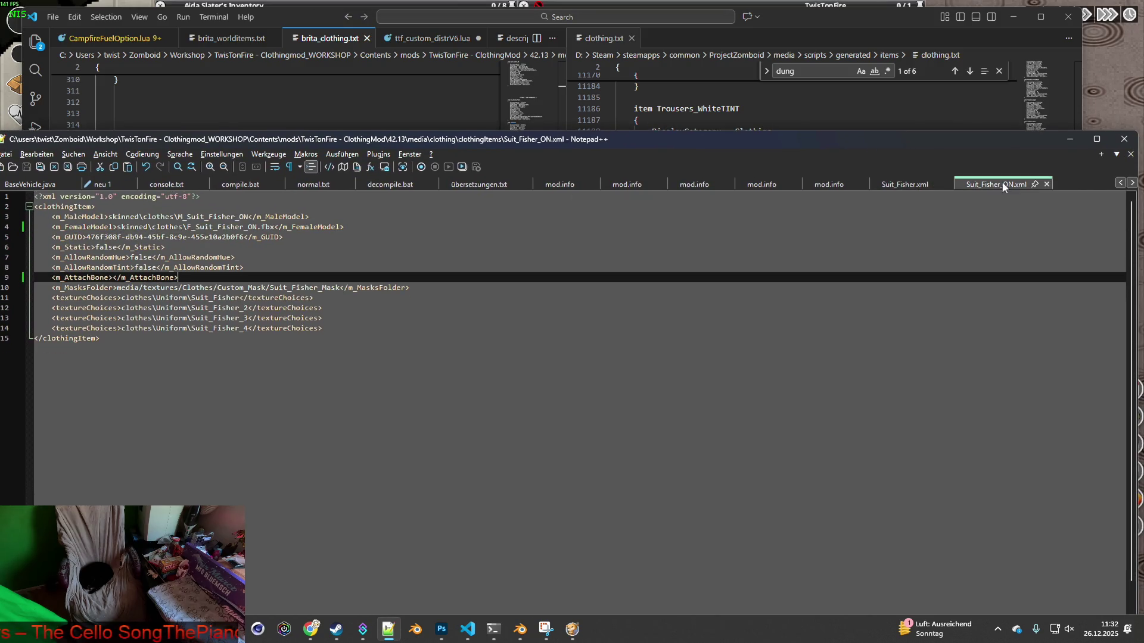
left_click(1047, 185)
left_click(952, 185)
left_click_drag(577, 142, 684, 135)
Search all mod files for Ela_Pants, open the Ela_Pants.xml hit, then close it
left_click(187, 149)
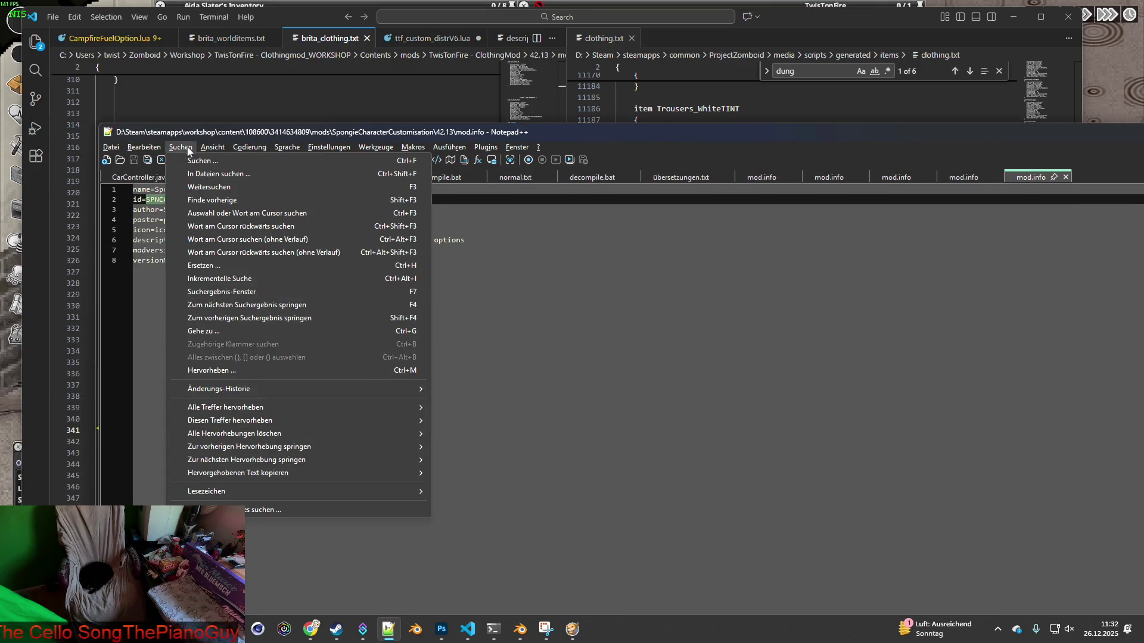
left_click(194, 159)
left_click(409, 142)
double_click(441, 162)
key("ctrl+v")
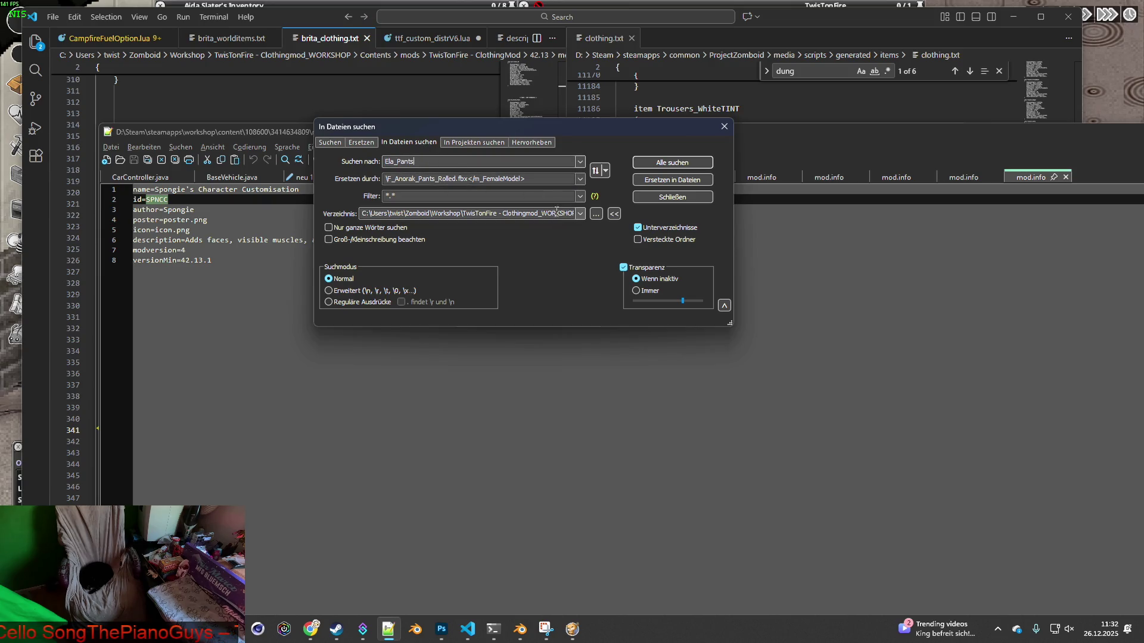
left_click(684, 163)
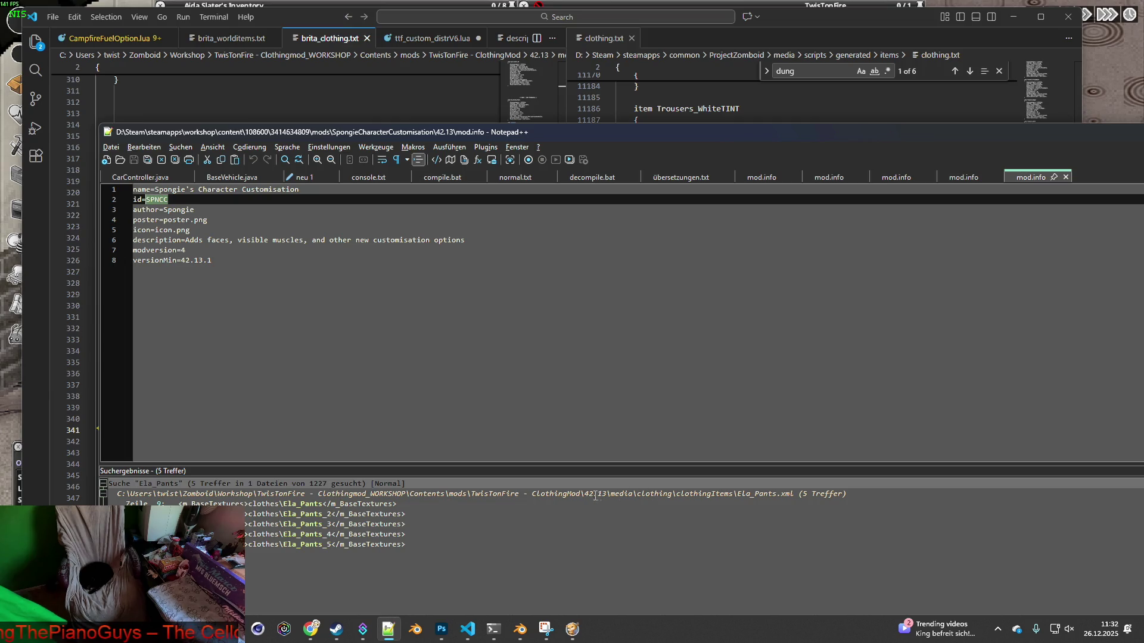
double_click(299, 504)
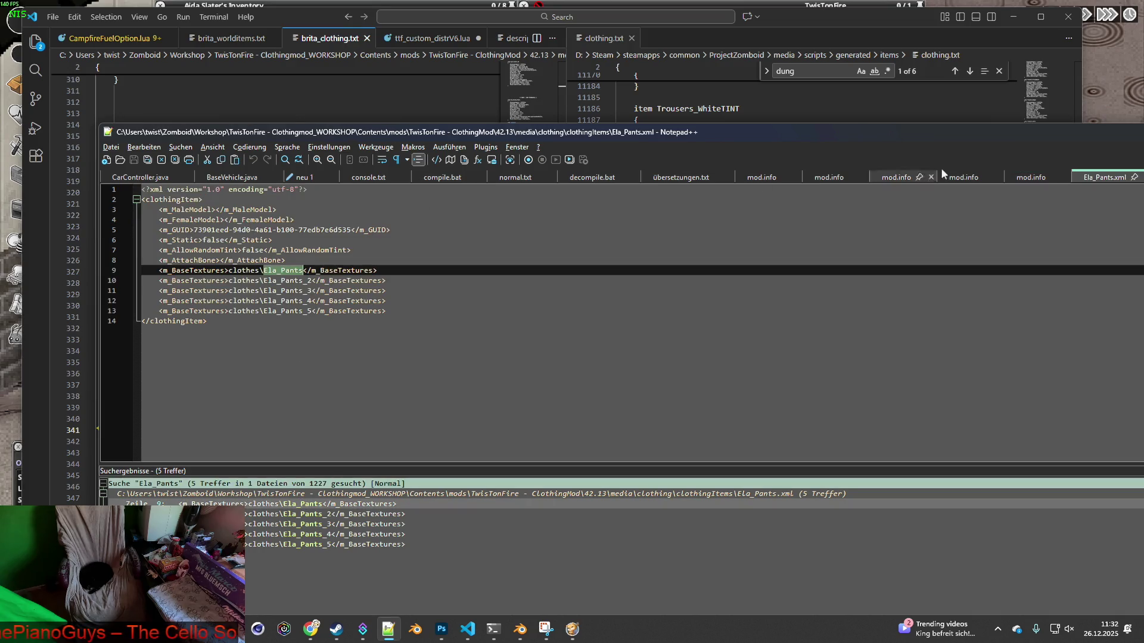
left_click_drag(1030, 130, 883, 121)
left_click(986, 167)
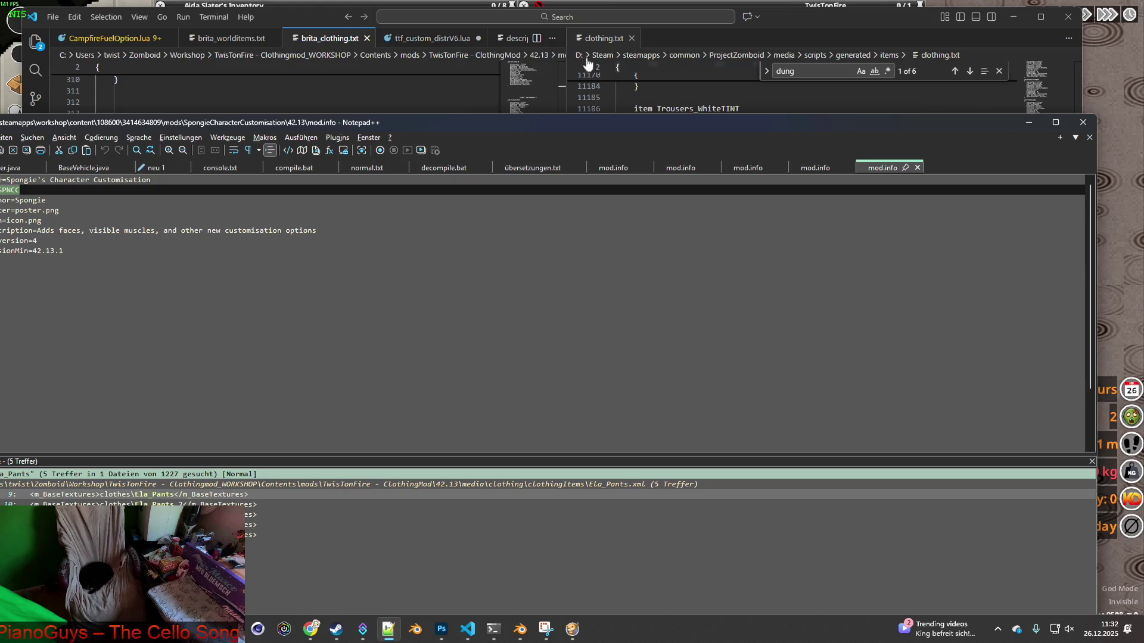
Back in VS Code, select the Hunter_Pants item name and reveal Notepad++
left_click(299, 13)
scroll(300, 316, "down", 5)
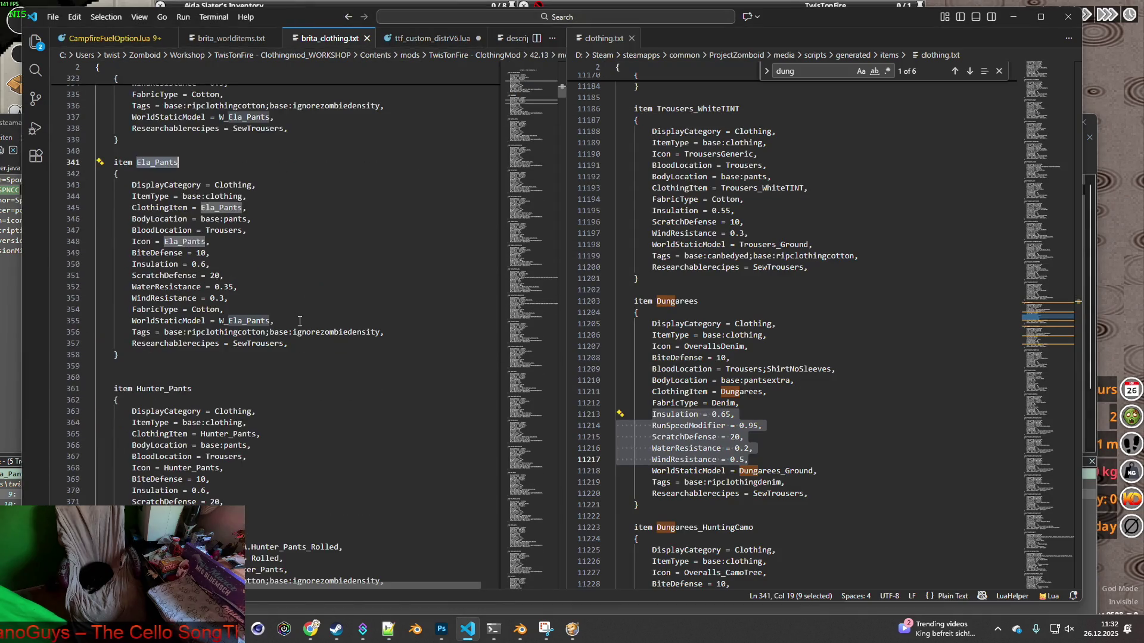
double_click(137, 388)
key("ctrl+c")
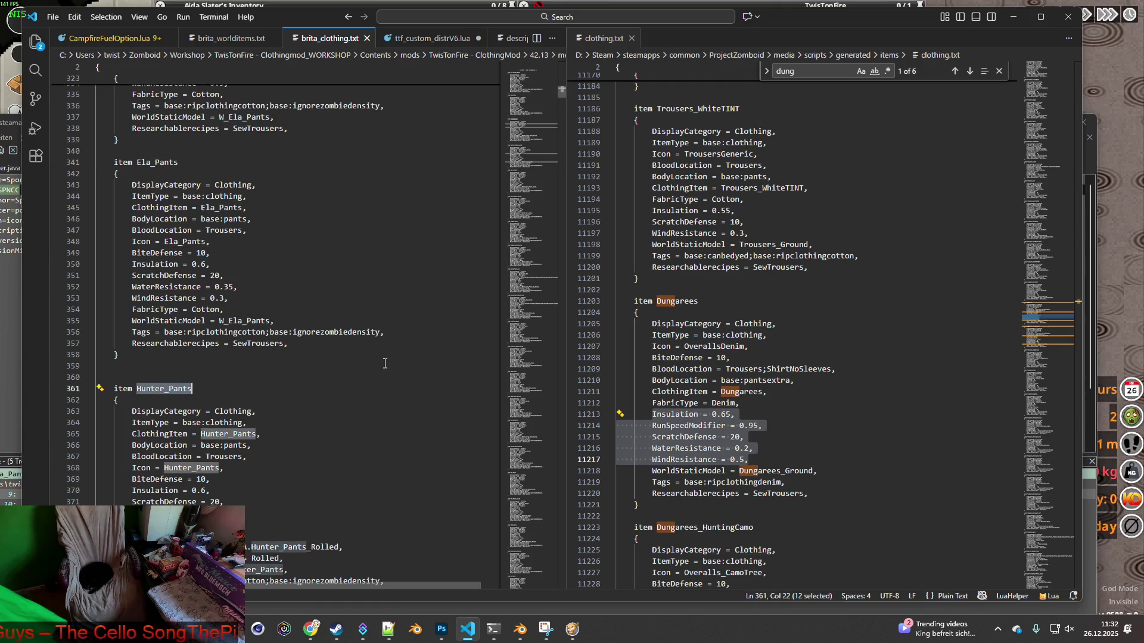
left_click(1015, 16)
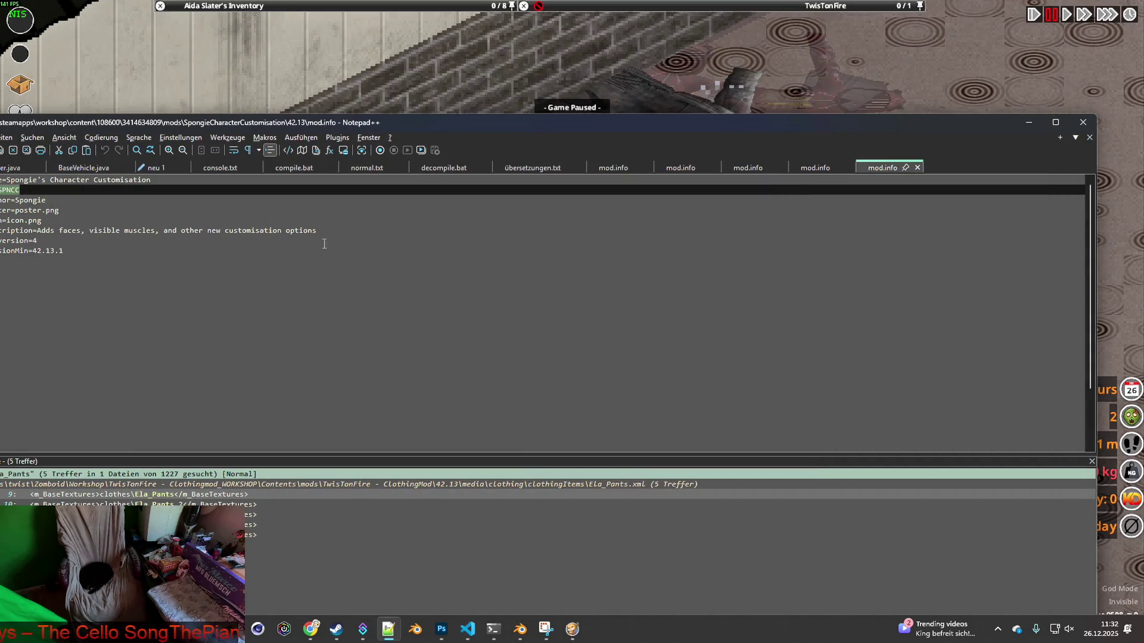
Clear the old results and search all mod files for Hunter_Pants
mouse_move(357, 125)
left_mouse_down()
mouse_move(453, 116)
mouse_move(907, 137)
mouse_move(788, 90)
left_mouse_up()
left_click(1085, 428)
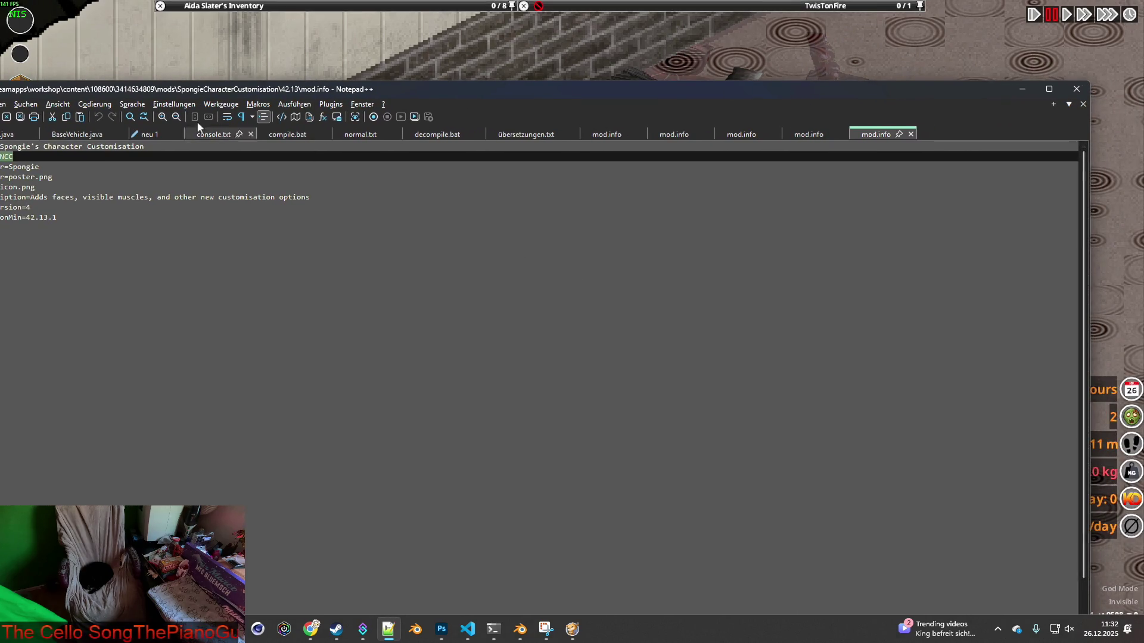
left_click(26, 104)
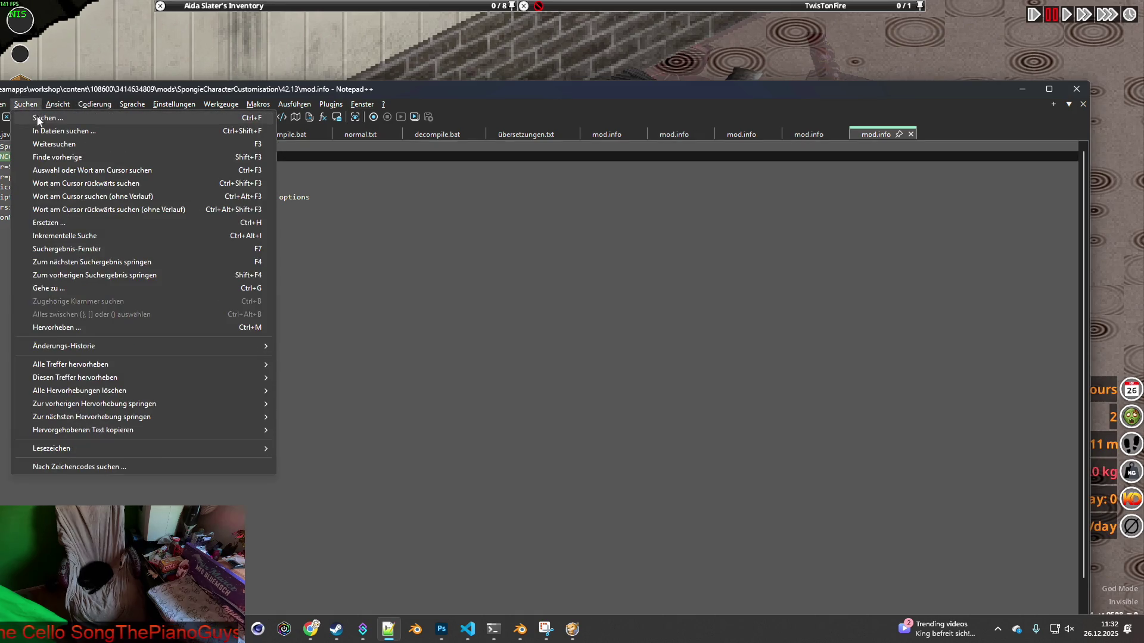
left_click(38, 118)
left_click(409, 143)
key("ctrl+v")
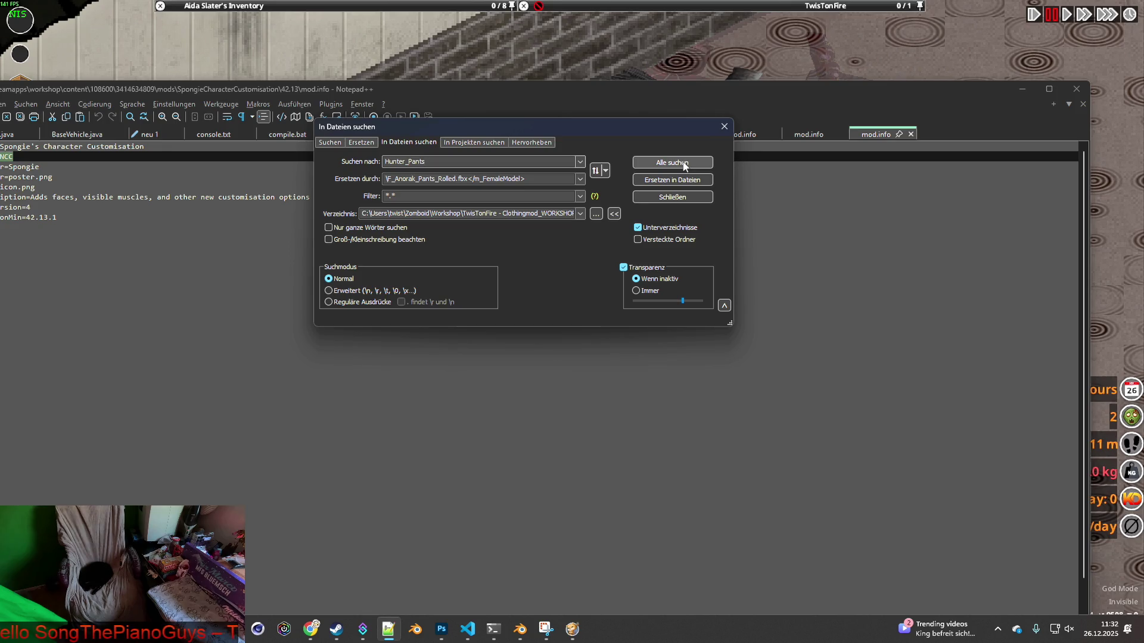
left_click(684, 166)
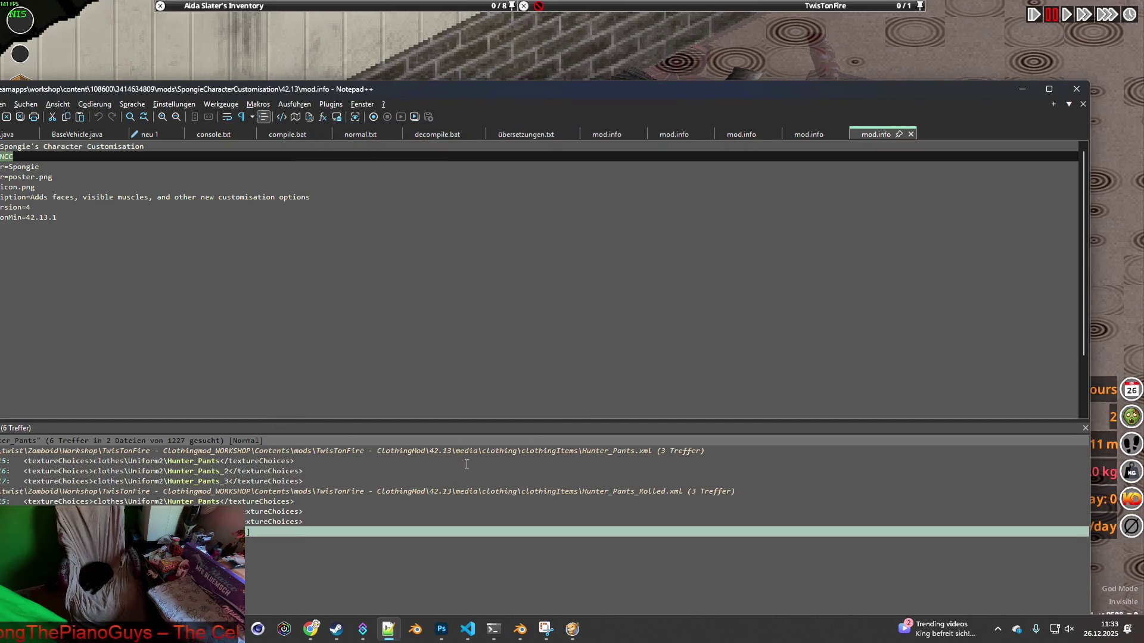
Open Hunter_Pants.xml and Hunter_Pants_Rolled.xml from the results, review and close both, then return to VS Code
left_click(228, 460)
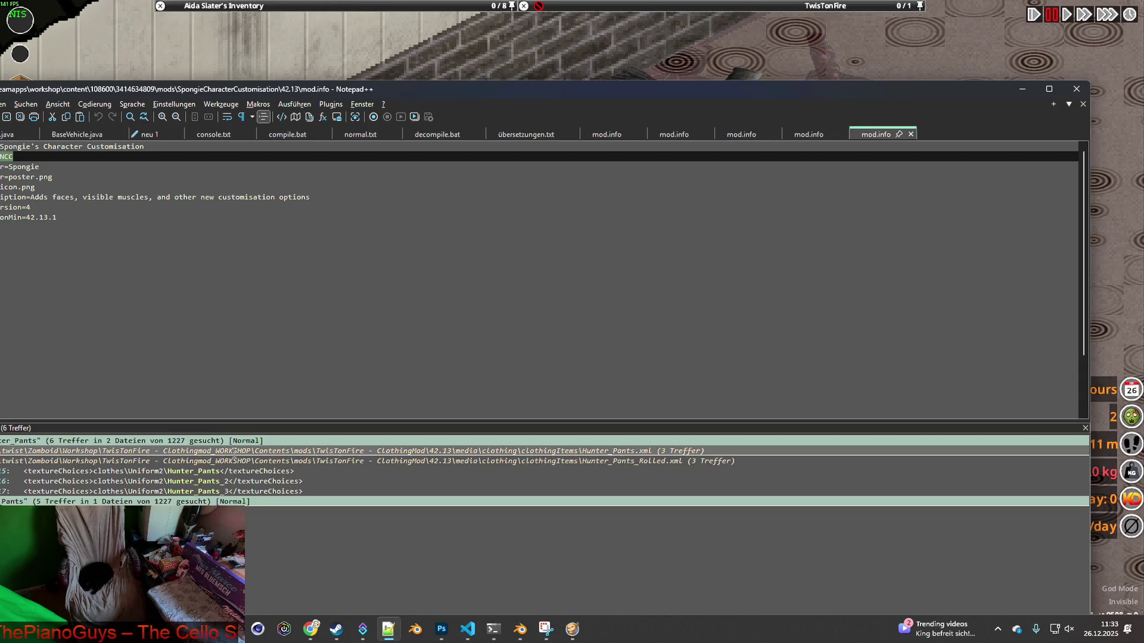
double_click(229, 461)
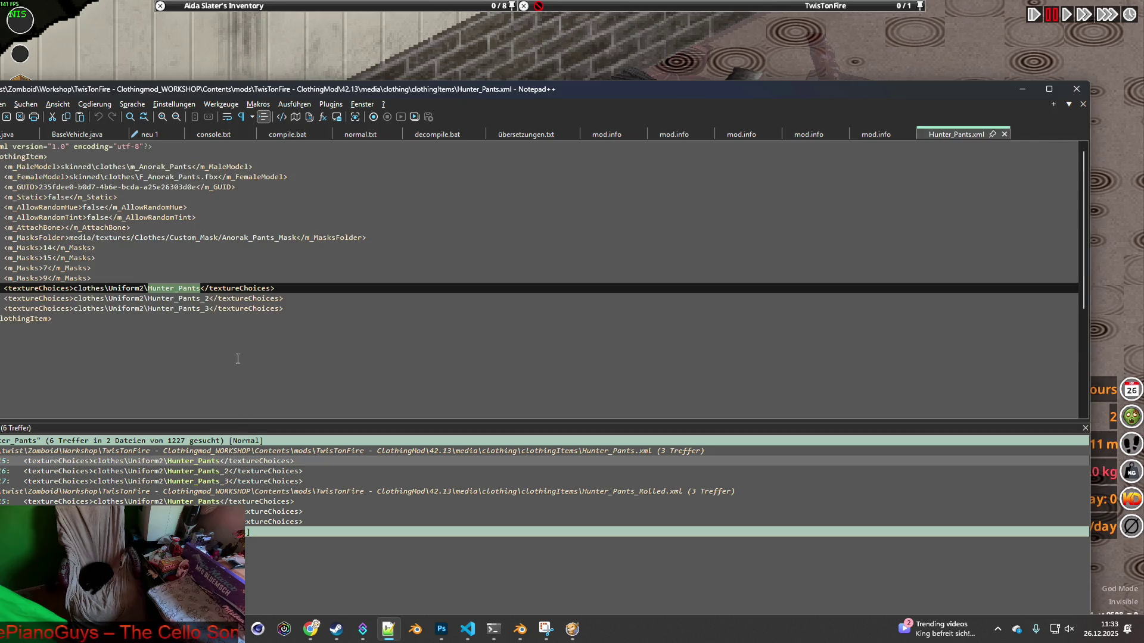
double_click(250, 503)
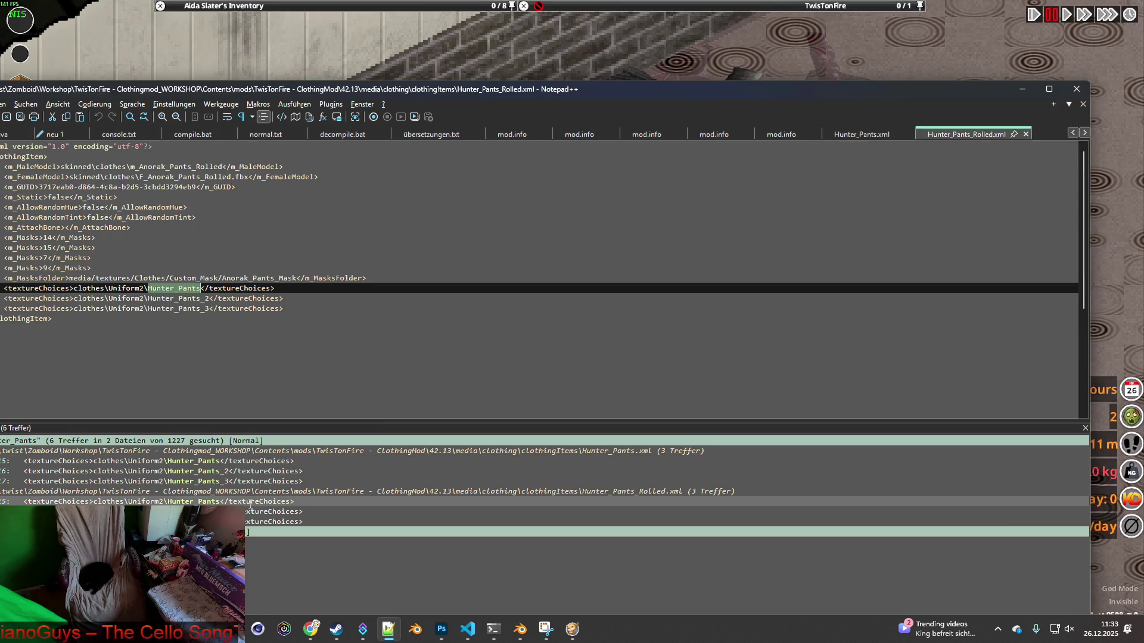
left_click(860, 136)
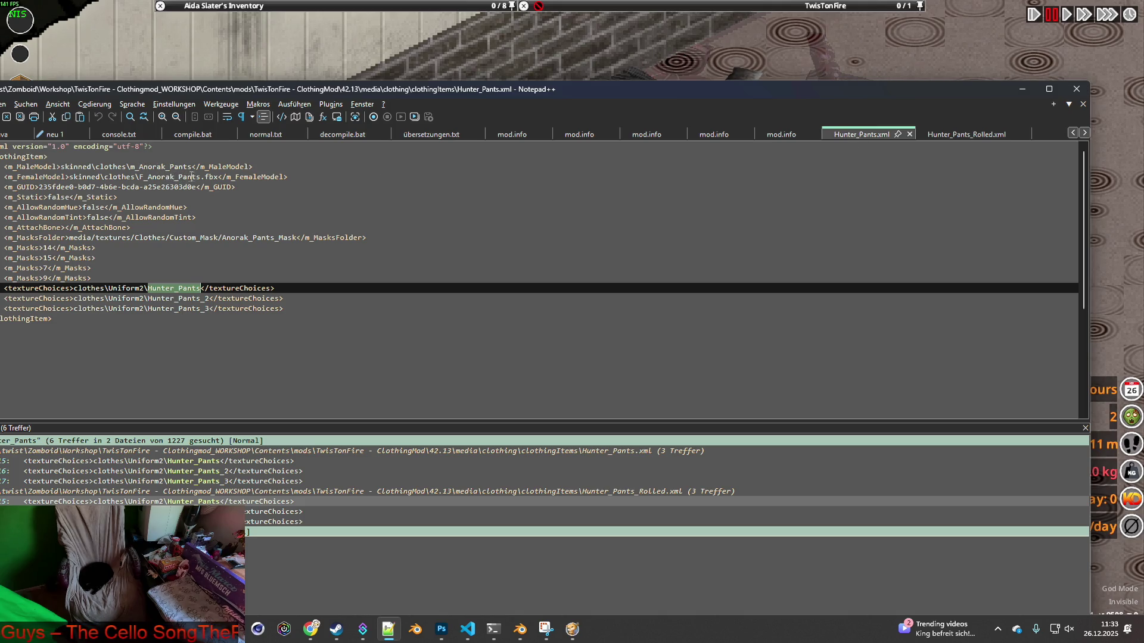
left_click(910, 134)
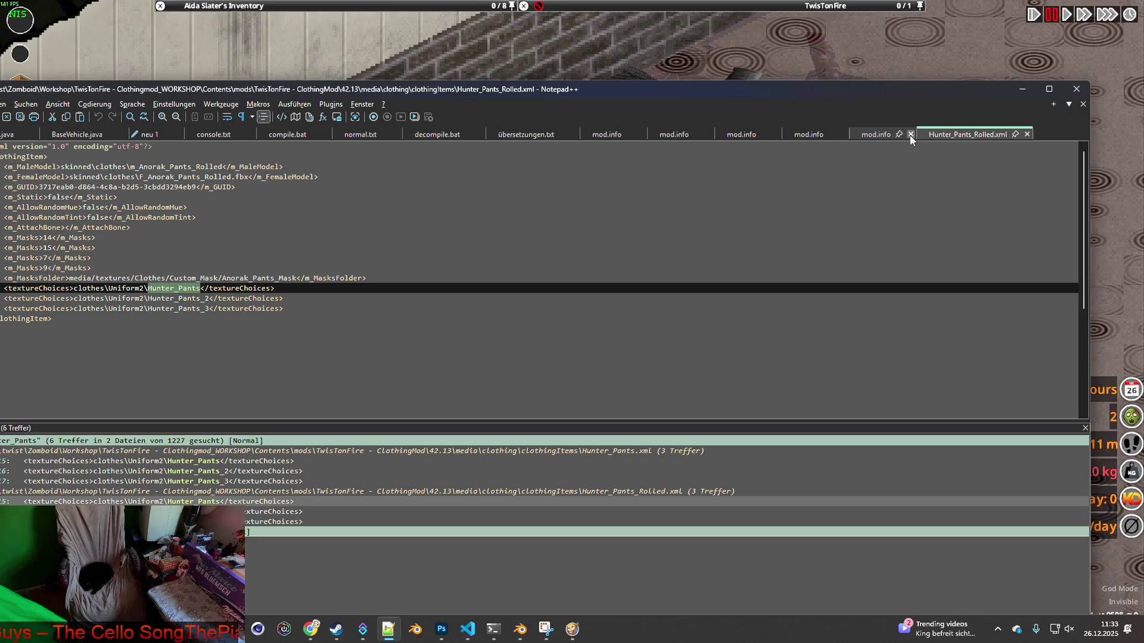
left_click(1028, 135)
key("alt+Tab")
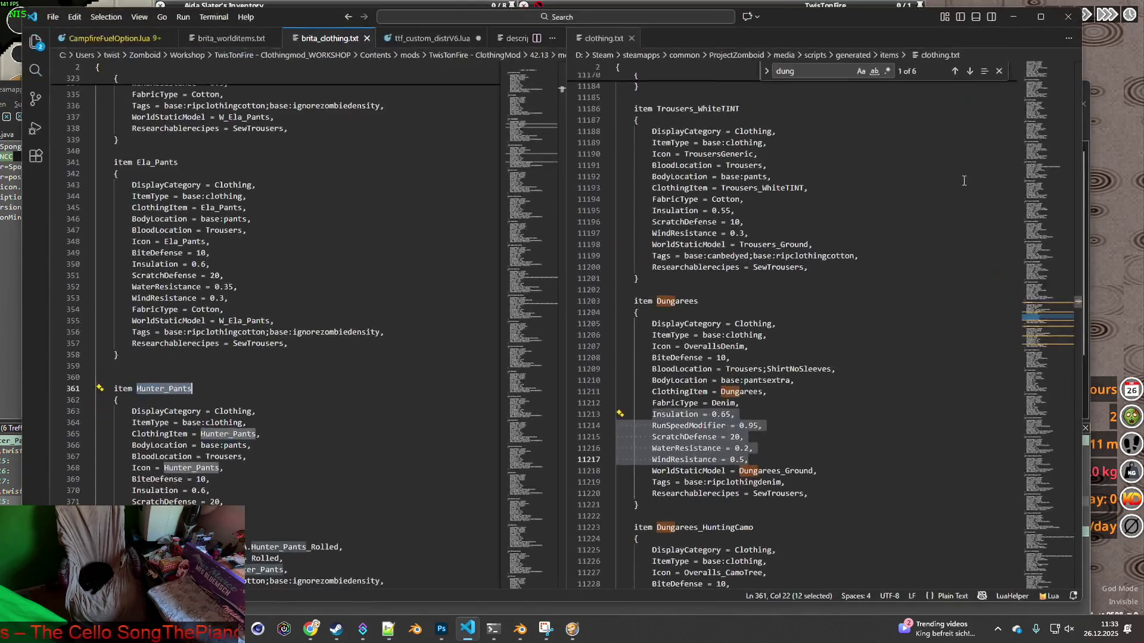
Scroll past the Hunter_Pants items and select Metro_Pants on line 404, then return to Notepad++
scroll(290, 298, "down", 4)
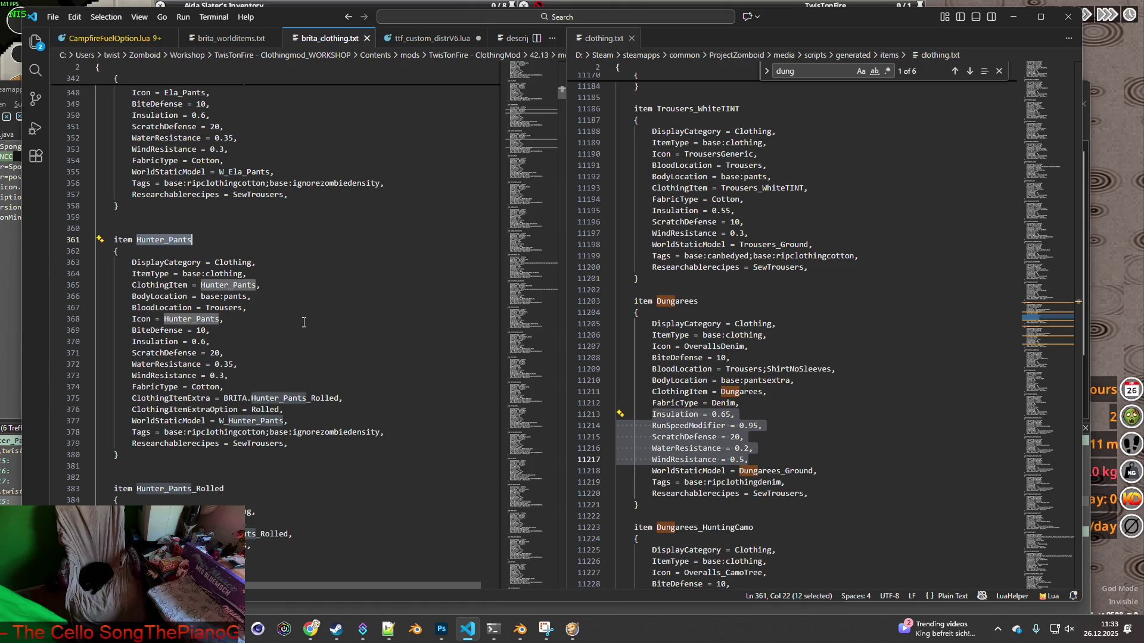
scroll(363, 269, "down", 3)
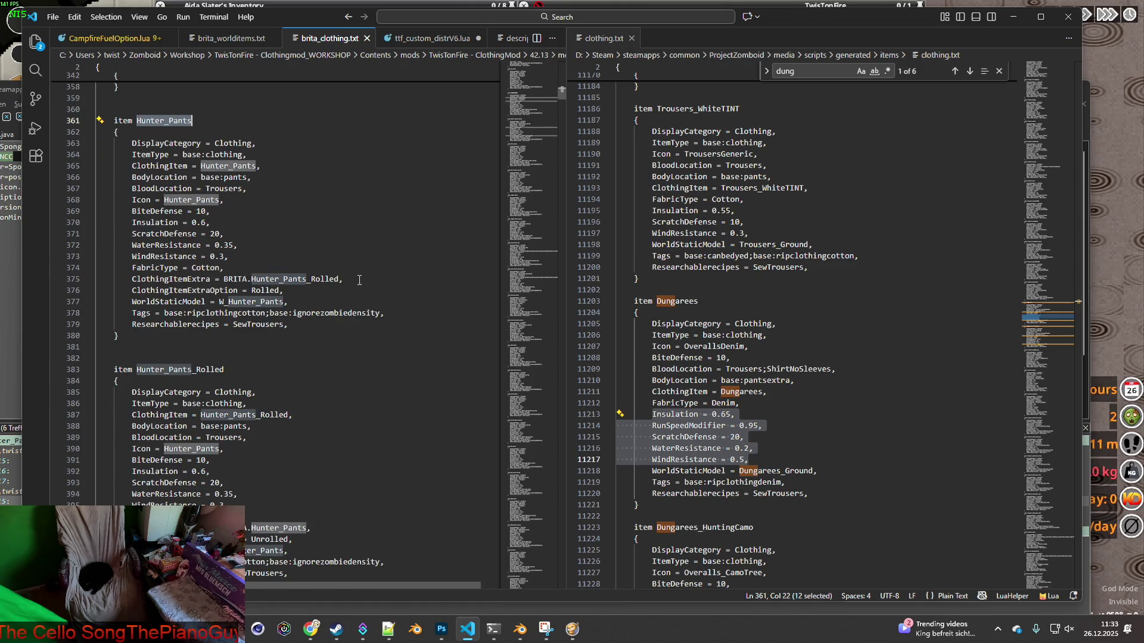
scroll(359, 280, "down", 9)
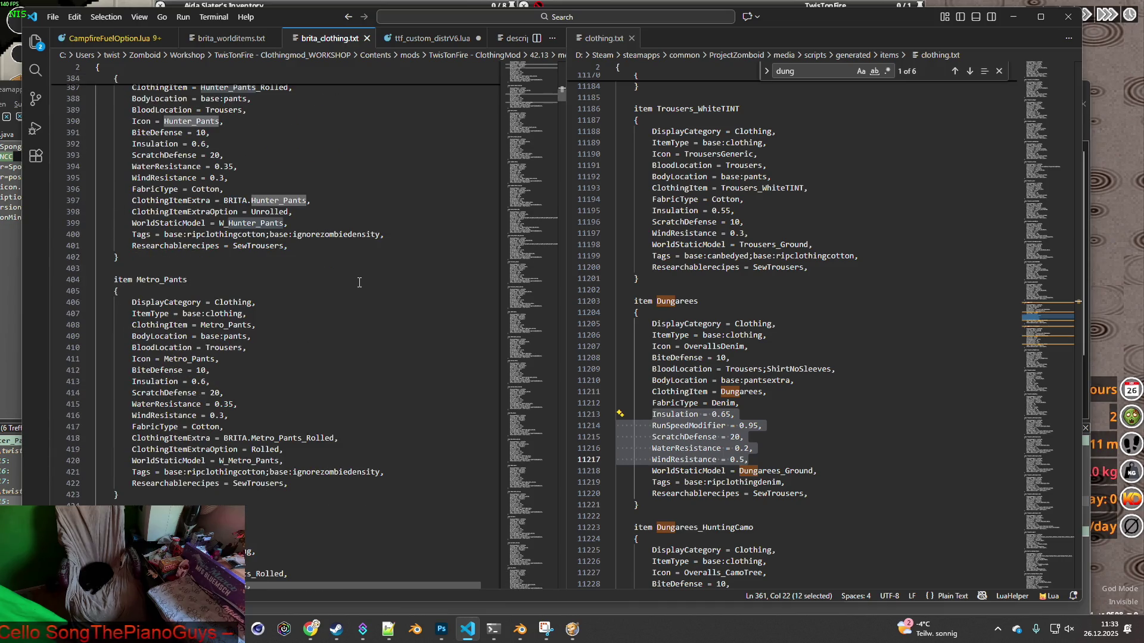
double_click(141, 277)
key("ctrl+c")
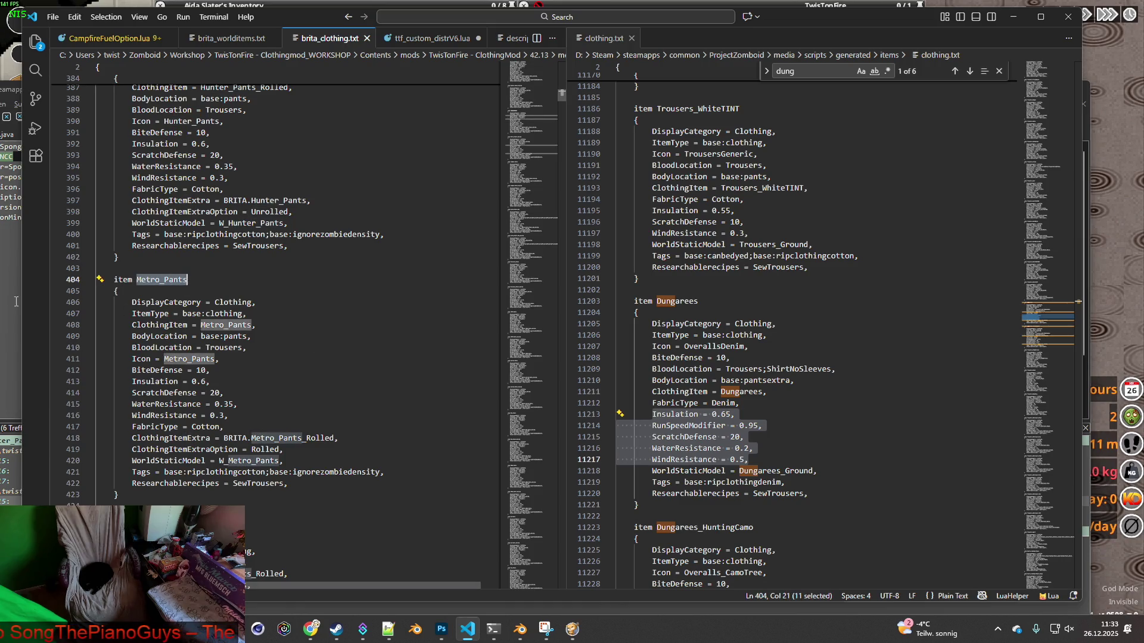
left_click(17, 301)
left_click_drag(702, 90, 814, 88)
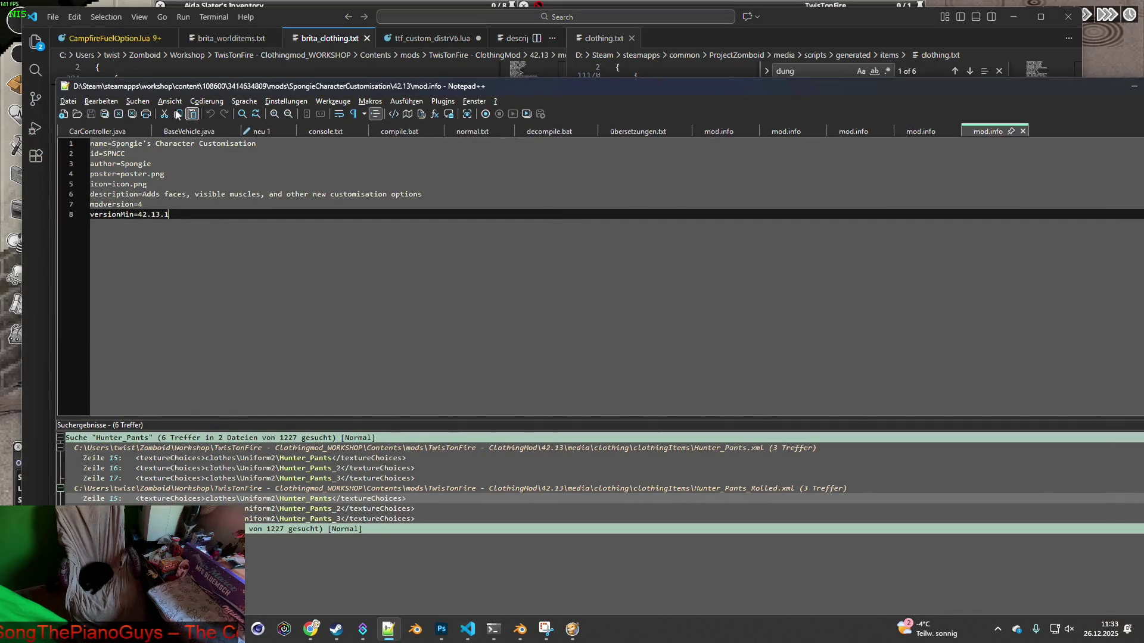
Search all mod files for Metro_Pants, finding hits in Metro_Pants.xml and Metro_Pants_Rolled.xml
left_click(136, 102)
left_click(155, 113)
key("ctrl+v")
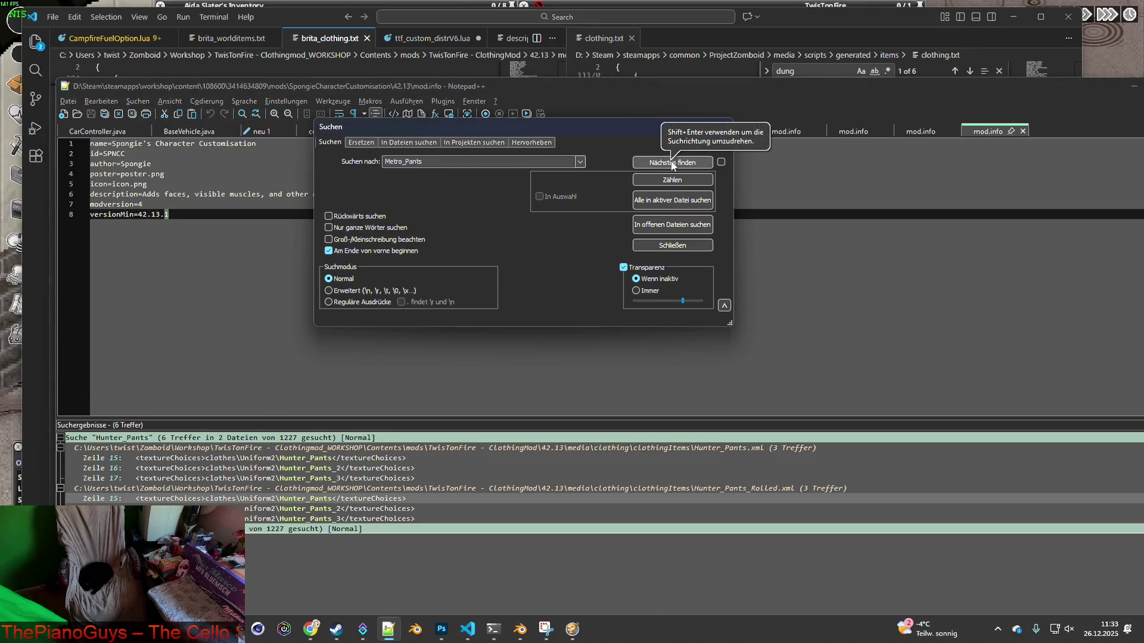
left_click(419, 147)
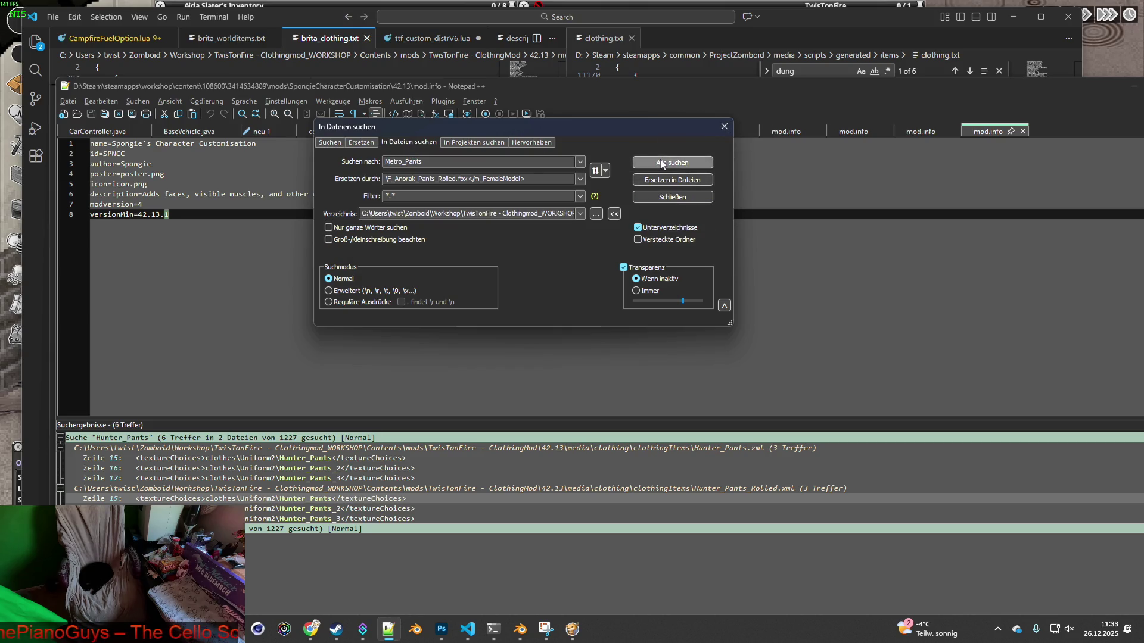
left_click(661, 163)
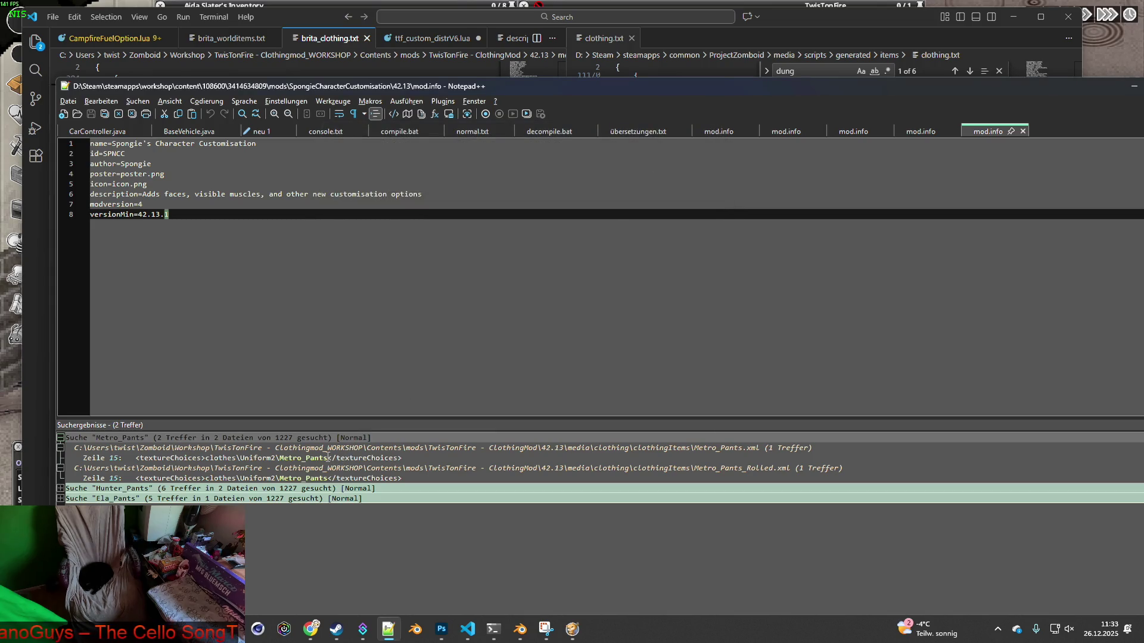
Open Metro_Pants.xml at the line 15 hit, close it, and return to VS Code
double_click(327, 457)
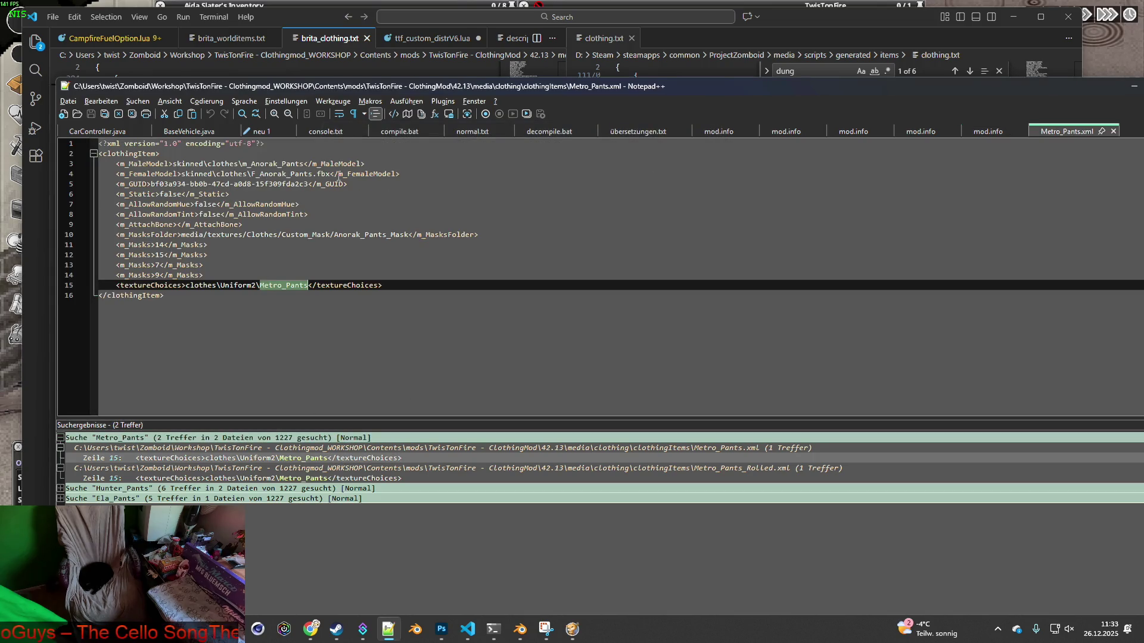
left_click(1112, 131)
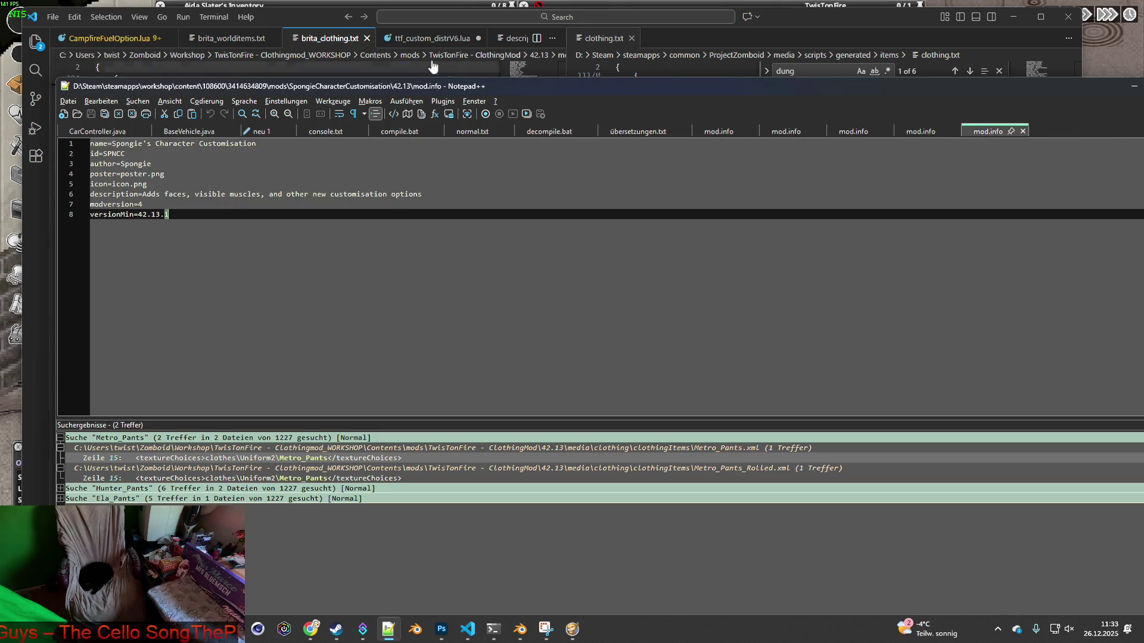
left_click(376, 60)
scroll(427, 149, "down", 5)
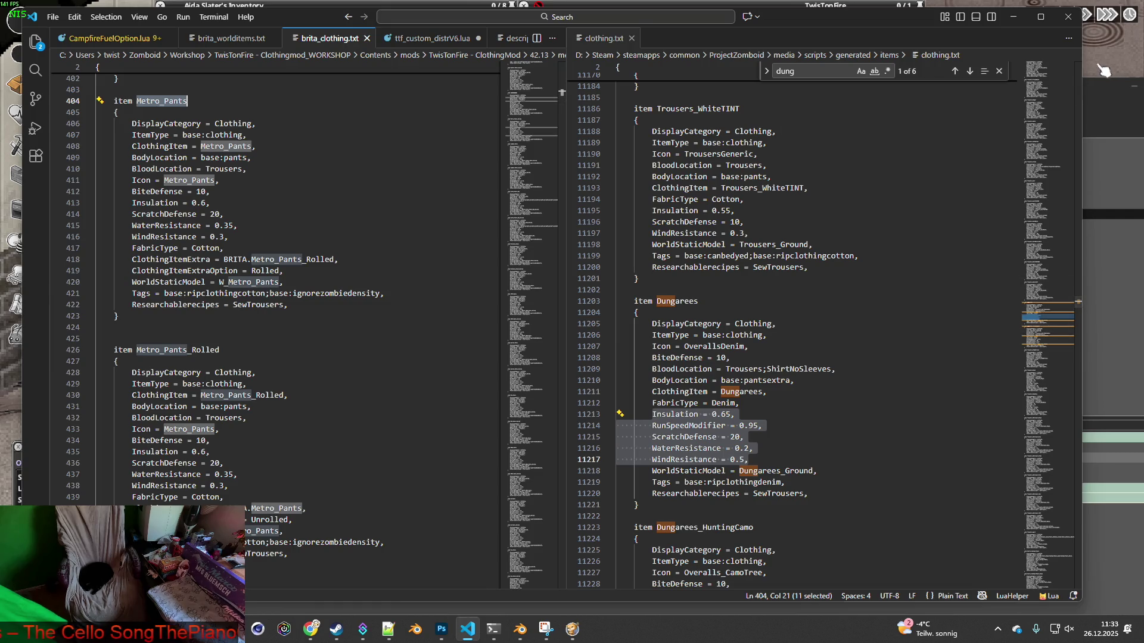
Scroll brita_clothing.txt down to line 531 and select Military_Pants, then switch to Notepad++
scroll(308, 324, "down", 7)
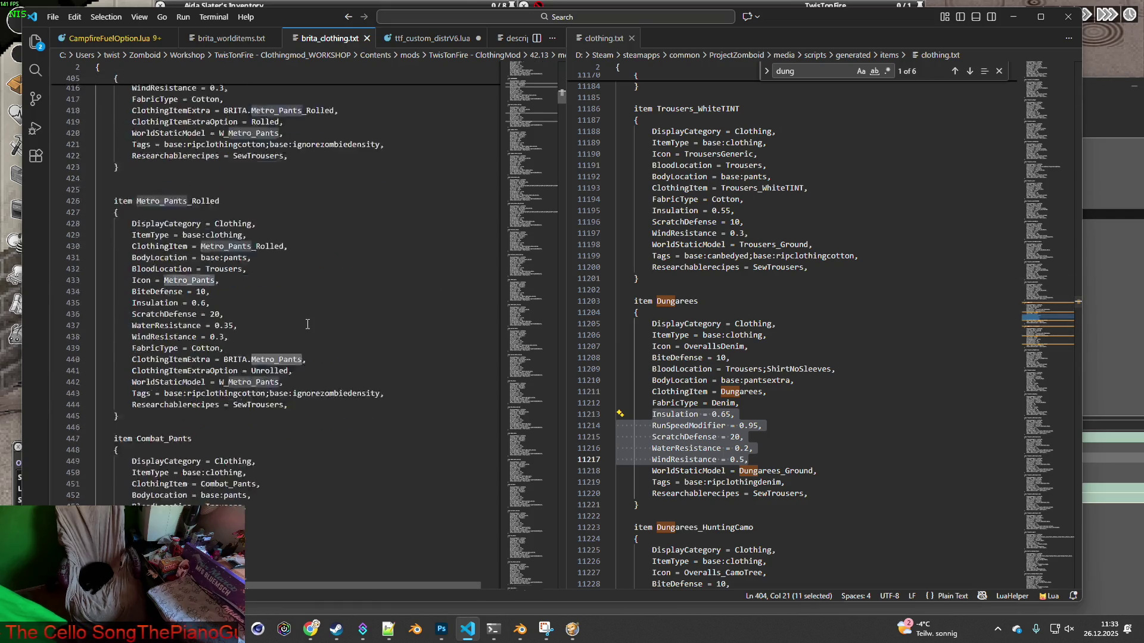
scroll(308, 323, "down", 18)
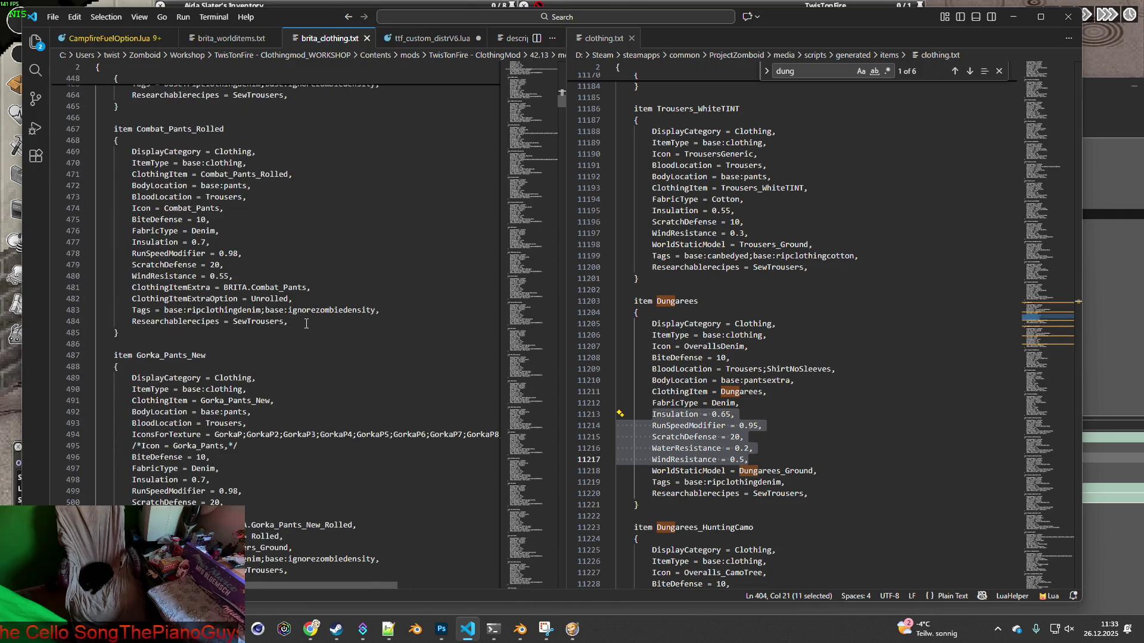
scroll(306, 324, "down", 5)
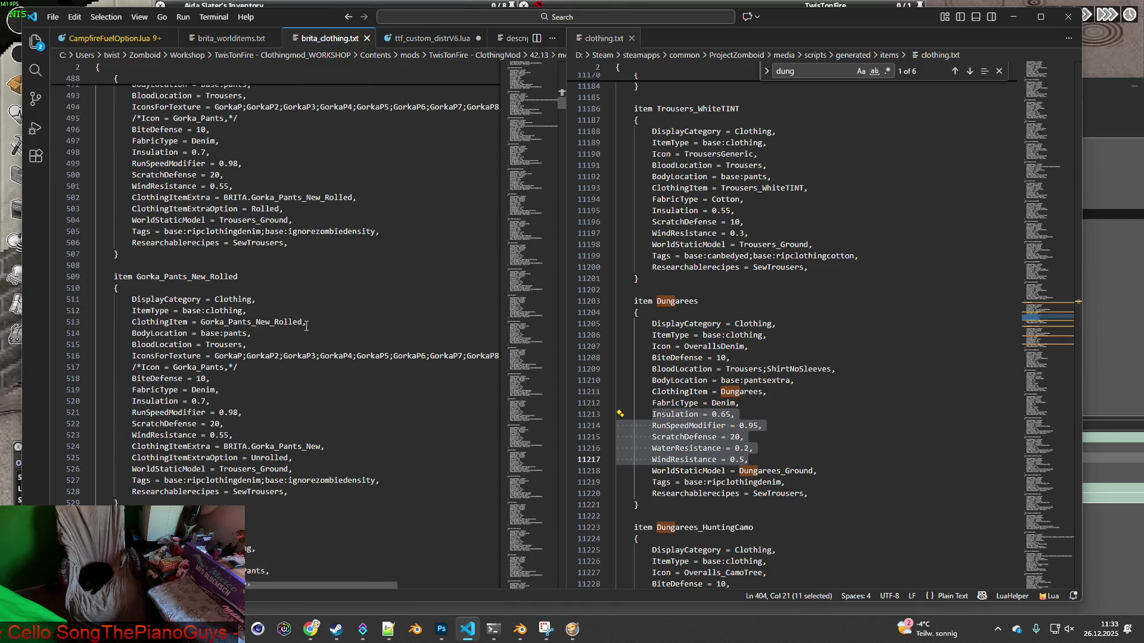
scroll(307, 325, "down", 5)
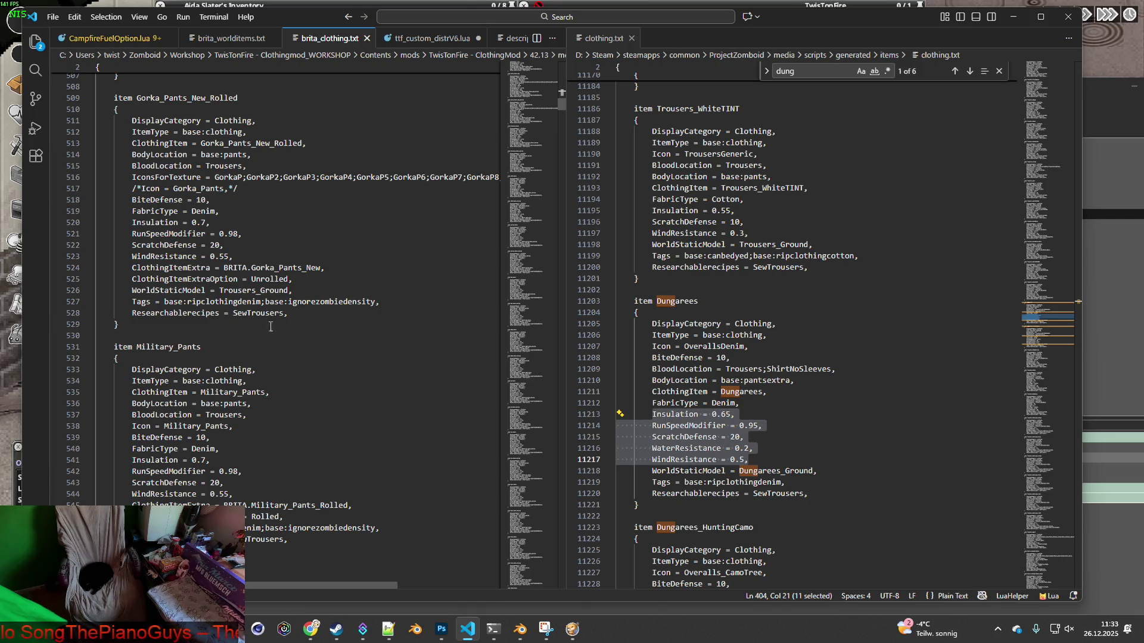
left_click_drag(136, 347, 204, 345)
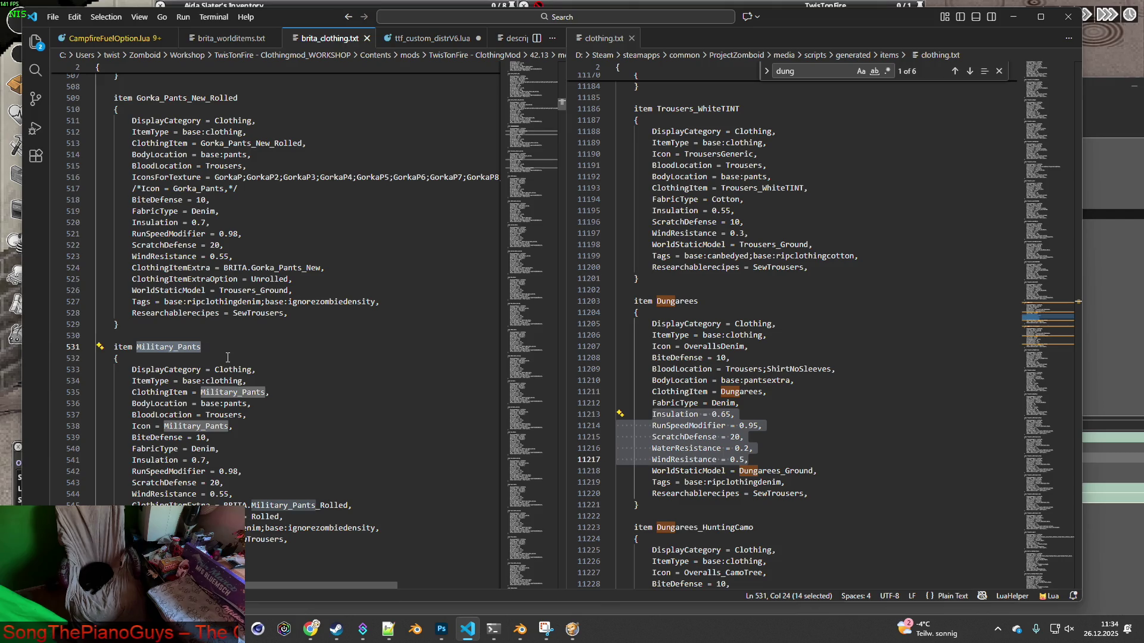
key("alt+Tab")
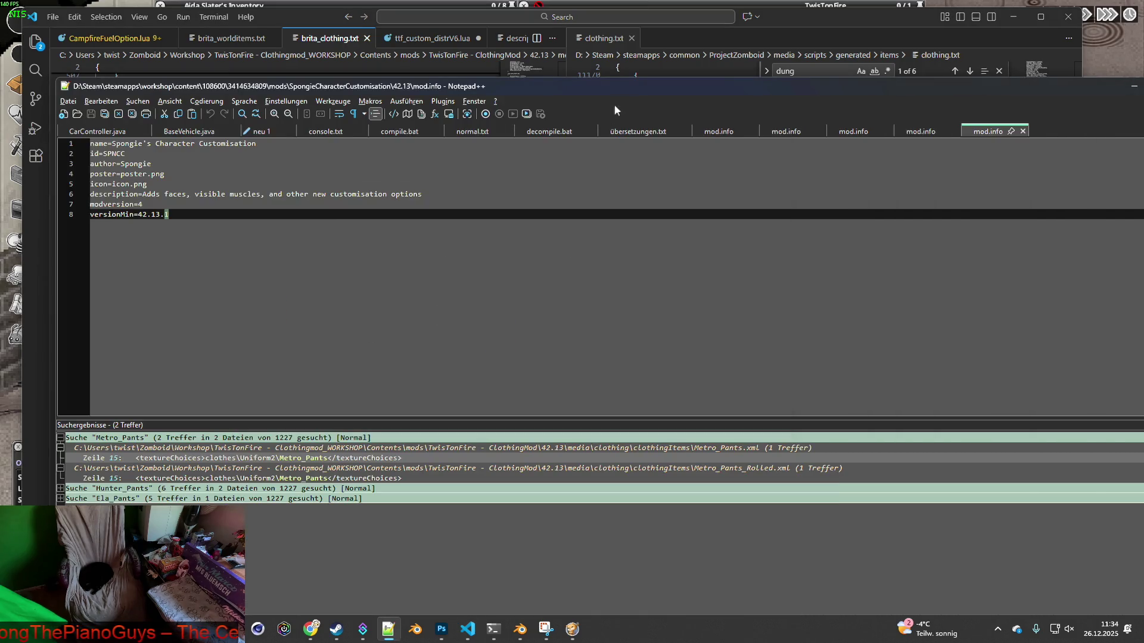
Search all mod files for Military_Pants, getting 26 matches across two XML files
left_click_drag(602, 87, 456, 79)
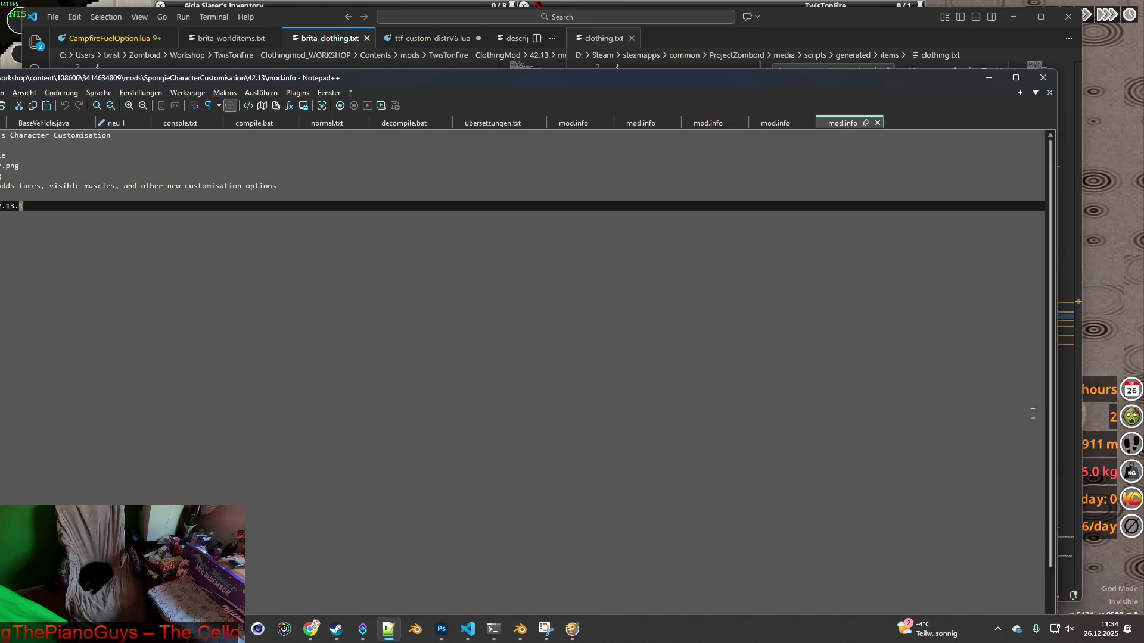
left_click_drag(98, 80, 122, 81)
left_click(18, 93)
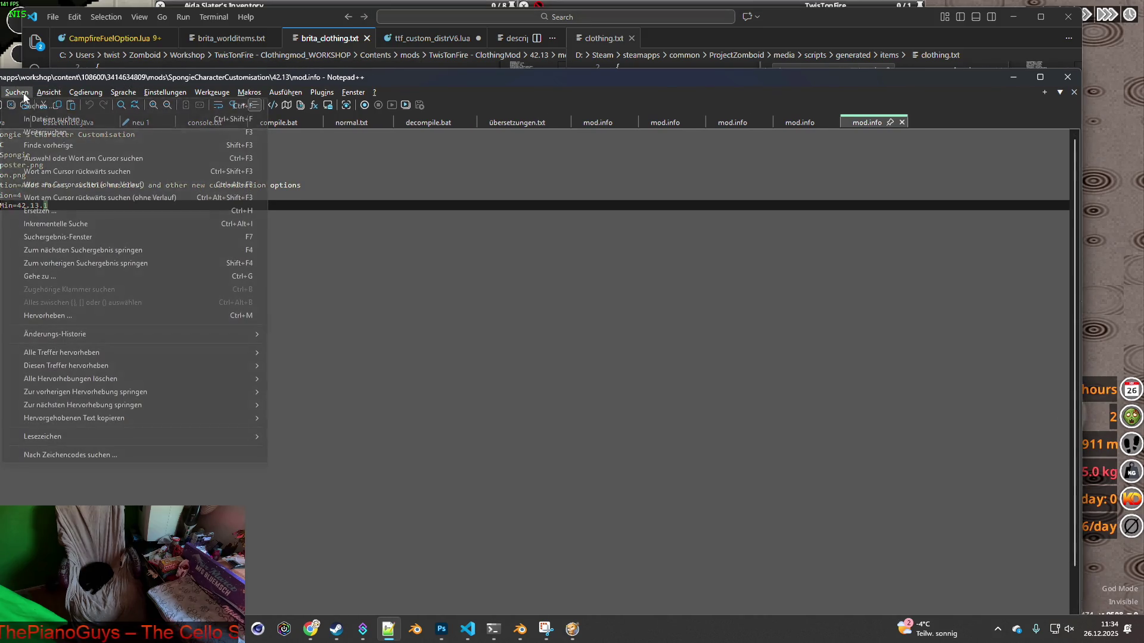
left_click(33, 105)
left_click(409, 142)
type("Military_Pants")
left_click(685, 163)
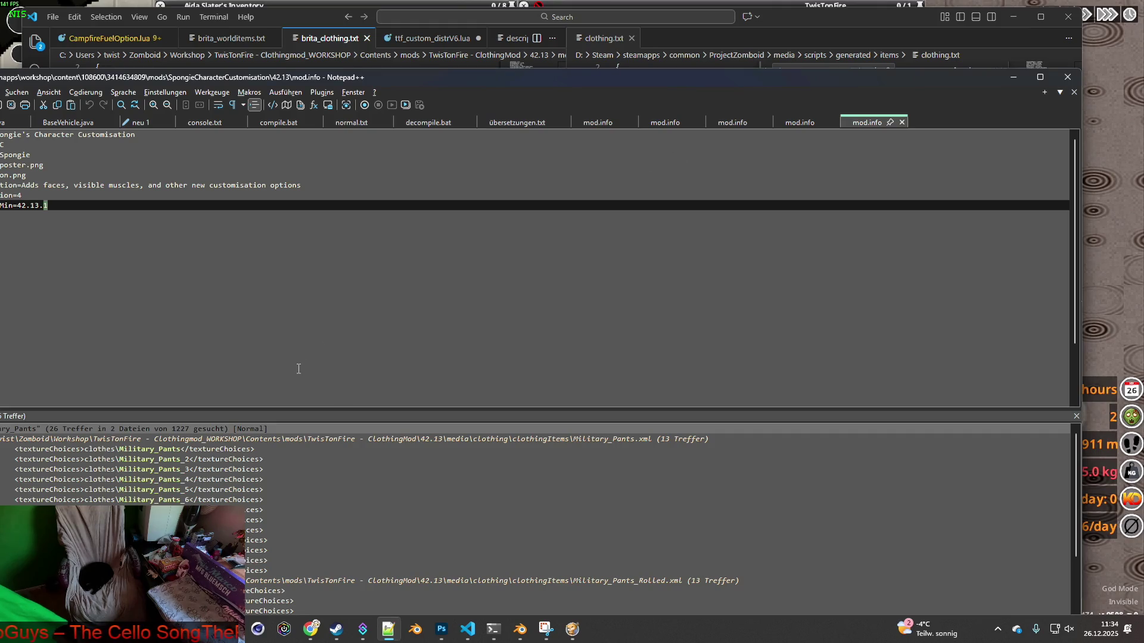
Open Military_Pants.xml at the first match, close it, and bring the game back to front
double_click(210, 448)
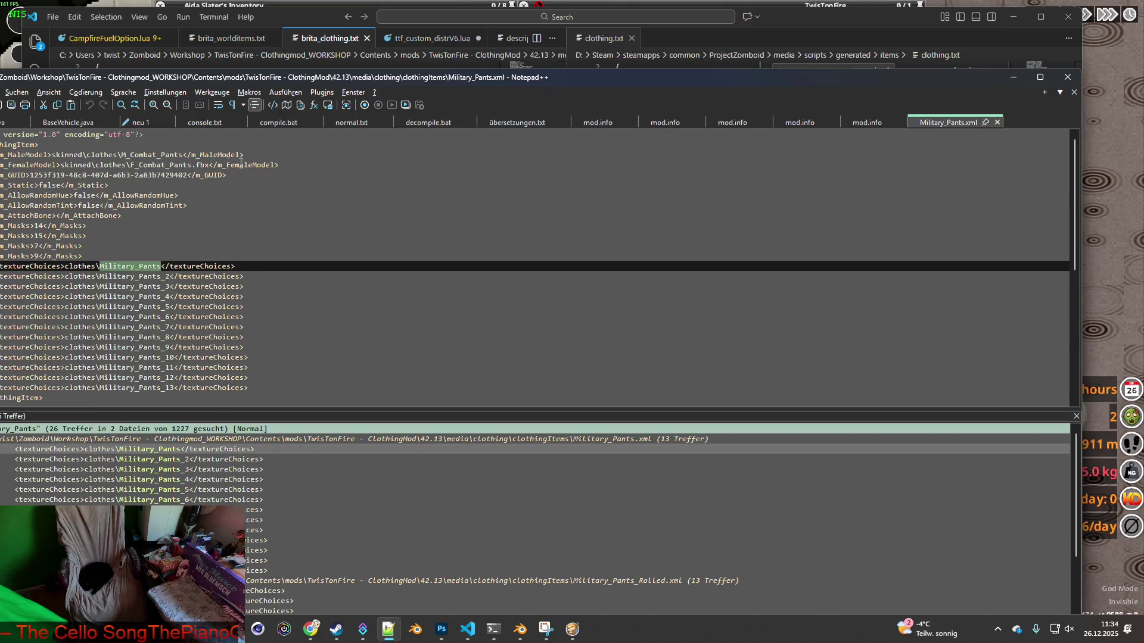
left_click(996, 123)
left_click_drag(448, 76, 549, 71)
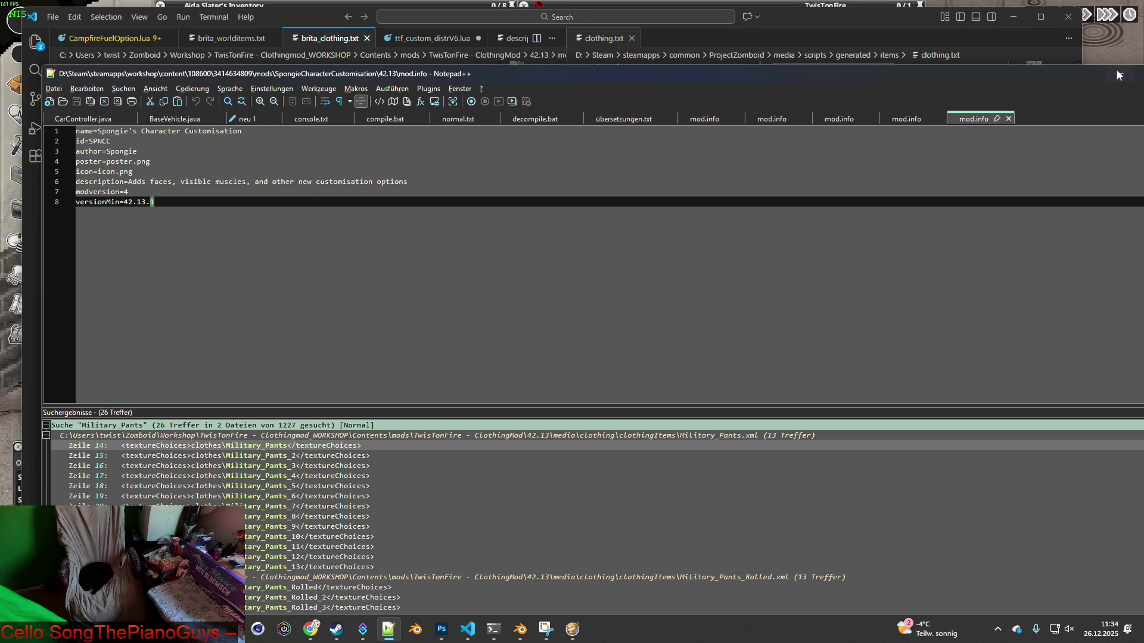
left_click(1135, 58)
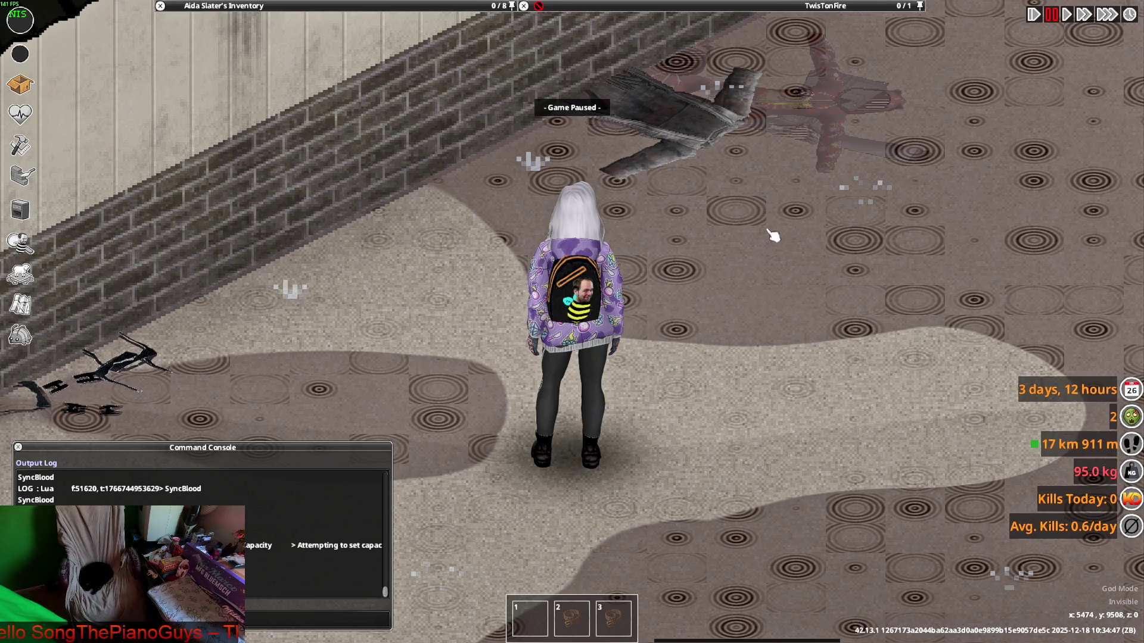
Unpause and add Military_Pants from the Debug Menu Items List, filtering Type by 'mili'
key("space")
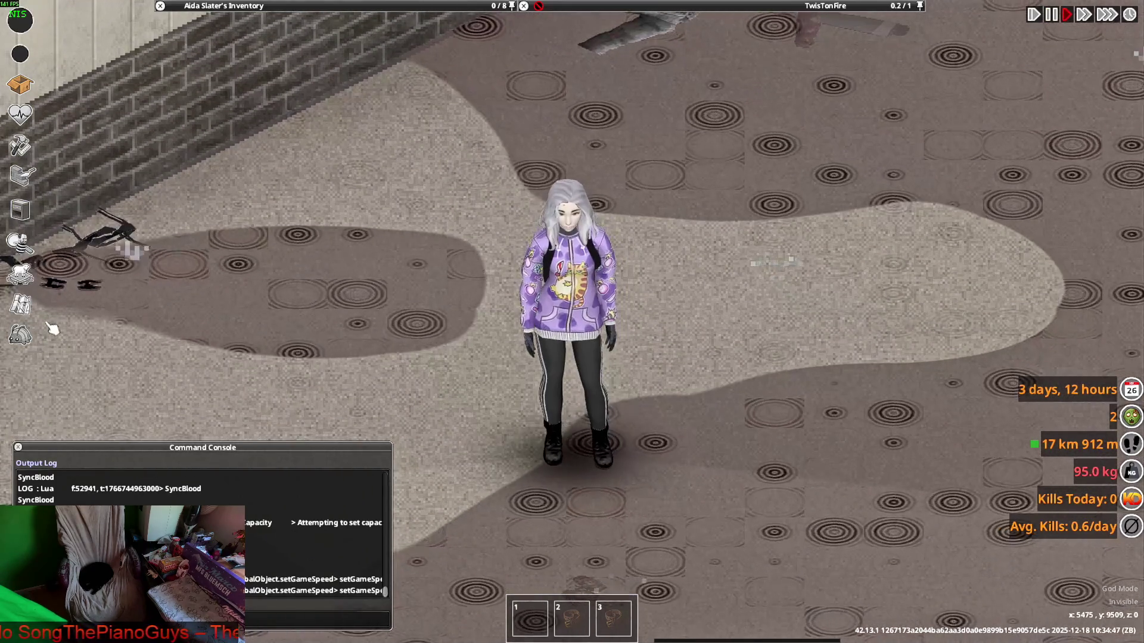
left_click(20, 336)
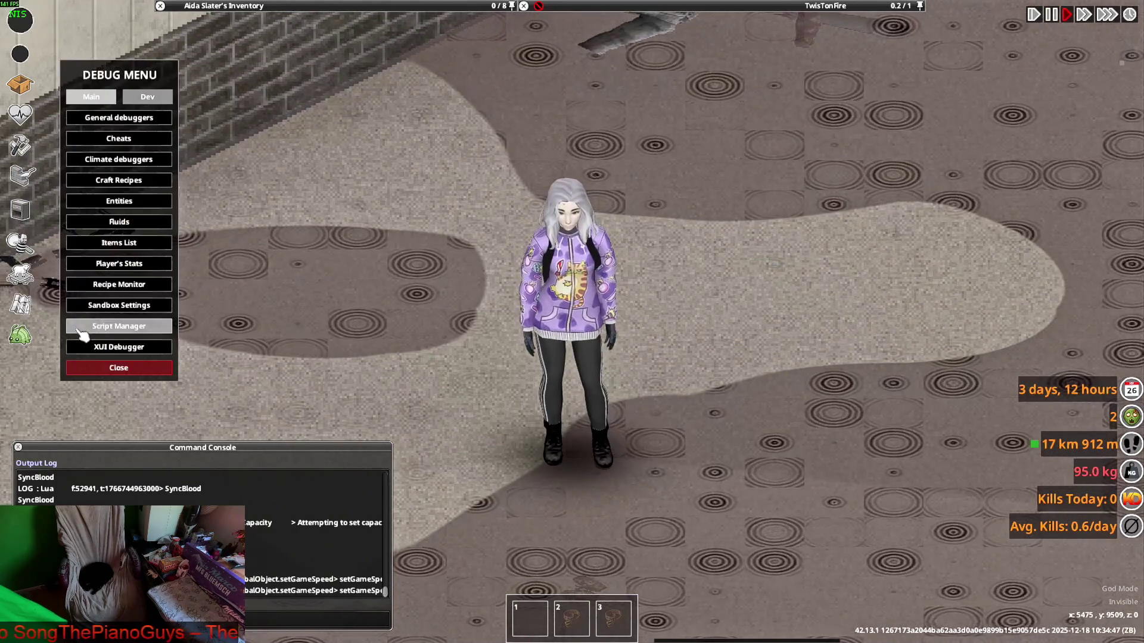
left_click(130, 244)
left_click(338, 510)
type("mil")
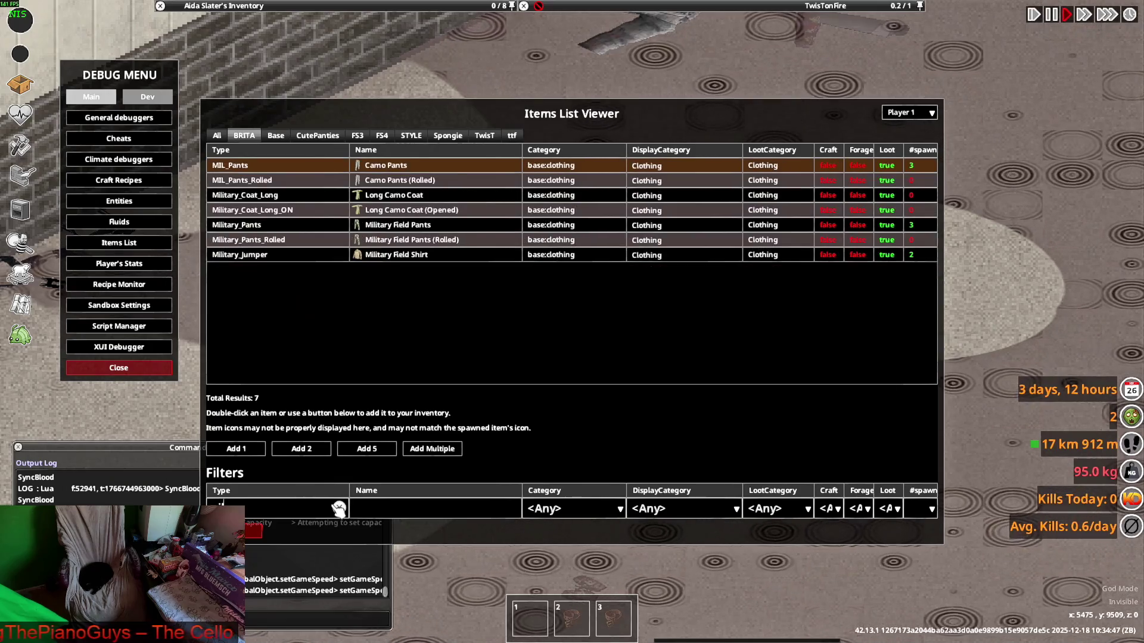
type("i")
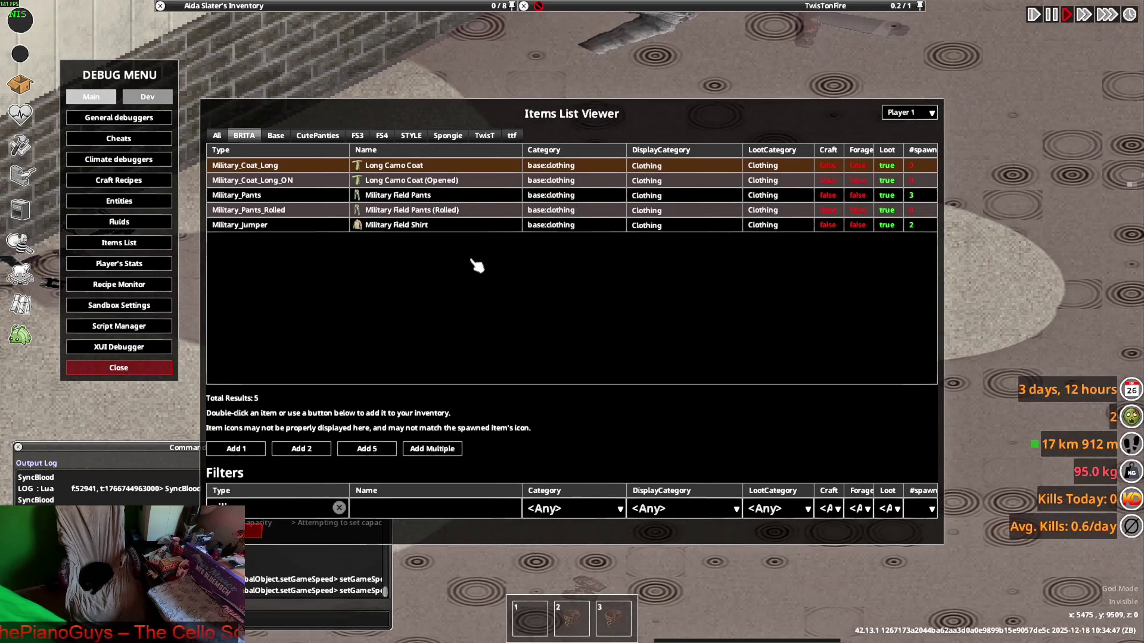
left_click(399, 197)
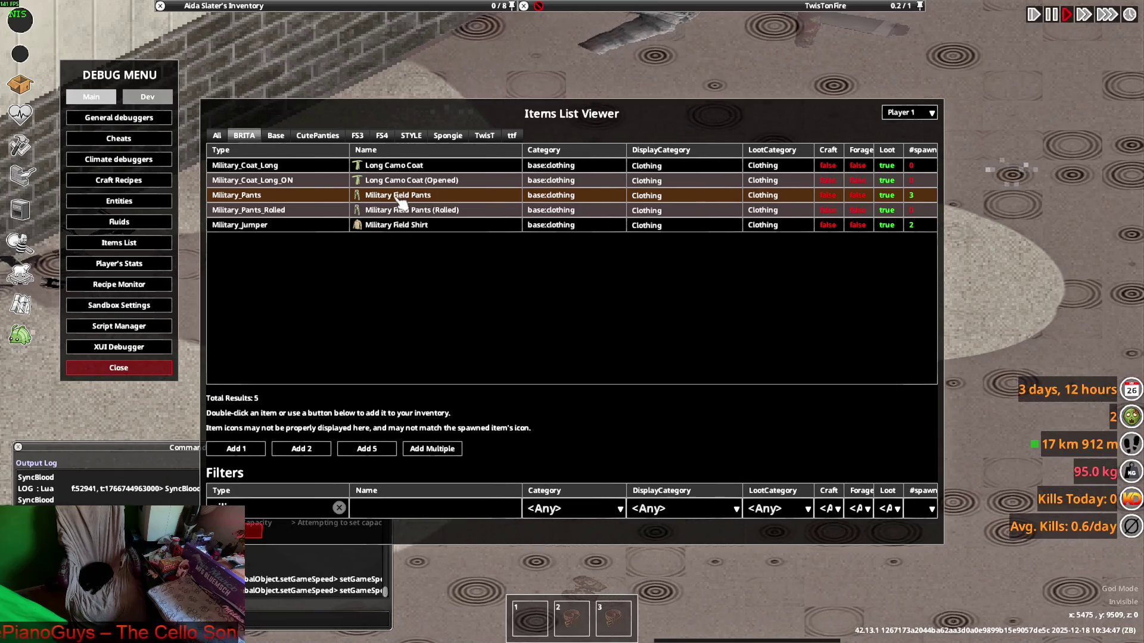
key("Escape")
Walk the character around to show the camo Military Field Pants
mouse_move(241, 92)
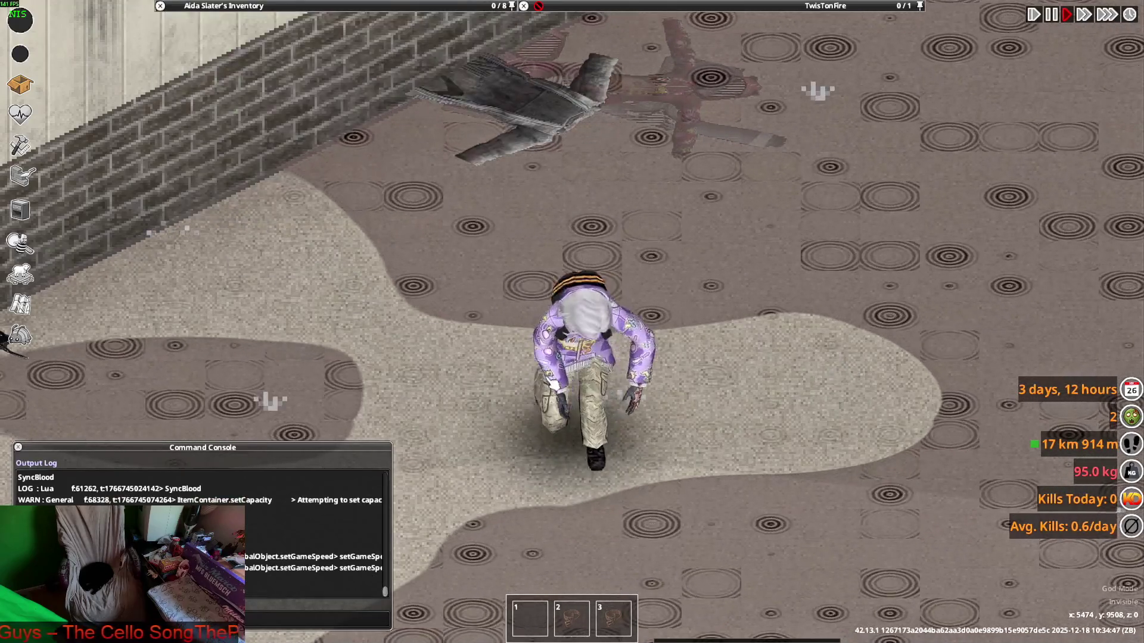
key("d")
key("s")
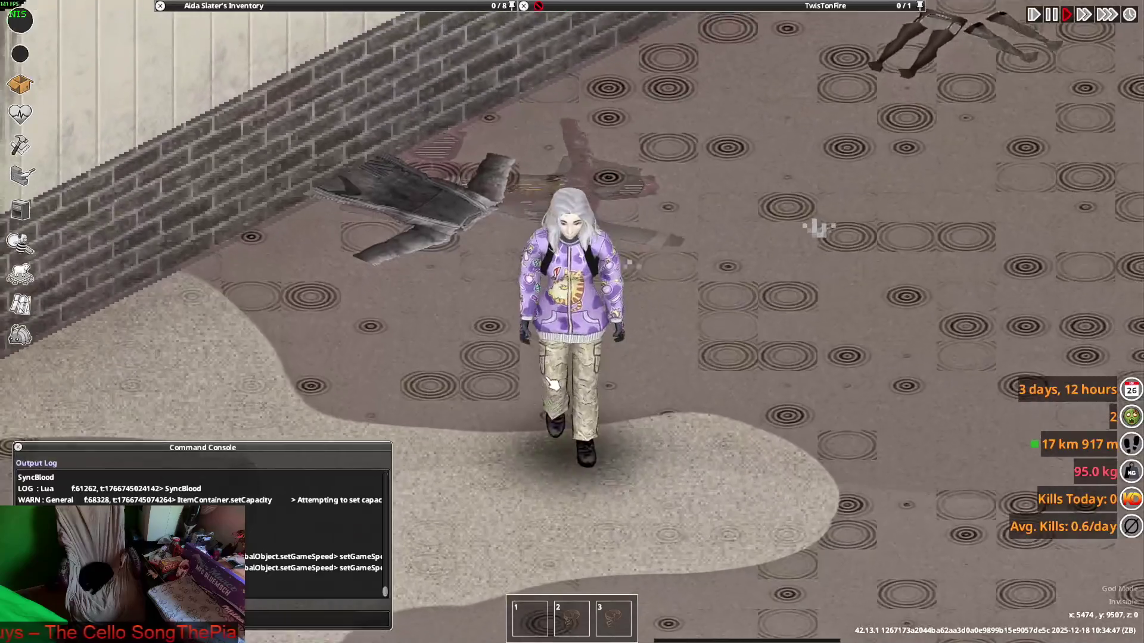
key("a")
key("w")
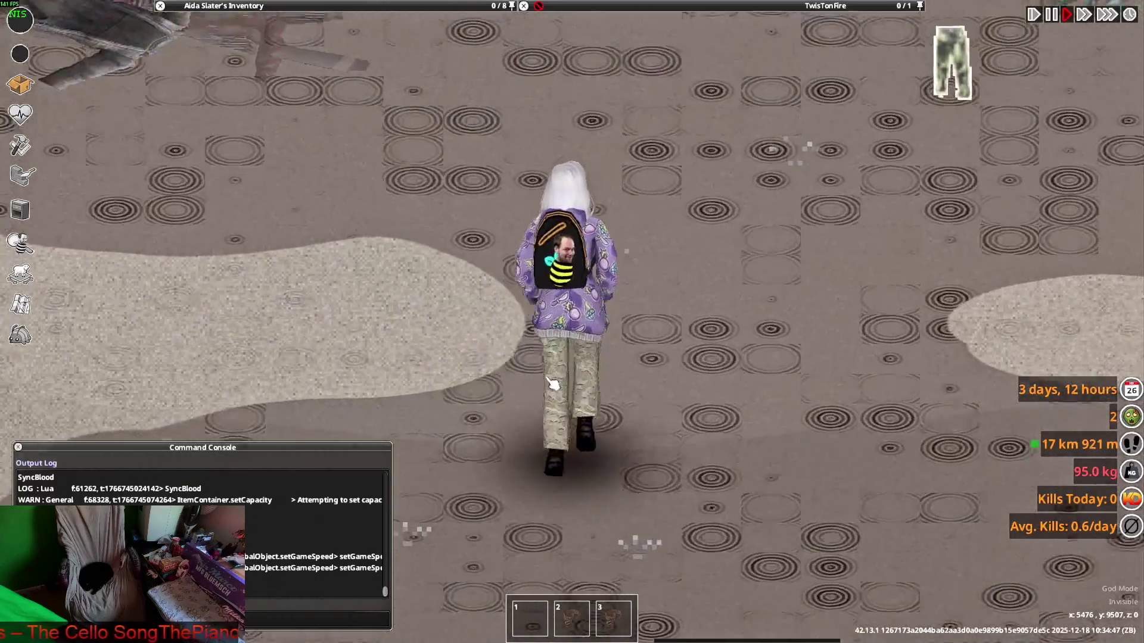
key("a")
mouse_move(389, 6)
key("w")
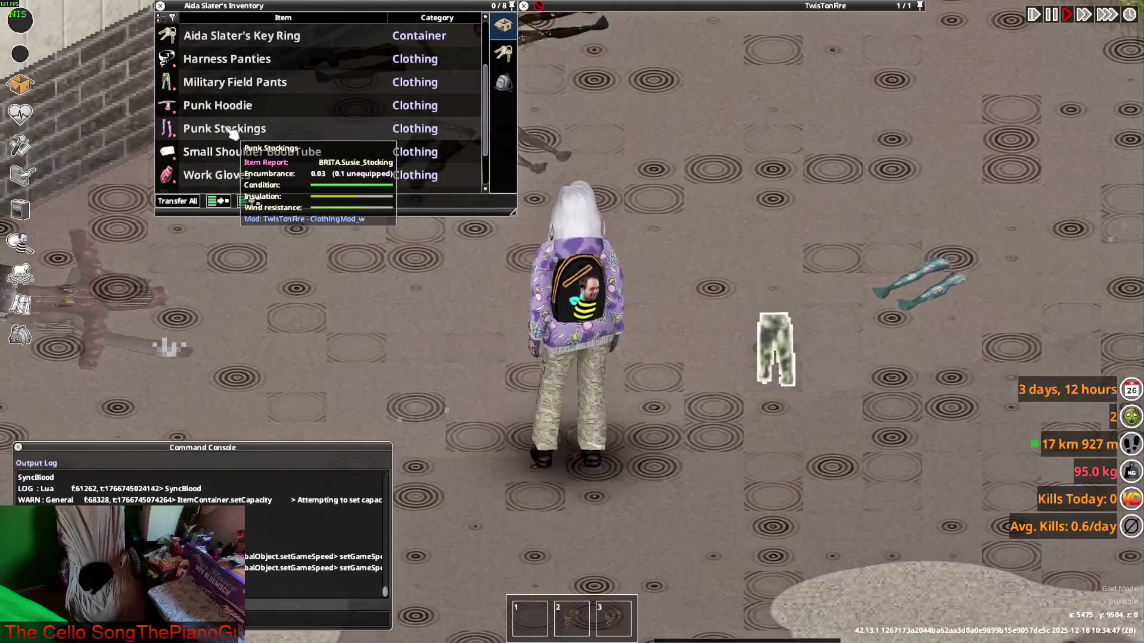
key("a")
scroll(228, 138, "up", 3)
Take off the Punk Hoodie, walk around inspecting the pants, then switch to Notepad++
right_click(216, 105)
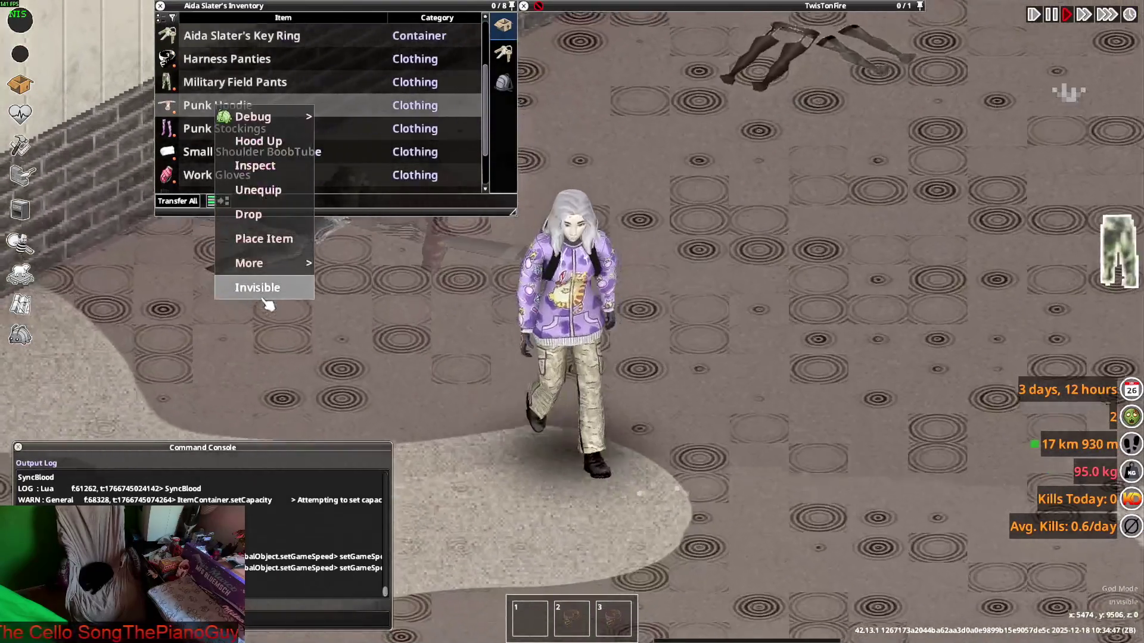
left_click(256, 188)
key("w")
key("a")
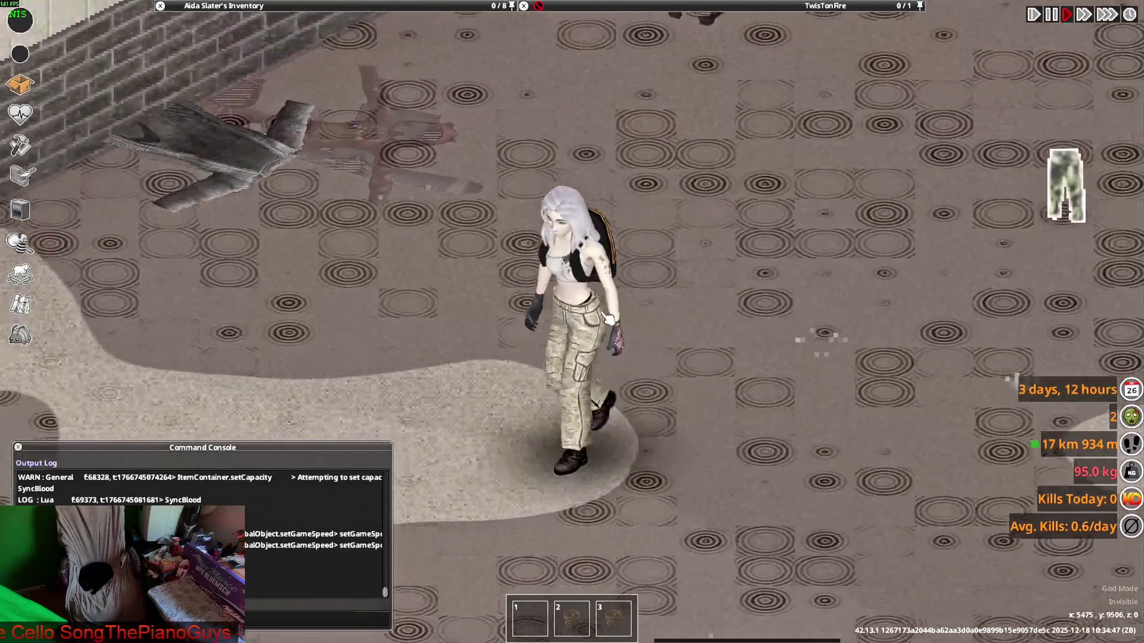
key("s")
key("d")
key("d")
key("a")
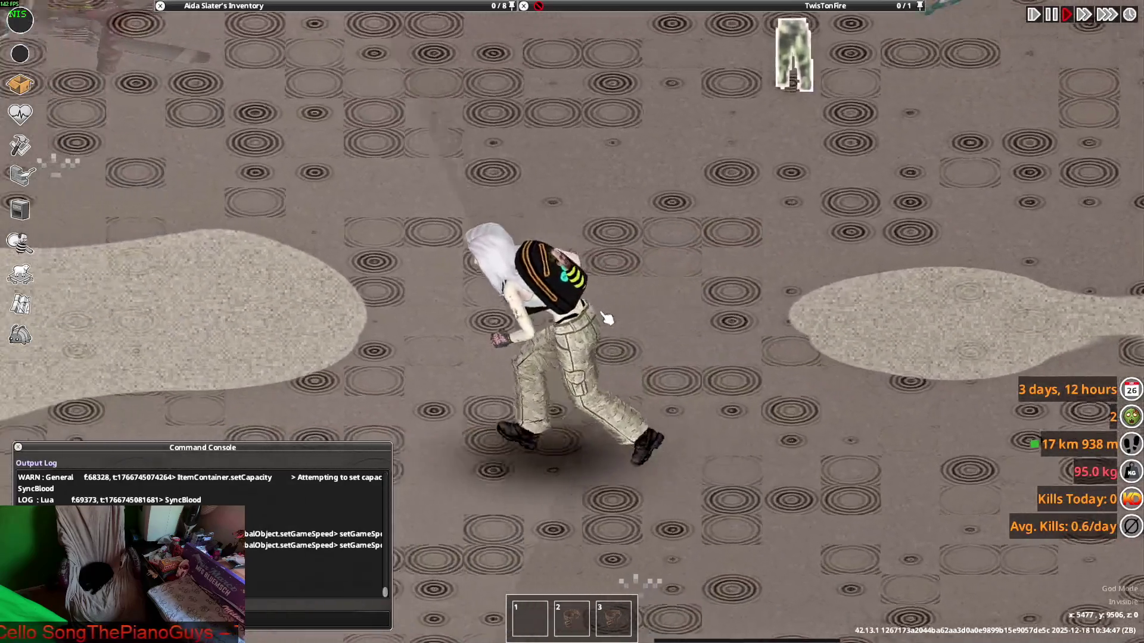
key("d")
key("w")
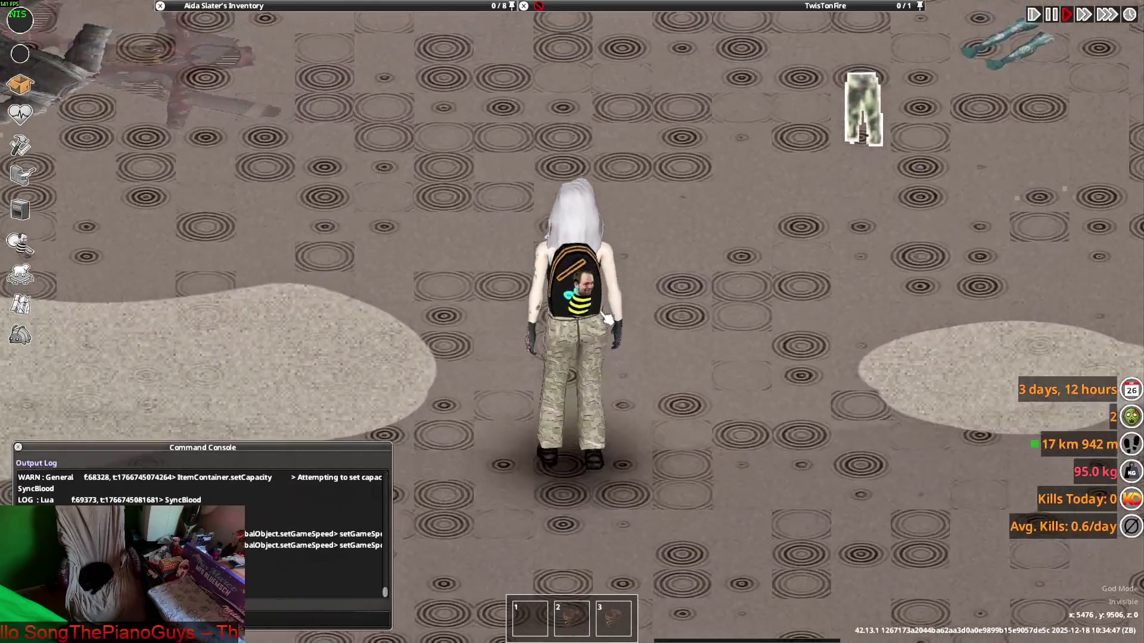
key("alt+Tab")
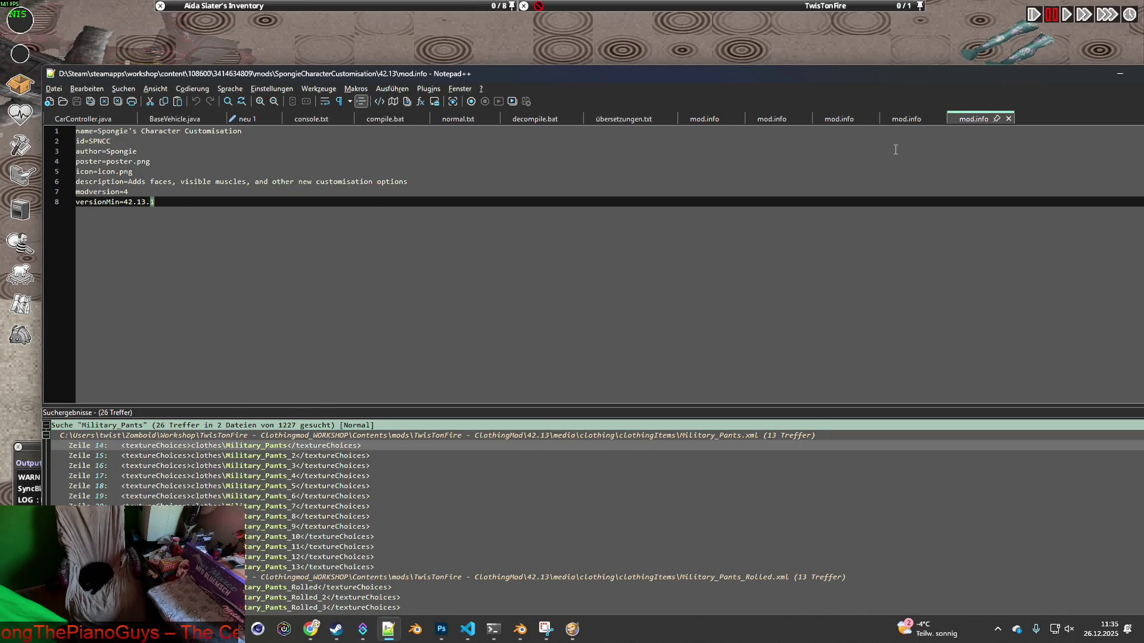
Open Military_Pants.xml from the search results and delete its four m_Masks lines
double_click(180, 446)
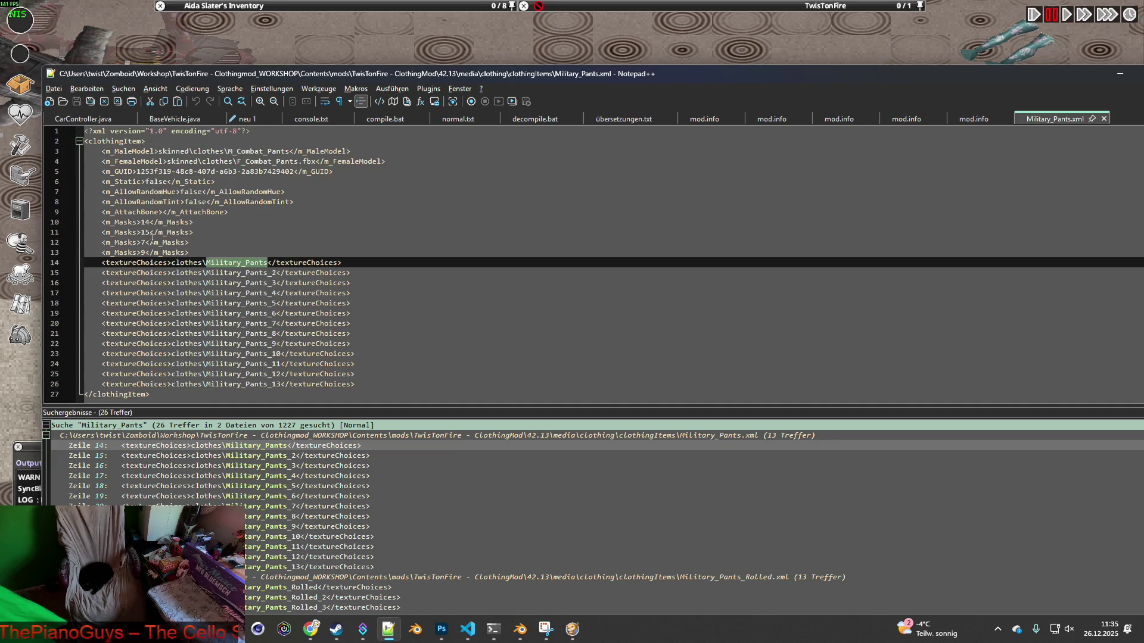
left_click_drag(197, 252, 63, 227)
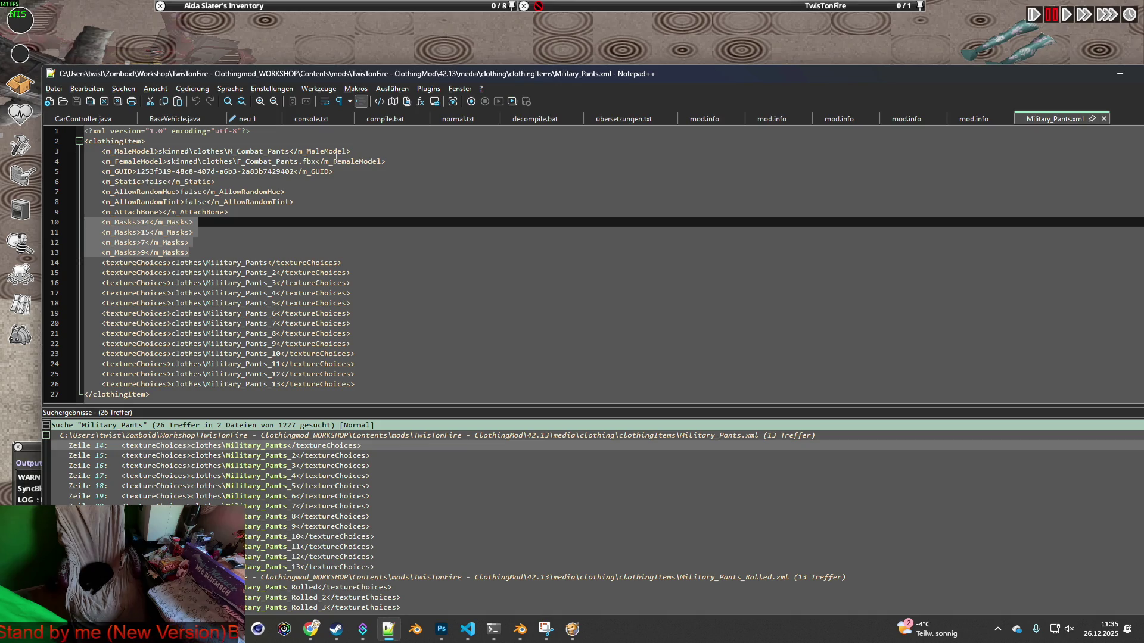
mouse_move(458, 74)
left_mouse_down()
mouse_move(473, 490)
mouse_move(459, 439)
mouse_move(445, 156)
left_mouse_up()
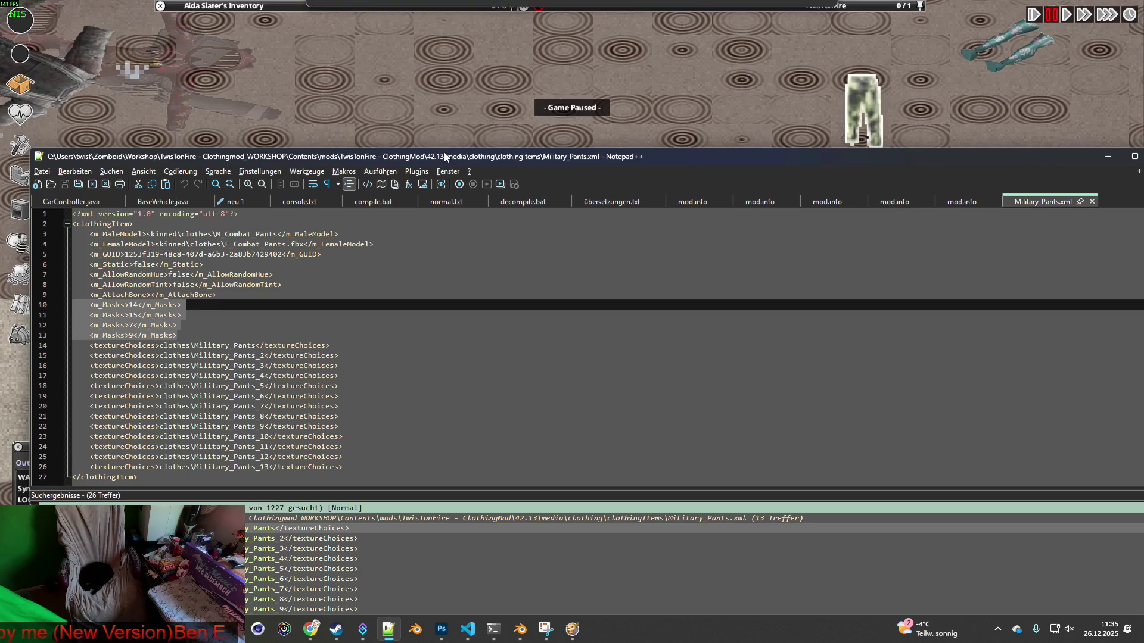
mouse_move(444, 156)
left_mouse_down()
mouse_move(296, 135)
mouse_move(477, 159)
mouse_move(484, 476)
mouse_move(469, 118)
left_mouse_up()
left_click(221, 291)
mouse_move(222, 292)
left_mouse_down()
mouse_move(130, 268)
mouse_move(70, 269)
left_mouse_up()
key("BackSpace")
key("BackSpace")
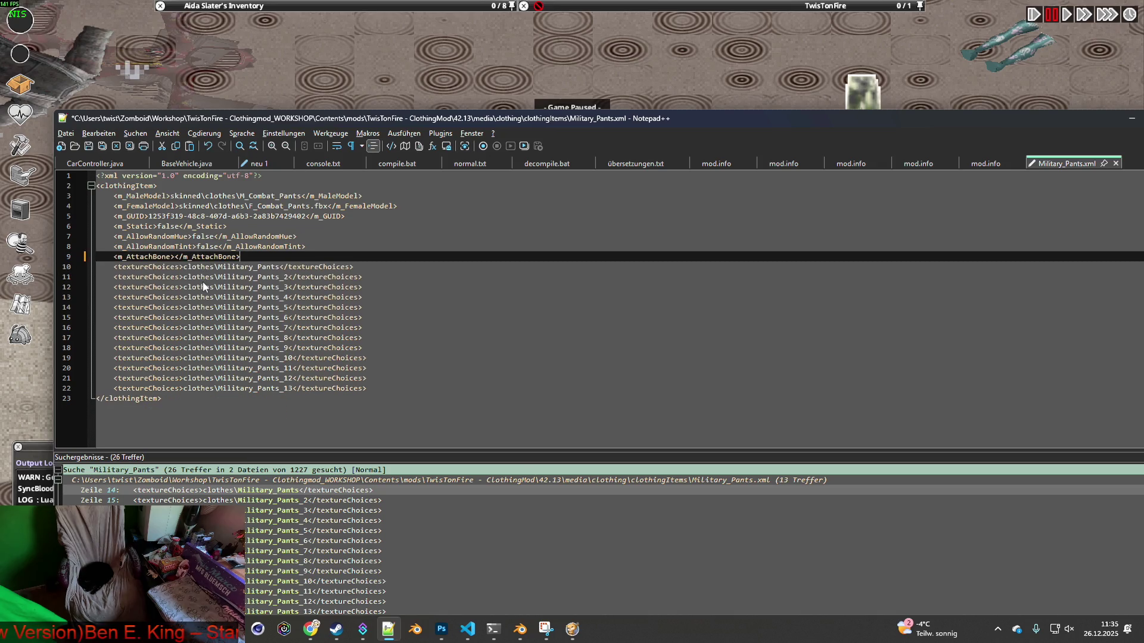
Save the edited Military_Pants.xml and unpause Project Zomboid
left_click(90, 148)
left_click(382, 81)
key("space")
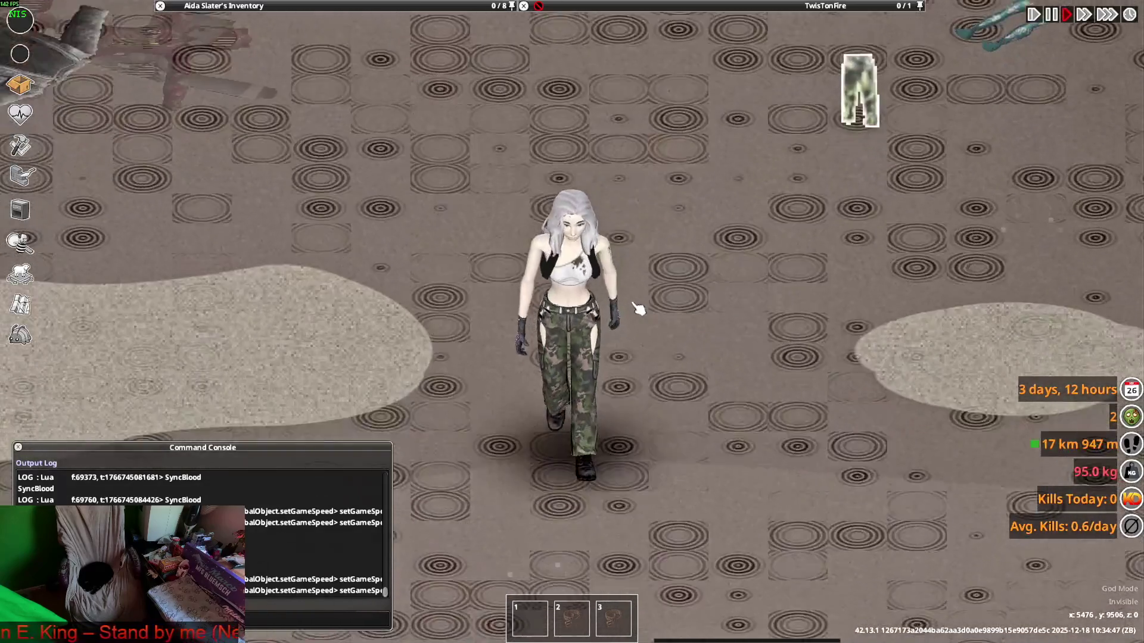
Walk the character around to check the camo pants, then Alt+Tab to the Blender file
key("a")
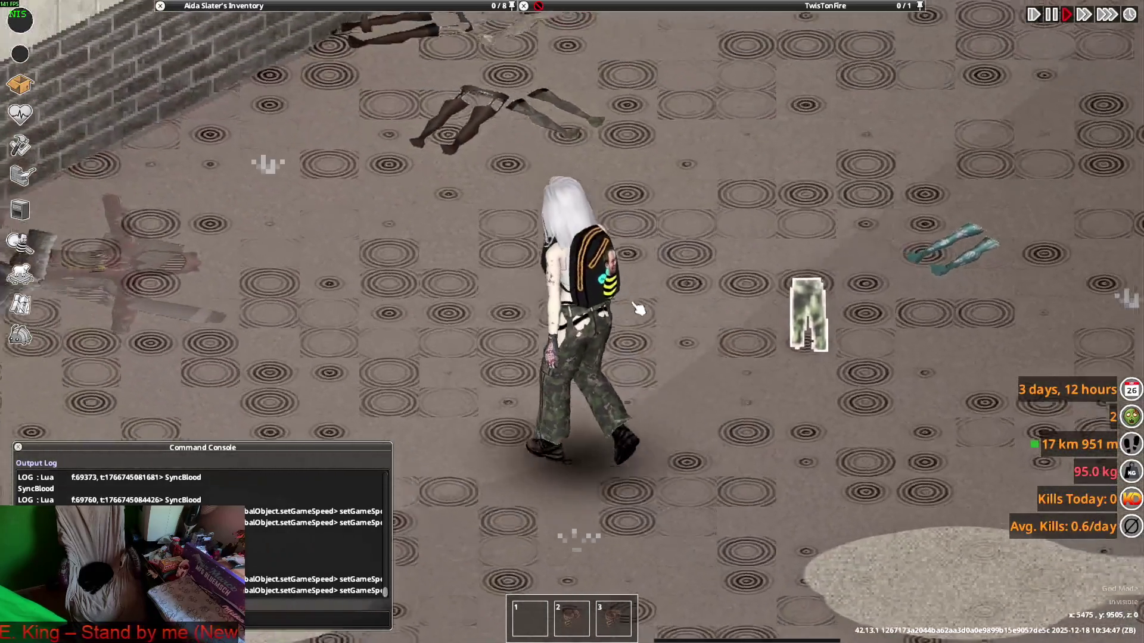
key("w")
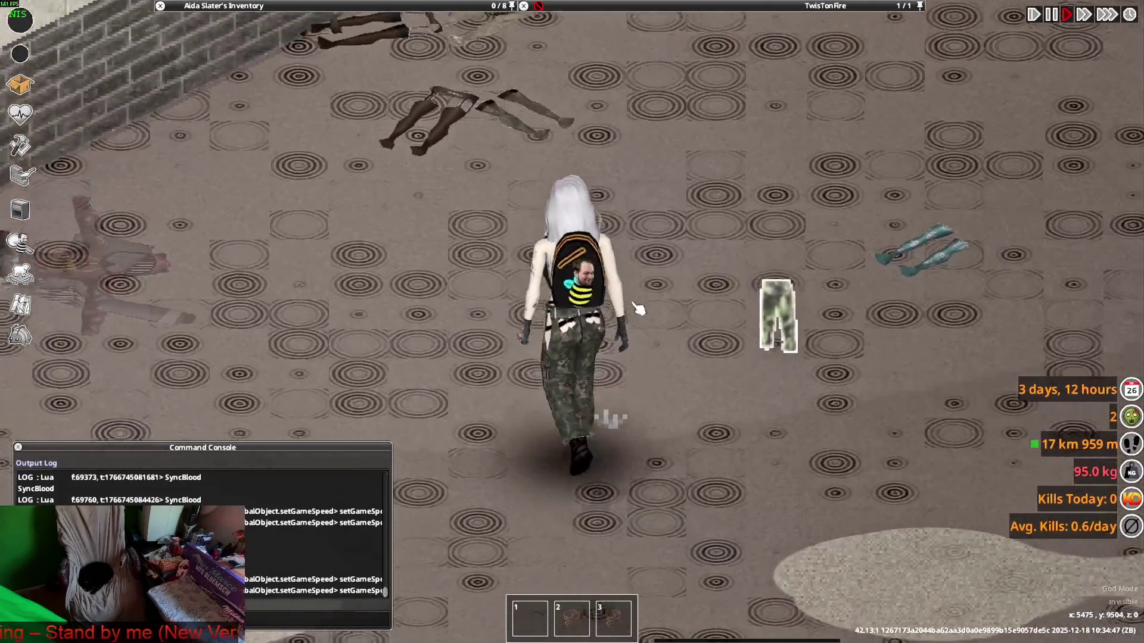
key("s")
key("w")
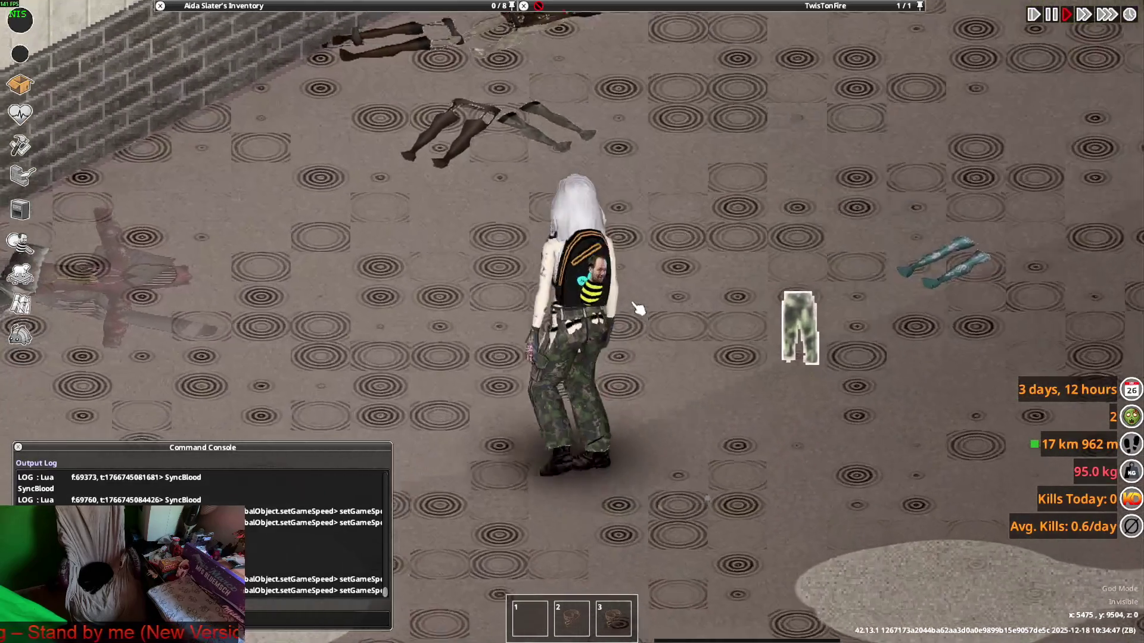
key("s")
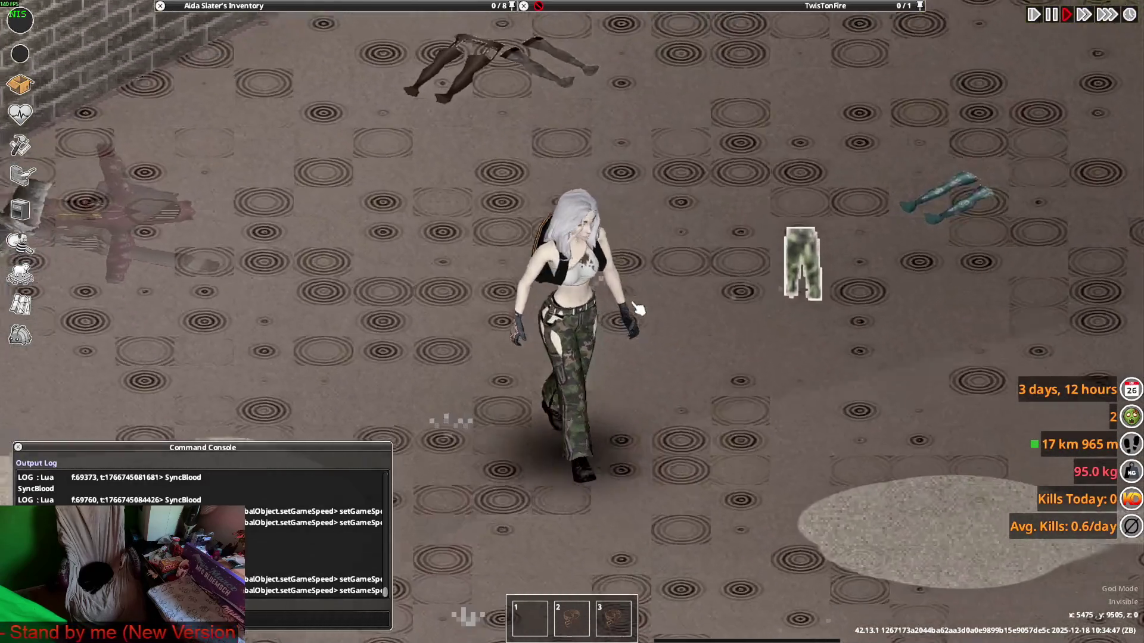
key("w")
key("a")
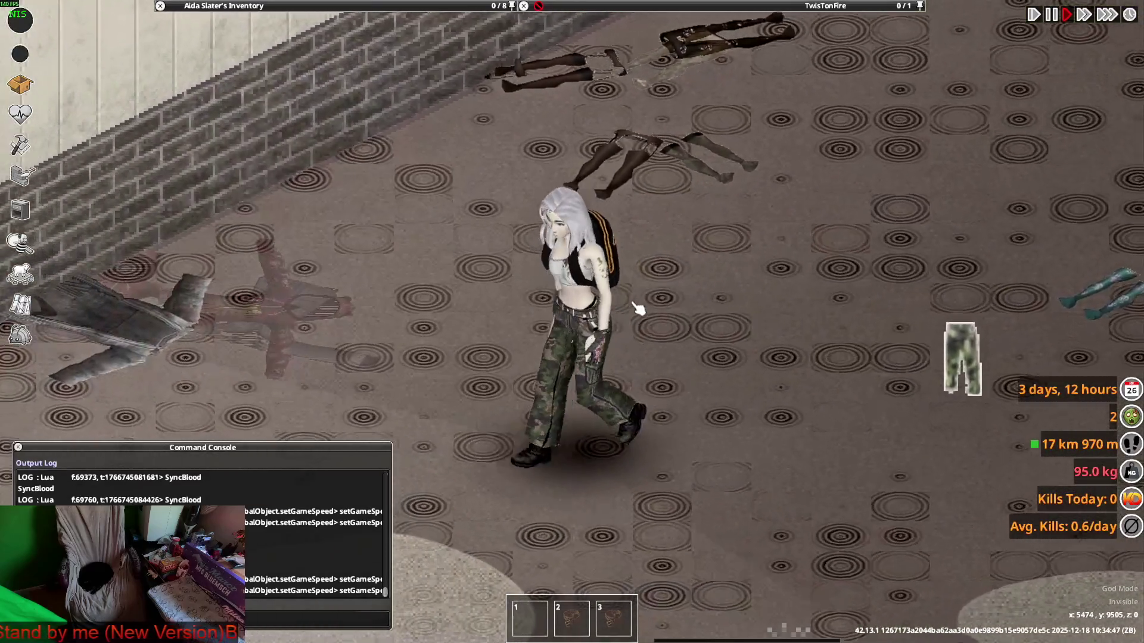
key("s")
key("d")
key("w")
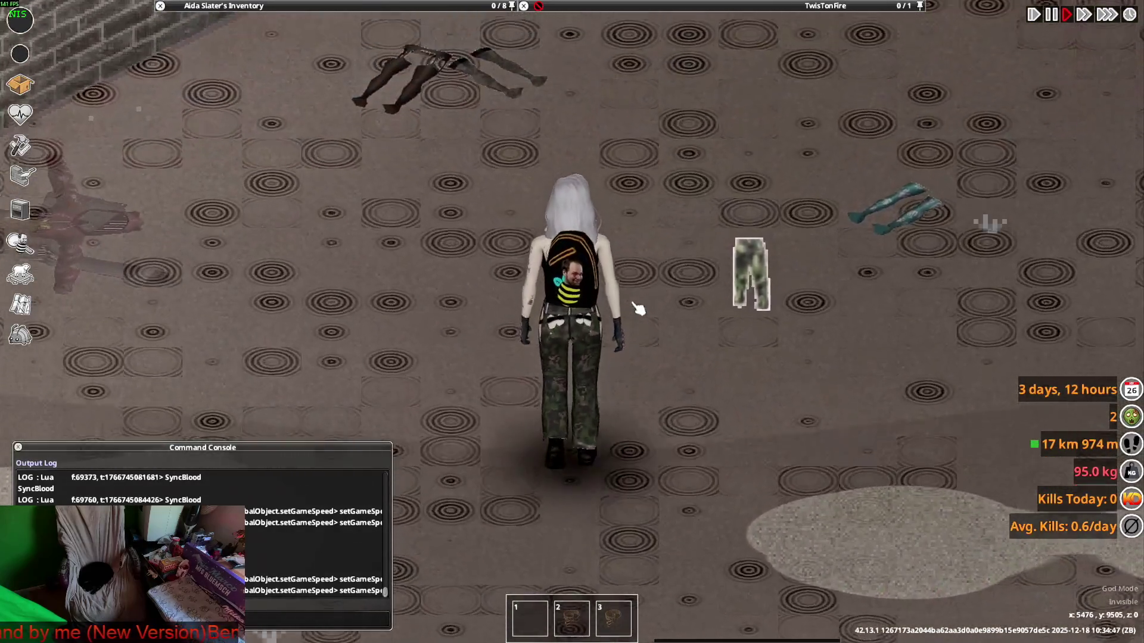
key("a")
key("s")
key("s")
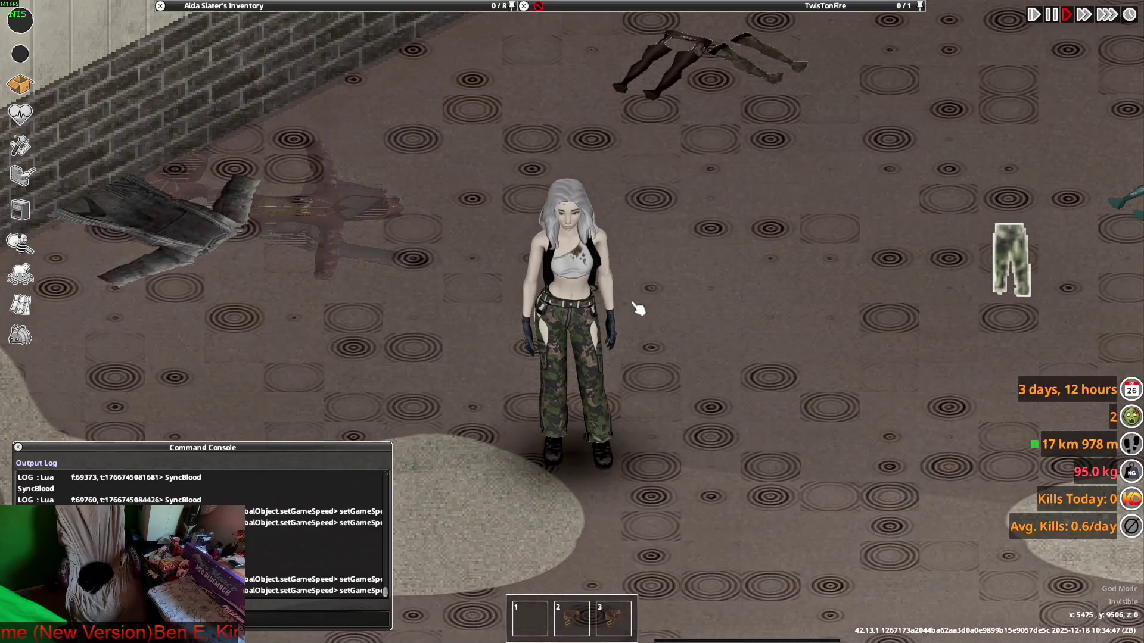
key("alt+Tab")
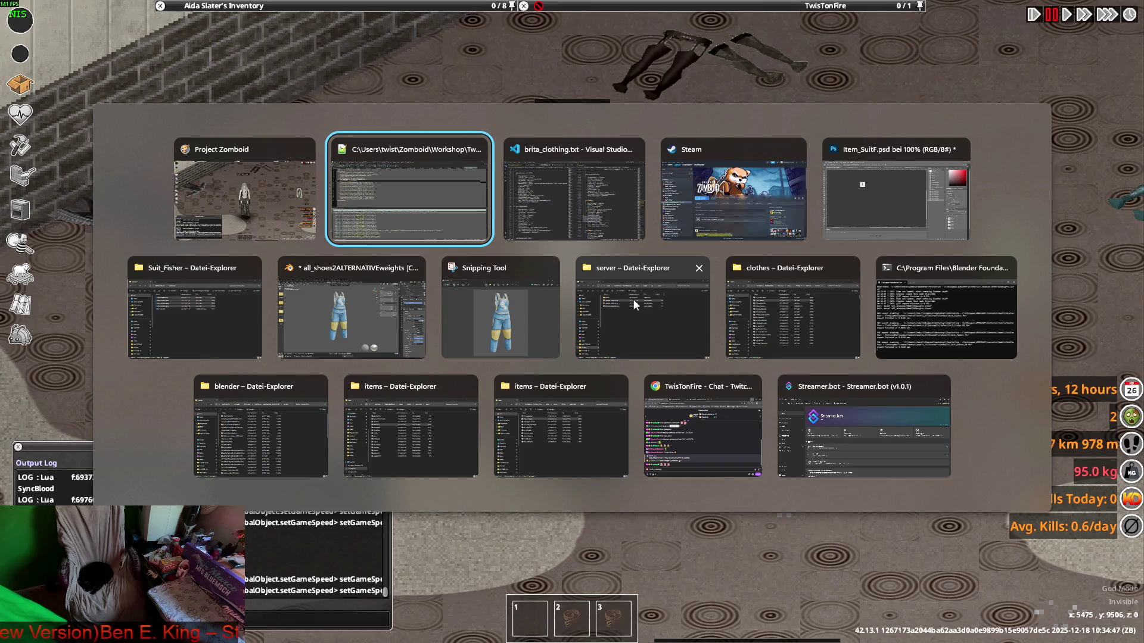
key("Tab")
key("Tab")
key("Tab")
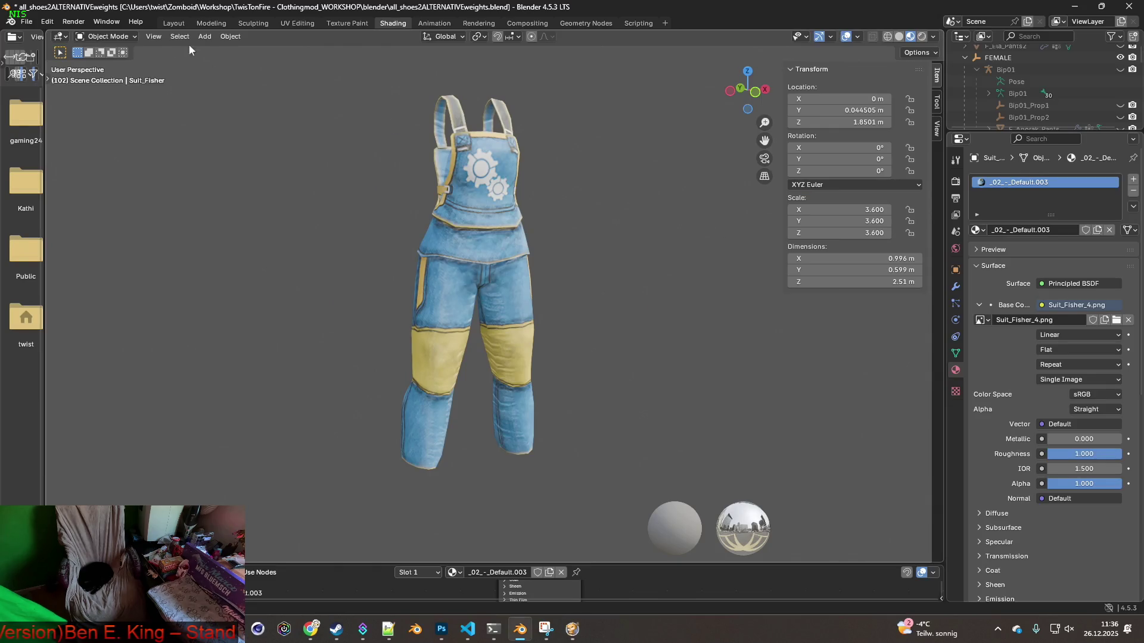
In the Layout workspace, hide Suit_Fisher and show the Female body and F_Combat_Pants
left_click(173, 22)
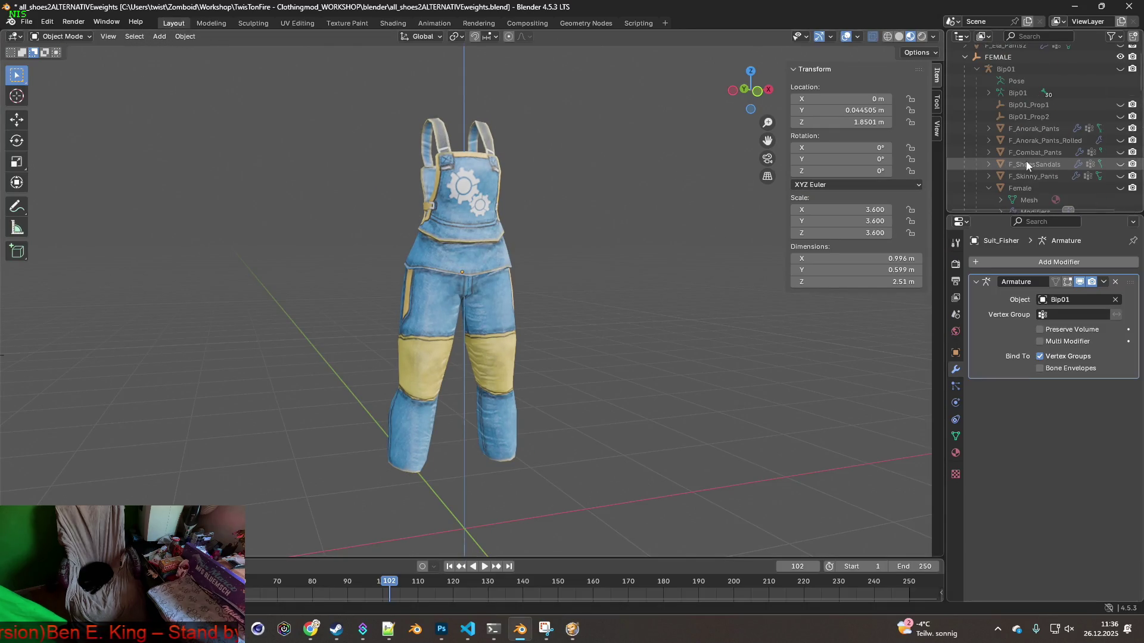
scroll(1026, 165, "up", 3)
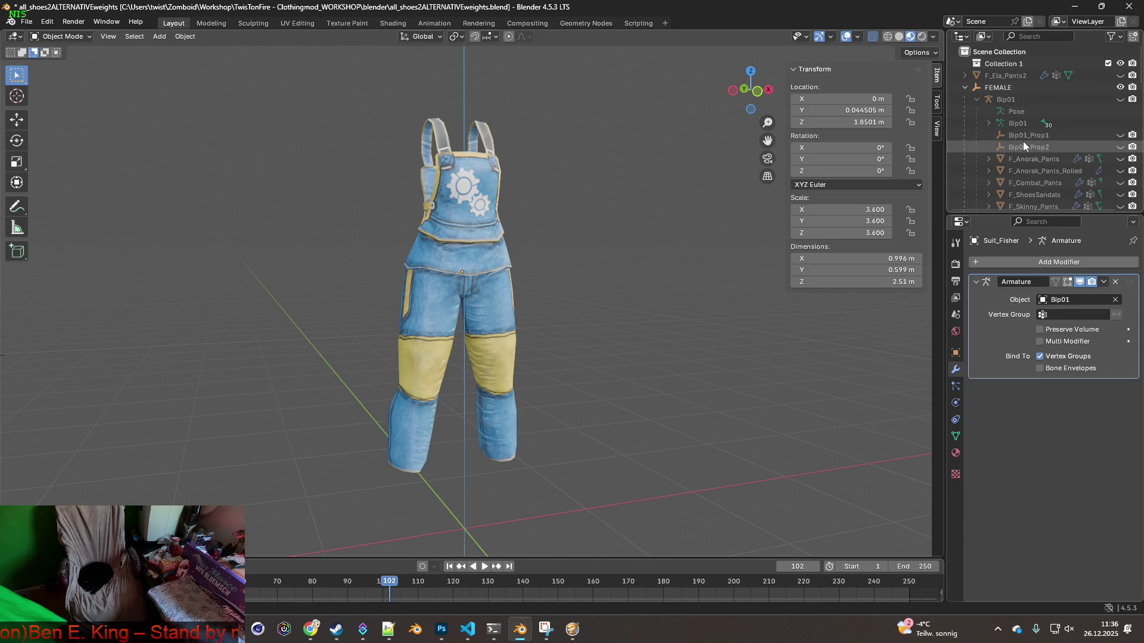
scroll(1062, 169, "down", 5)
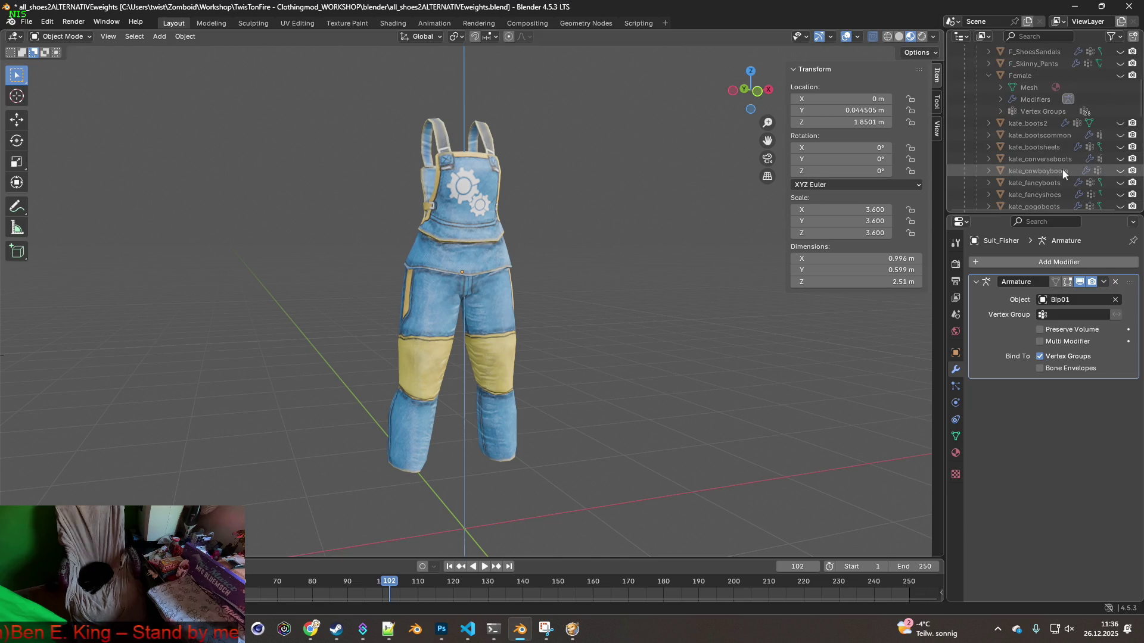
scroll(1063, 166, "up", 2)
scroll(1058, 149, "down", 10)
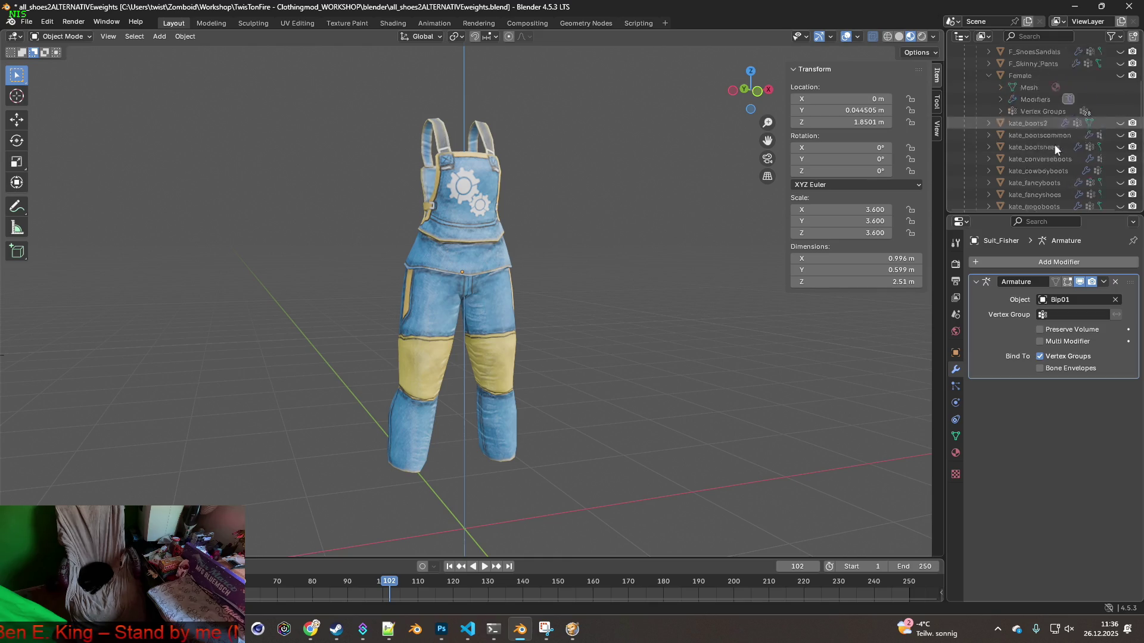
left_click(1120, 105)
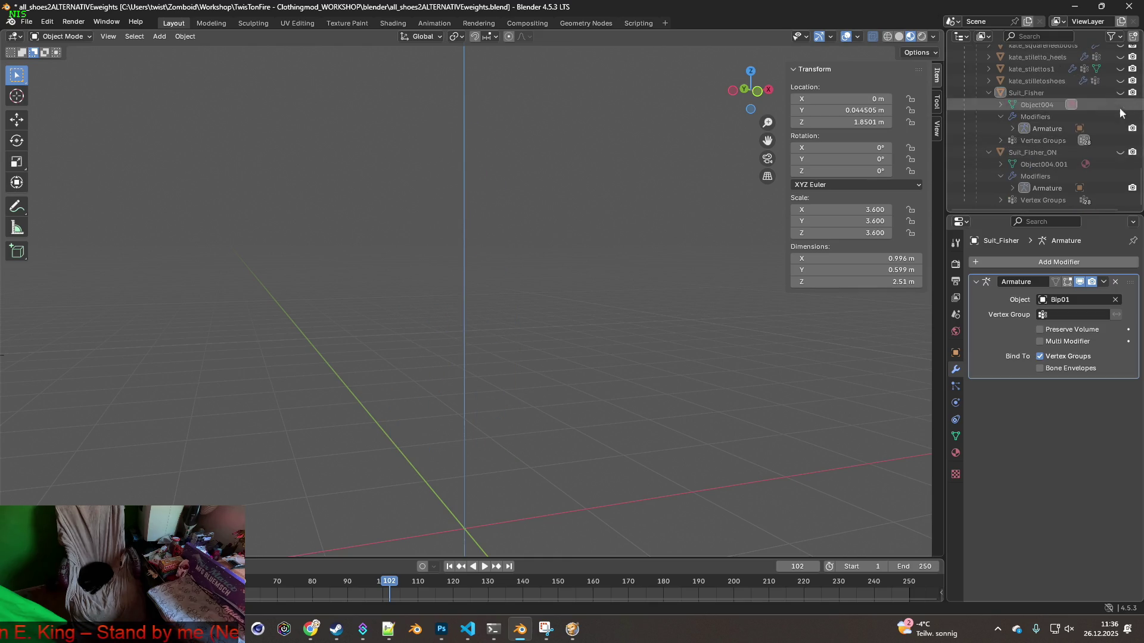
left_click(989, 92)
left_click(988, 152)
scroll(1070, 163, "up", 8)
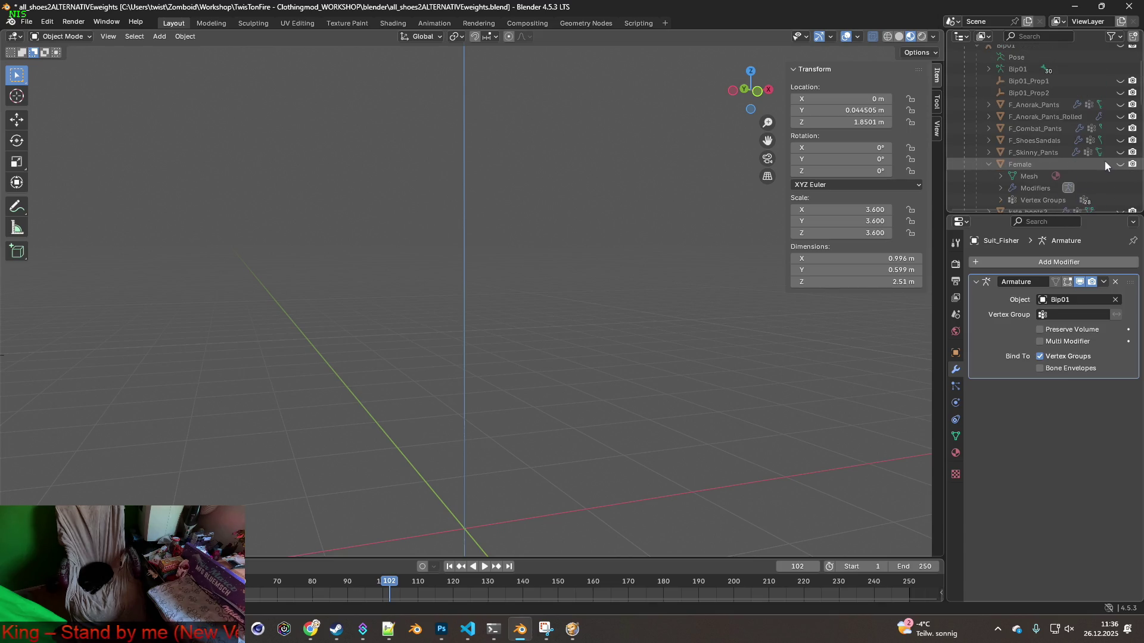
left_click(1120, 164)
left_click(1042, 129)
left_click(1119, 130)
mouse_move(749, 188)
middle_mouse_down()
mouse_move(638, 208)
mouse_move(420, 205)
mouse_move(434, 96)
mouse_move(624, 174)
mouse_move(666, 212)
mouse_move(618, 292)
mouse_move(680, 262)
mouse_move(681, 252)
mouse_move(600, 248)
mouse_move(621, 248)
middle_mouse_up()
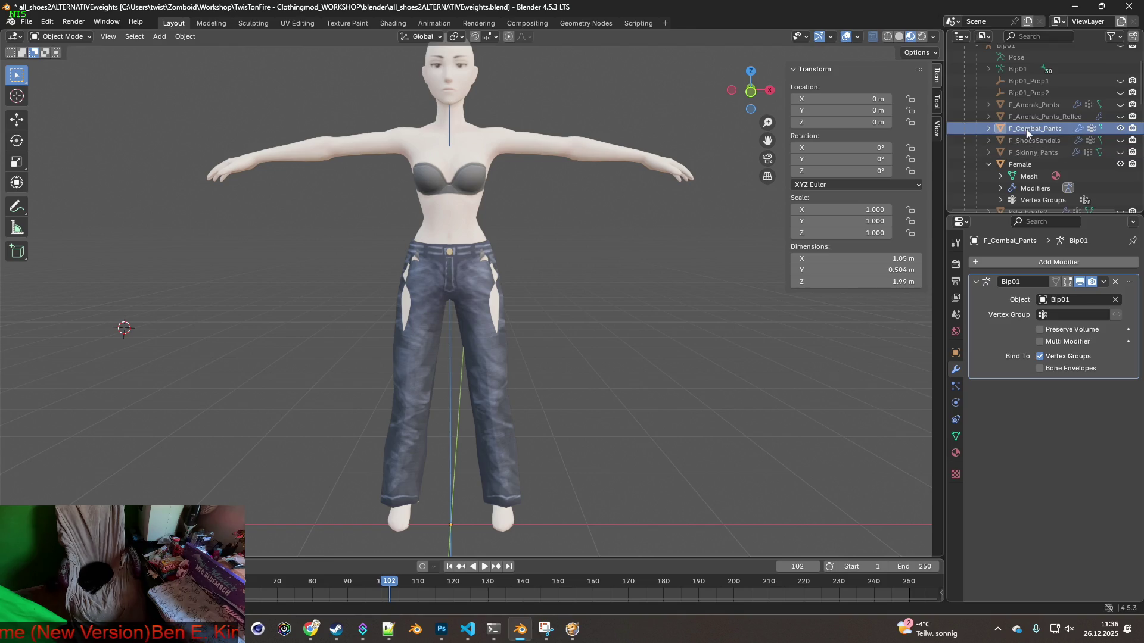
Save the blend file and select the combat pants
left_click(27, 21)
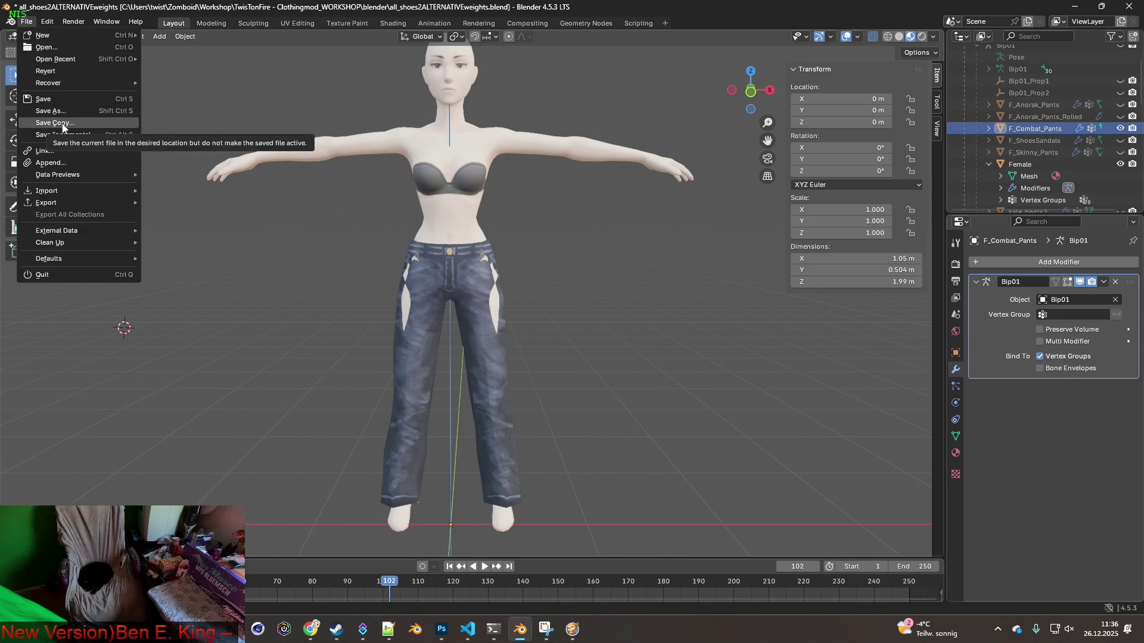
left_click(51, 100)
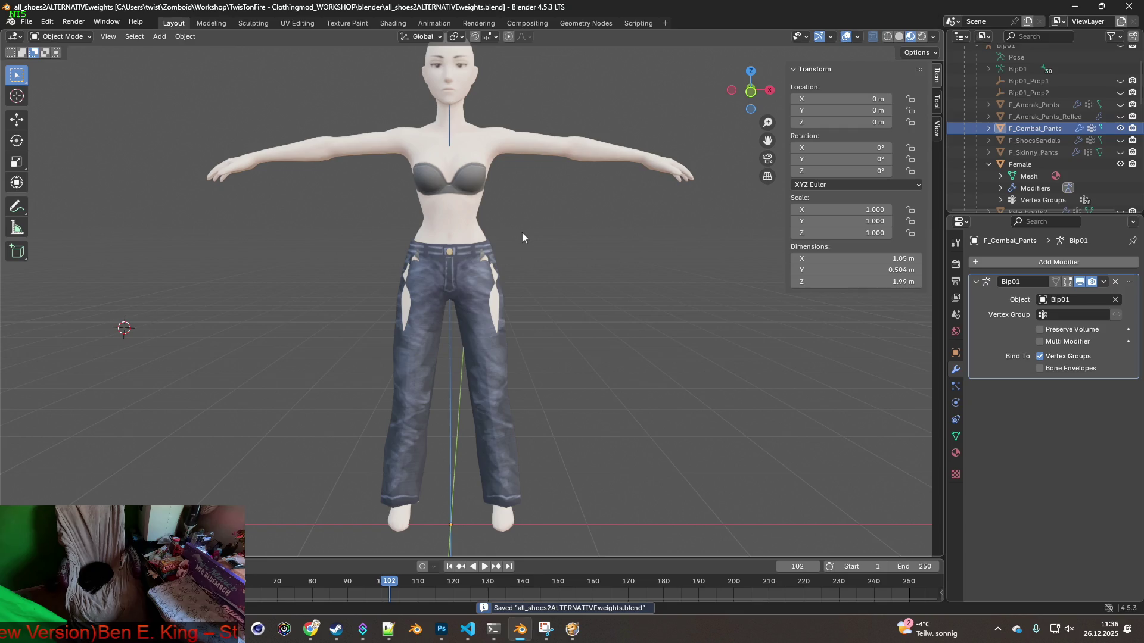
middle_click_drag(522, 233, 507, 221)
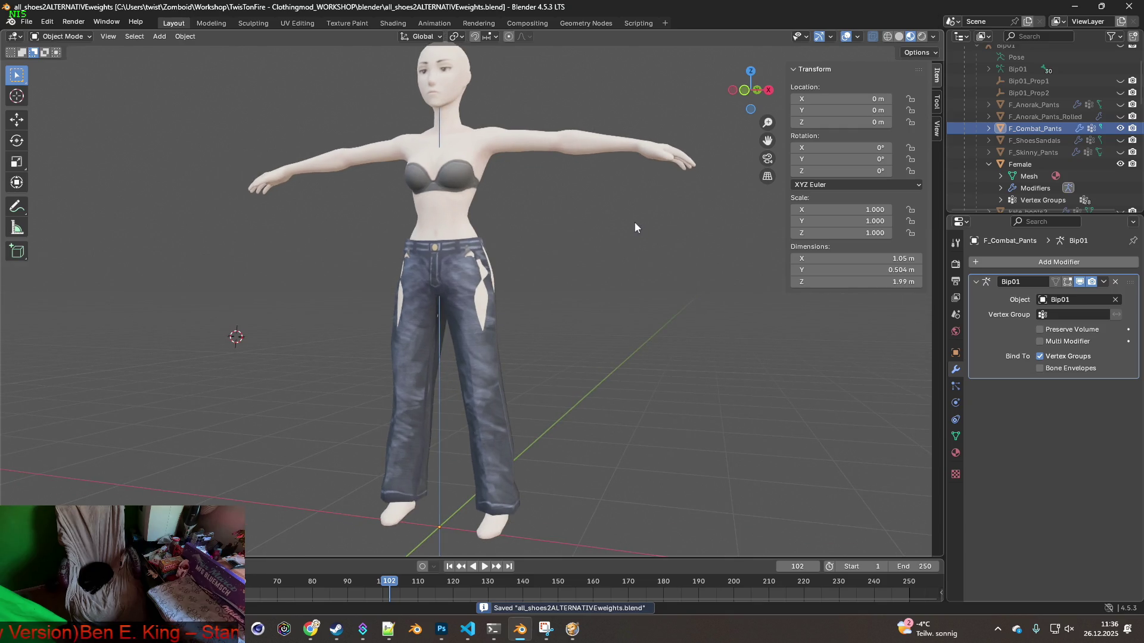
mouse_move(608, 240)
middle_mouse_down()
mouse_move(630, 238)
mouse_move(616, 255)
mouse_move(626, 278)
mouse_move(623, 240)
middle_mouse_up()
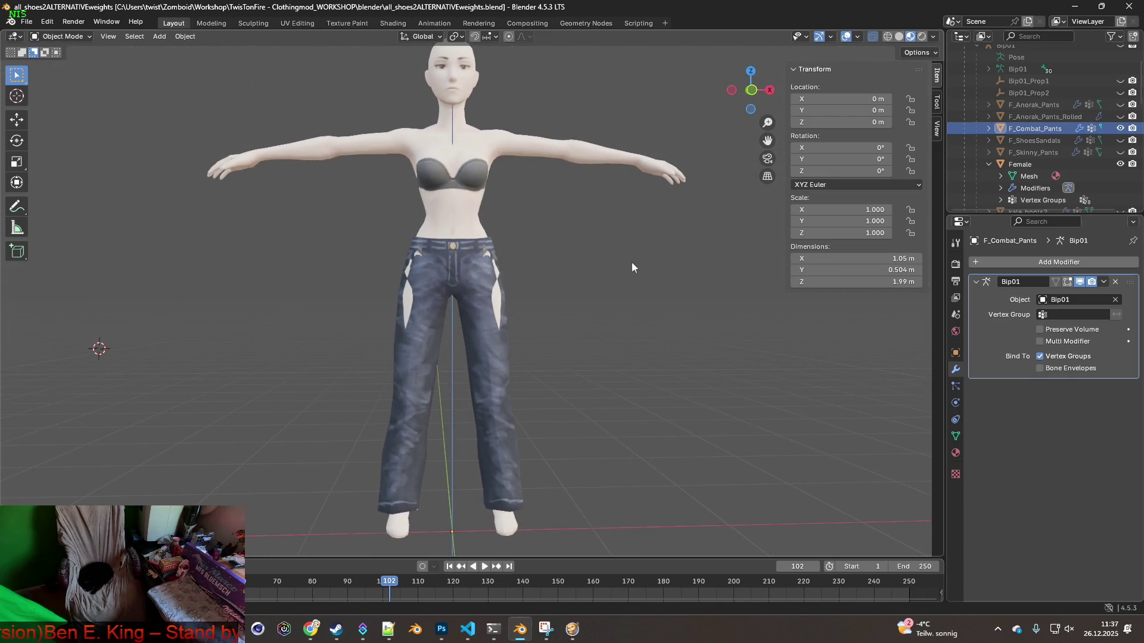
left_click(483, 276)
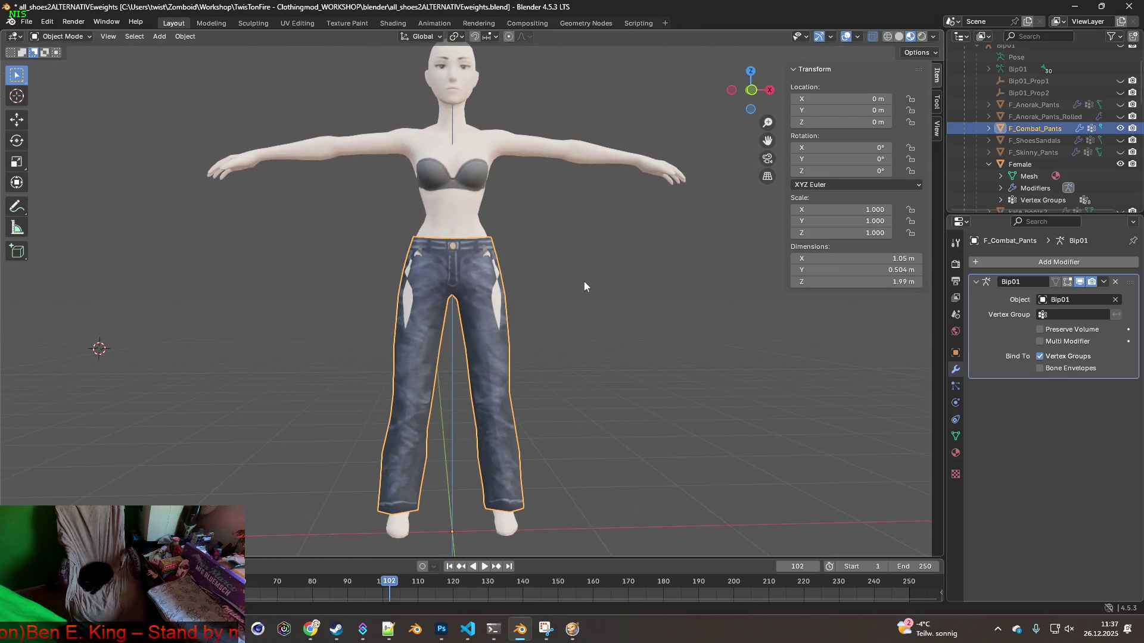
Enter Edit Mode on F_Combat_Pants, select all and scale the mesh to 1.0105
mouse_move(581, 282)
middle_mouse_down()
mouse_move(572, 248)
mouse_move(373, 302)
mouse_move(588, 292)
mouse_move(566, 306)
mouse_move(488, 273)
mouse_move(380, 316)
mouse_move(553, 327)
mouse_move(563, 289)
mouse_move(598, 270)
middle_mouse_up()
scroll(555, 321, "up", 2)
left_click(61, 36)
left_click(74, 63)
mouse_move(550, 257)
middle_mouse_down()
mouse_move(534, 232)
mouse_move(541, 266)
mouse_move(569, 245)
middle_mouse_up()
scroll(544, 271, "up", 2)
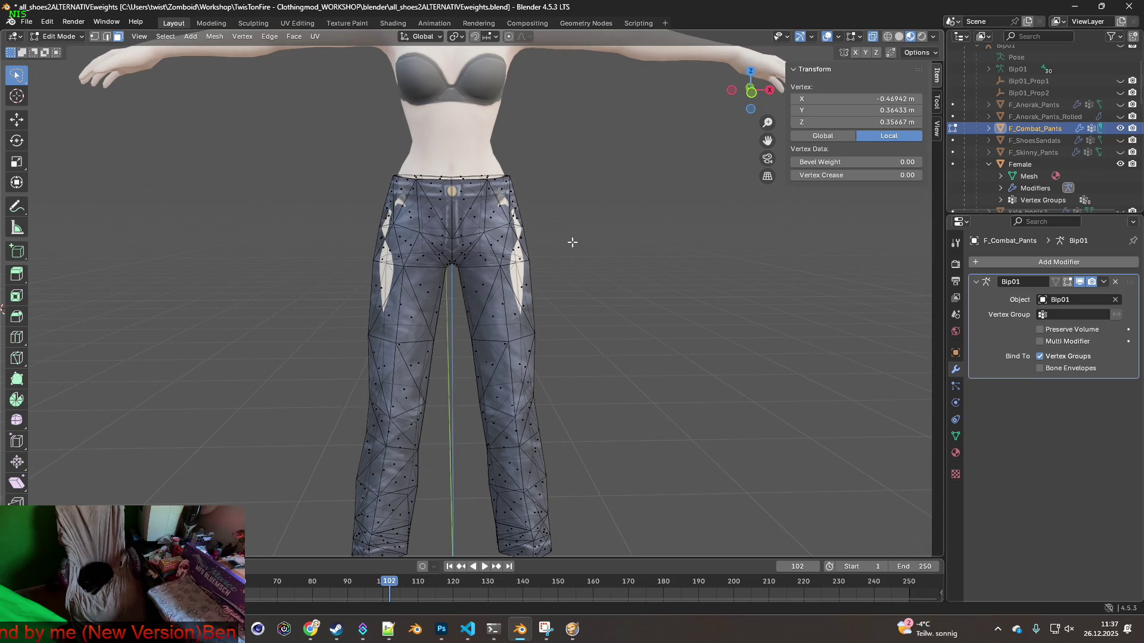
mouse_move(572, 287)
middle_mouse_down()
mouse_move(539, 283)
mouse_move(582, 181)
mouse_move(539, 227)
mouse_move(492, 250)
mouse_move(536, 262)
mouse_move(554, 238)
mouse_move(554, 199)
mouse_move(617, 292)
mouse_move(634, 288)
mouse_move(632, 309)
mouse_move(659, 292)
mouse_move(634, 289)
middle_mouse_up()
key("a")
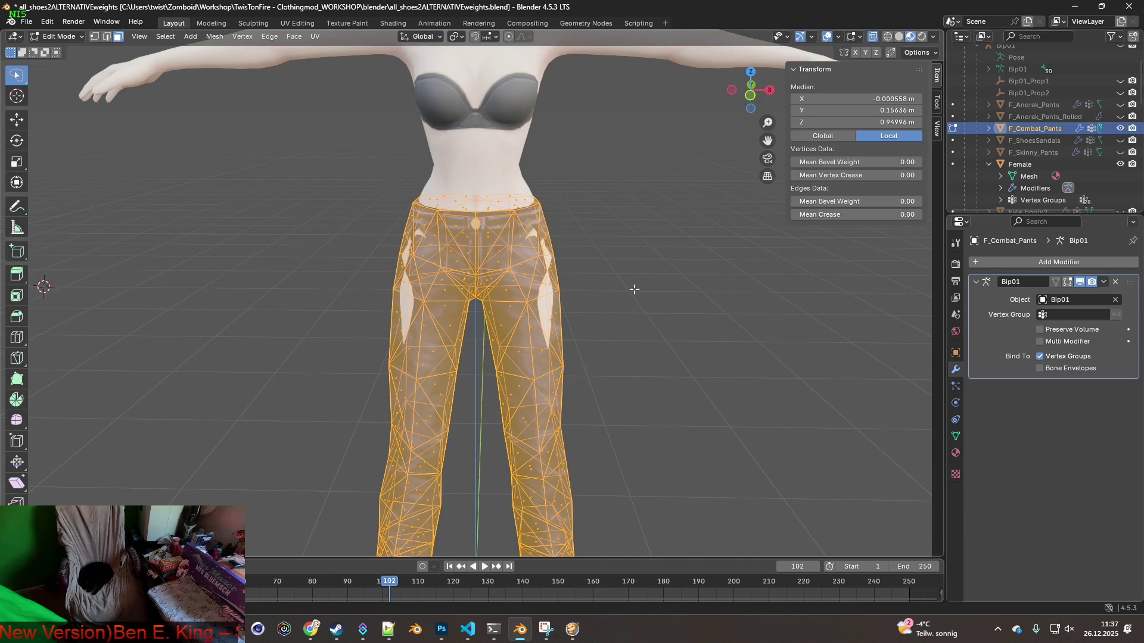
key("s")
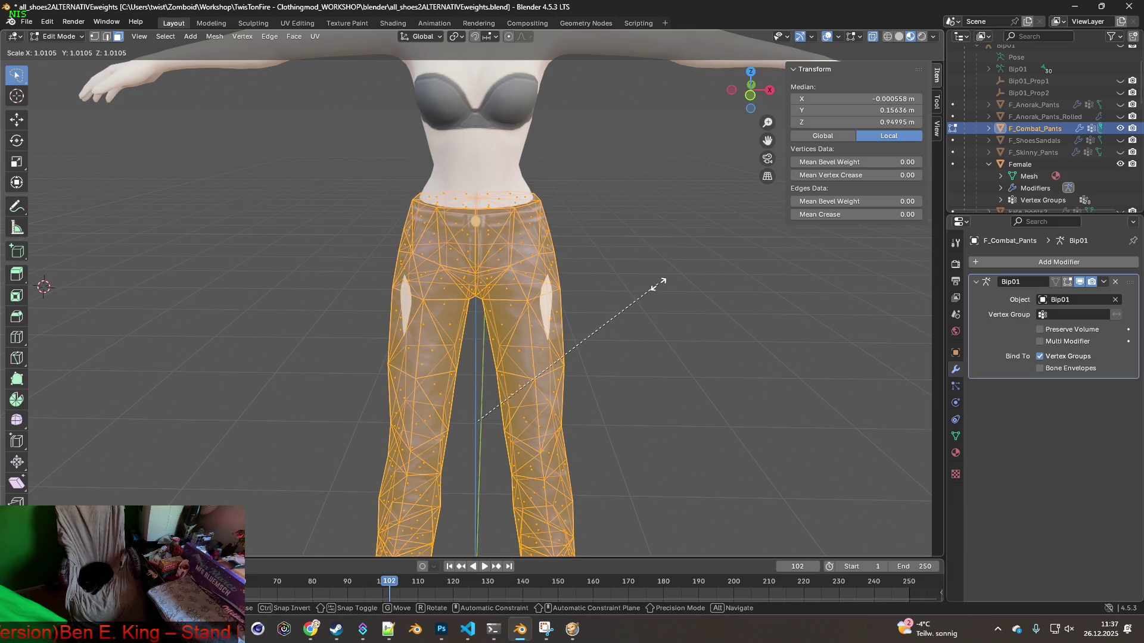
left_click(659, 284)
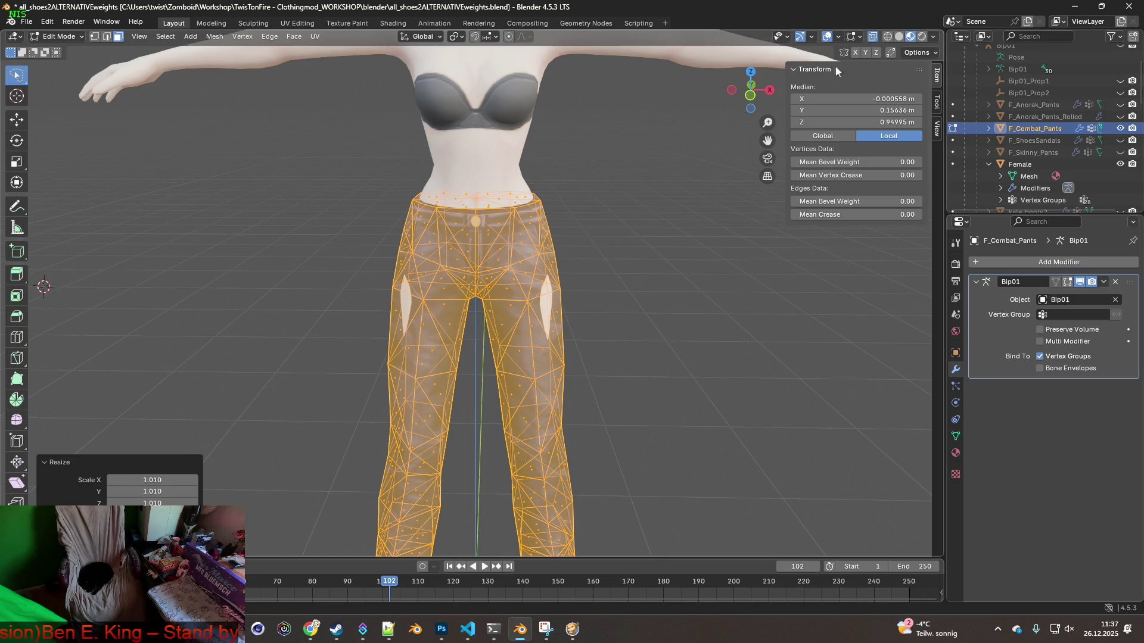
In wireframe shading, nudge the pants mesh slightly along the Y axis
left_click(887, 37)
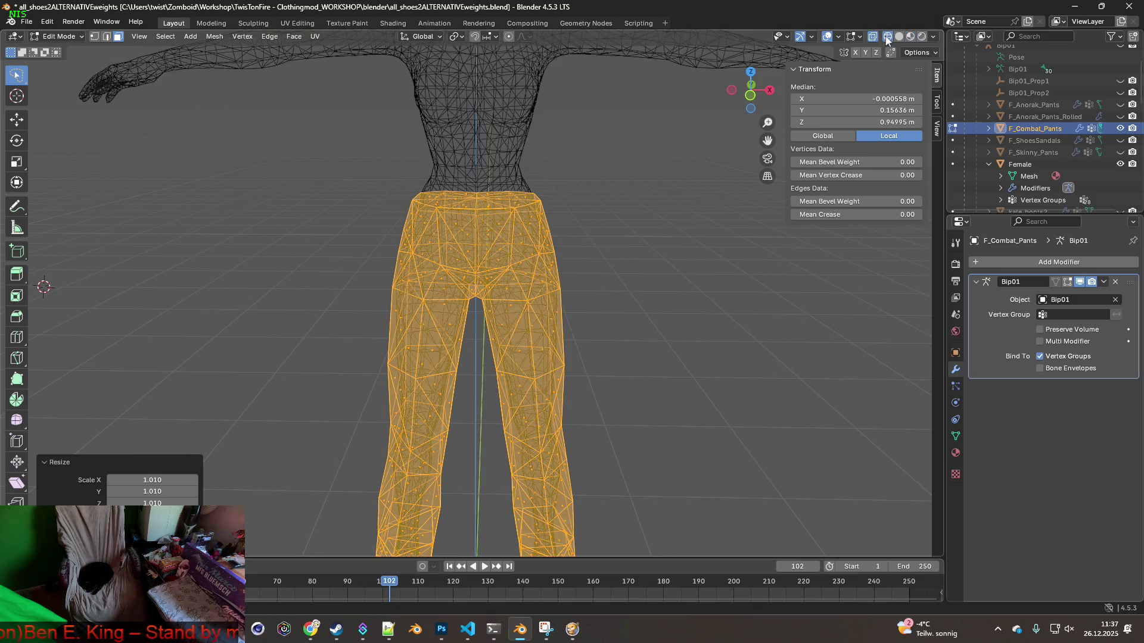
scroll(634, 244, "up", 6)
middle_click_drag(632, 251, 639, 259)
scroll(639, 251, "down", 8)
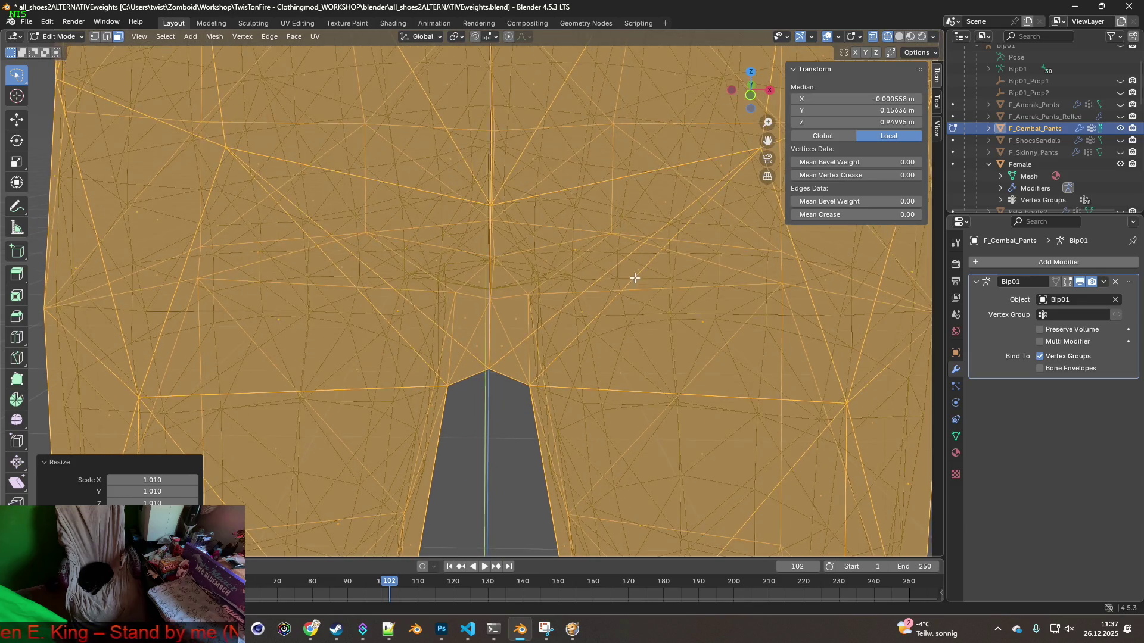
scroll(635, 280, "down", 3)
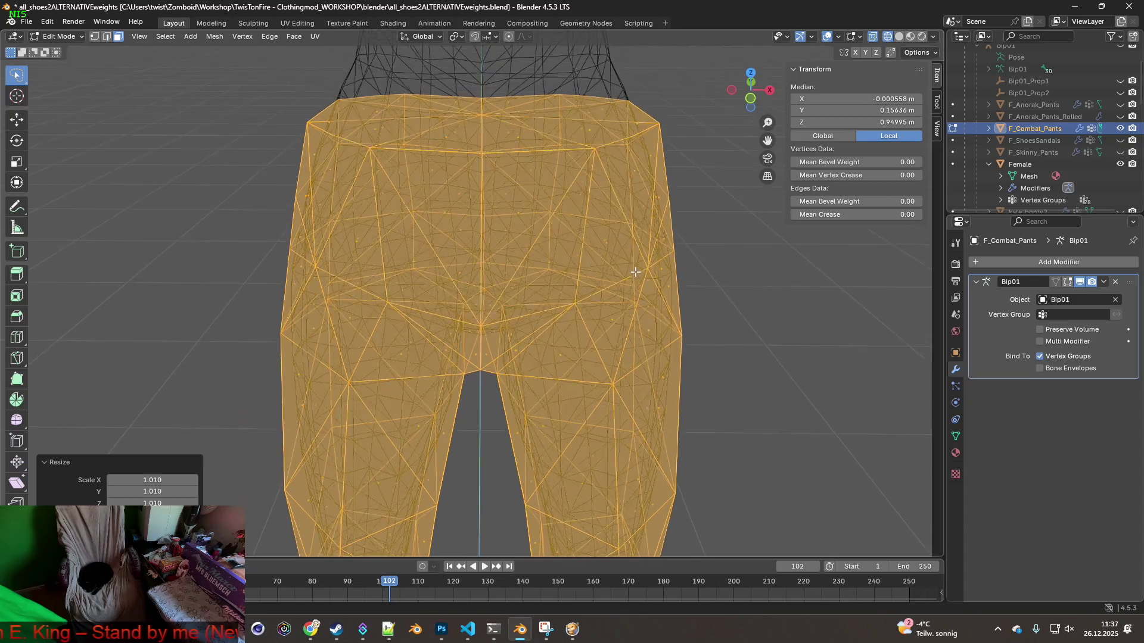
mouse_move(479, 213)
middle_mouse_down()
mouse_move(514, 212)
mouse_move(462, 267)
mouse_move(601, 244)
middle_mouse_up()
key("g")
key("y")
left_click(462, 266)
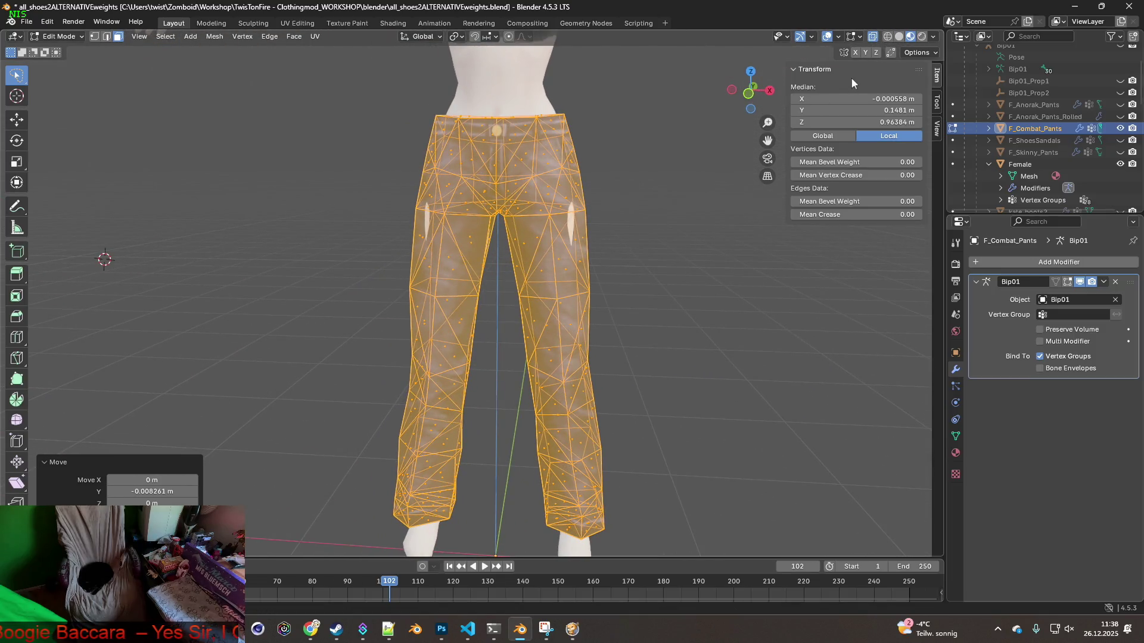
Switch to vertex select mode and begin scaling the pants again
left_click(95, 37)
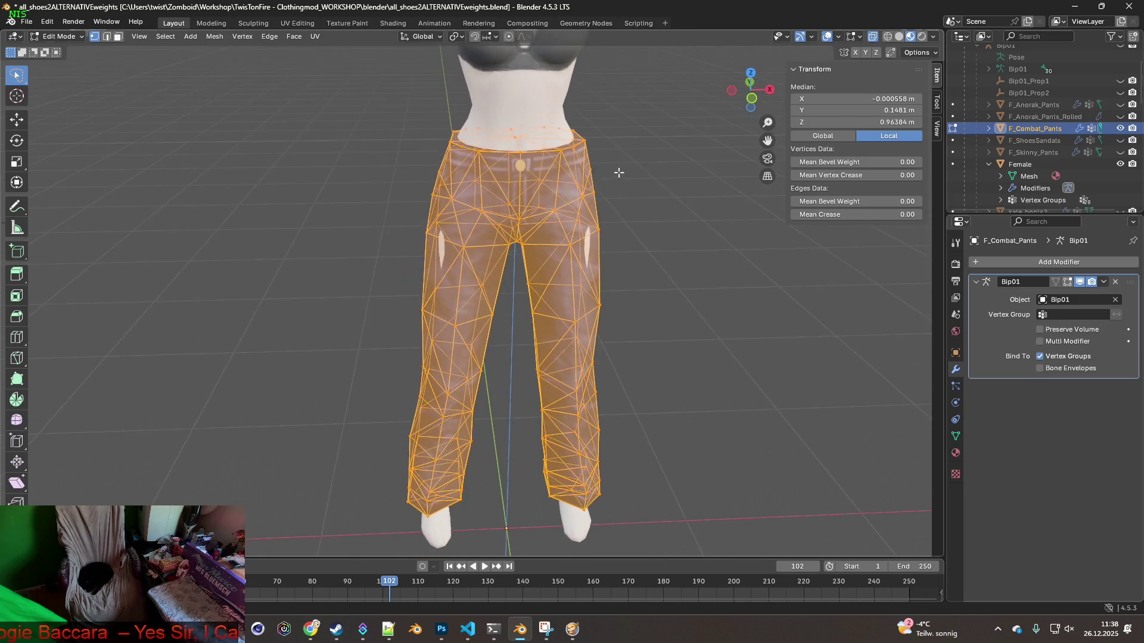
scroll(582, 169, "up", 5)
mouse_move(582, 170)
middle_mouse_down("shift")
mouse_move(575, 263)
mouse_move(552, 265)
mouse_move(219, 189)
mouse_move(580, 326)
mouse_move(547, 263)
mouse_move(377, 224)
mouse_move(409, 274)
mouse_move(487, 281)
middle_mouse_up("shift")
mouse_move(583, 279)
middle_mouse_down()
mouse_move(442, 257)
mouse_move(478, 243)
middle_mouse_up()
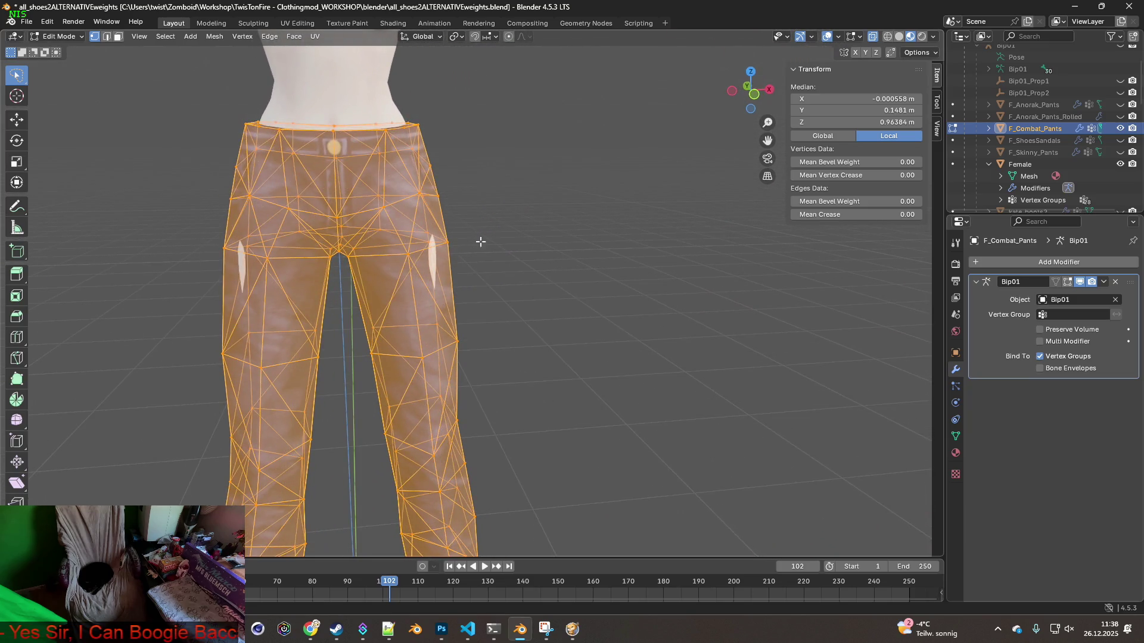
key("s")
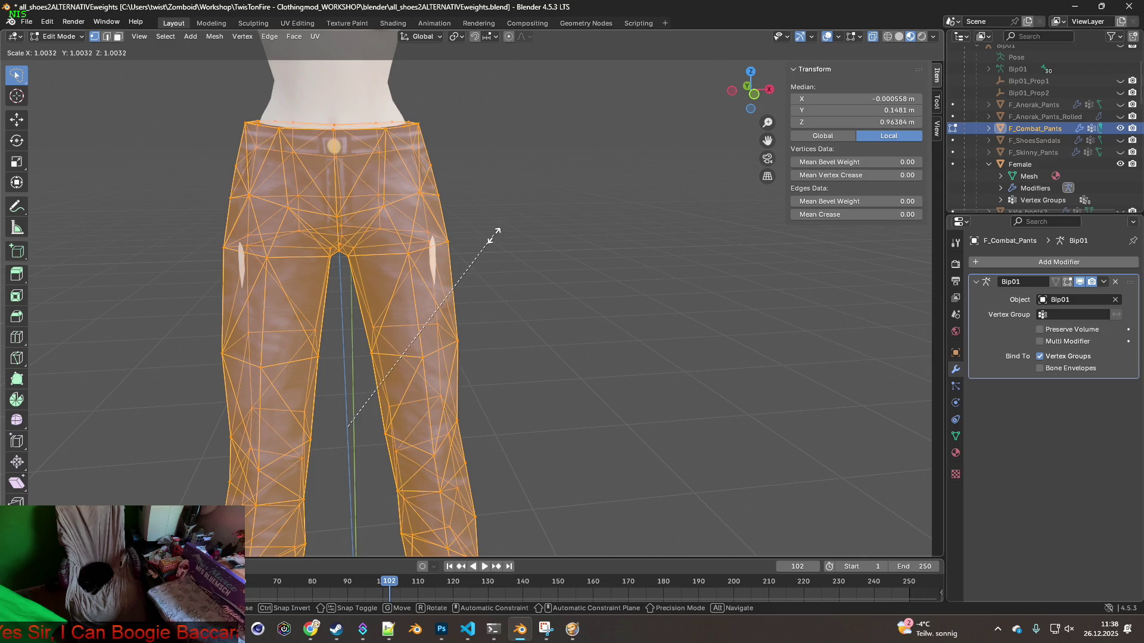
Finish enlarging the pants to 1.018 and check their fit in see-through view
left_click(529, 216)
mouse_move(516, 225)
middle_mouse_down()
mouse_move(529, 179)
mouse_move(565, 145)
mouse_move(526, 179)
mouse_move(503, 288)
mouse_move(511, 263)
mouse_move(499, 232)
mouse_move(489, 234)
middle_mouse_up()
scroll(536, 176, "up", 3)
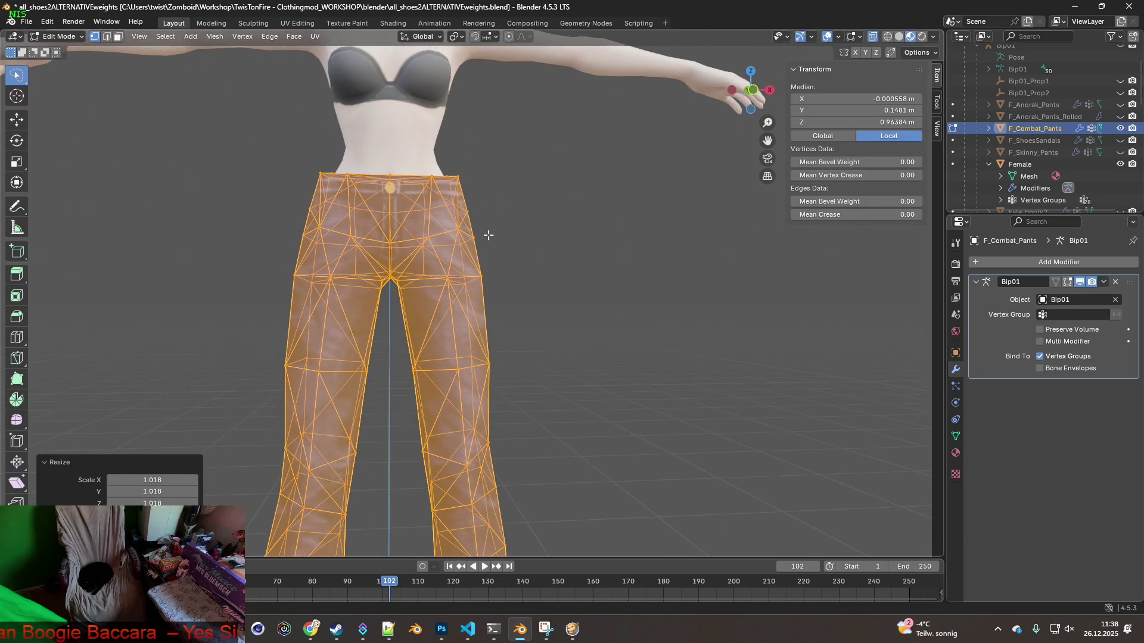
left_click(872, 40)
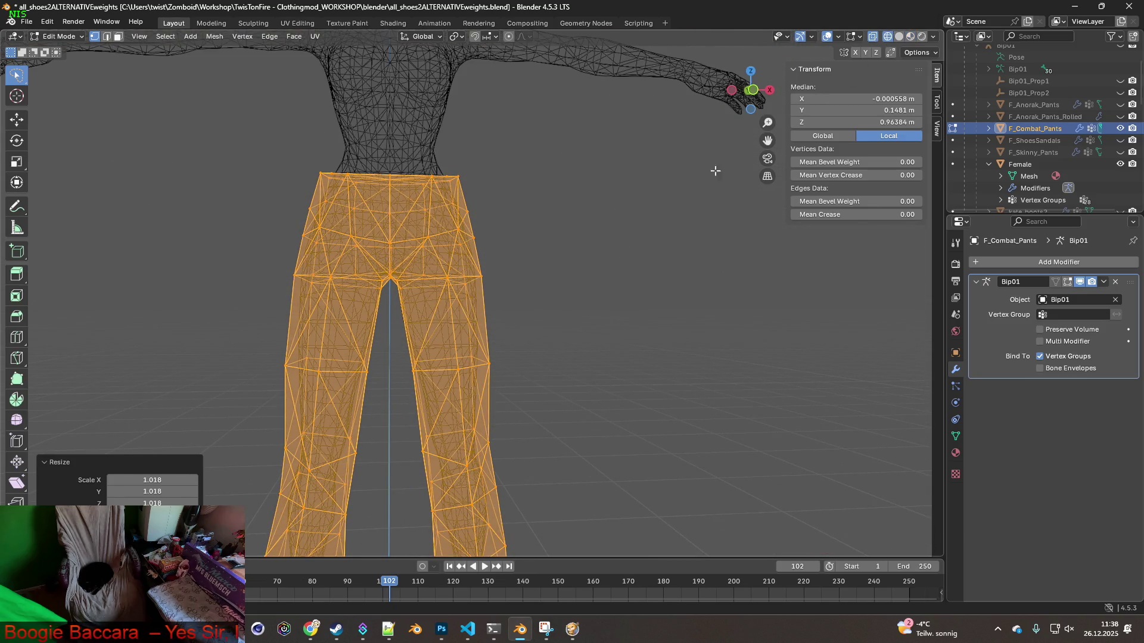
scroll(524, 253, "up", 4)
scroll(525, 253, "up", 2)
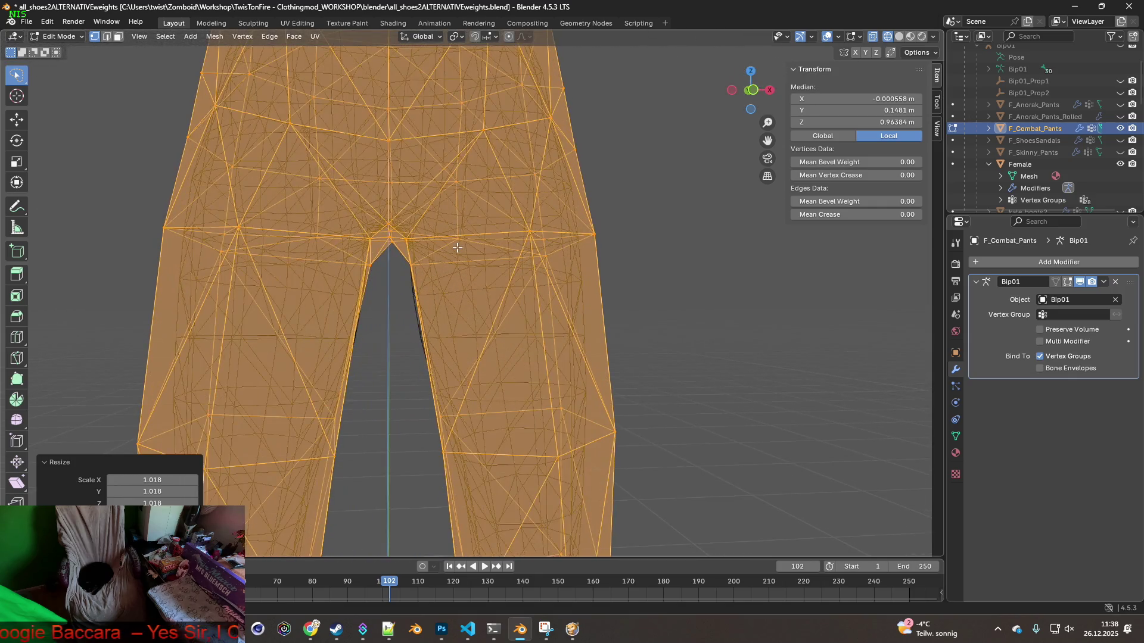
mouse_move(461, 277)
middle_mouse_down()
mouse_move(450, 227)
mouse_move(422, 255)
mouse_move(471, 280)
mouse_move(485, 268)
mouse_move(493, 315)
middle_mouse_up()
scroll(506, 274, "down", 3)
middle_click_drag(524, 251, 576, 183)
scroll(576, 183, "down", 3)
middle_click_drag(588, 316, 580, 251)
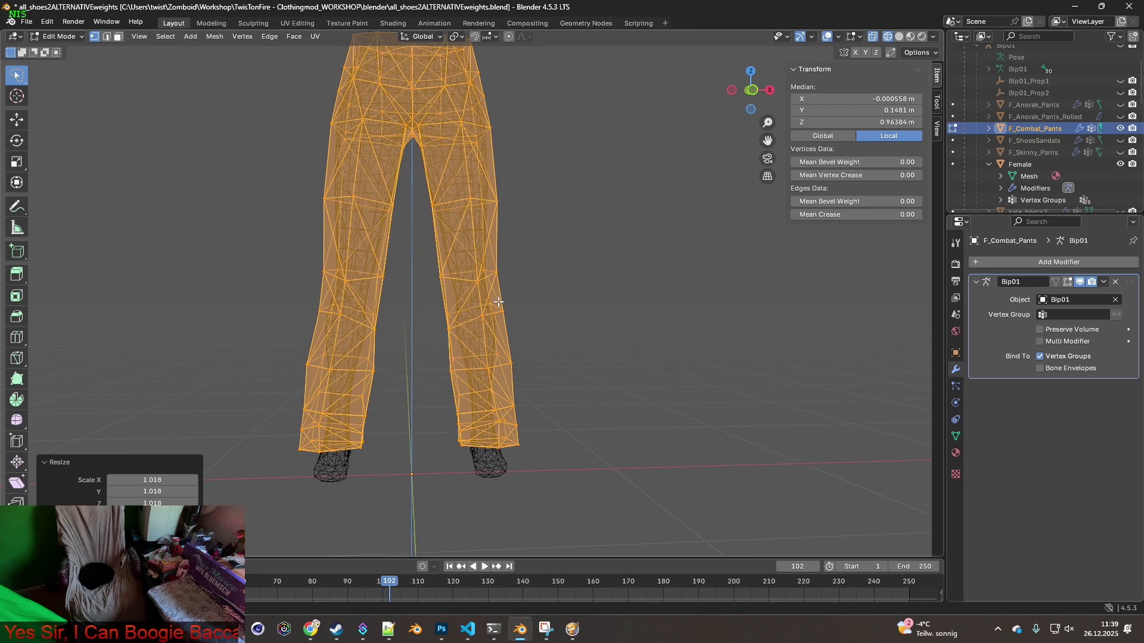
Switch to Material Preview to see the denim-textured pants on the body
scroll(487, 304, "up", 2)
scroll(480, 301, "up", 1)
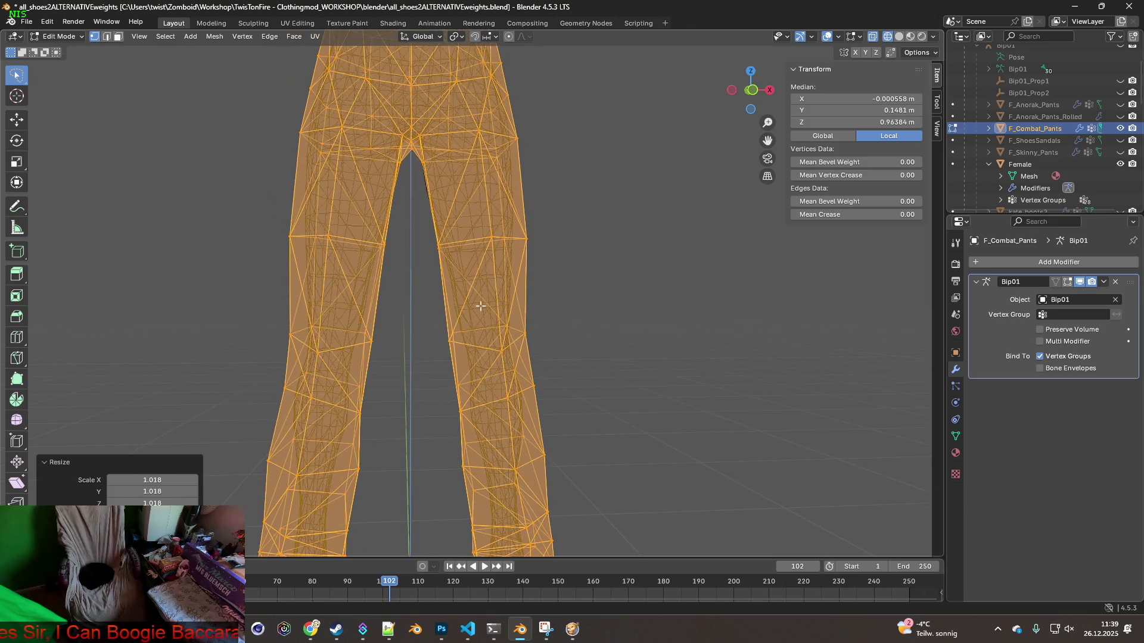
scroll(417, 219, "down", 2)
mouse_move(416, 184)
middle_mouse_down()
mouse_move(453, 340)
mouse_move(366, 252)
mouse_move(504, 295)
mouse_move(444, 276)
mouse_move(422, 303)
mouse_move(369, 292)
mouse_move(456, 287)
mouse_move(446, 274)
mouse_move(457, 263)
mouse_move(516, 257)
mouse_move(426, 242)
middle_mouse_up()
scroll(516, 258, "up", 3)
scroll(517, 258, "down", 3)
left_click(910, 36)
mouse_move(596, 203)
middle_mouse_down()
mouse_move(582, 204)
mouse_move(588, 231)
mouse_move(376, 255)
mouse_move(624, 208)
middle_mouse_up()
scroll(382, 258, "down", 2)
middle_click_drag(544, 243, 589, 246)
middle_click_drag(622, 339, 631, 219, "shift")
Lasso-select the lower pant legs and raise them slightly along Z
mouse_move(667, 337)
middle_mouse_down()
mouse_move(671, 306)
mouse_move(683, 327)
middle_mouse_up()
left_click(326, 316)
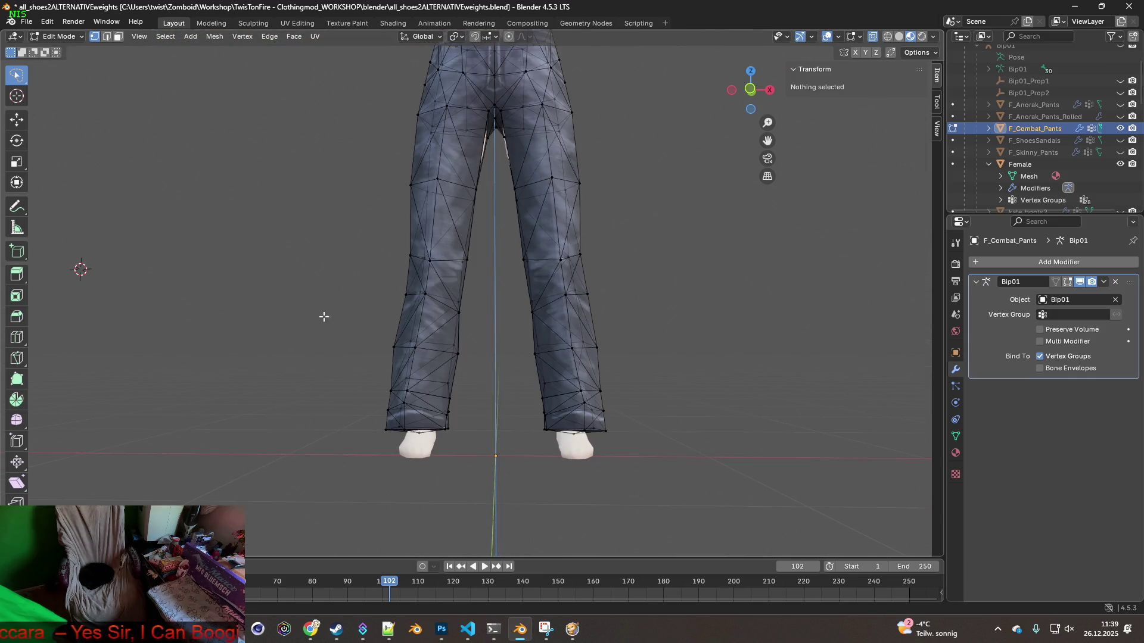
mouse_move(525, 323)
left_mouse_down()
mouse_move(759, 375)
mouse_move(217, 447)
mouse_move(251, 382)
left_mouse_up()
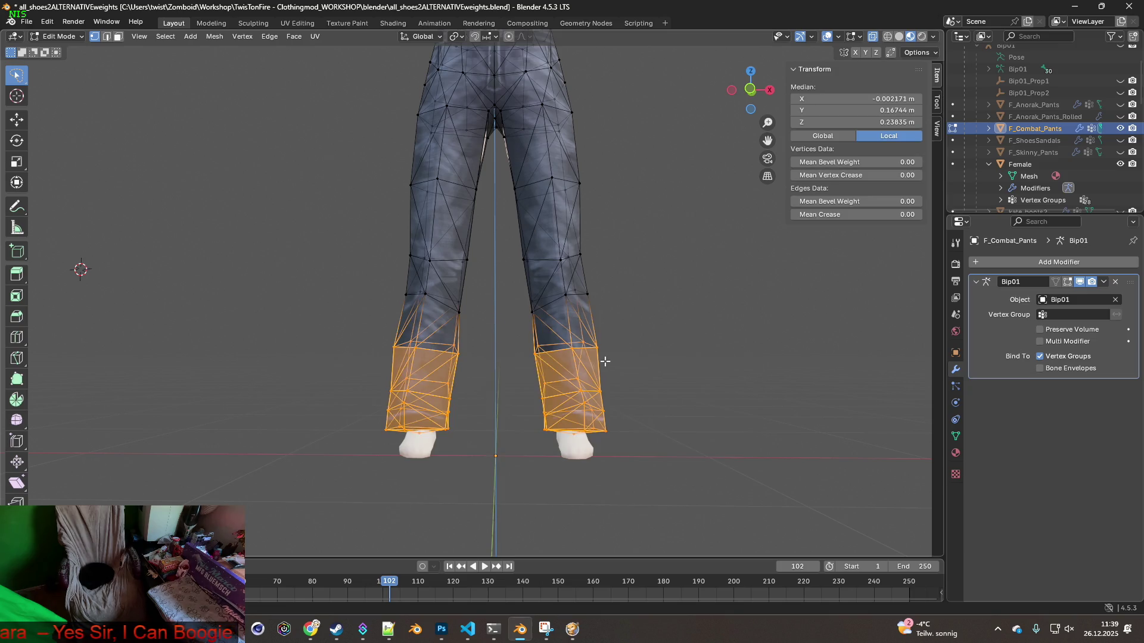
key("g")
key("z")
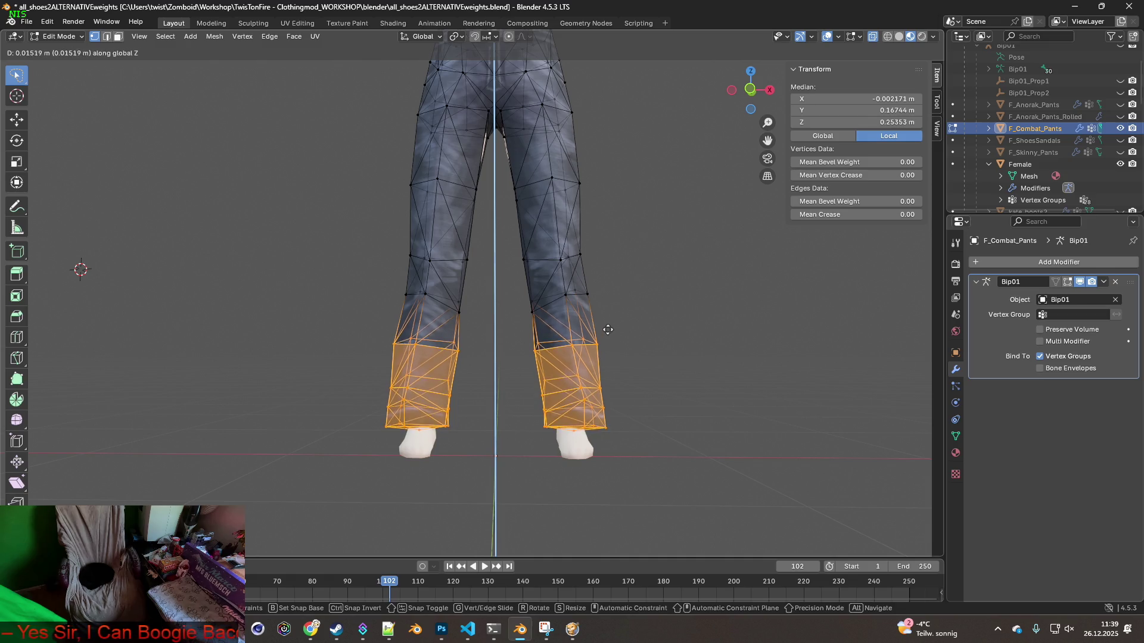
left_click(609, 294)
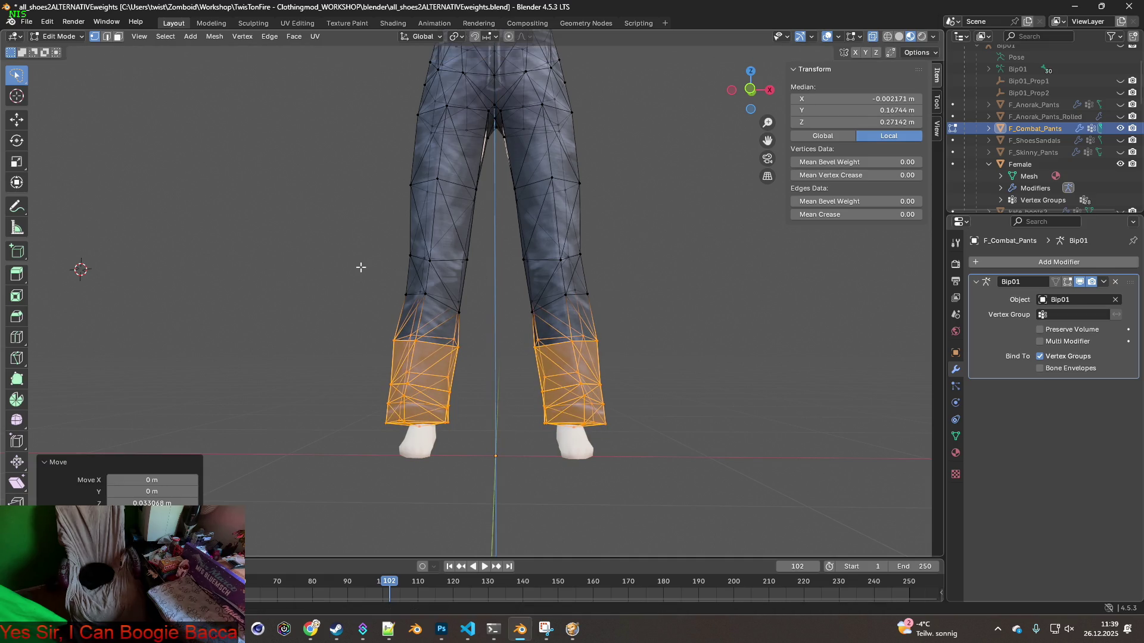
Raise the knee-area vertices about 0.042 m along Z
mouse_move(634, 284)
left_mouse_down()
mouse_move(365, 250)
mouse_move(360, 265)
left_mouse_up()
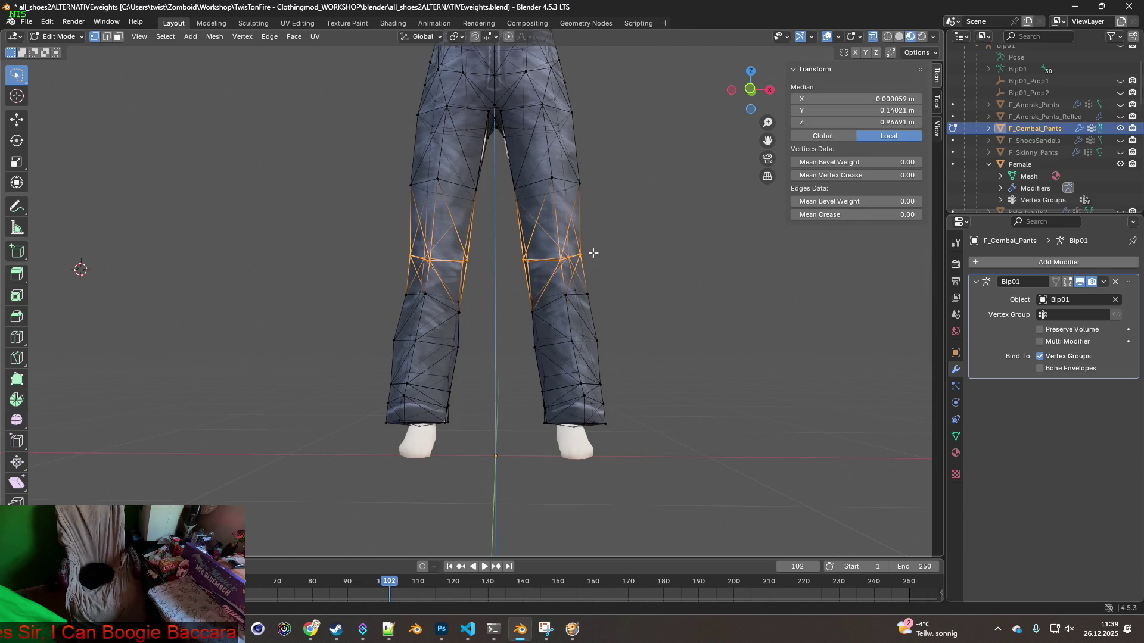
key("g")
key("z")
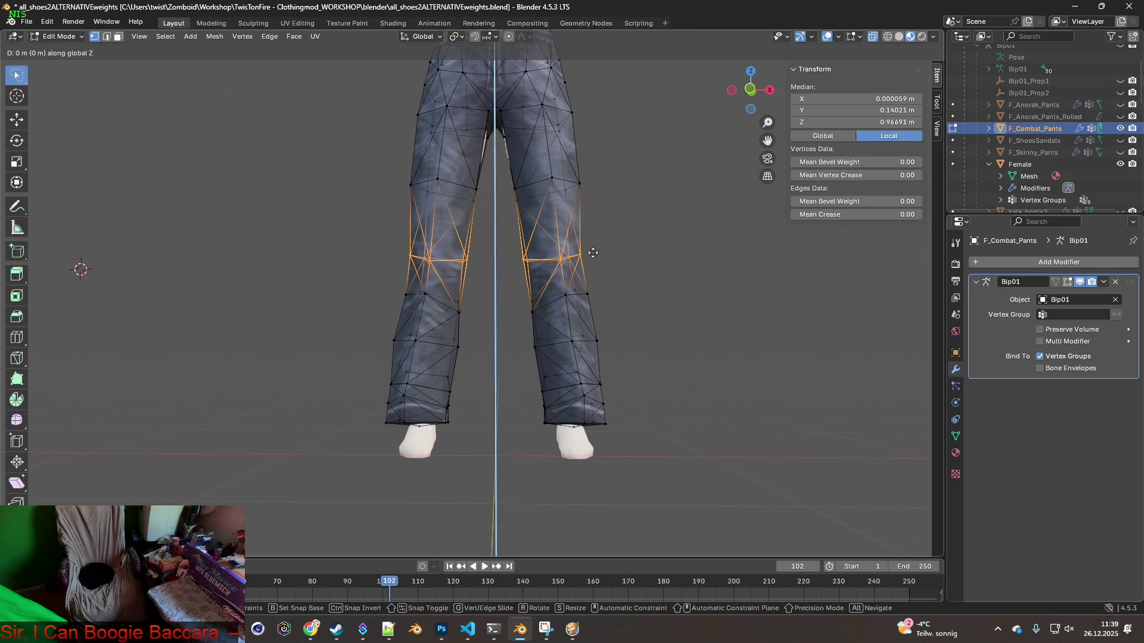
left_click(591, 189)
Select all, then lasso the upper pants around the waist and hips
mouse_move(592, 175)
middle_mouse_down()
mouse_move(603, 214)
mouse_move(644, 228)
mouse_move(641, 291)
mouse_move(646, 235)
mouse_move(643, 272)
middle_mouse_up()
left_click(644, 227)
scroll(643, 232, "down", 3)
key("a")
mouse_move(586, 159)
left_mouse_down()
mouse_move(739, 197)
mouse_move(357, 262)
mouse_move(482, 280)
left_mouse_up()
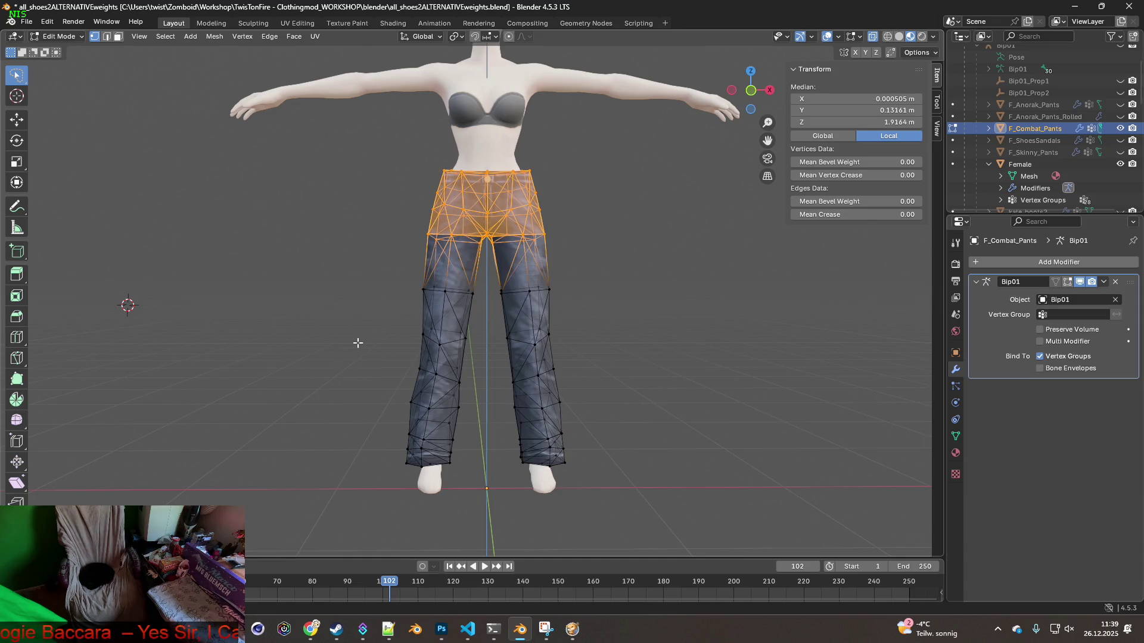
Lasso-select the lower pant legs and raise them further along Z
left_click(358, 343)
scroll(473, 313, "up", 2)
mouse_move(507, 323)
middle_mouse_down("shift")
mouse_move(653, 378)
mouse_move(330, 306)
middle_mouse_up("shift")
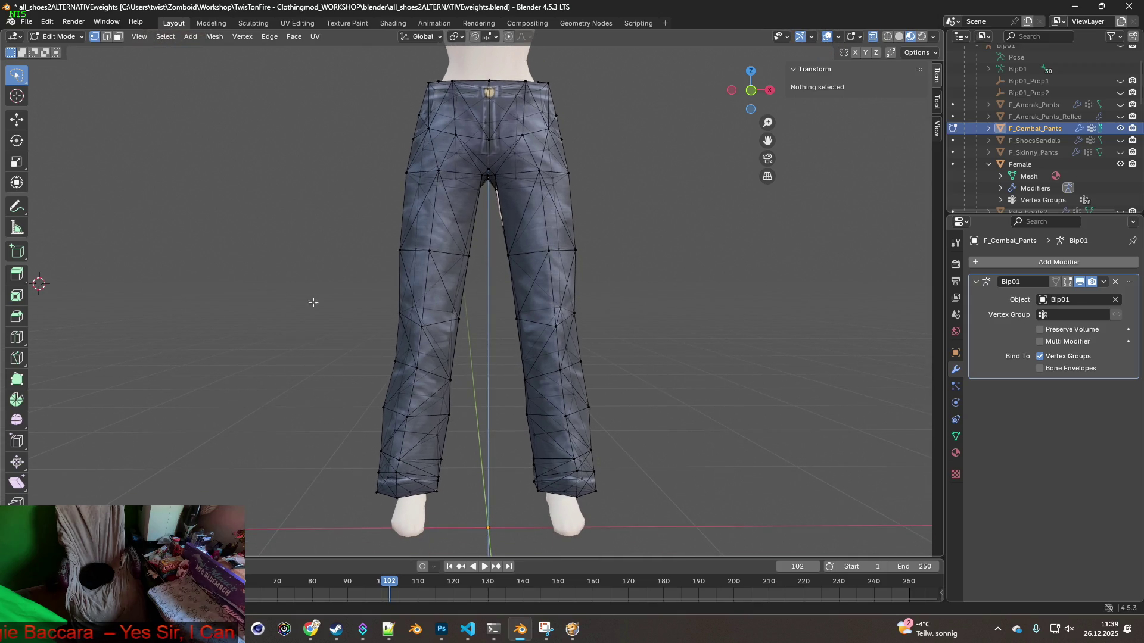
mouse_move(685, 313)
left_mouse_down()
mouse_move(511, 527)
mouse_move(323, 481)
left_mouse_up()
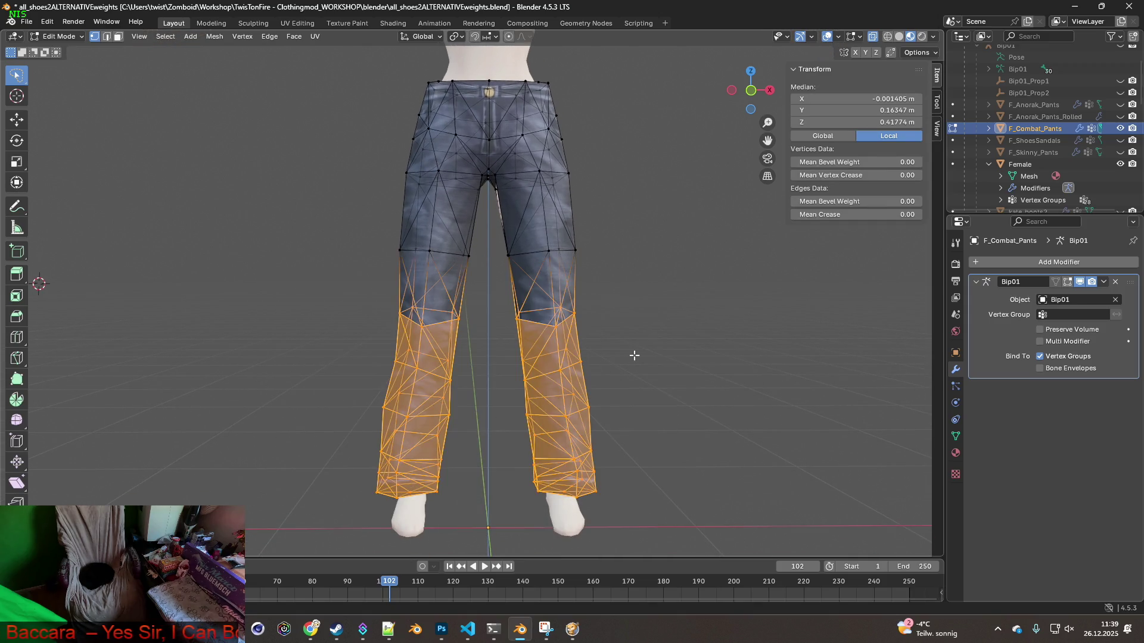
key("g")
key("z")
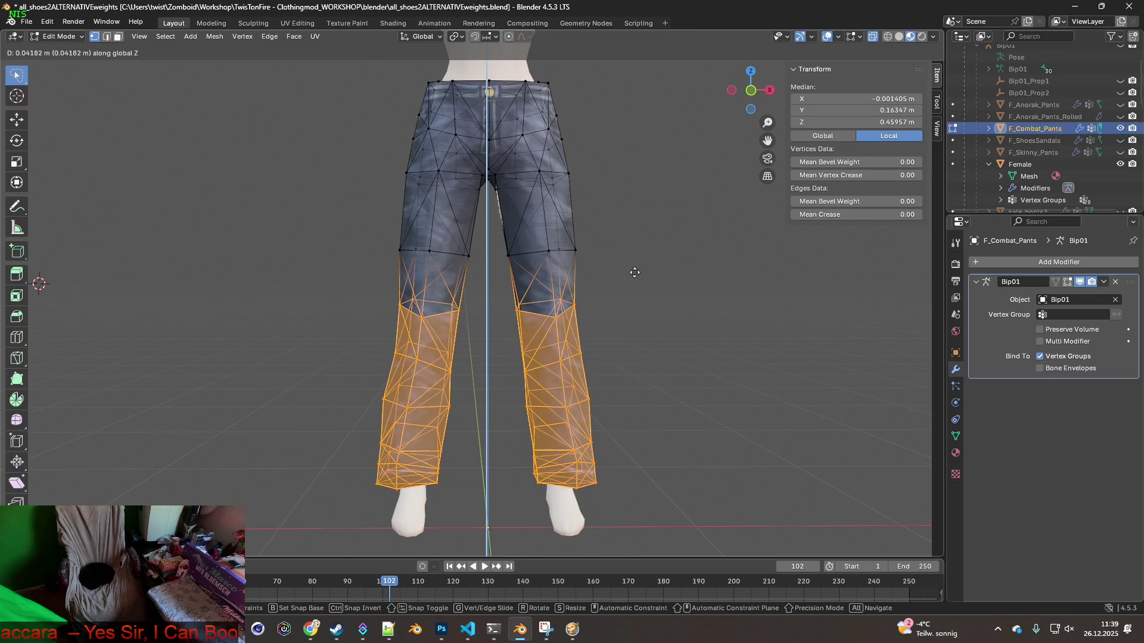
left_click(634, 276)
Select the whole pants mesh and toggle wireframe view
left_click(646, 281)
mouse_move(646, 280)
middle_mouse_down()
mouse_move(644, 294)
mouse_move(646, 278)
middle_mouse_up()
key("a")
mouse_move(654, 224)
middle_mouse_down("shift")
mouse_move(652, 334)
mouse_move(659, 232)
middle_mouse_up("shift")
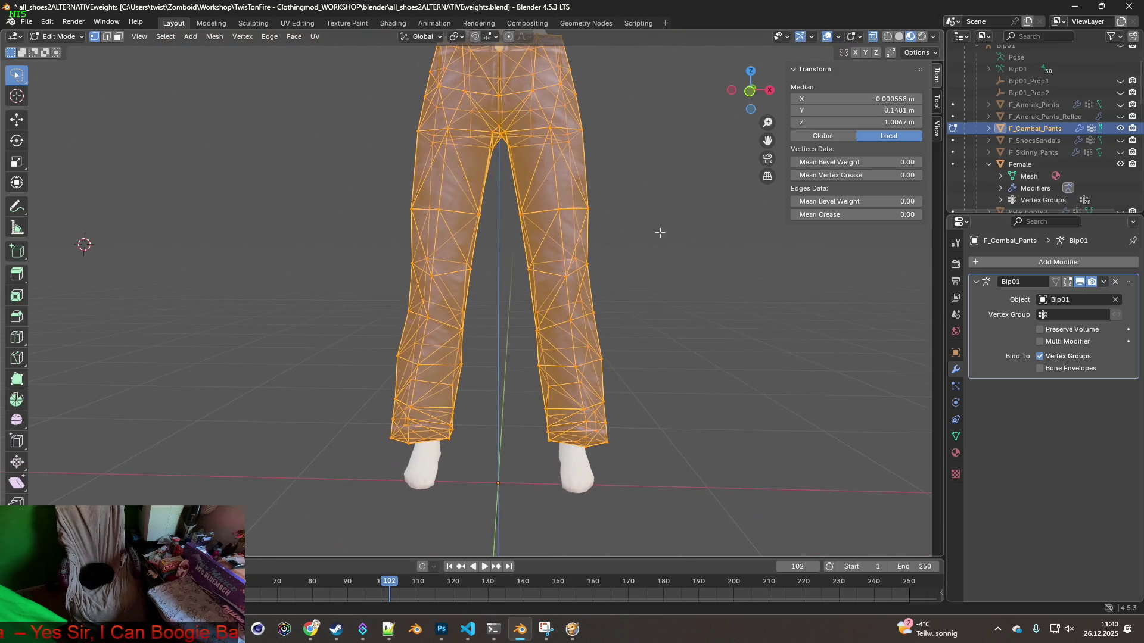
mouse_move(661, 304)
middle_mouse_down("shift")
mouse_move(662, 260)
mouse_move(670, 290)
middle_mouse_up("shift")
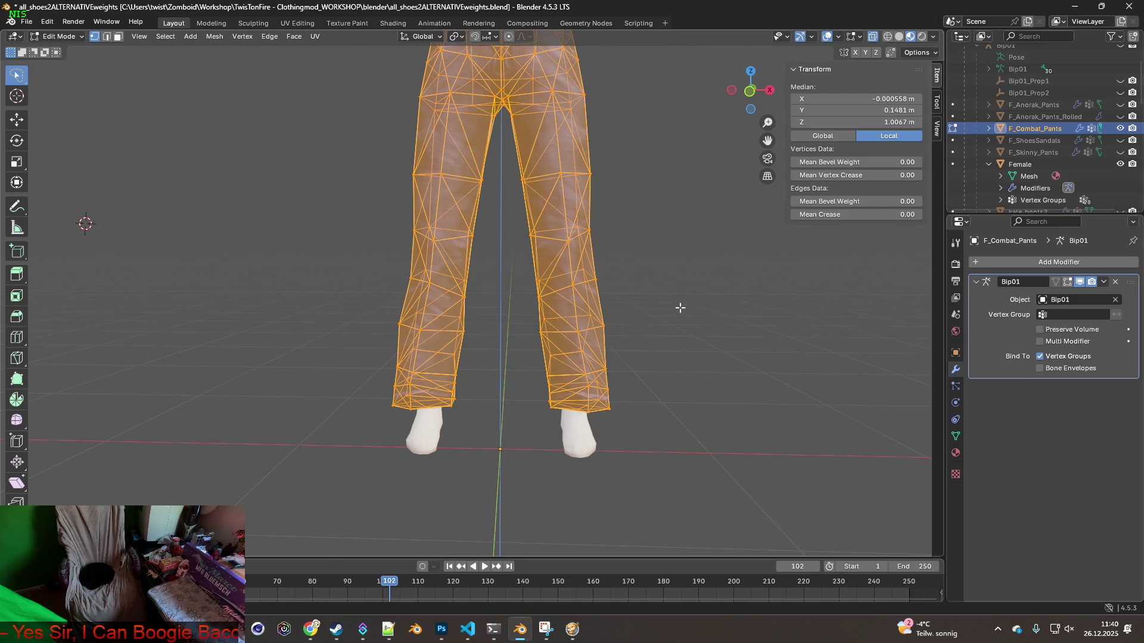
key("shift+z")
Lasso-select the waistband vertices around the hips
scroll(702, 420, "up", 2)
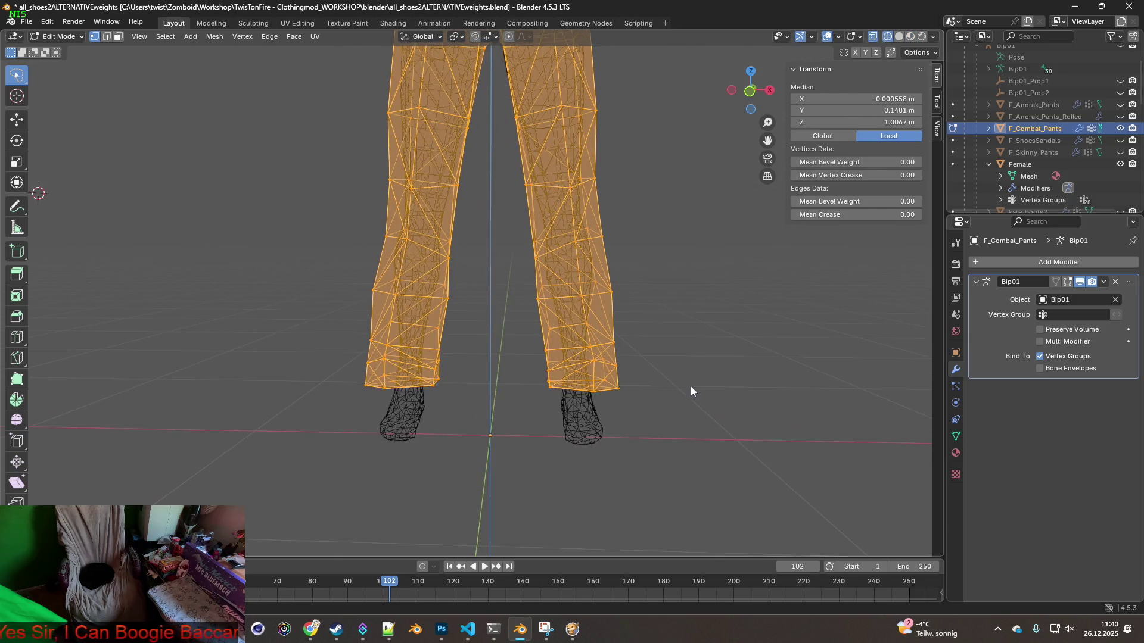
scroll(682, 348, "up", 3)
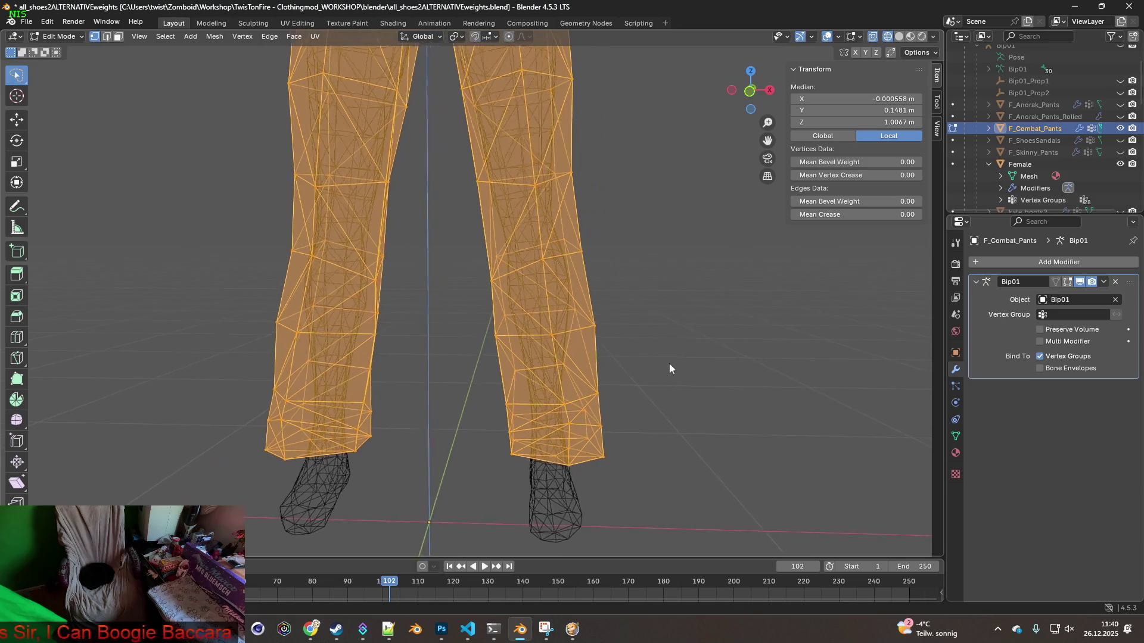
mouse_move(453, 167)
middle_mouse_down("shift")
mouse_move(510, 303)
mouse_move(524, 420)
mouse_move(517, 374)
mouse_move(591, 307)
mouse_move(654, 345)
mouse_move(645, 299)
middle_mouse_up("shift")
scroll(659, 332, "up", 3)
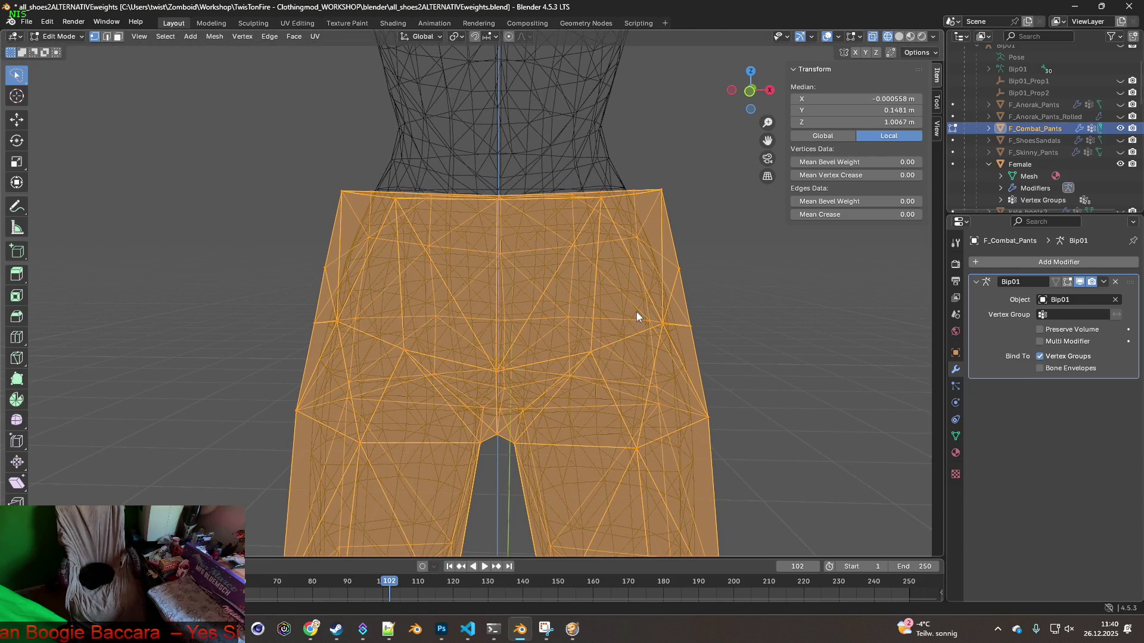
mouse_move(229, 203)
right_mouse_down("ctrl")
mouse_move(614, 222)
mouse_move(710, 206)
mouse_move(712, 177)
right_mouse_up("ctrl")
mouse_move(665, 275)
right_mouse_down("ctrl")
mouse_move(724, 187)
mouse_move(298, 183)
right_mouse_up("ctrl")
middle_click_drag(604, 273, 606, 291, "shift")
mouse_move(220, 299)
right_mouse_down("ctrl")
mouse_move(489, 319)
mouse_move(717, 210)
mouse_move(302, 195)
right_mouse_up("ctrl")
Lower the selected waistband slightly along Z
key("g")
key("z")
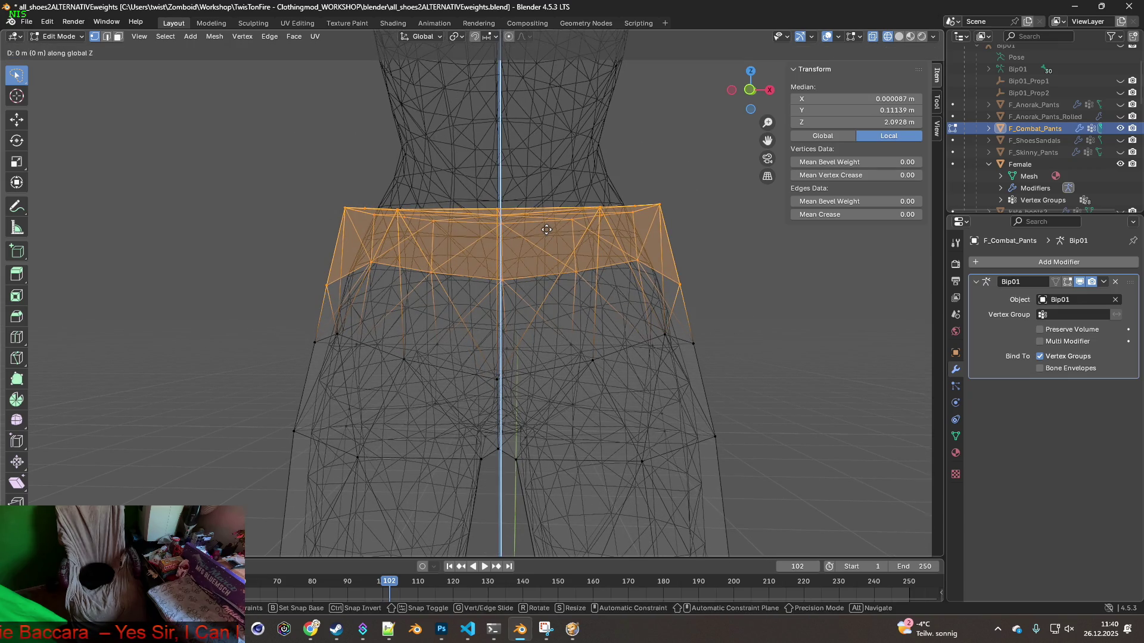
left_click(558, 307)
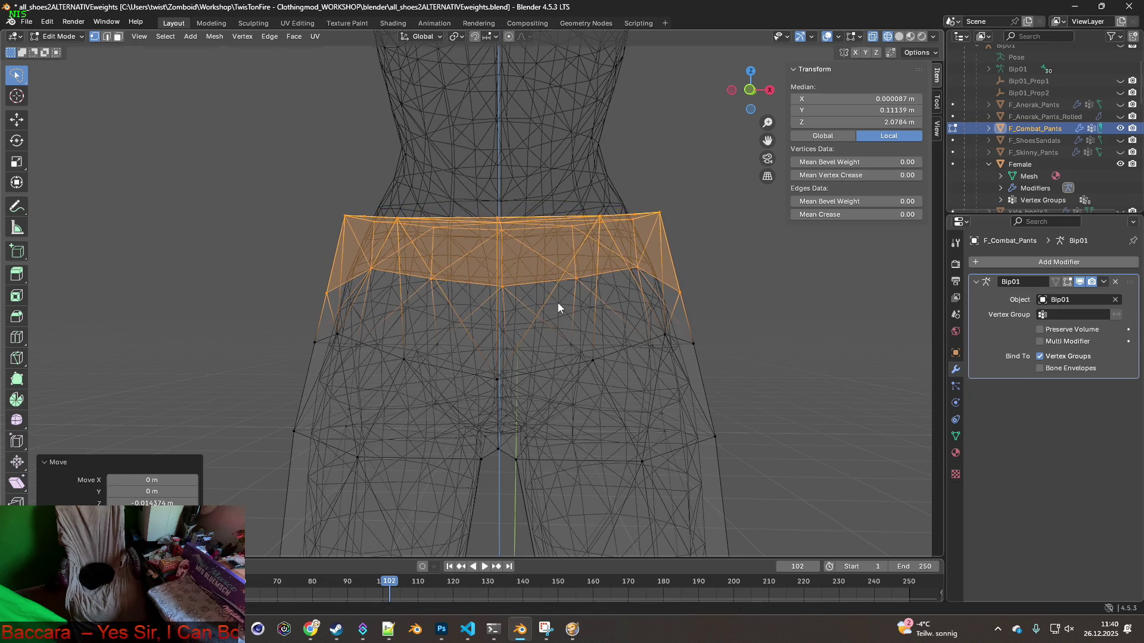
In Material Preview, reselect the waistband and lower it again, about 0.0097 m along Z
left_click(911, 36)
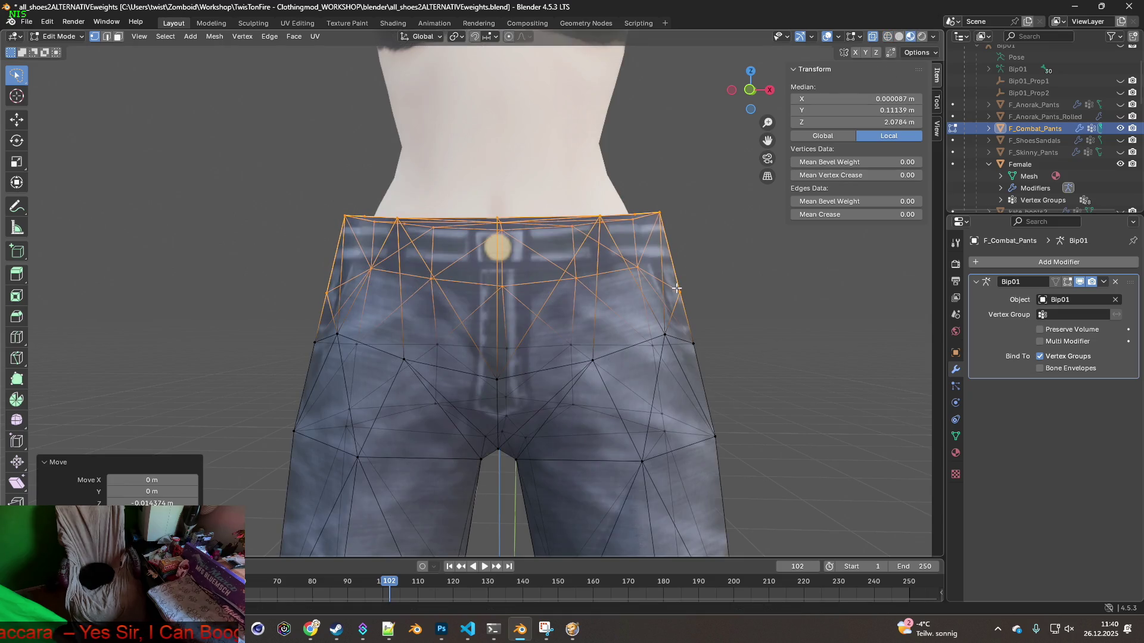
mouse_move(580, 308)
right_mouse_down("ctrl")
mouse_move(681, 188)
mouse_move(362, 182)
right_mouse_up("ctrl")
key("g")
key("z")
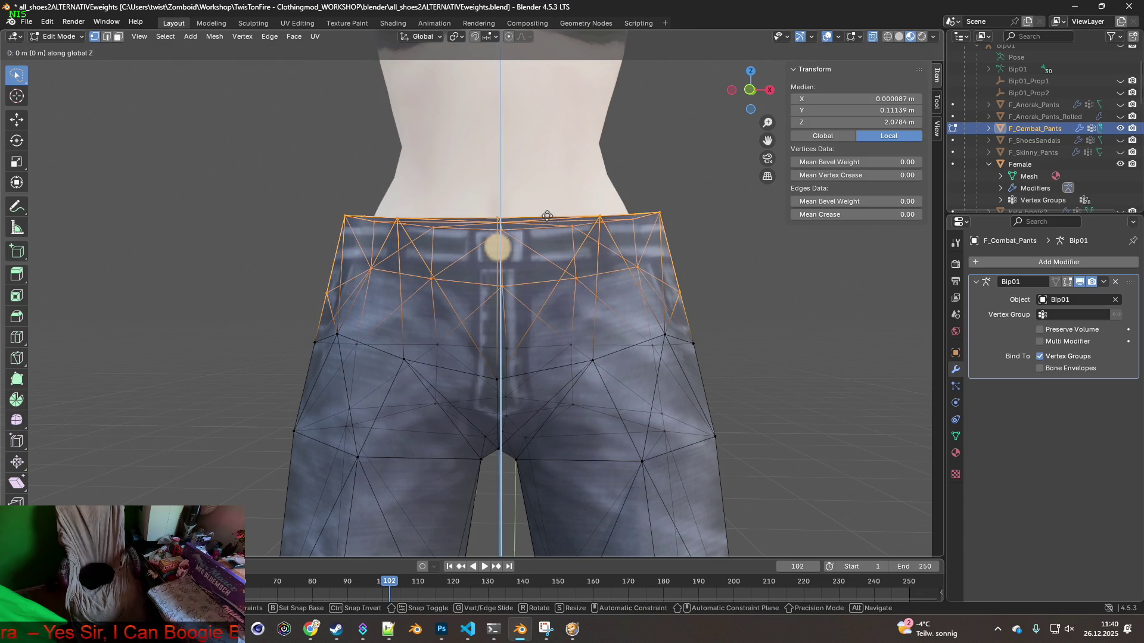
left_click(549, 227)
mouse_move(549, 226)
middle_mouse_down()
mouse_move(452, 276)
mouse_move(619, 302)
mouse_move(432, 313)
mouse_move(623, 234)
mouse_move(600, 296)
mouse_move(572, 302)
mouse_move(609, 305)
middle_mouse_up()
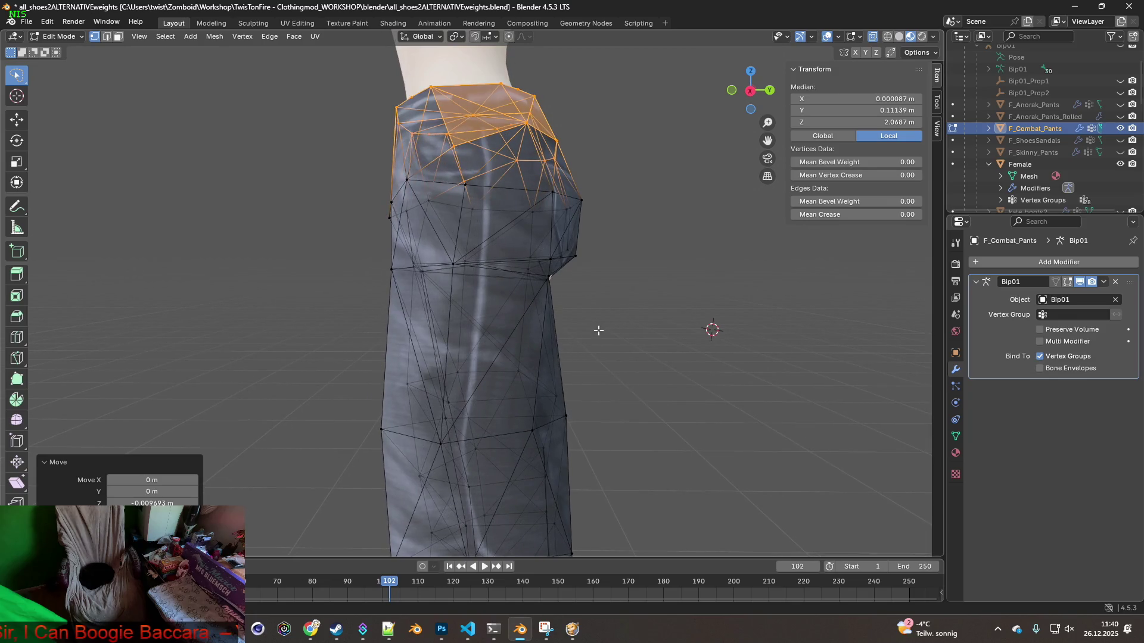
Nudge the side hip vertices of the pants along Y and lower them slightly along Z
left_click_drag(643, 260, 644, 262)
mouse_move(644, 262)
middle_mouse_down()
mouse_move(657, 283)
mouse_move(647, 279)
middle_mouse_up()
key("g")
key("y")
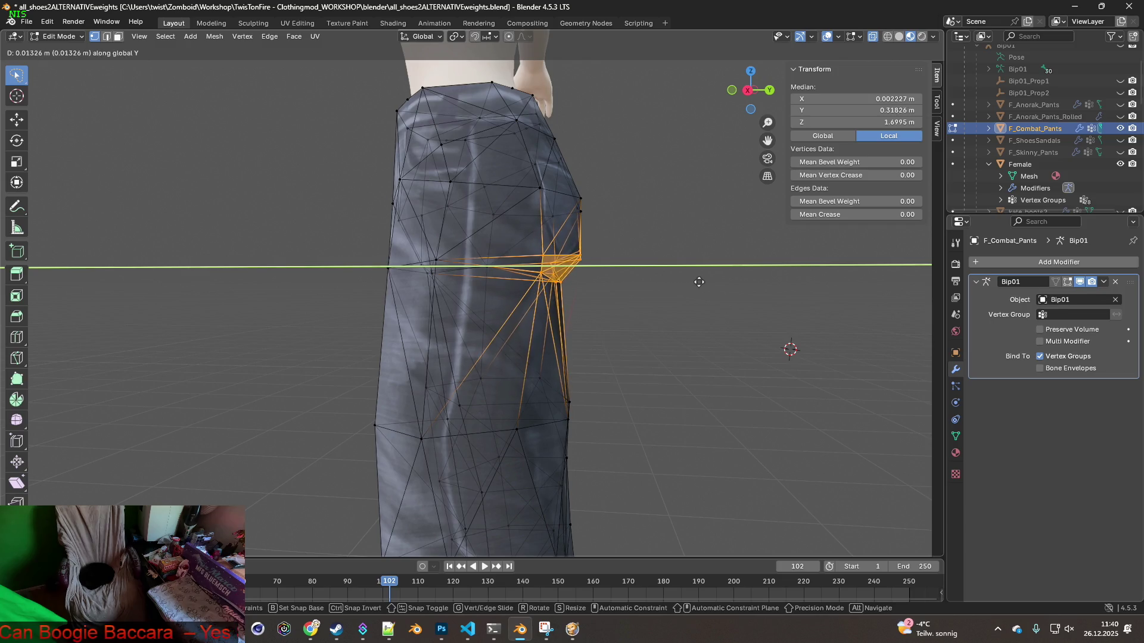
left_click(700, 282)
key("g")
key("z")
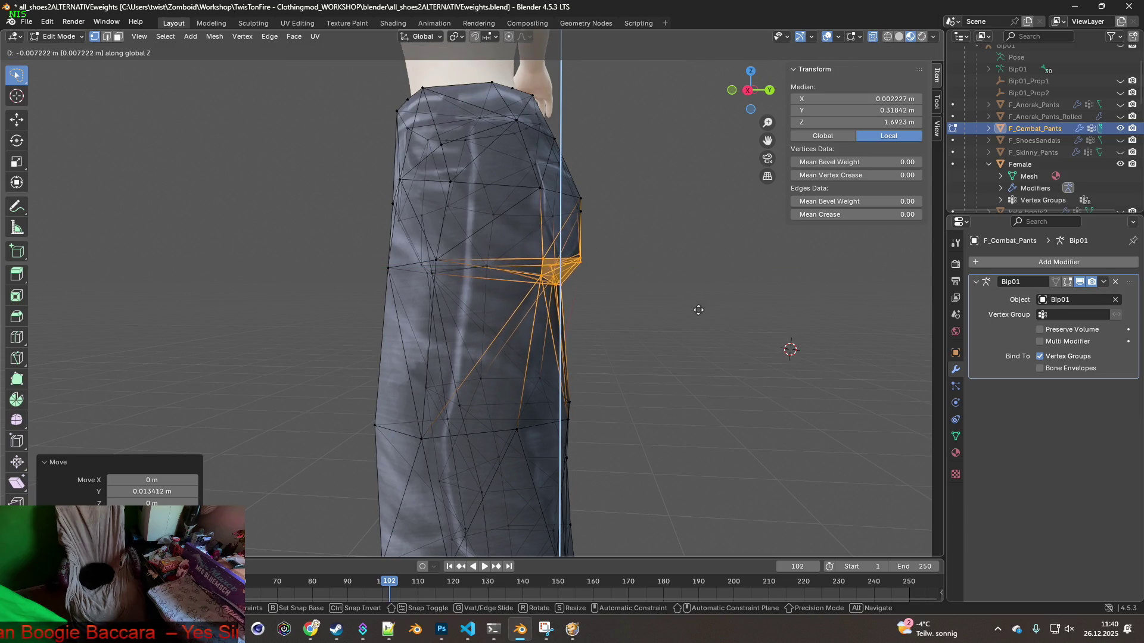
left_click(698, 311)
Select a rear crotch vertex and move it down to follow the body
mouse_move(697, 312)
middle_mouse_down()
mouse_move(463, 289)
mouse_move(521, 245)
mouse_move(460, 255)
mouse_move(567, 271)
mouse_move(471, 251)
middle_mouse_up()
left_click(459, 255)
scroll(493, 263, "up", 6)
mouse_move(532, 209)
middle_mouse_down()
mouse_move(508, 235)
mouse_move(546, 238)
middle_mouse_up()
key("g")
key("y")
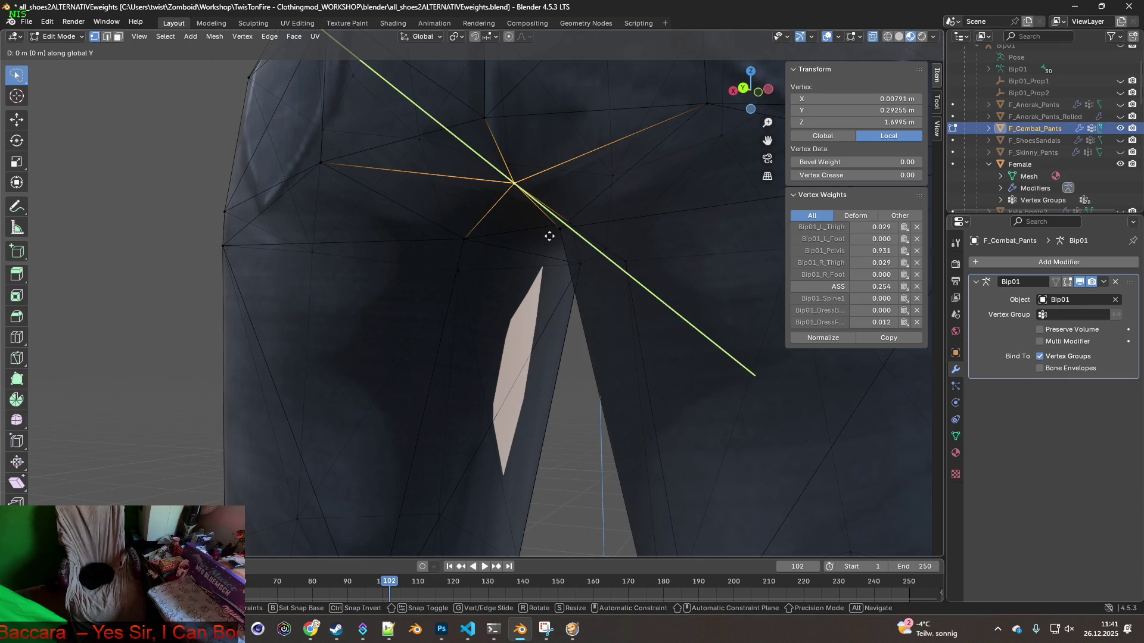
left_click(542, 439)
Push the crotch vertex about 0.061 m along Y to reshape the seam between the legs
mouse_move(542, 439)
middle_mouse_down()
mouse_move(541, 378)
mouse_move(529, 381)
middle_mouse_up()
key("g")
key("y")
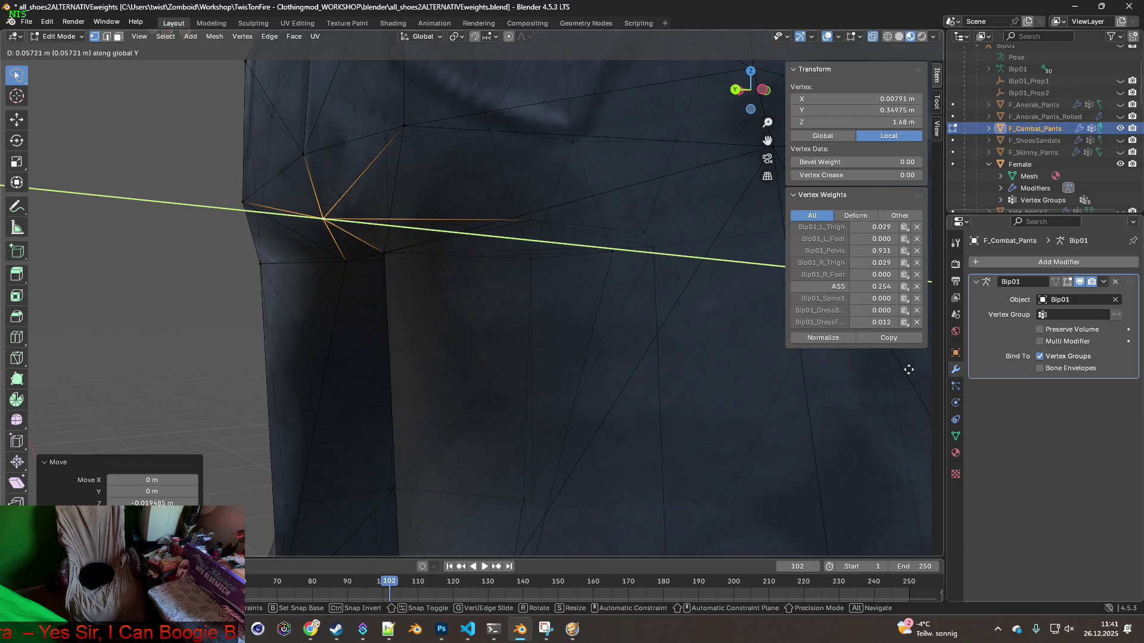
left_click(868, 360)
mouse_move(745, 334)
middle_mouse_down()
mouse_move(582, 308)
mouse_move(672, 337)
mouse_move(727, 334)
mouse_move(584, 324)
mouse_move(589, 302)
mouse_move(632, 316)
mouse_move(631, 334)
mouse_move(647, 336)
middle_mouse_up()
scroll(605, 311, "down", 5)
scroll(592, 304, "down", 2)
scroll(592, 305, "down", 2)
scroll(630, 316, "up", 4)
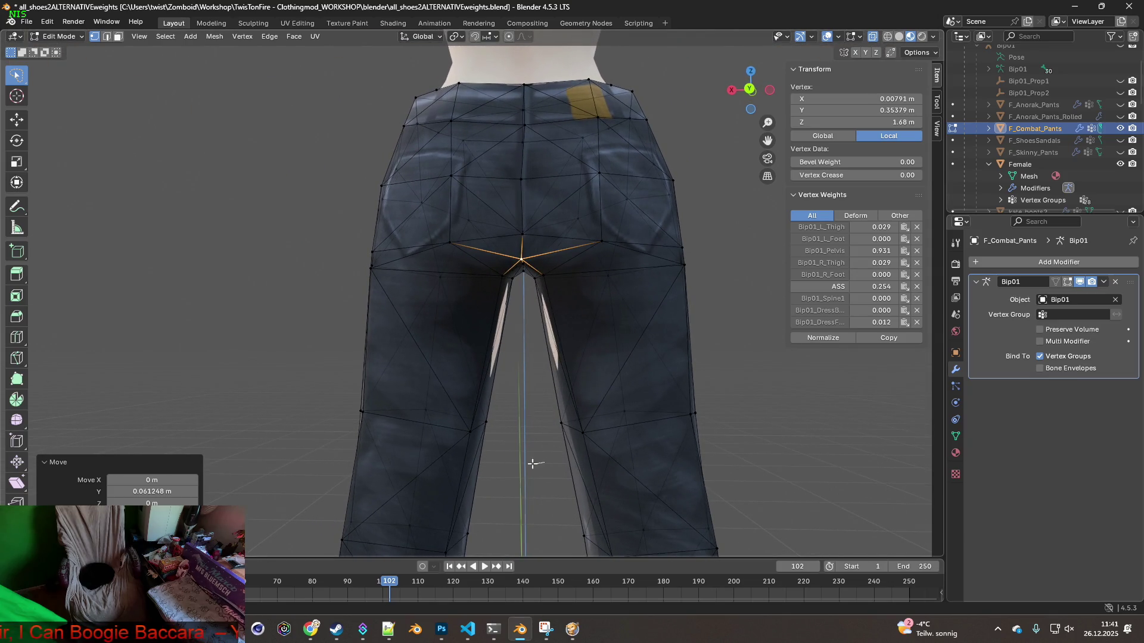
Select the inner-leg vertices of both legs and scale them inward
left_click_drag(447, 382, 474, 280)
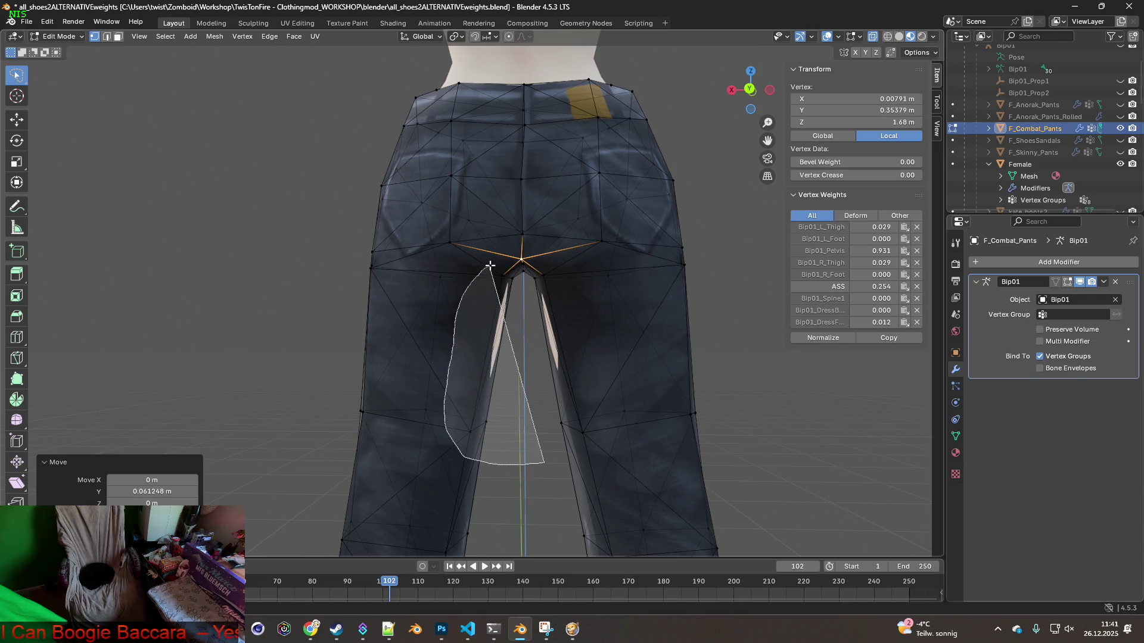
left_click_drag(521, 282, 520, 275)
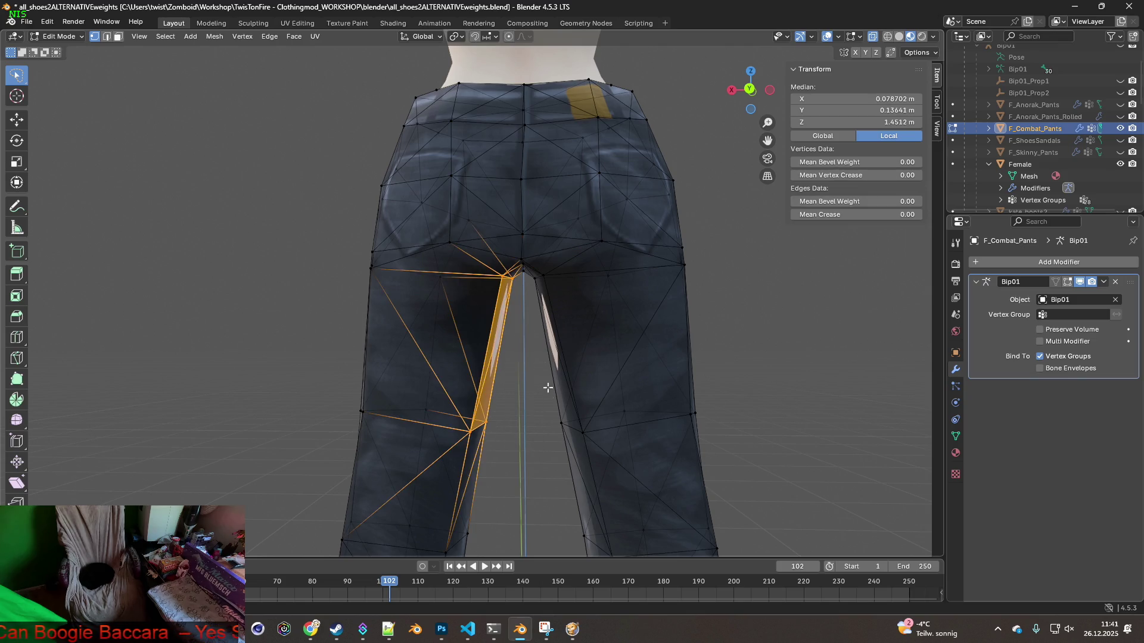
mouse_move(543, 441)
left_mouse_down()
mouse_move(596, 372)
mouse_move(553, 276)
left_mouse_up()
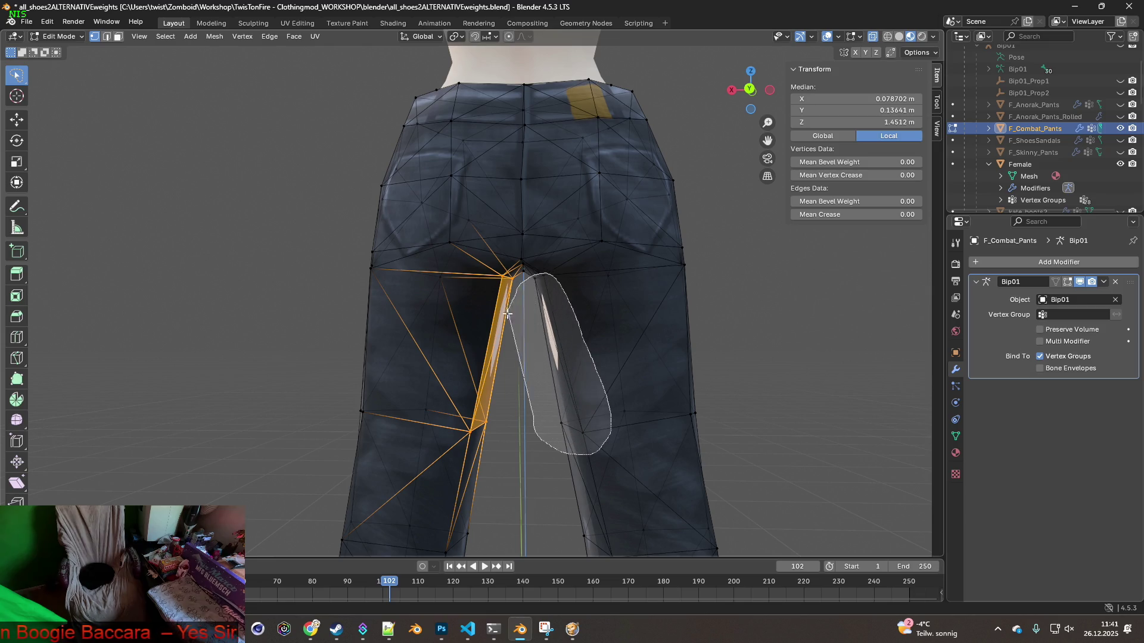
left_click_drag(508, 311, 508, 310, "shift")
mouse_move(508, 310)
middle_mouse_down()
mouse_move(438, 355)
mouse_move(454, 358)
middle_mouse_up()
key("s")
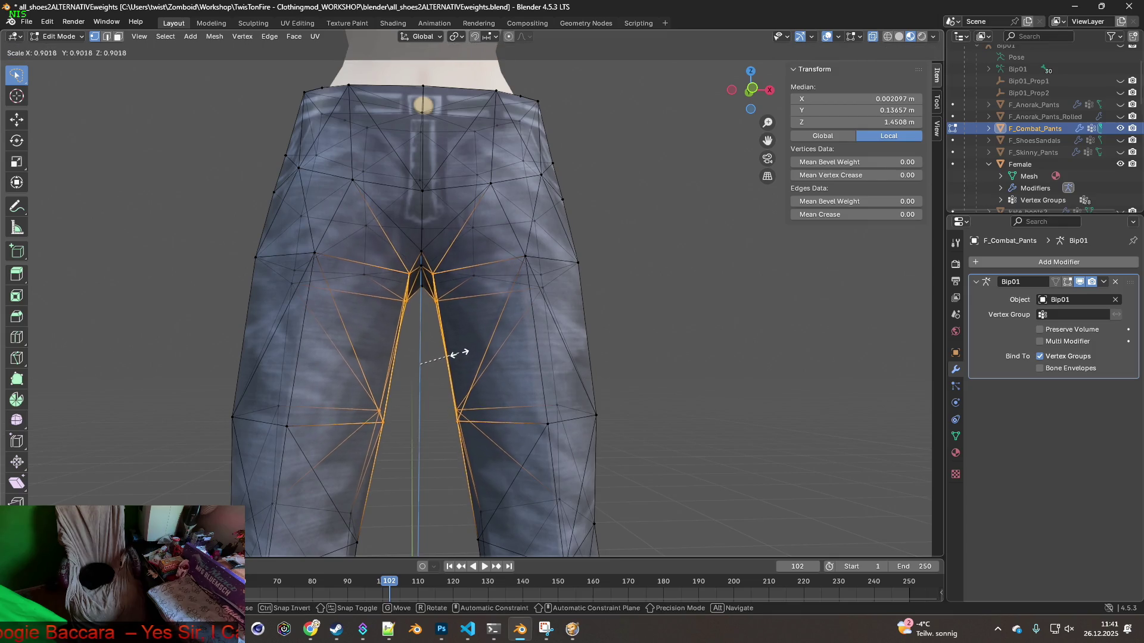
left_click(459, 354)
Shift one leg's inner-thigh vertices near the crotch about 0.010 m along X
mouse_move(485, 352)
middle_mouse_down()
mouse_move(431, 357)
mouse_move(431, 338)
middle_mouse_up()
scroll(449, 342, "up", 2)
left_click(441, 349)
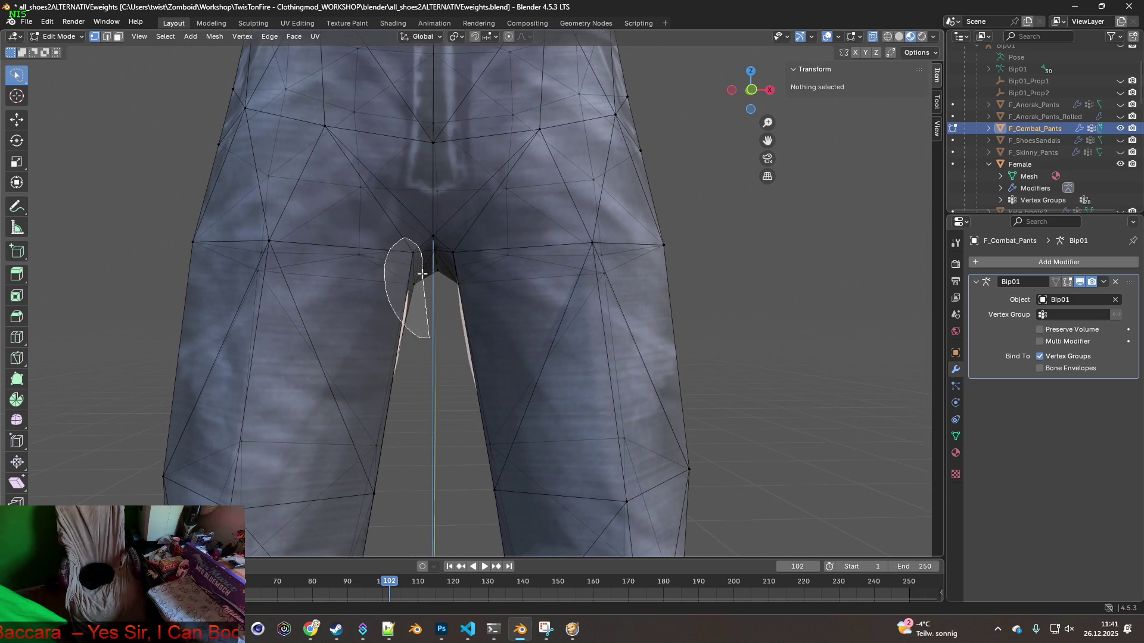
right_click_drag(421, 272, 423, 274, "ctrl")
middle_click_drag(410, 484, 402, 469)
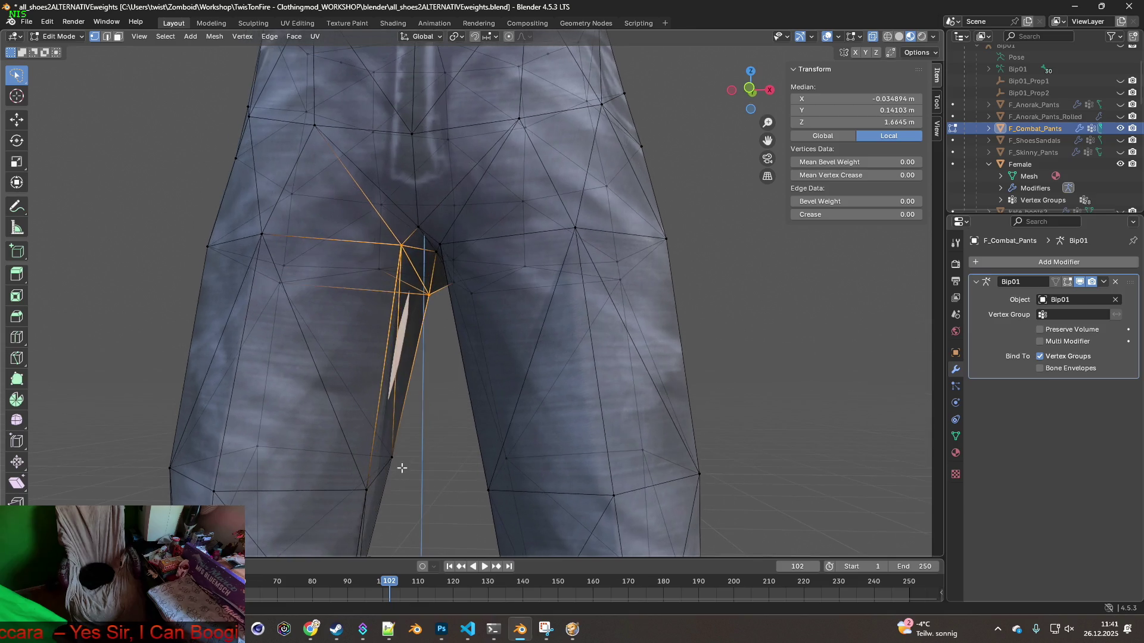
right_click_drag(404, 497, 407, 494, "ctrl")
middle_click_drag(407, 493, 478, 437)
key("g")
key("y")
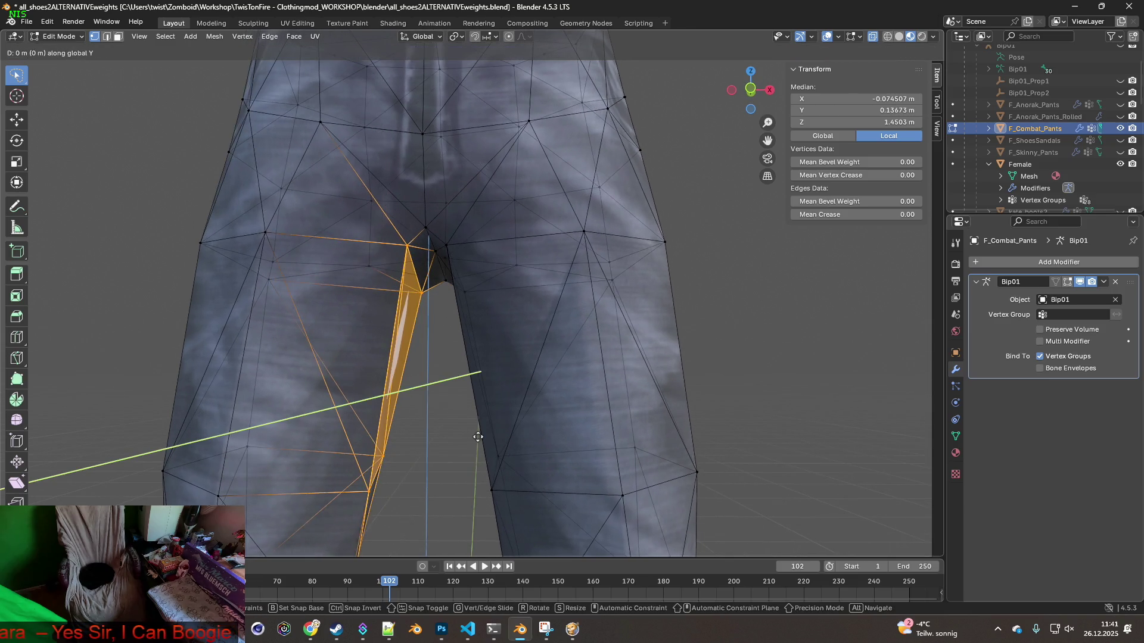
key("x")
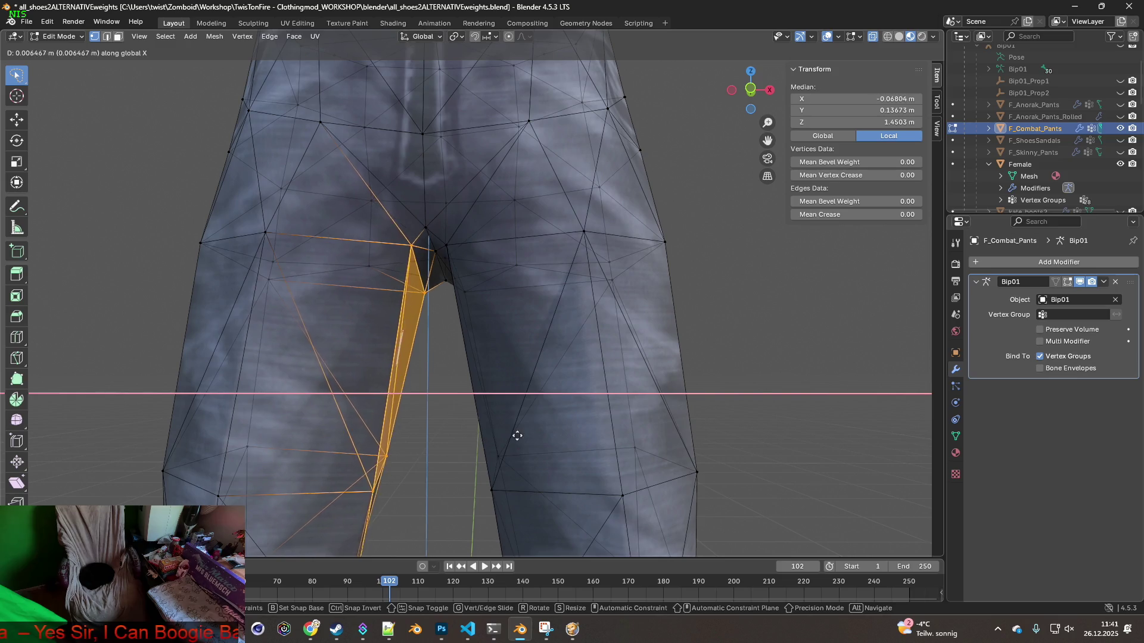
left_click(500, 439)
Shift the other leg's inner vertices about -0.012 m along X and display wireframe shading
mouse_move(501, 439)
middle_mouse_down()
mouse_move(473, 446)
mouse_move(457, 478)
middle_mouse_up()
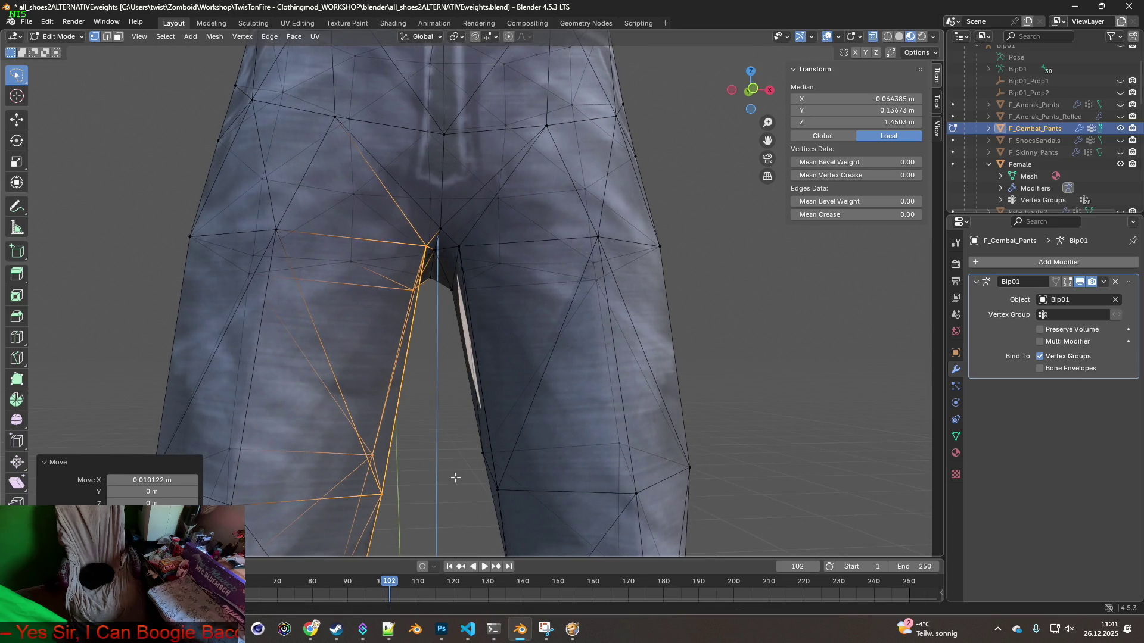
mouse_move(516, 500)
left_mouse_down()
mouse_move(497, 304)
mouse_move(469, 247)
left_mouse_up()
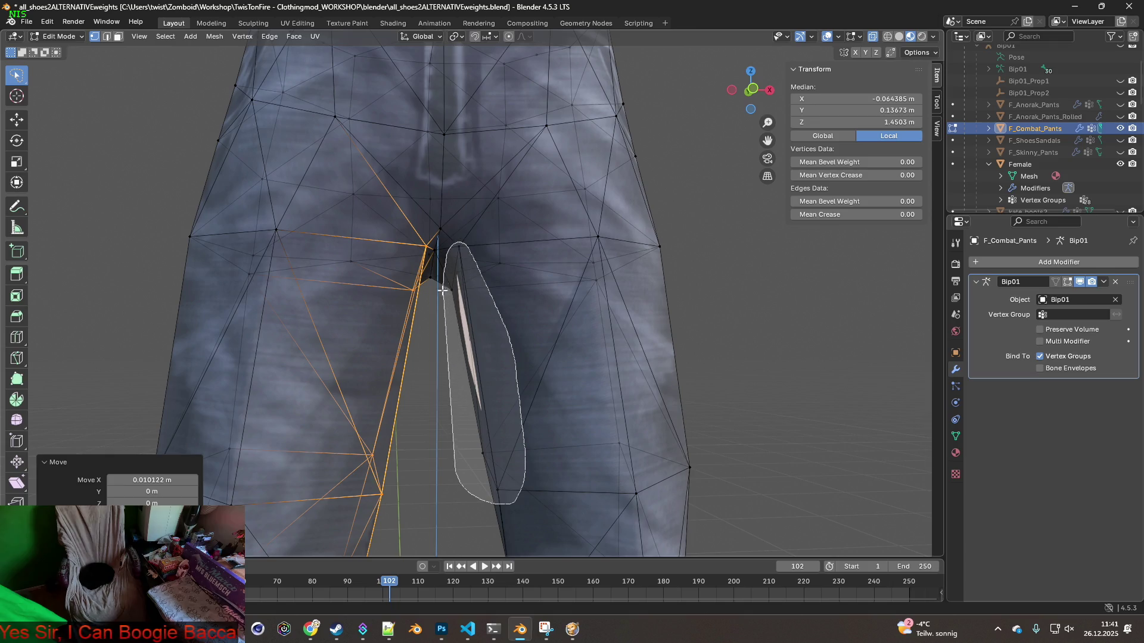
left_click_drag(443, 287, 444, 287)
key("g")
key("x")
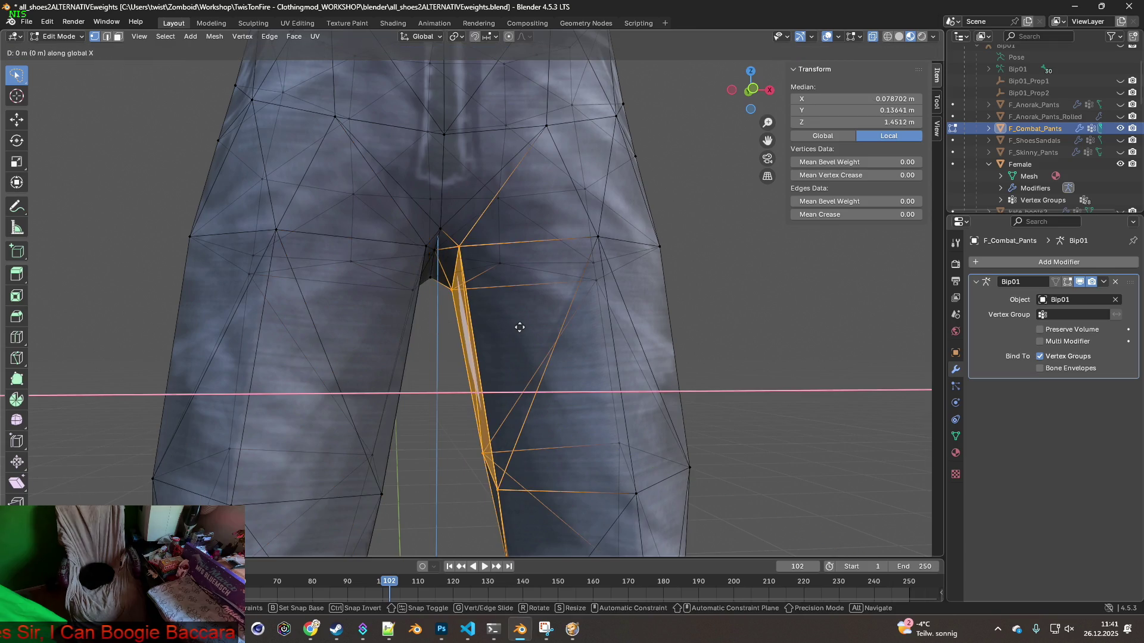
left_click(454, 332)
scroll(486, 350, "down", 5)
middle_click_drag(498, 370, 502, 373)
left_click(887, 37)
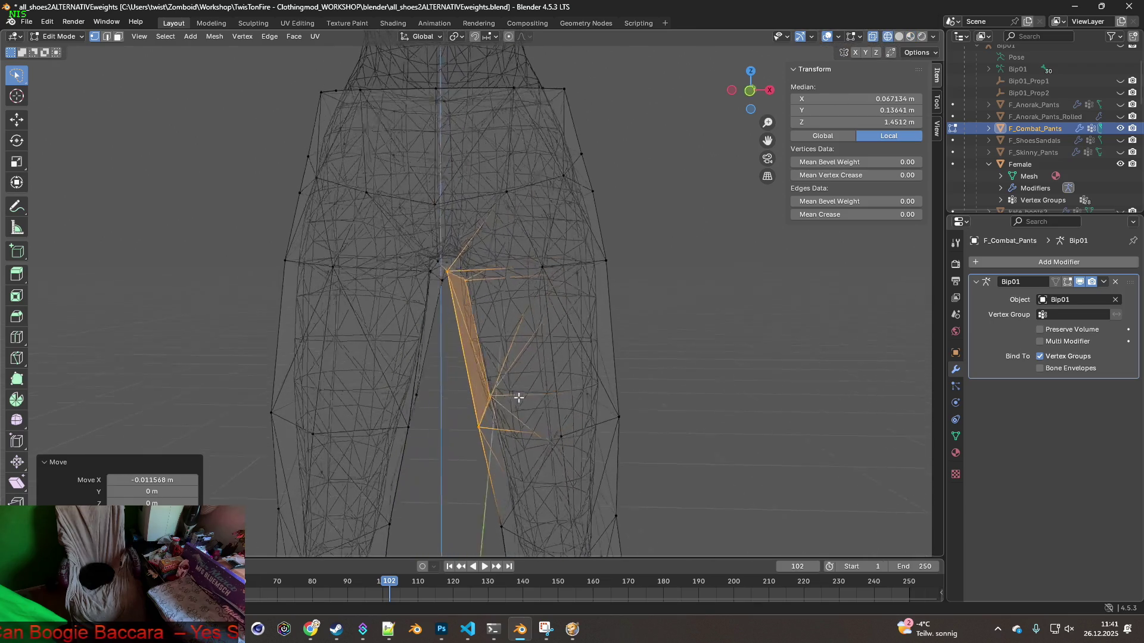
Rotate one leg's inner edge strip 1.38° about Y and nudge it along X
scroll(520, 404, "up", 2)
mouse_move(505, 421)
middle_mouse_down()
mouse_move(529, 377)
mouse_move(526, 413)
mouse_move(529, 356)
mouse_move(511, 421)
mouse_move(490, 407)
middle_mouse_up()
mouse_move(447, 478)
left_mouse_down()
mouse_move(512, 391)
mouse_move(462, 252)
mouse_move(430, 289)
left_mouse_up()
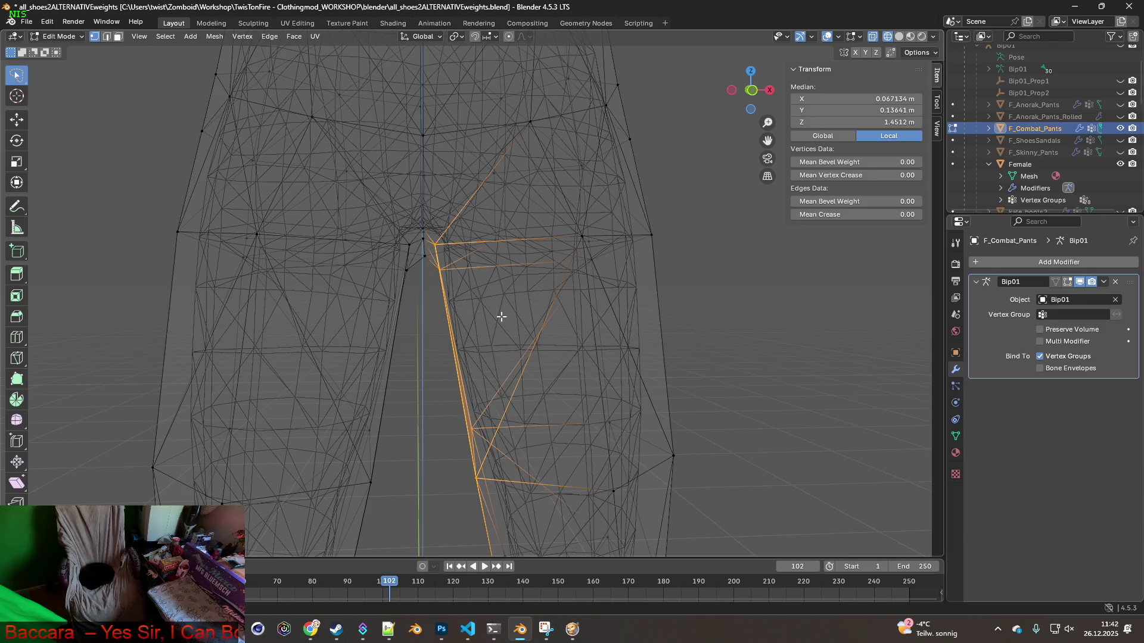
key("r")
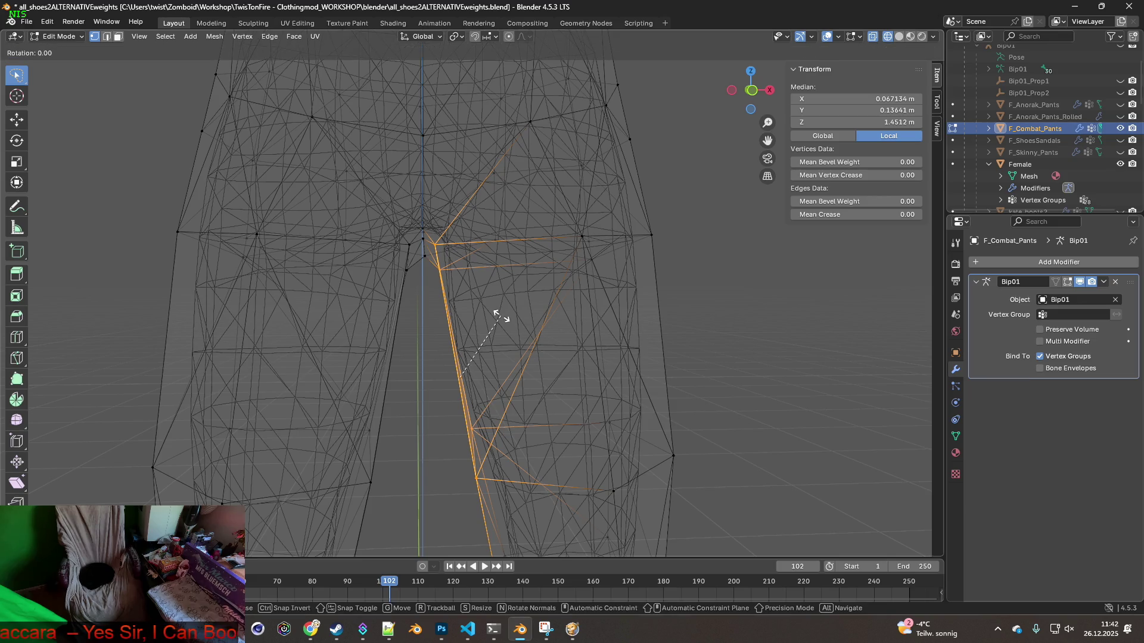
key("x")
key("y")
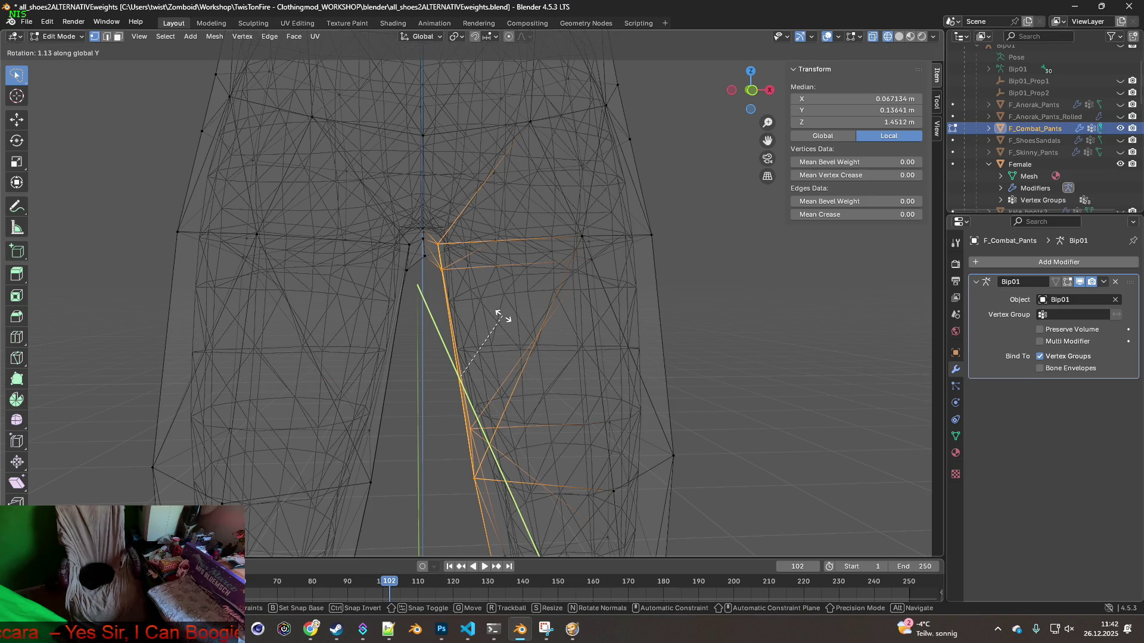
left_click(504, 318)
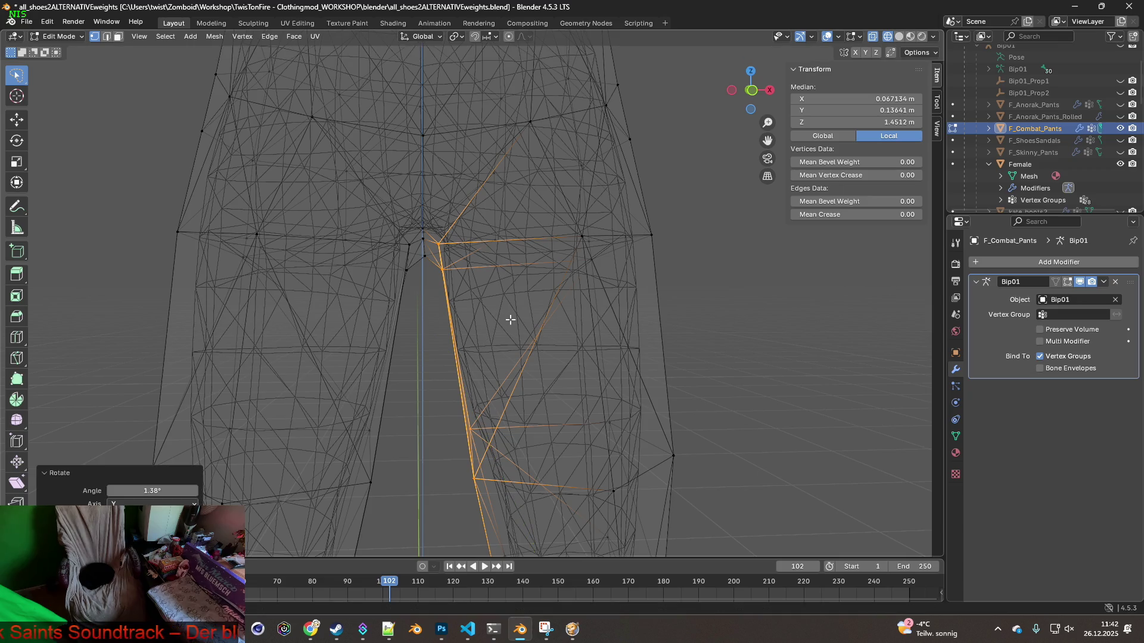
key("g")
key("x")
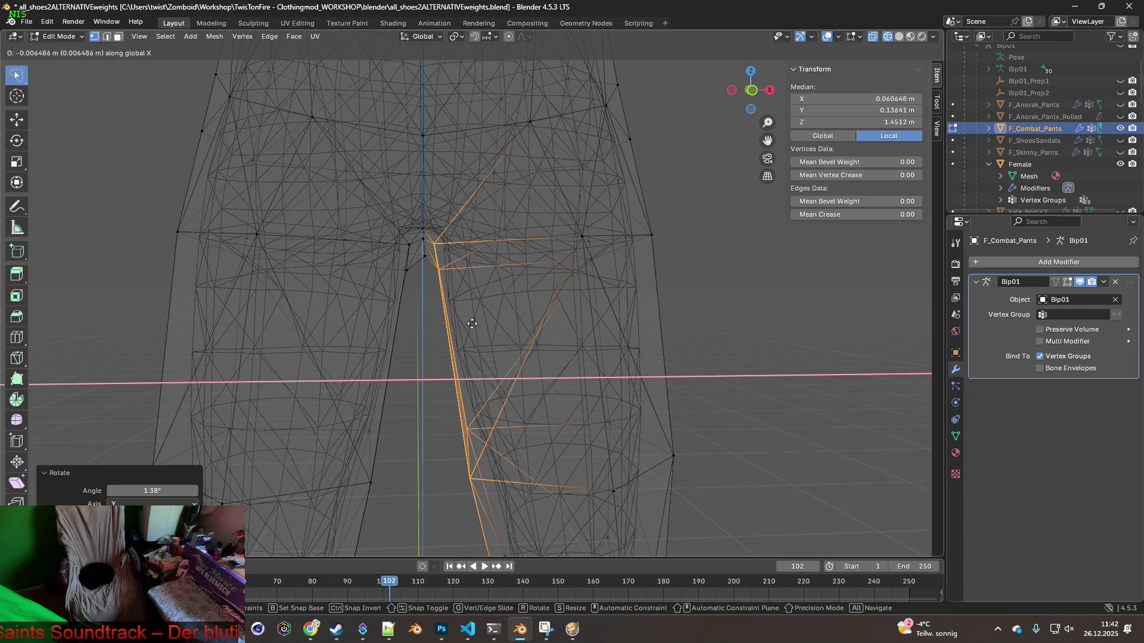
left_click(460, 326)
Rotate the other leg's inner edge strip 0.807° about Y and nudge it slightly
middle_click_drag(454, 346, 480, 347, "shift")
left_click(448, 349)
mouse_move(432, 238)
right_mouse_down("ctrl")
mouse_move(370, 401)
mouse_move(383, 502)
mouse_move(421, 490)
mouse_move(443, 435)
right_mouse_up("ctrl")
middle_click_drag(443, 435, 439, 435)
key("r")
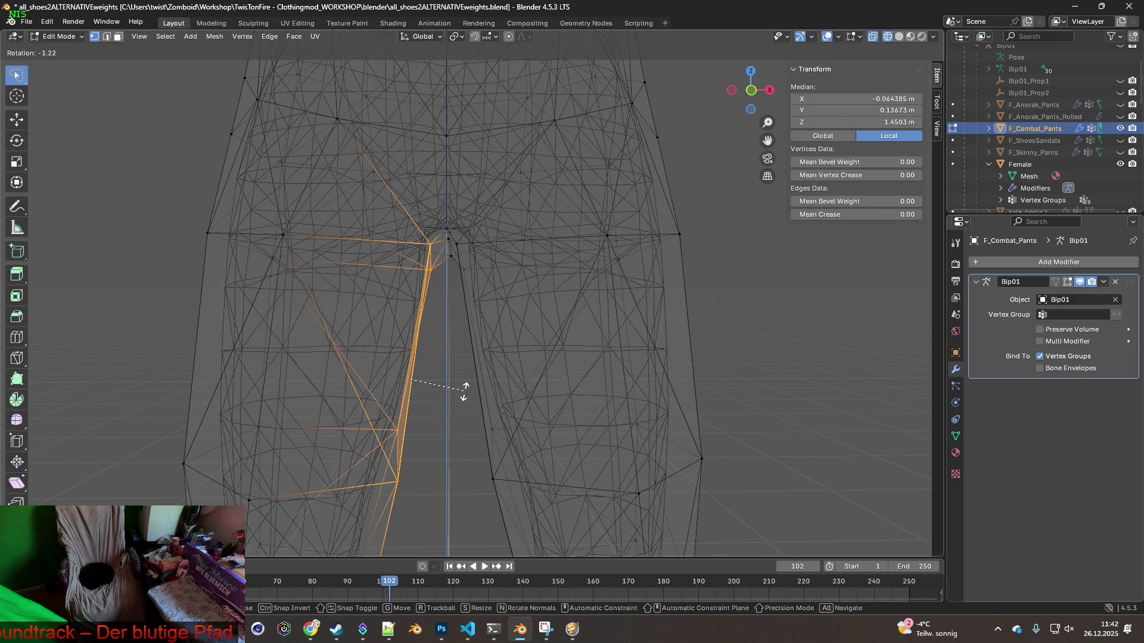
key("x")
key("y")
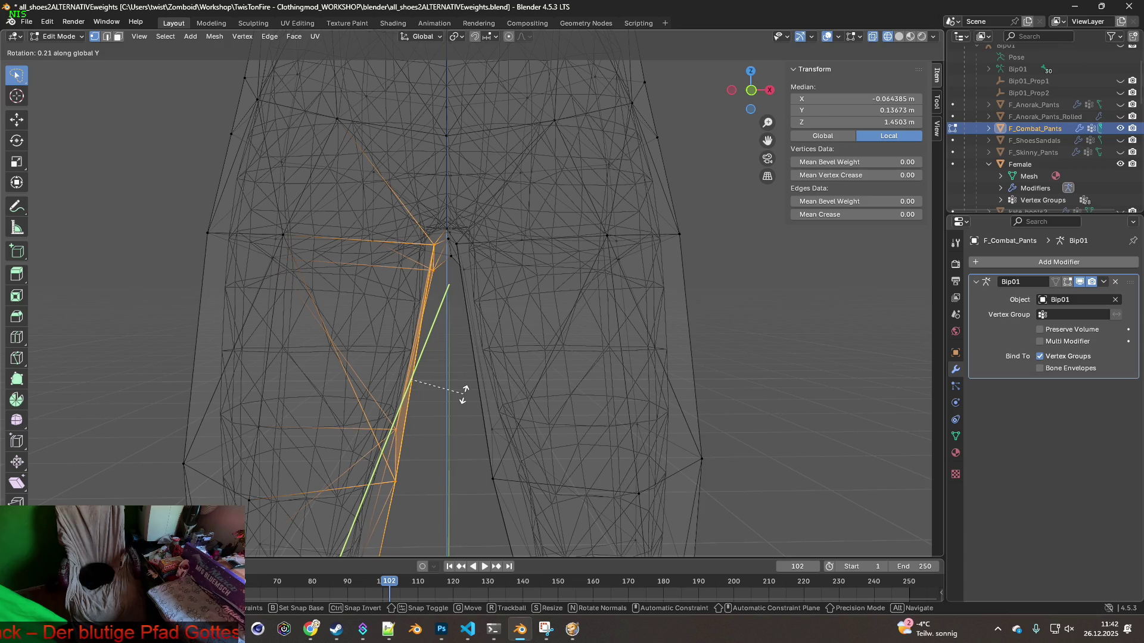
left_click(464, 394)
key("g")
key("y")
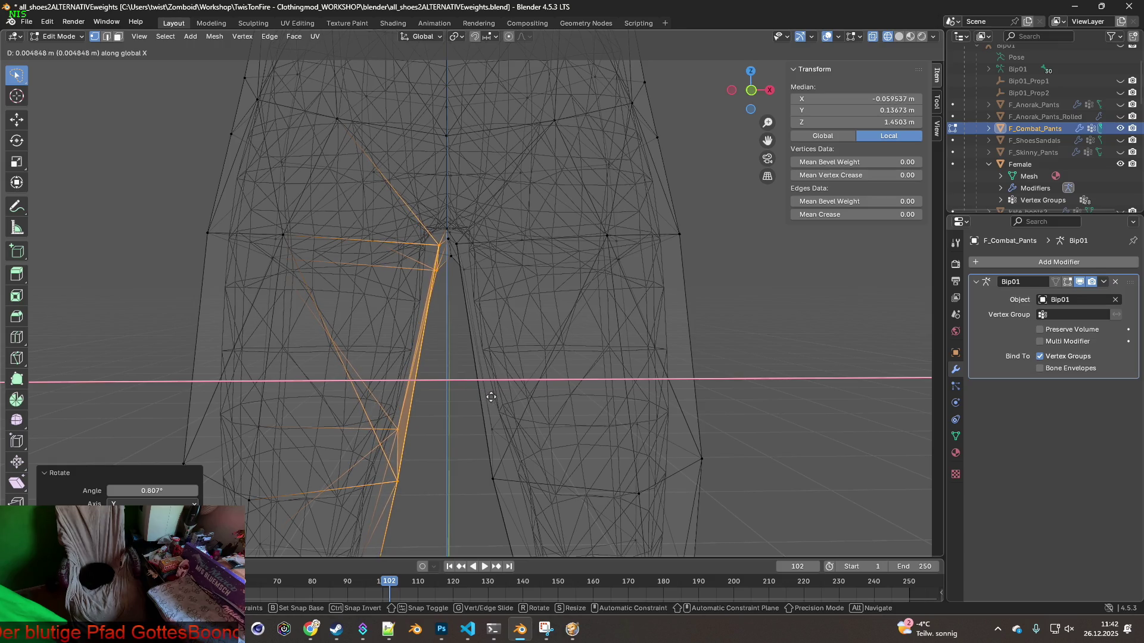
left_click(483, 397)
Move the knee vertices 0.05989 m along Y
scroll(485, 398, "down", 2)
middle_click_drag(546, 429, 547, 401, "shift")
mouse_move(347, 356)
middle_mouse_down()
mouse_move(646, 378)
mouse_move(674, 457)
middle_mouse_up()
left_click(638, 382)
scroll(674, 457, "up", 5)
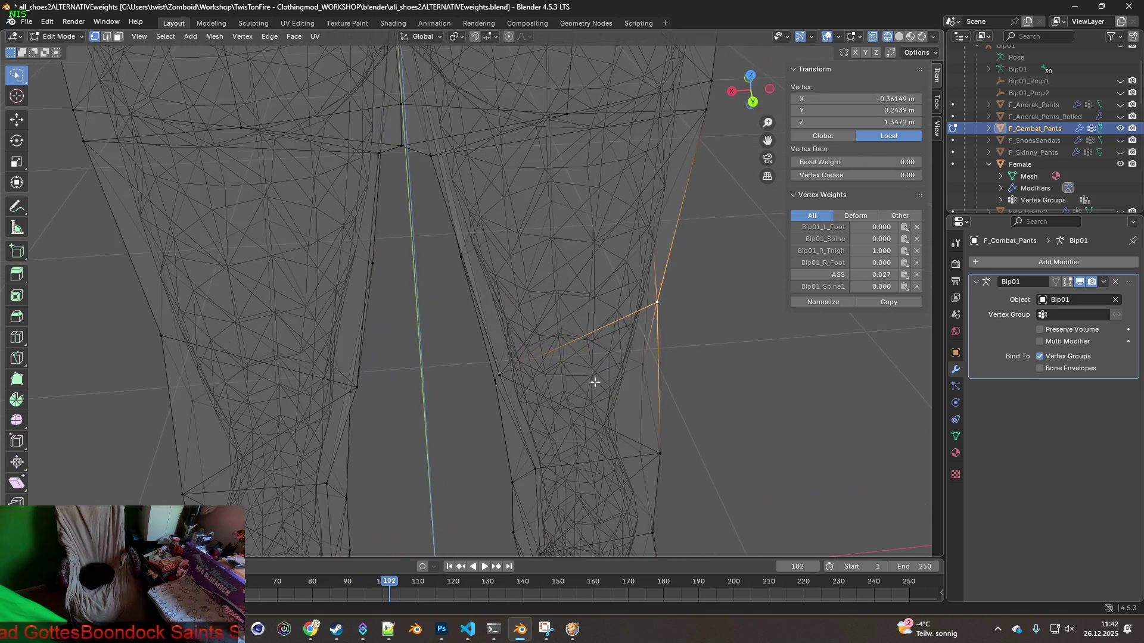
mouse_move(619, 412)
middle_mouse_down()
mouse_move(536, 381)
mouse_move(496, 350)
mouse_move(492, 332)
mouse_move(495, 343)
mouse_move(511, 340)
mouse_move(463, 355)
mouse_move(290, 311)
middle_mouse_up()
key("g")
right_click(495, 344)
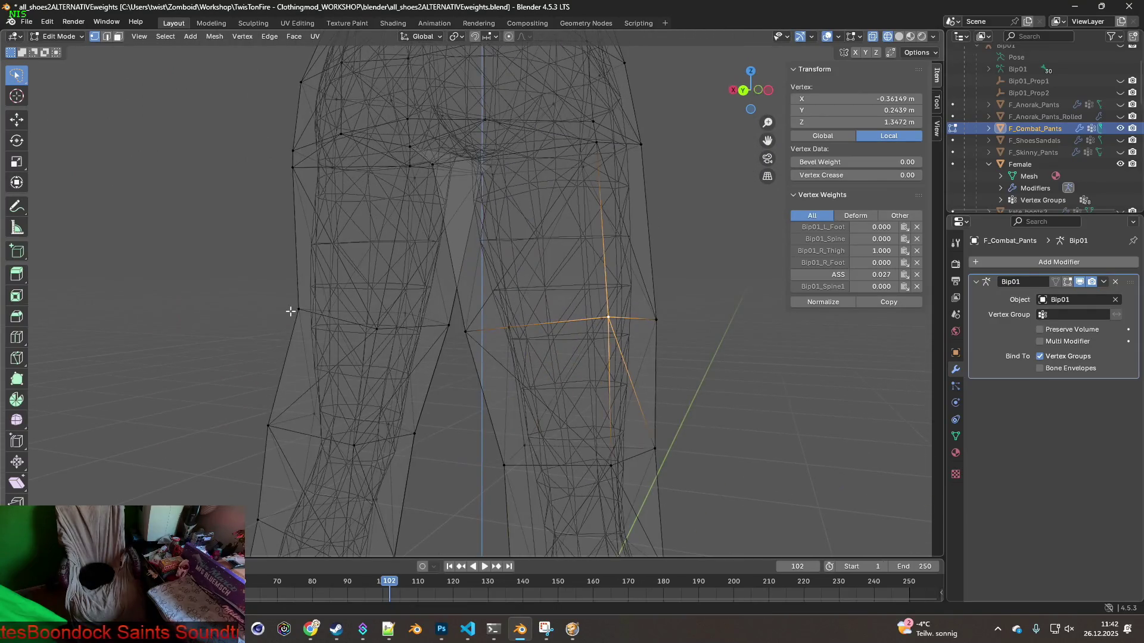
mouse_move(403, 338)
middle_mouse_down()
mouse_move(523, 358)
mouse_move(503, 351)
middle_mouse_up()
key("g")
key("y")
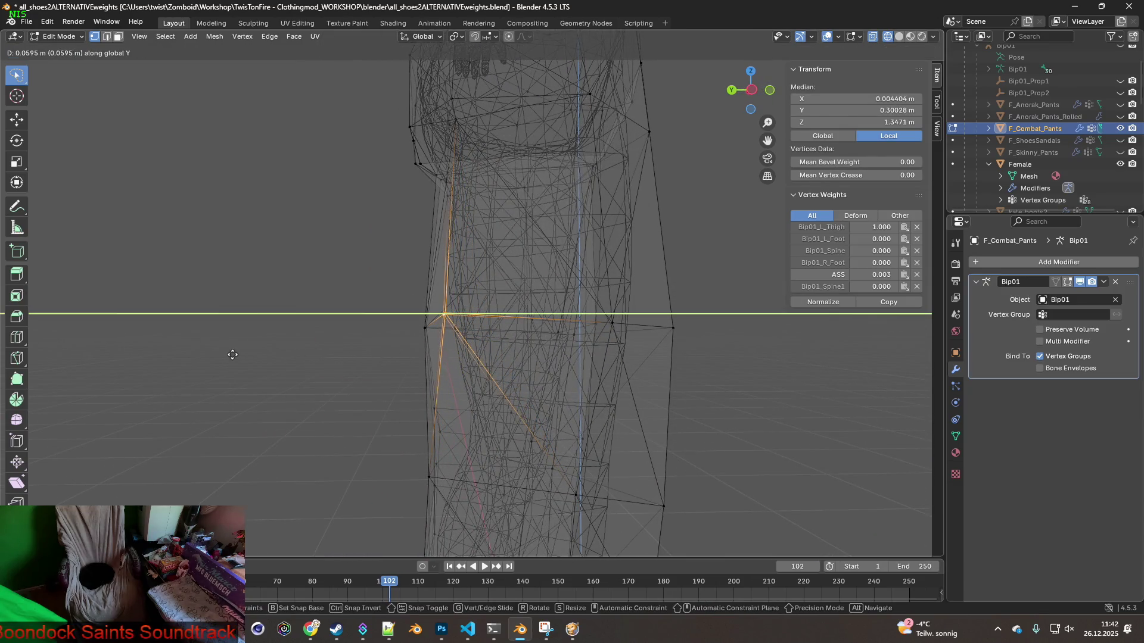
left_click(231, 353)
Orbit and zoom to inspect the knee fit from behind and the side
mouse_move(231, 353)
middle_mouse_down()
mouse_move(441, 373)
mouse_move(511, 399)
mouse_move(509, 387)
mouse_move(419, 373)
mouse_move(378, 388)
mouse_move(457, 424)
mouse_move(501, 341)
mouse_move(567, 382)
mouse_move(606, 377)
mouse_move(588, 370)
mouse_move(439, 401)
middle_mouse_up()
scroll(574, 379, "up", 3)
scroll(347, 413, "down", 5)
scroll(429, 424, "up", 3, "shift")
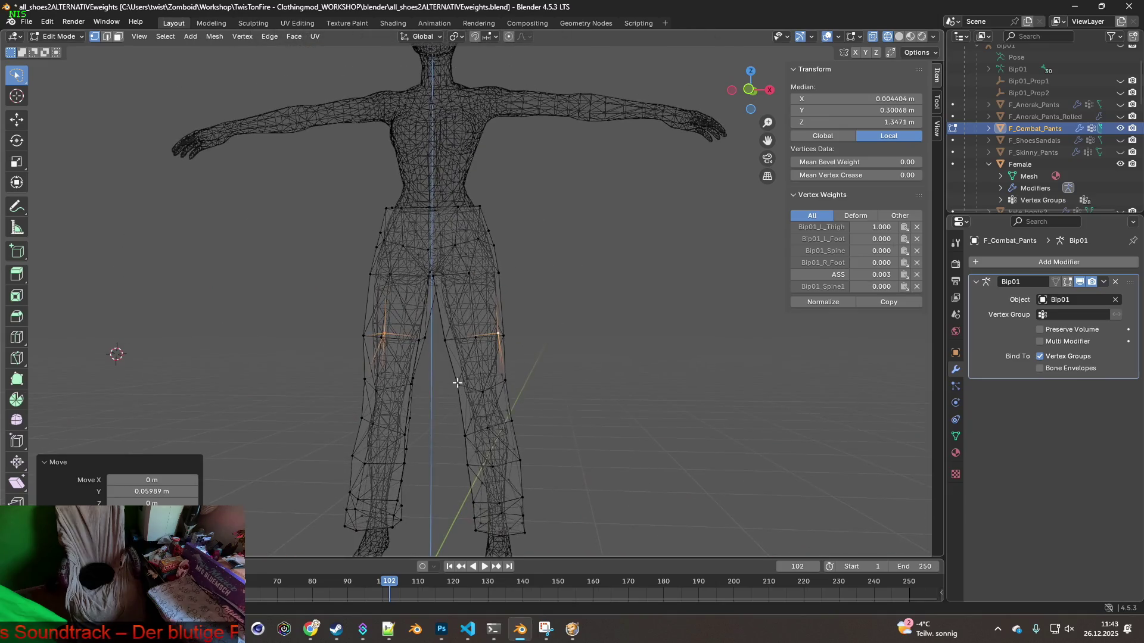
middle_click_drag(444, 395, 449, 397)
scroll(451, 400, "up", 3, "shift")
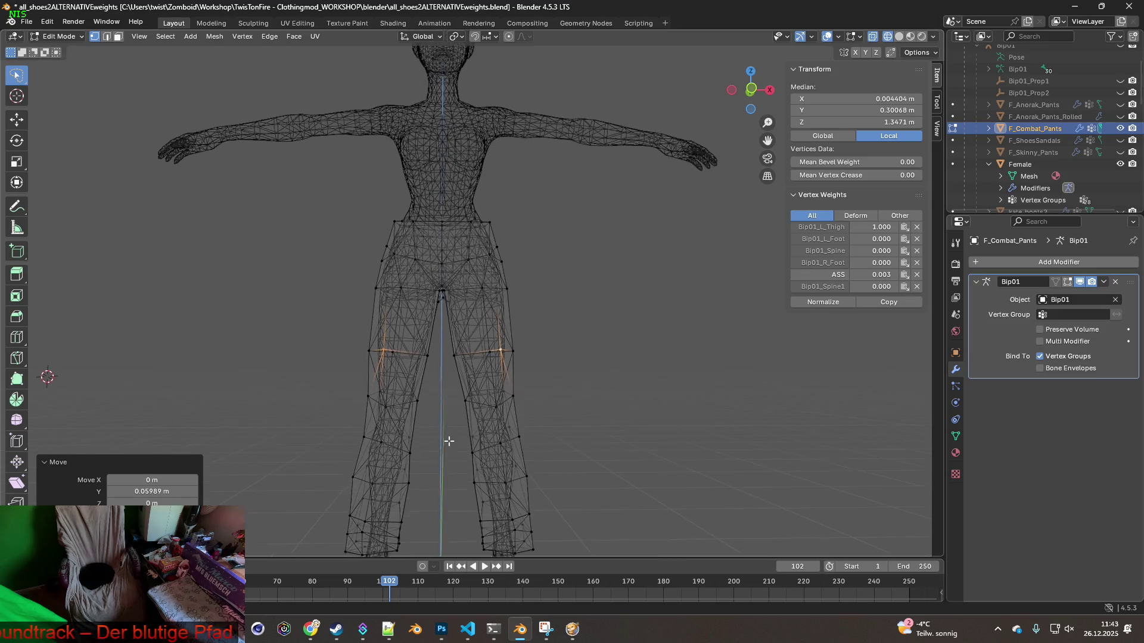
scroll(551, 343, "up", 2, "shift")
scroll(551, 395, "up", 5)
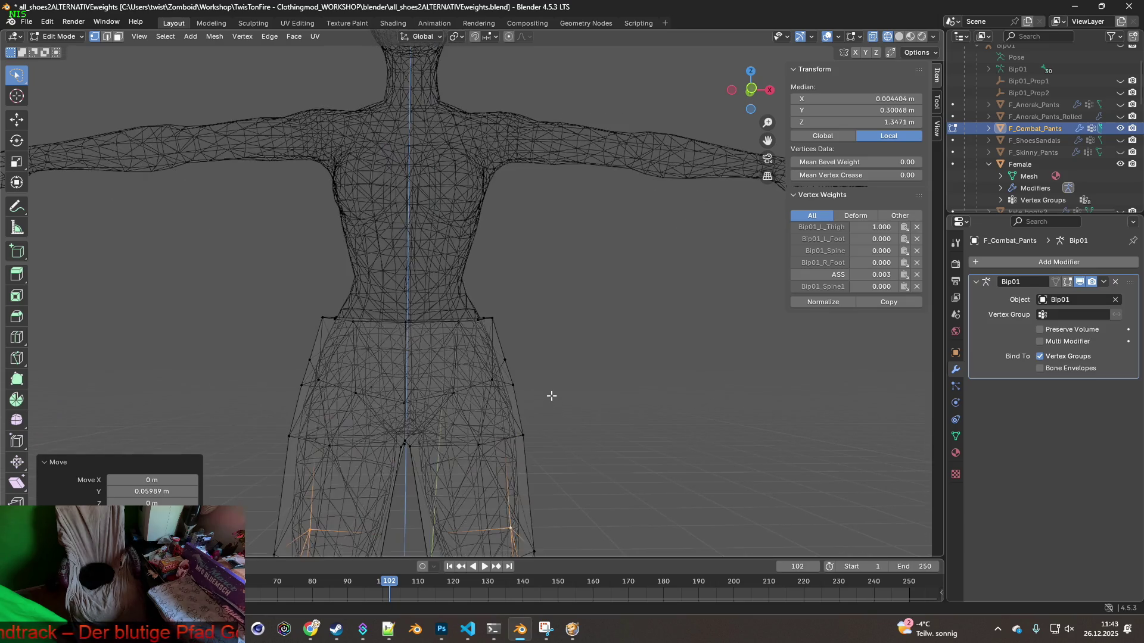
scroll(577, 316, "up", 3, "ctrl")
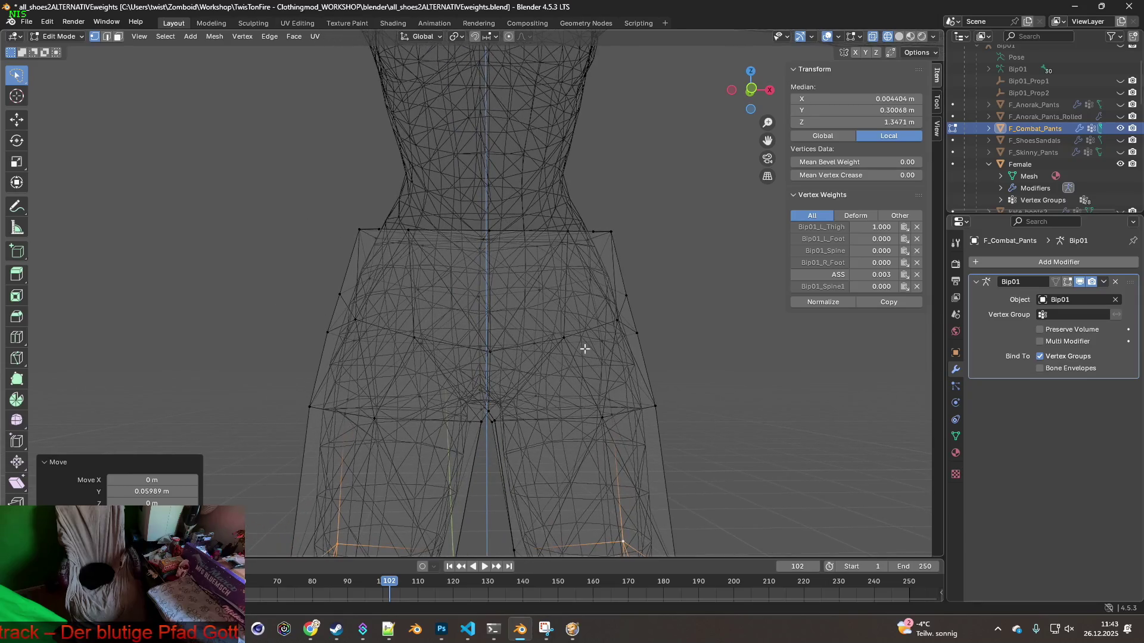
mouse_move(496, 385)
middle_mouse_down()
mouse_move(659, 383)
mouse_move(626, 378)
mouse_move(495, 420)
middle_mouse_up()
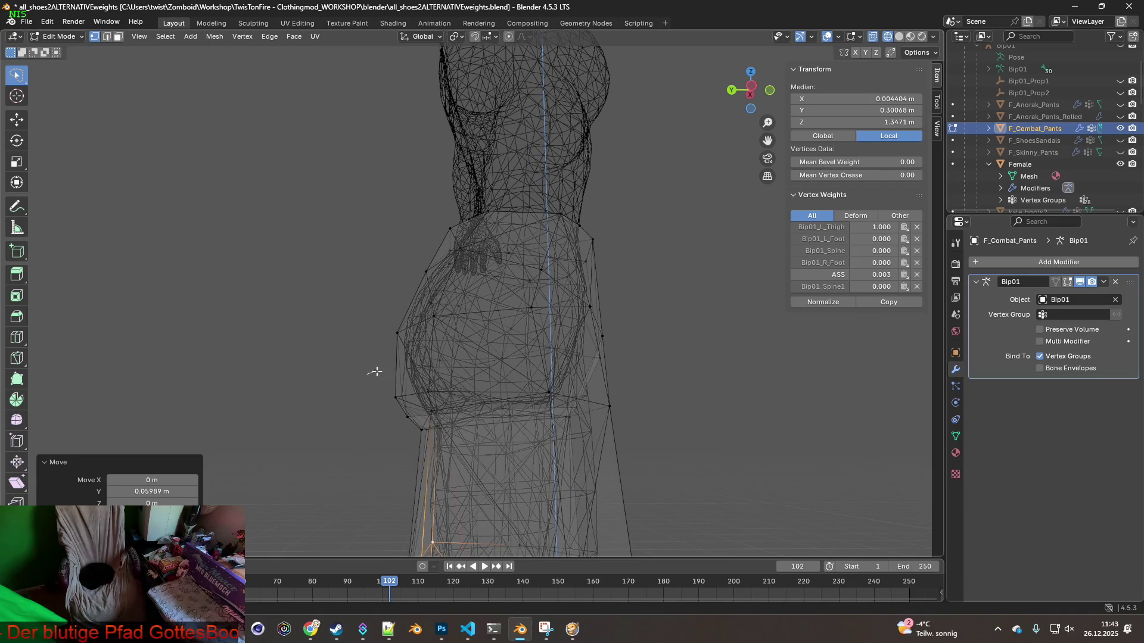
Select the hip vertices and lower them slightly along Z
left_click_drag(348, 452, 349, 451)
mouse_move(348, 451)
middle_mouse_down()
mouse_move(501, 435)
mouse_move(483, 436)
middle_mouse_up()
key("g")
key("z")
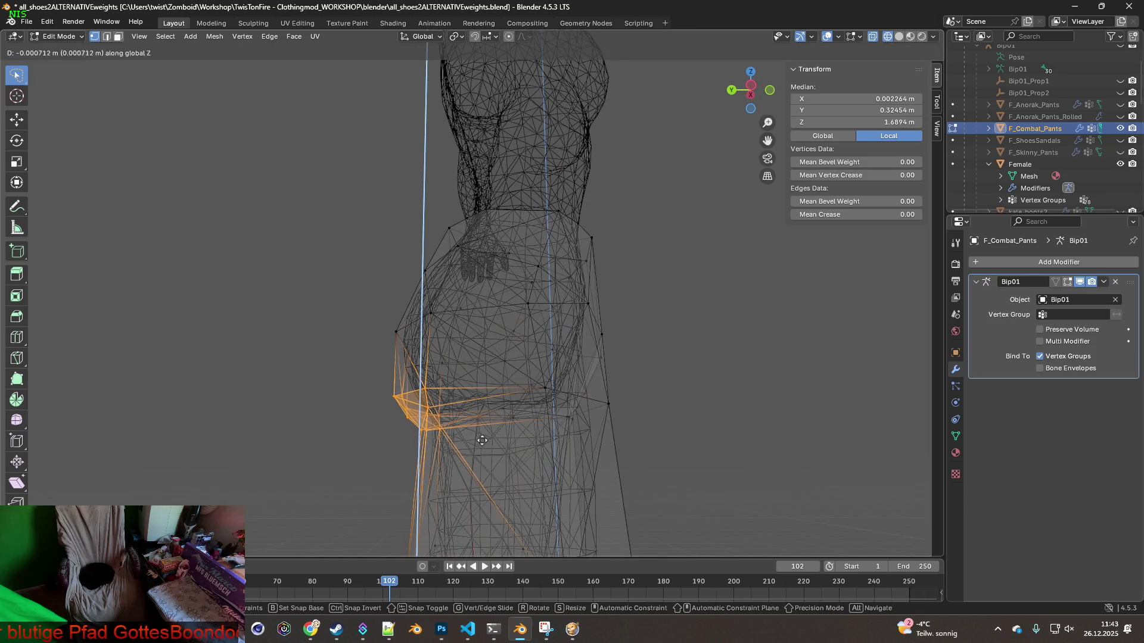
left_click(472, 495)
Nudge a single hip-edge vertex slightly along Y, then raise it along Z
mouse_move(472, 495)
middle_mouse_down()
mouse_move(522, 471)
mouse_move(488, 485)
mouse_move(372, 414)
mouse_move(378, 427)
middle_mouse_up()
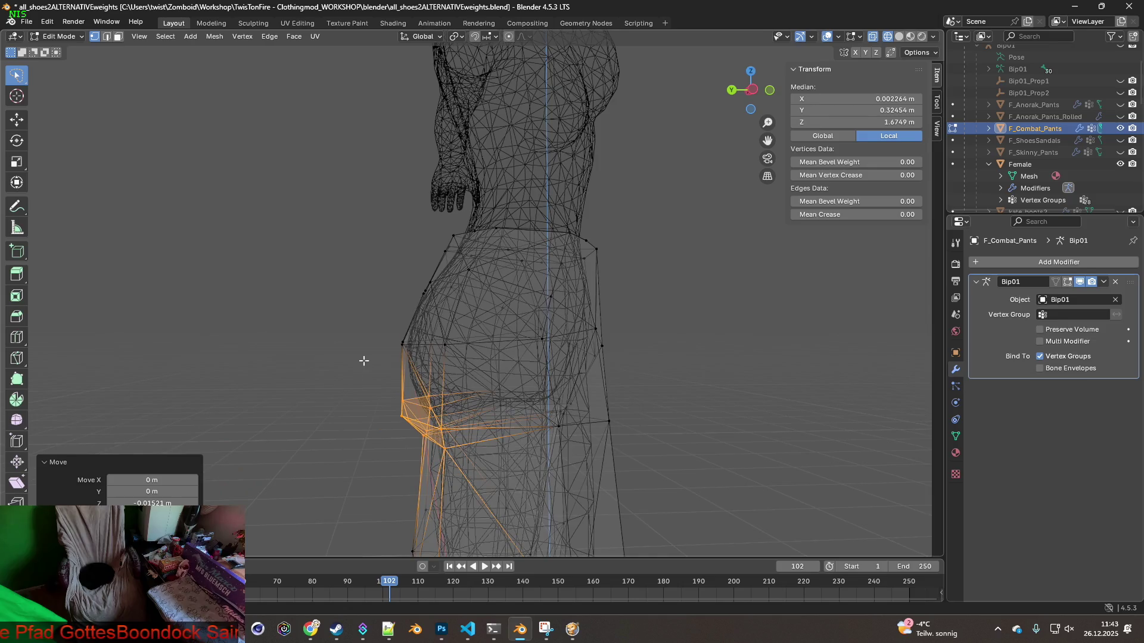
left_click(430, 337)
key("g")
key("x")
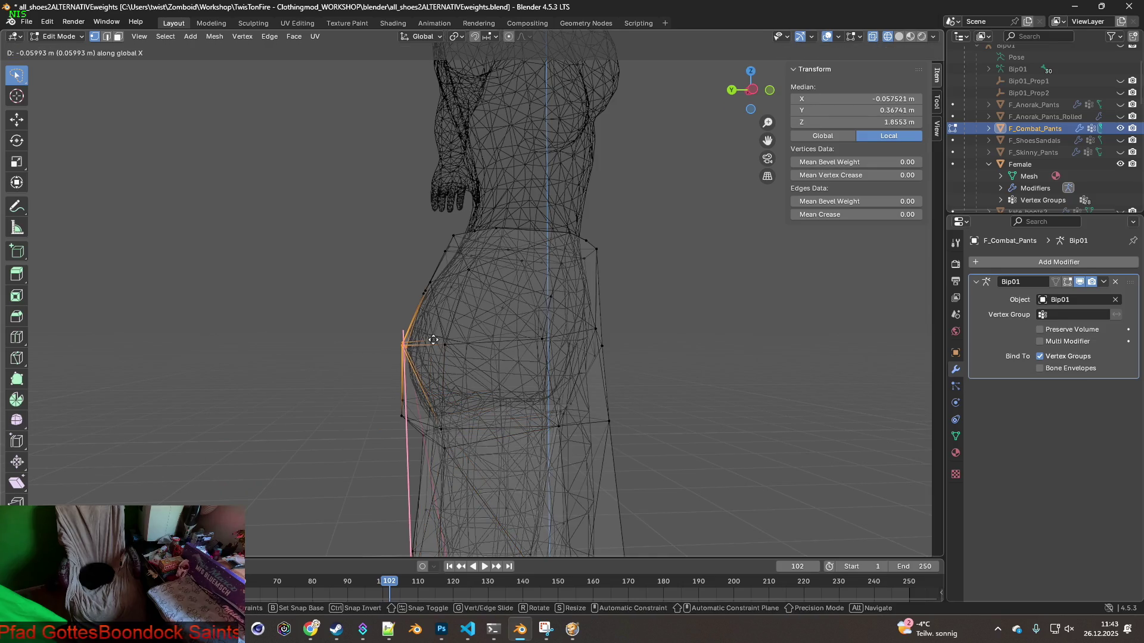
key("y")
left_click(403, 341)
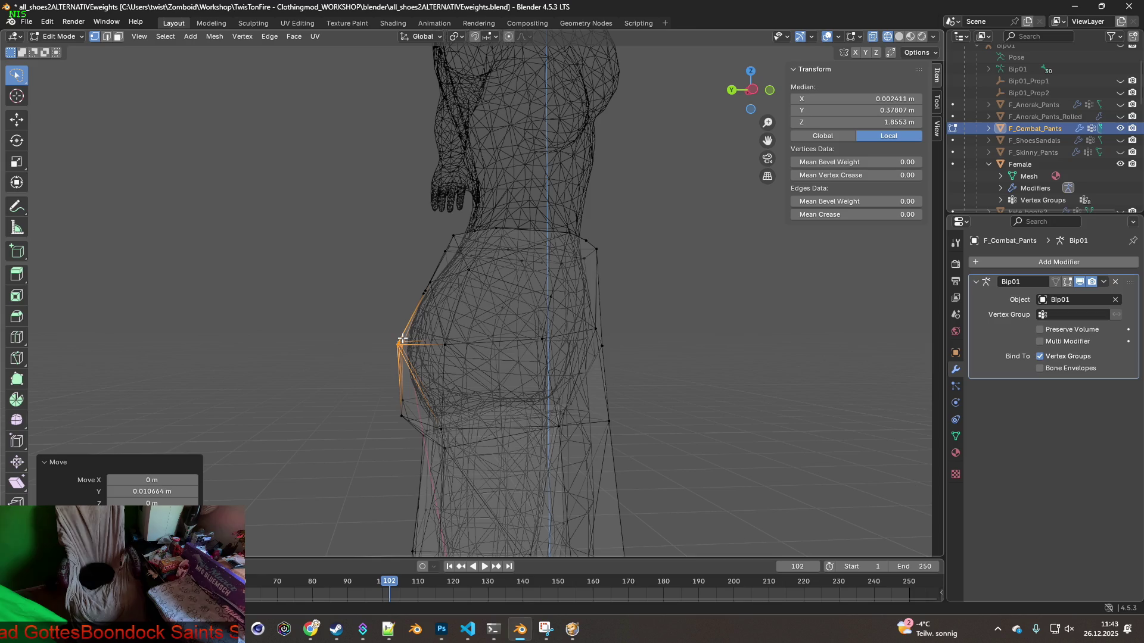
key("g")
key("z")
left_click(403, 303)
Push the upper back waistband vertices about 0.019 m out along Y over the buttocks
middle_click_drag(411, 316, 419, 330)
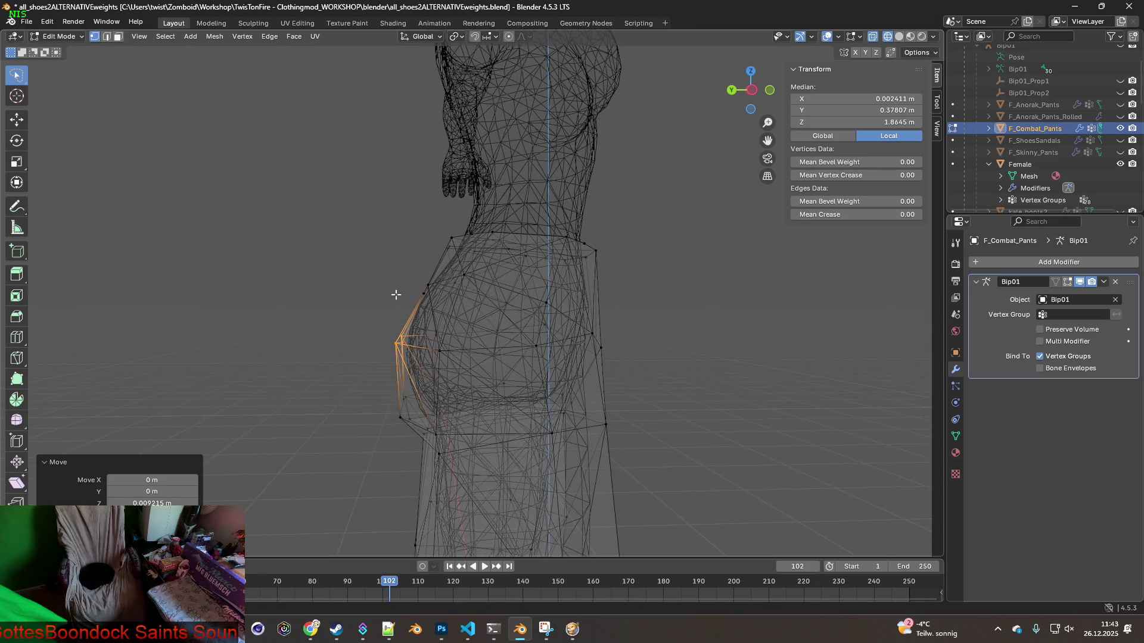
left_click_drag(447, 290, 438, 301)
key("g")
key("x")
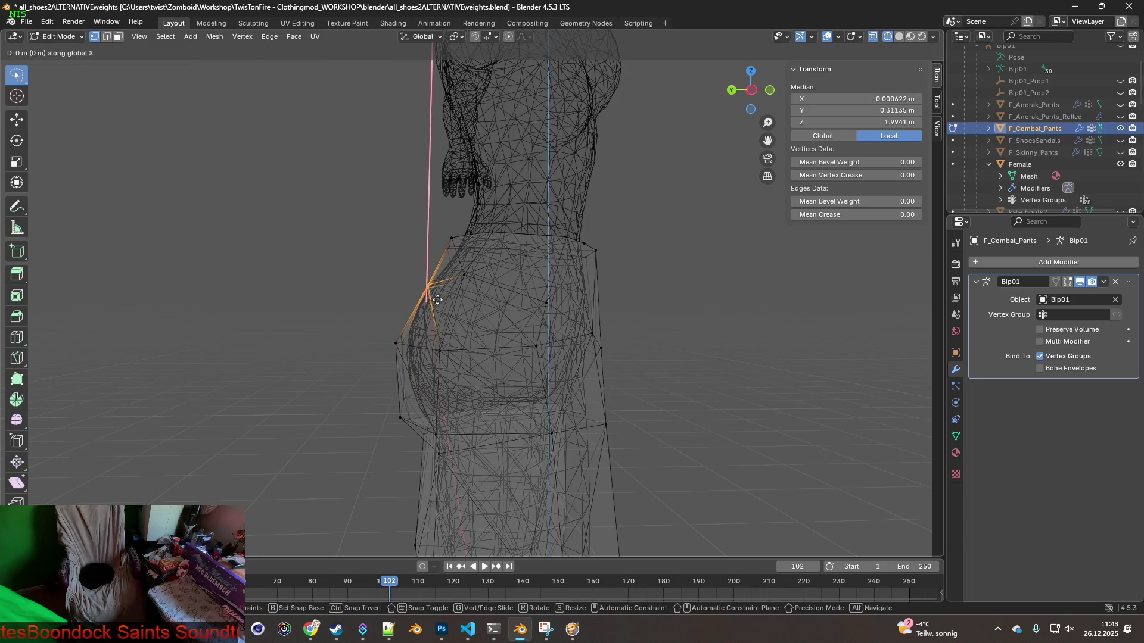
key("y")
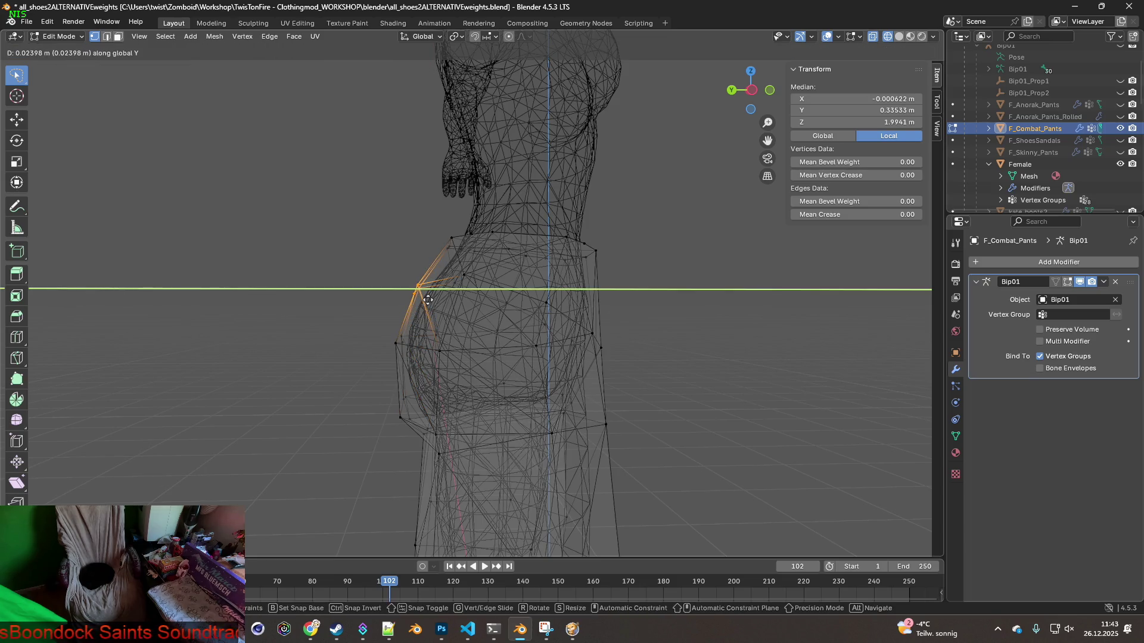
left_click(429, 300)
mouse_move(519, 342)
middle_mouse_down()
mouse_move(493, 384)
mouse_move(541, 301)
mouse_move(463, 275)
mouse_move(516, 316)
mouse_move(308, 334)
mouse_move(692, 365)
middle_mouse_up()
scroll(656, 366, "down", 5)
mouse_move(613, 365)
middle_mouse_down()
mouse_move(561, 375)
mouse_move(569, 357)
middle_mouse_up()
scroll(596, 361, "down", 2)
Deselect all, return to Object Mode, and switch viewport shading to Material Preview
left_click(623, 362)
left_click(57, 36)
left_click(66, 52)
scroll(530, 270, "down", 3)
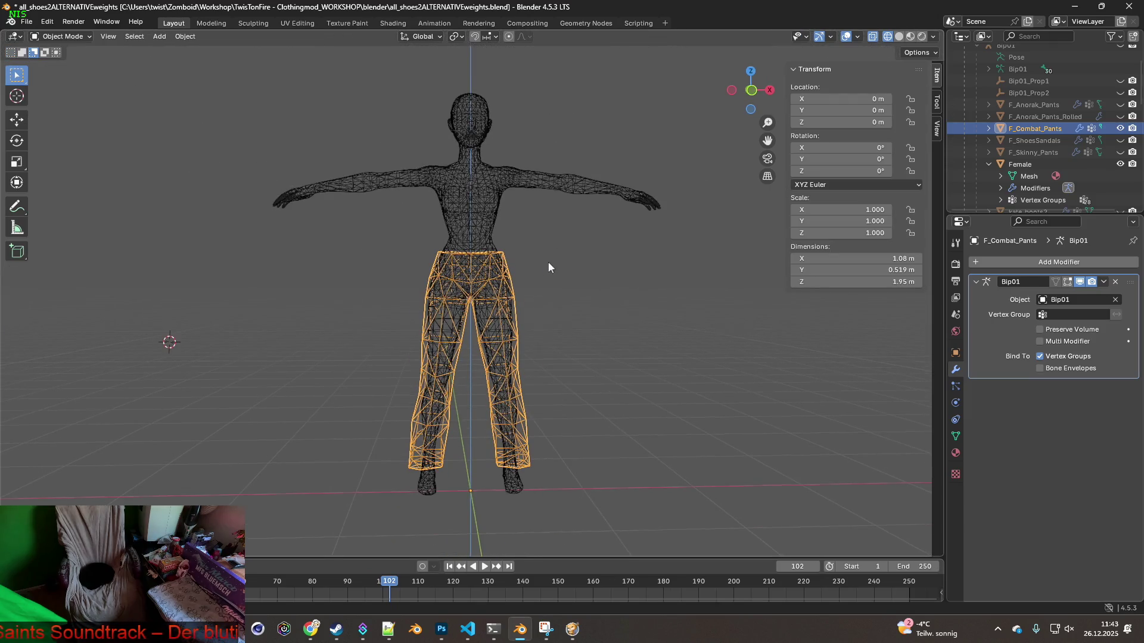
scroll(546, 286, "up", 2)
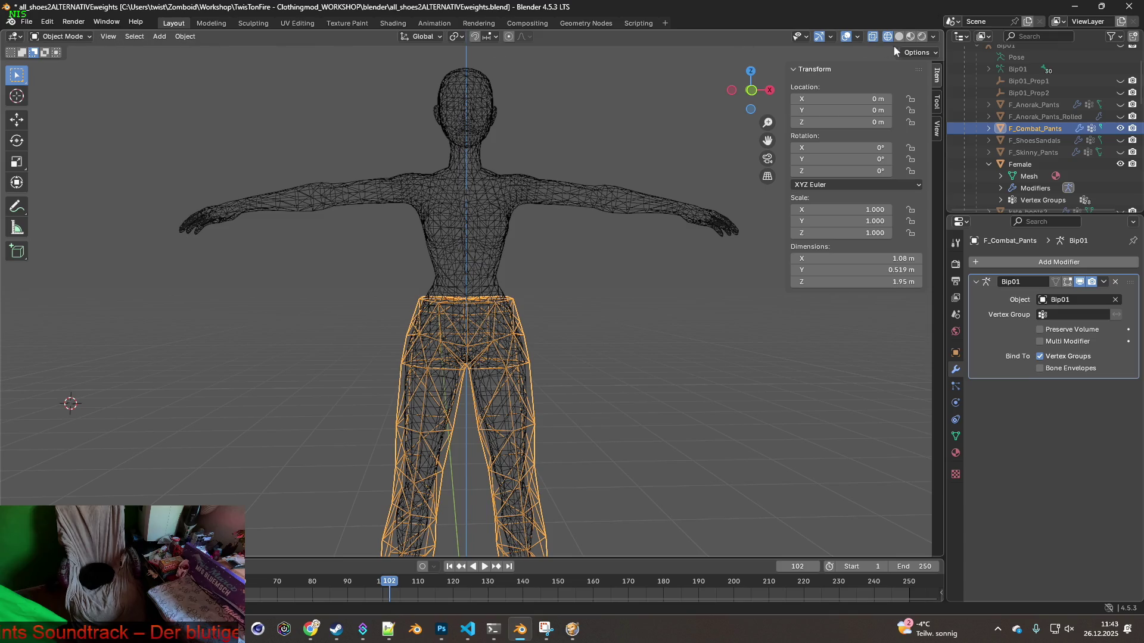
left_click(911, 36)
Orbit and zoom around the textured pants to inspect the waistband fit
mouse_move(631, 253)
middle_mouse_down()
mouse_move(430, 262)
mouse_move(488, 245)
mouse_move(548, 287)
mouse_move(599, 227)
mouse_move(623, 303)
mouse_move(753, 385)
mouse_move(616, 173)
mouse_move(572, 232)
middle_mouse_up()
scroll(753, 391, "down", 3)
scroll(572, 232, "up", 2)
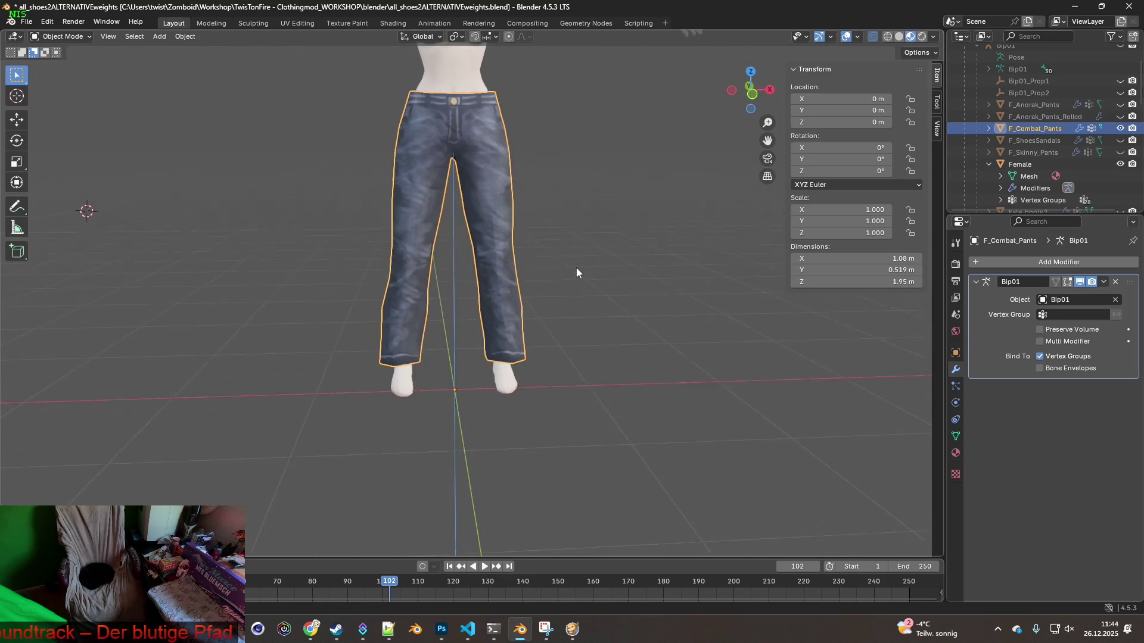
scroll(576, 269, "down", 2)
scroll(550, 287, "up", 4)
middle_click_drag(544, 317, 449, 281)
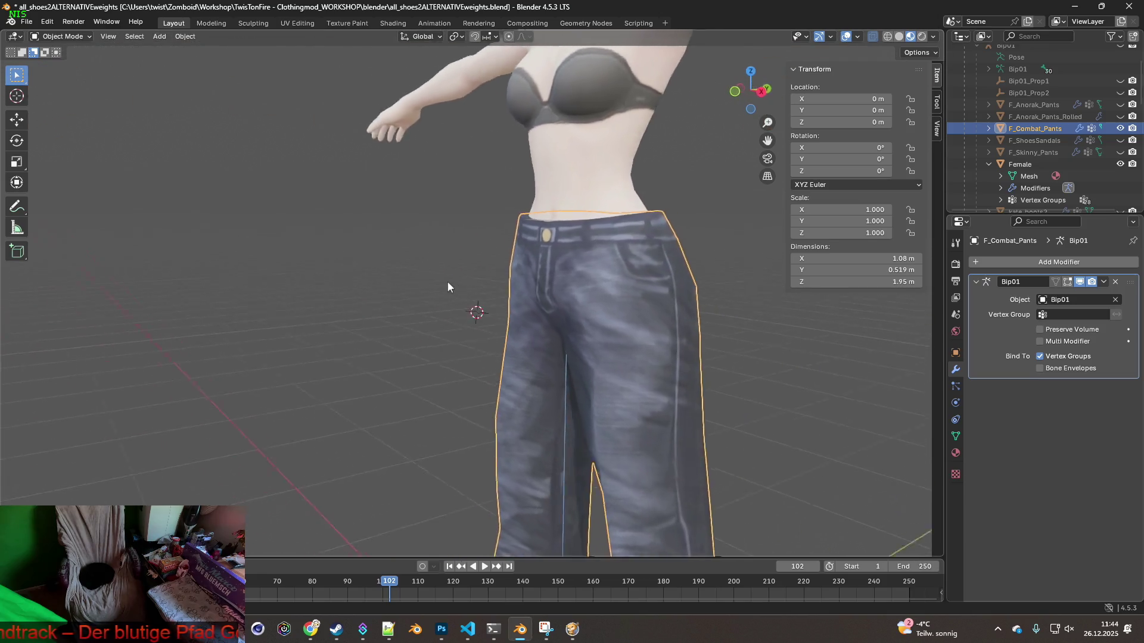
scroll(449, 287, "down", 2)
mouse_move(538, 312)
middle_mouse_down()
mouse_move(645, 298)
mouse_move(473, 310)
mouse_move(495, 337)
mouse_move(531, 339)
middle_mouse_up()
middle_click_drag(462, 377, 519, 332)
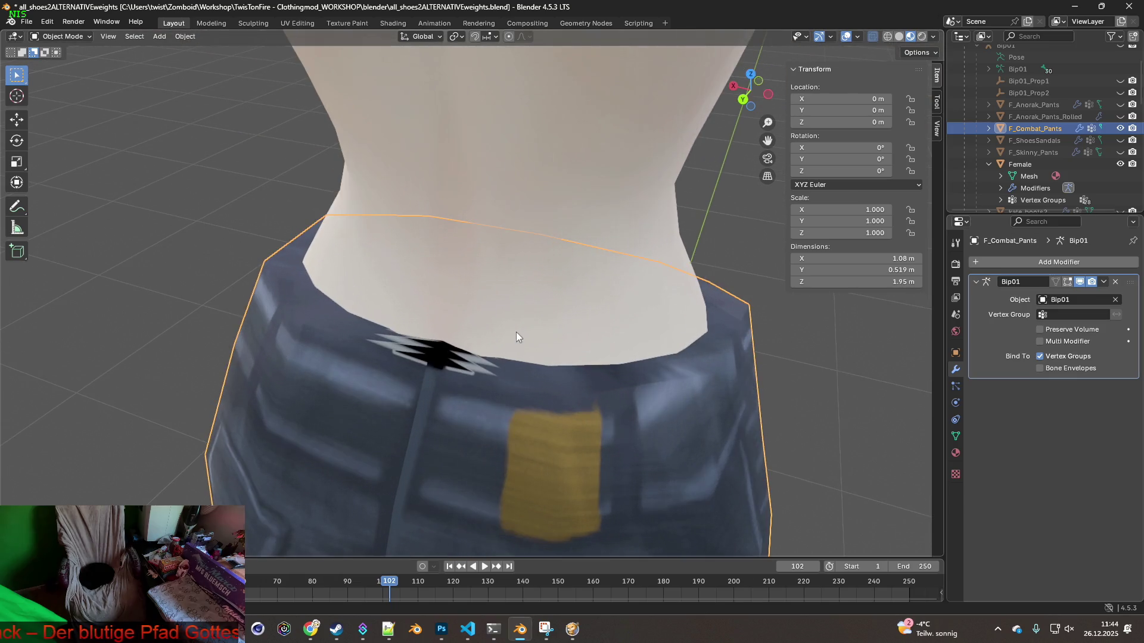
middle_click_drag(445, 357, 316, 290)
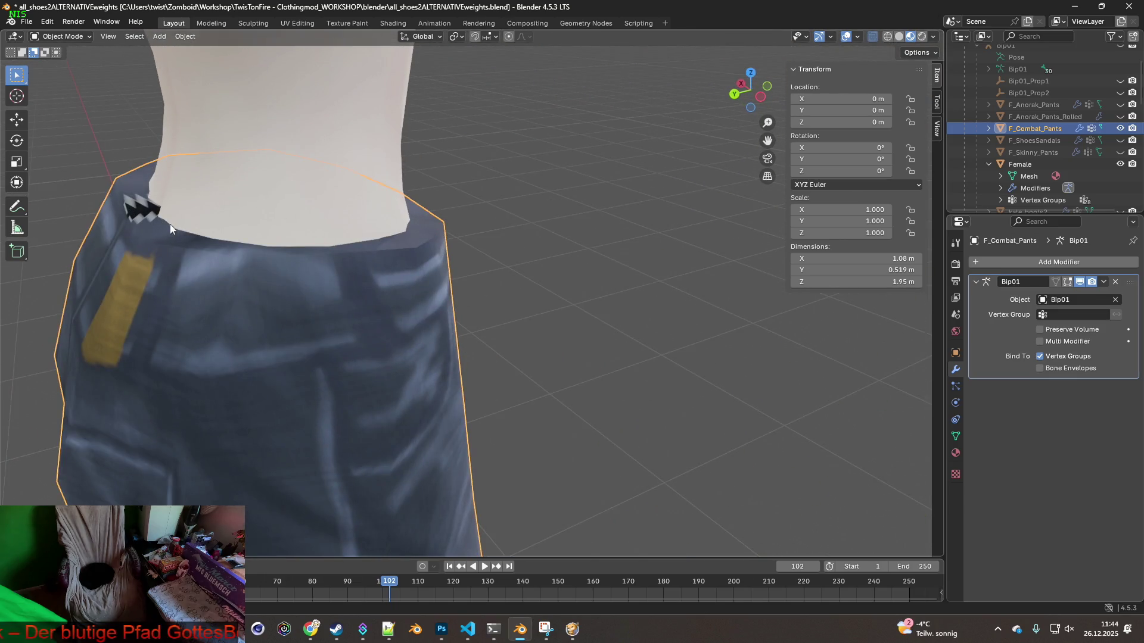
scroll(165, 223, "up", 3)
scroll(268, 251, "up", 1)
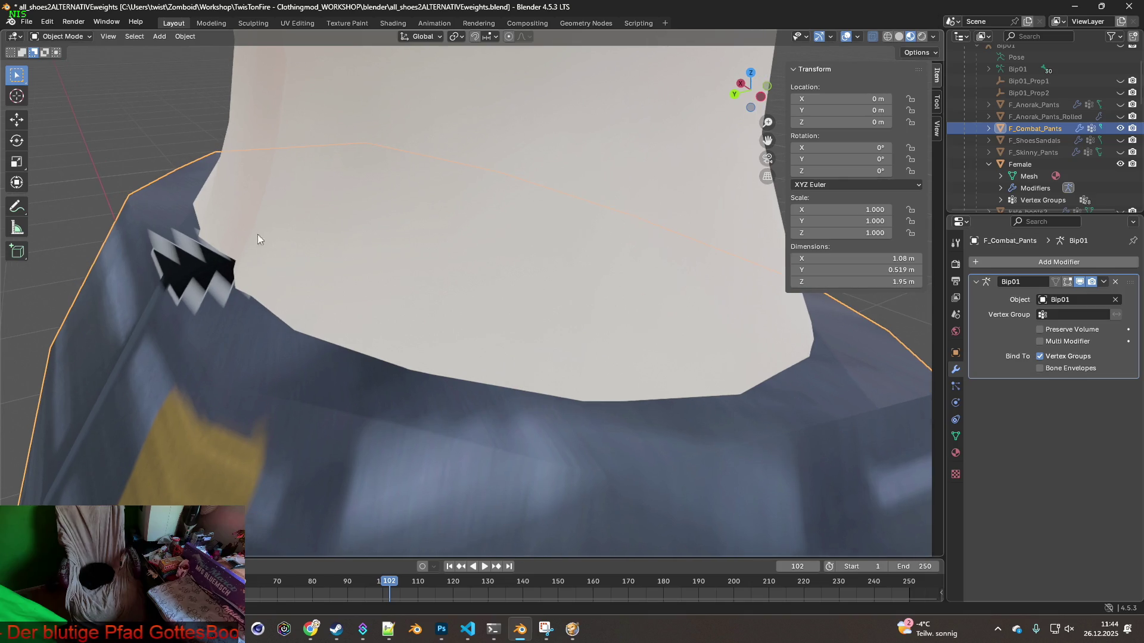
Put the F_Combat_Pants mesh back into Edit Mode
left_click(79, 38)
left_click(69, 64)
scroll(327, 209, "down", 2)
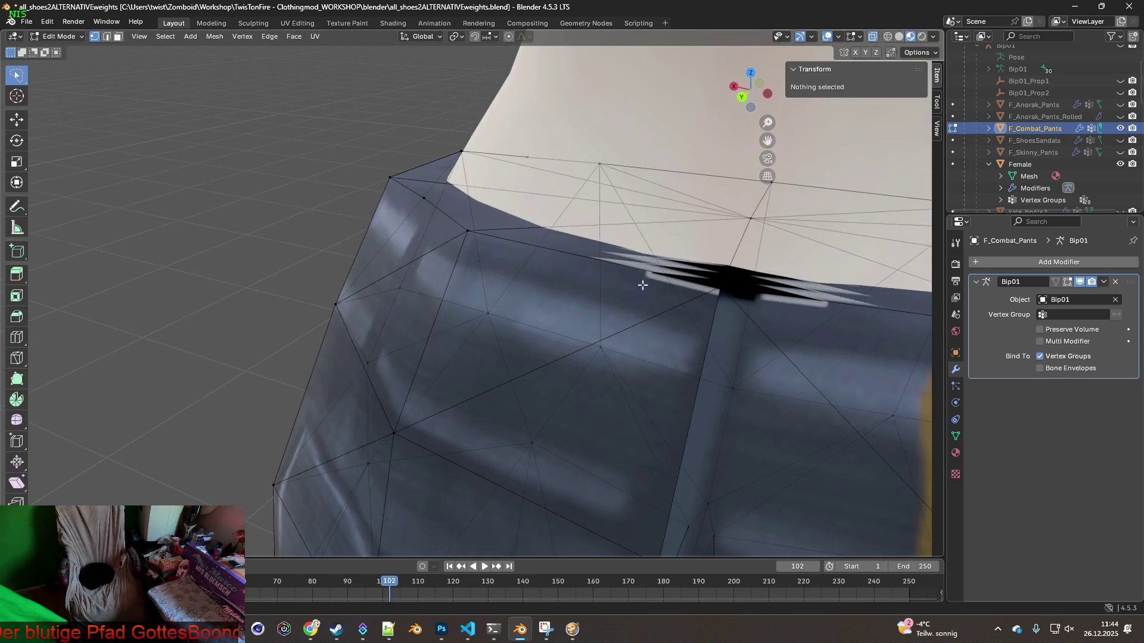
Select a waistband vertex near the zipper to check its weights, then deselect it
scroll(528, 250, "up", 2)
left_click(541, 273)
middle_click_drag(541, 274, 506, 285)
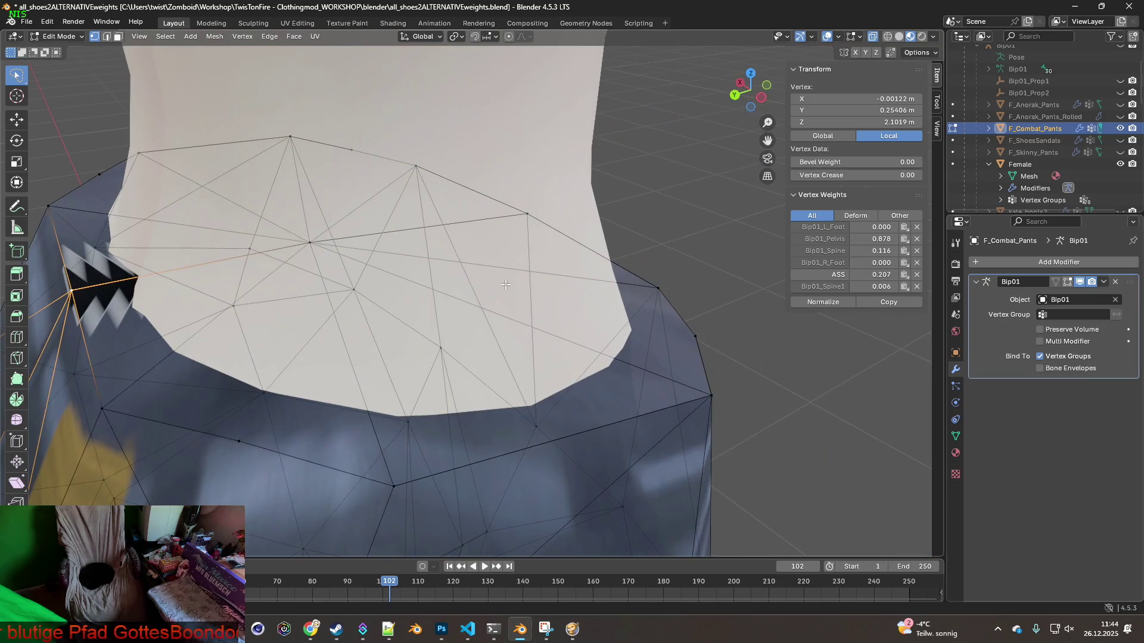
scroll(456, 295, "down", 2)
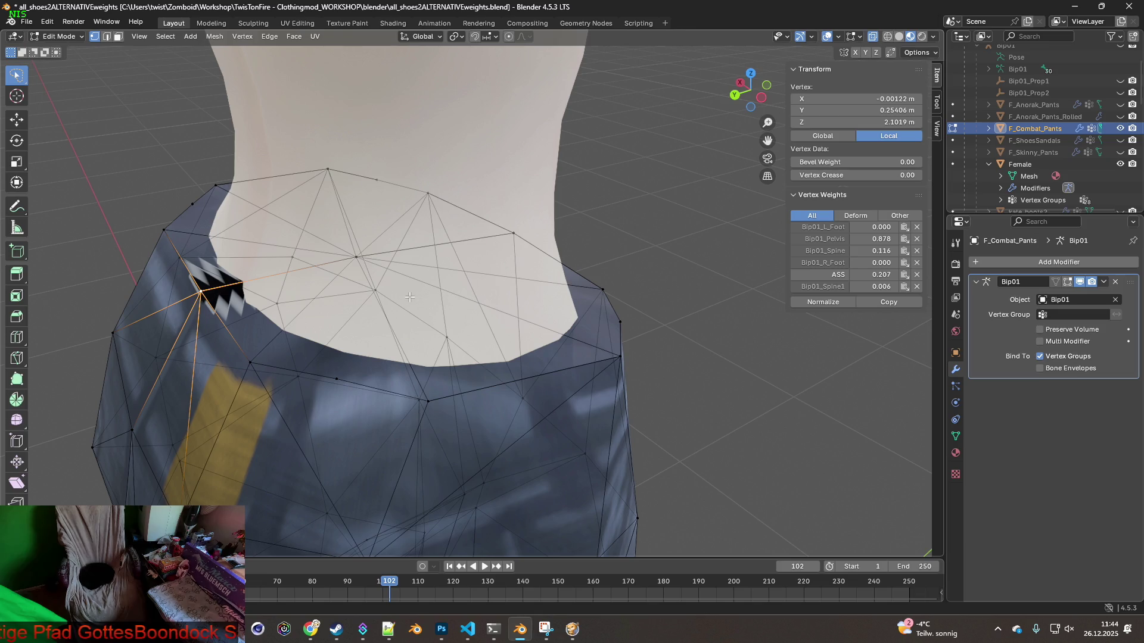
left_click(568, 255)
Zoom out and expand F_Combat_Pants in the Outliner to show its mesh, modifier and vertex groups
scroll(597, 258, "down", 4)
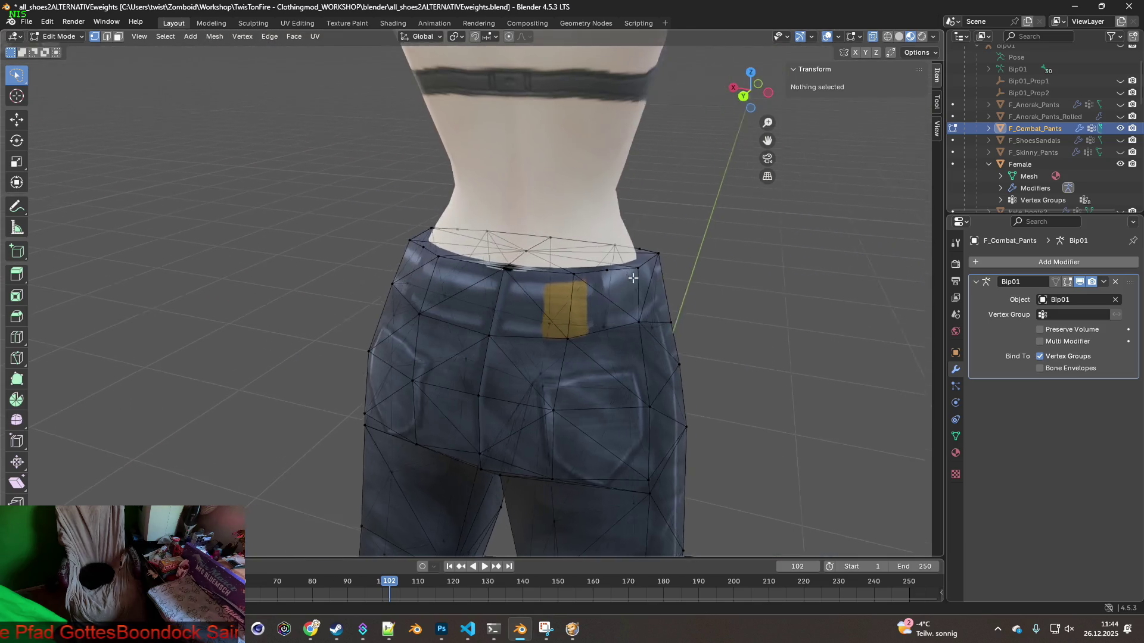
scroll(600, 265, "up", 1)
mouse_move(600, 265)
middle_mouse_down()
mouse_move(570, 286)
mouse_move(657, 262)
mouse_move(663, 243)
mouse_move(477, 264)
middle_mouse_up()
scroll(655, 257, "down", 3)
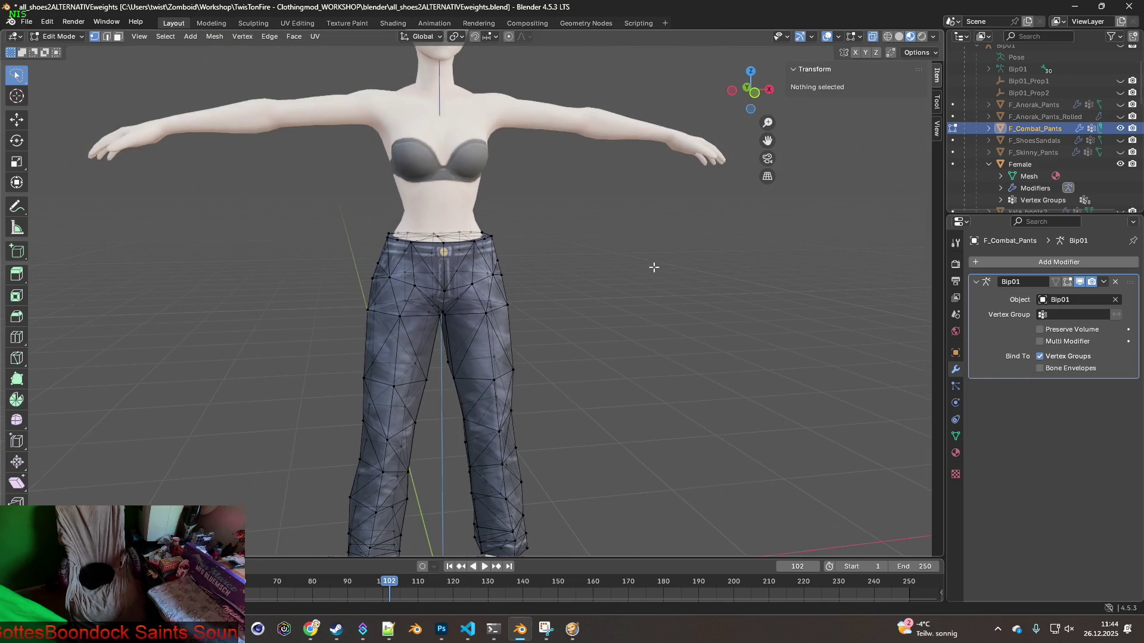
middle_click_drag(652, 280, 638, 276)
left_click(989, 129)
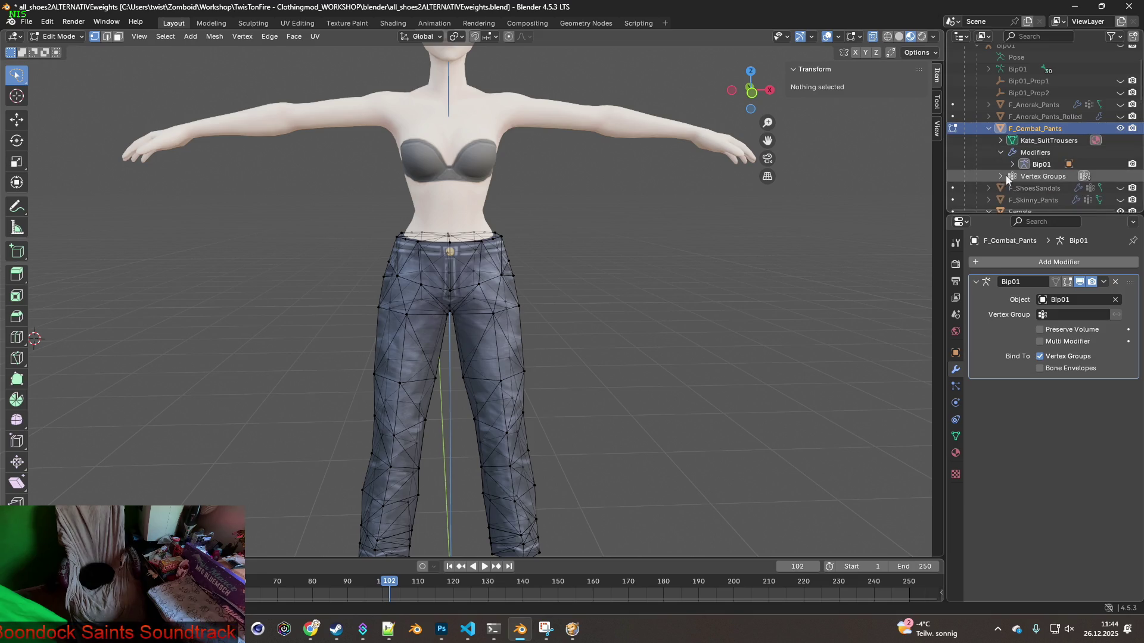
Show the pants' vertex groups in Object Data properties and switch F_Combat_Pants to Object Mode
left_click(1024, 177)
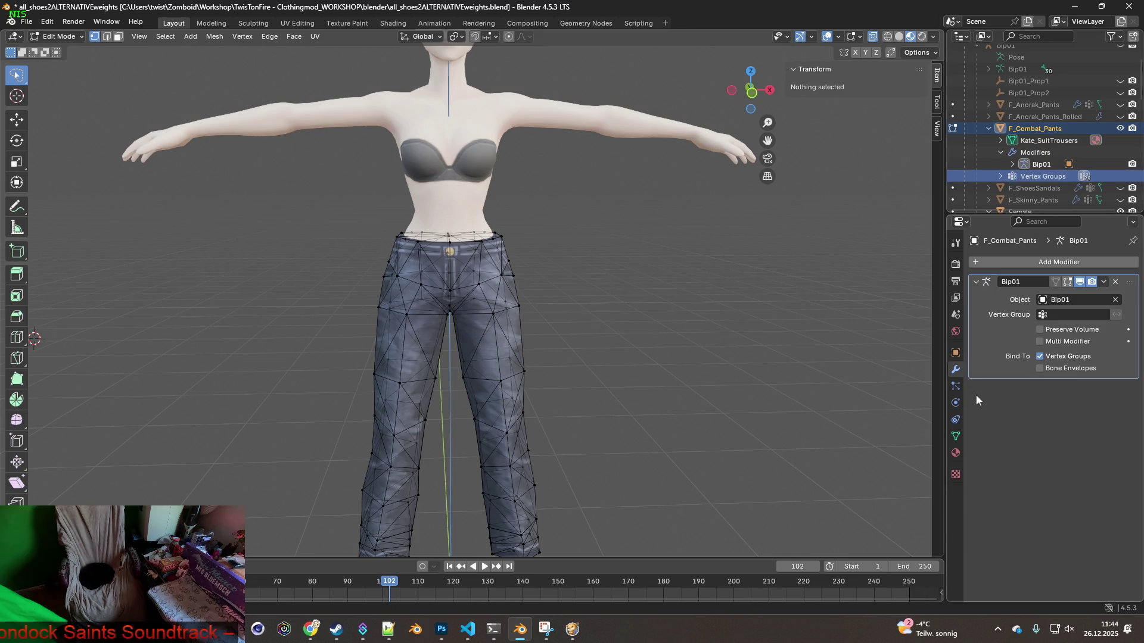
left_click(955, 436)
scroll(1034, 355, "down", 1)
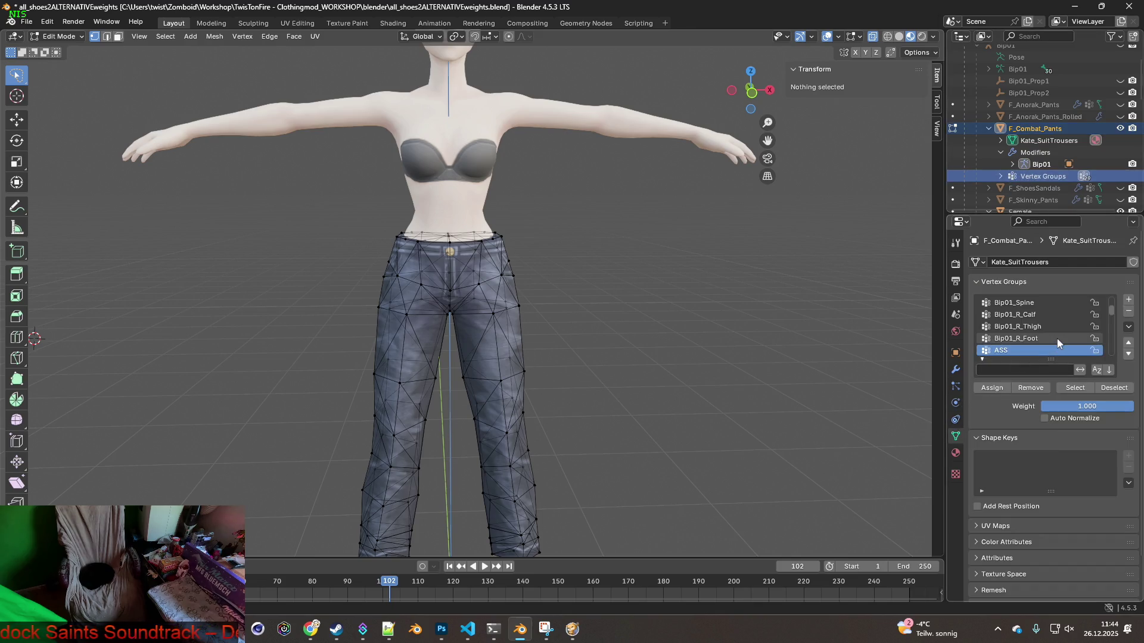
scroll(1036, 350, "down", 5)
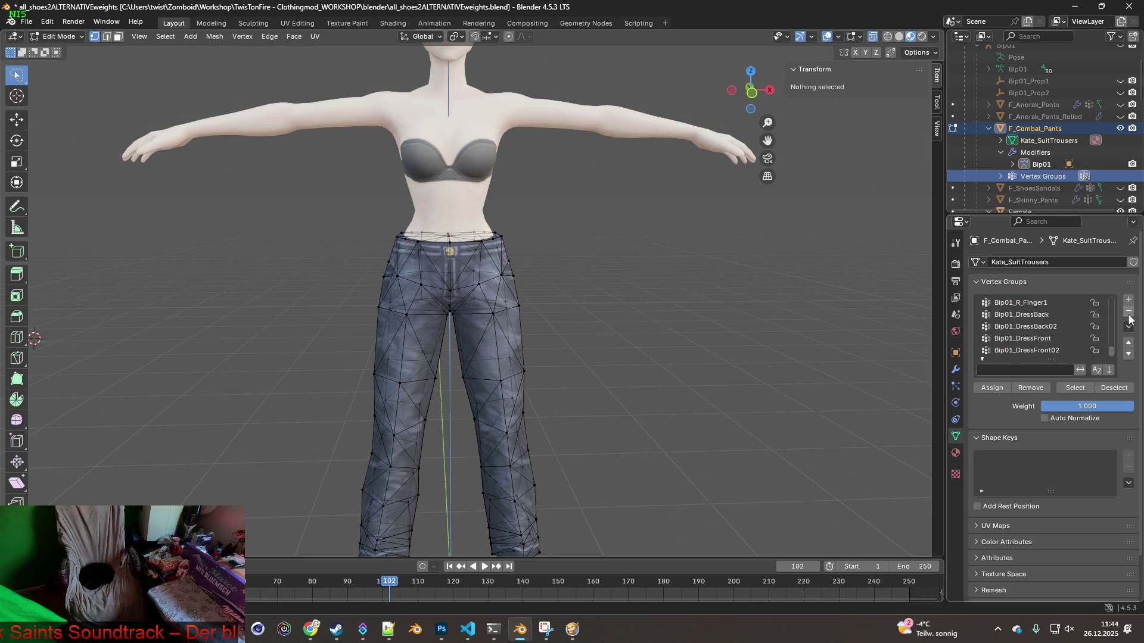
left_click(1033, 128)
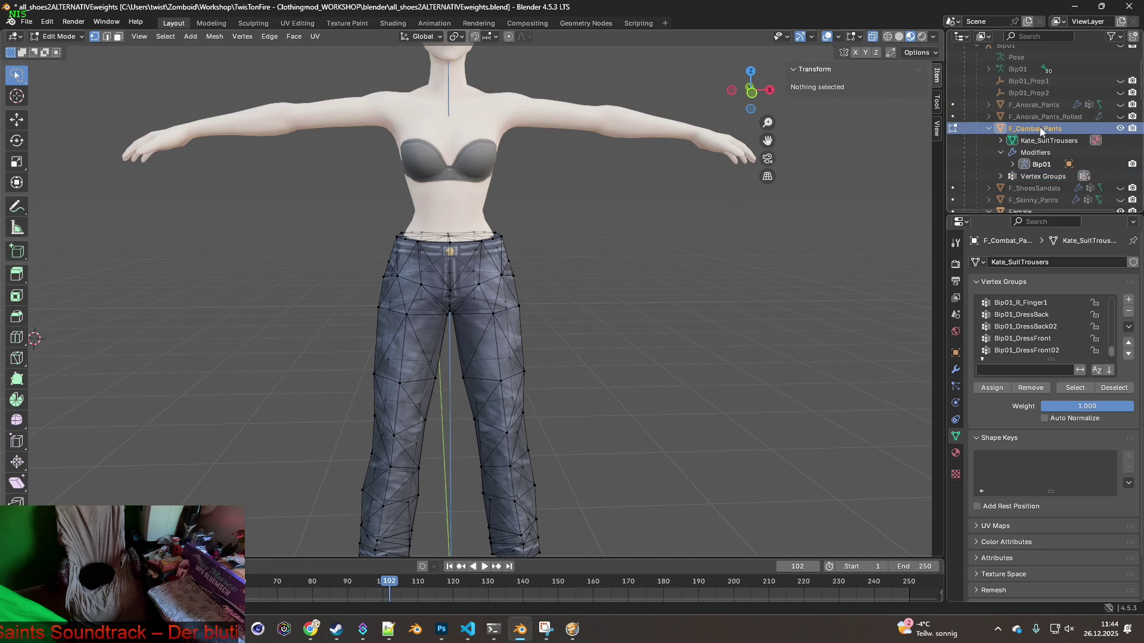
left_click(63, 36)
left_click(56, 48)
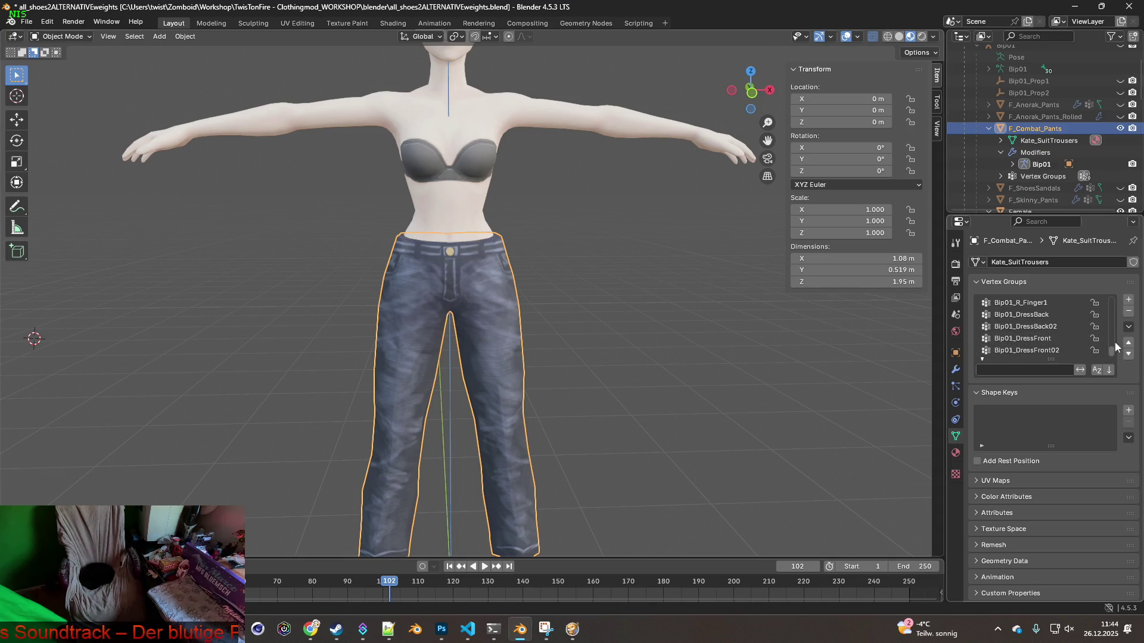
Remove every vertex group from the pants with the minus button until the list is empty
left_click(1129, 315)
left_click(1129, 316)
left_click(1129, 315)
left_click(1130, 316)
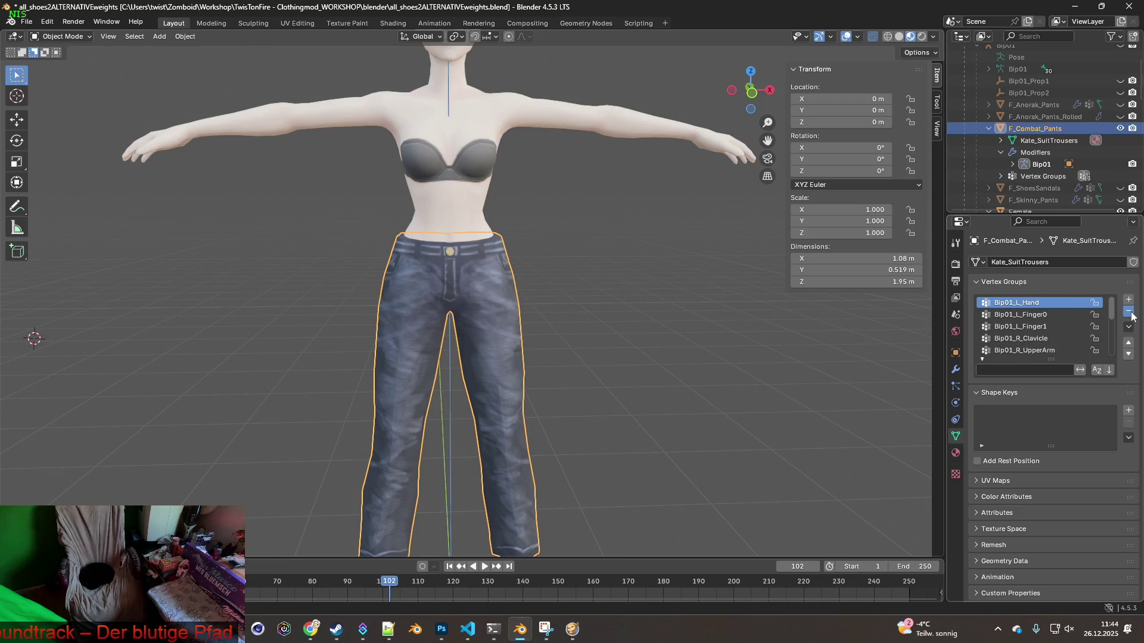
left_click(1129, 315)
left_click(1129, 315)
left_click(1130, 314)
left_click(1130, 315)
left_click(1130, 314)
left_click(1129, 315)
left_click(1130, 314)
left_click(1129, 314)
left_click(1129, 314)
mouse_move(655, 316)
middle_mouse_down()
mouse_move(499, 311)
mouse_move(592, 309)
mouse_move(622, 330)
mouse_move(556, 315)
mouse_move(743, 342)
middle_mouse_up()
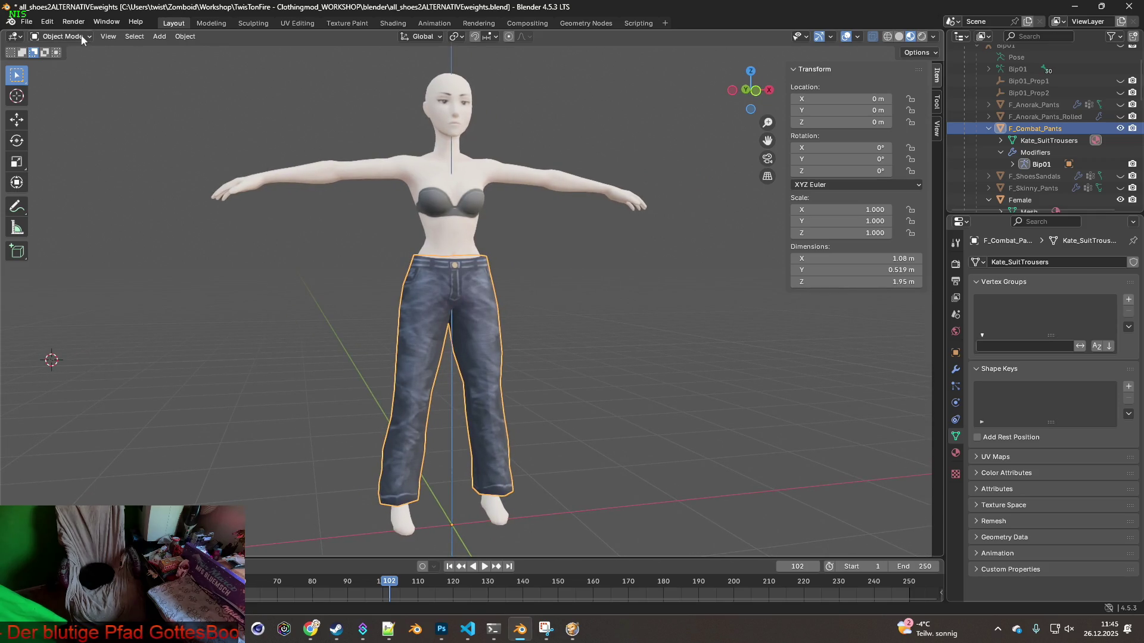
left_click(520, 277)
Put the pants in Edit Mode with face select and select all faces
left_click(492, 299)
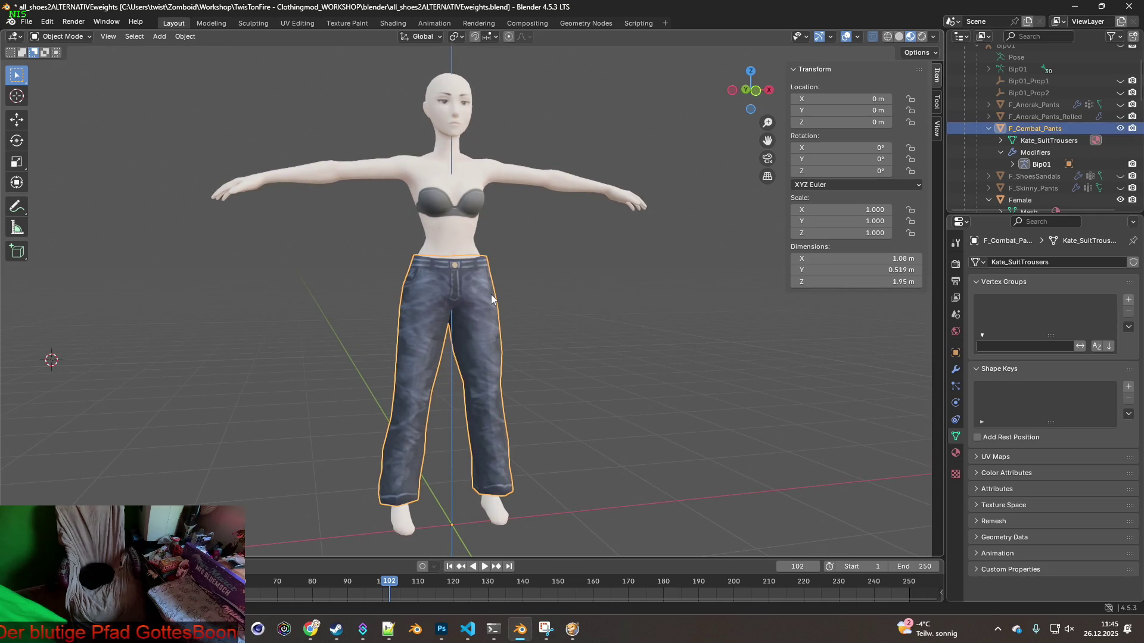
left_click(74, 39)
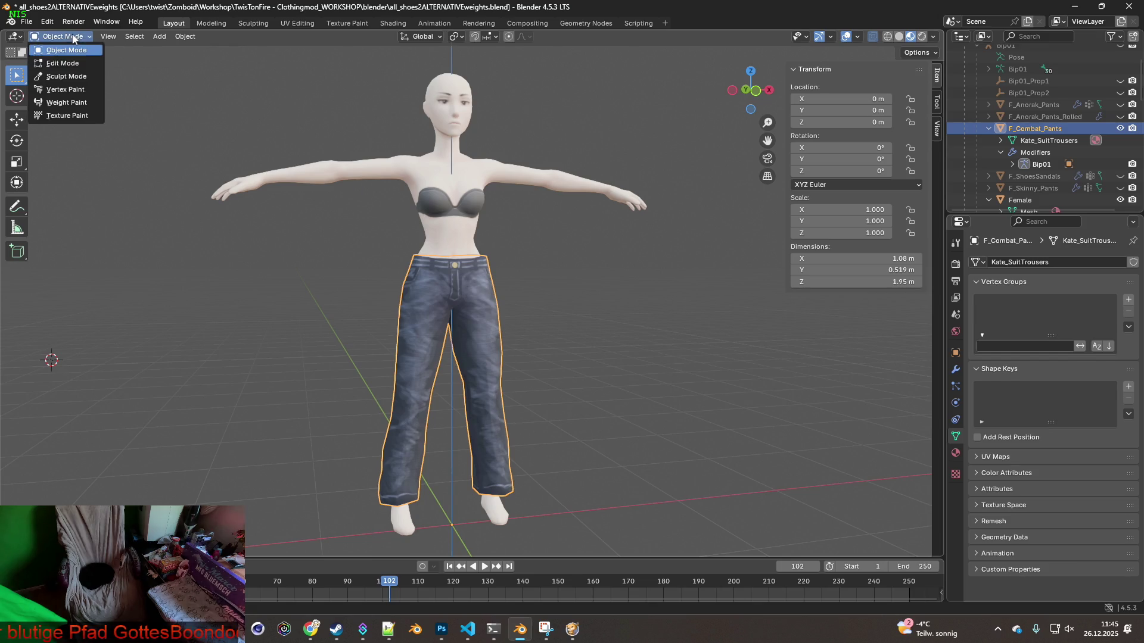
left_click(78, 55)
middle_click_drag(523, 293, 434, 244)
left_click(118, 38)
key("a")
Subdivide the selected pants faces once (1 cut, 0.000 smoothness) and inspect the denser mesh
scroll(514, 343, "up", 1)
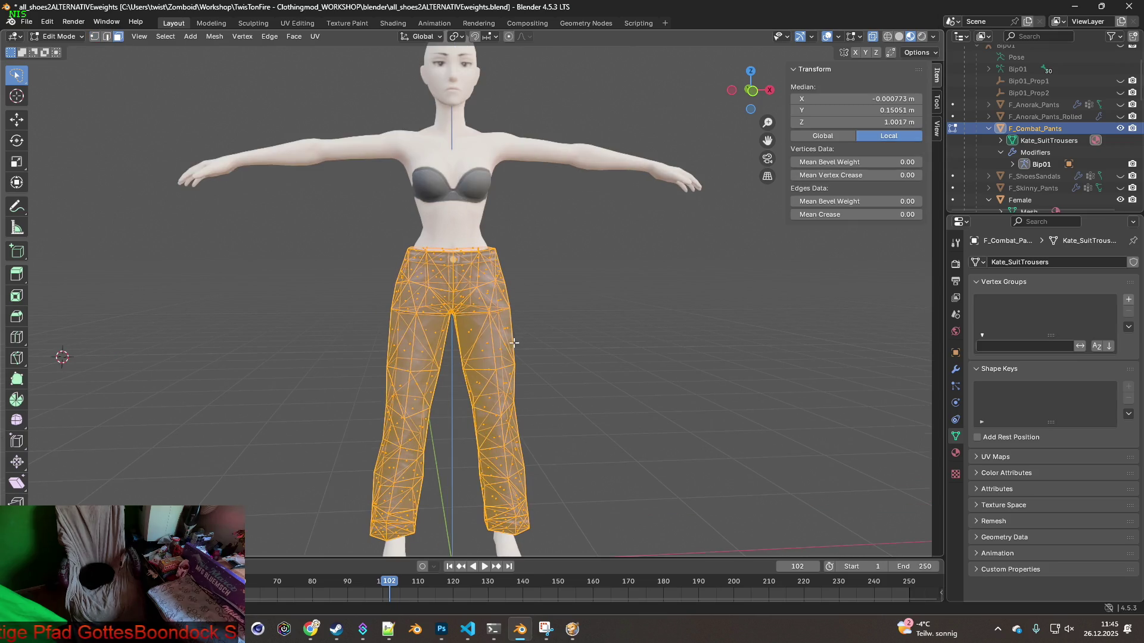
right_click(485, 350)
left_click(455, 349)
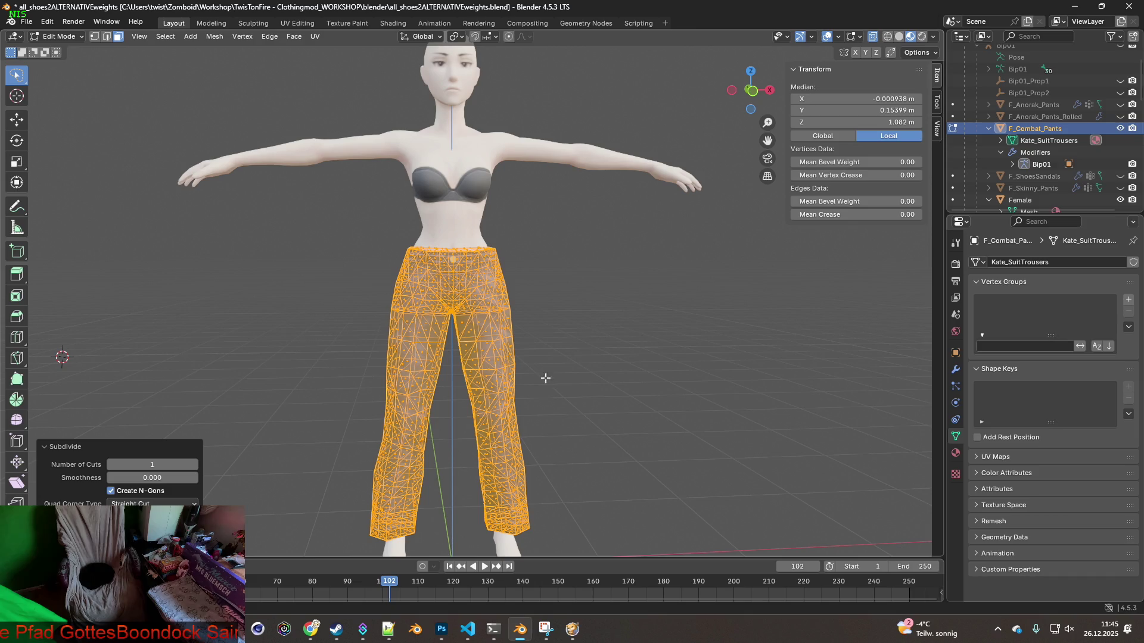
mouse_move(597, 415)
middle_mouse_down("shift")
mouse_move(595, 303)
mouse_move(659, 278)
mouse_move(870, 334)
mouse_move(514, 259)
mouse_move(508, 245)
mouse_move(511, 327)
mouse_move(477, 340)
mouse_move(263, 327)
mouse_move(377, 316)
middle_mouse_up("shift")
scroll(595, 303, "up", 2)
mouse_move(530, 269)
middle_mouse_down("shift")
mouse_move(531, 316)
mouse_move(551, 342)
mouse_move(399, 329)
mouse_move(312, 342)
mouse_move(320, 314)
mouse_move(577, 340)
mouse_move(559, 352)
middle_mouse_up("shift")
scroll(530, 335, "up", 2)
scroll(531, 335, "down", 2)
scroll(560, 349, "down", 1)
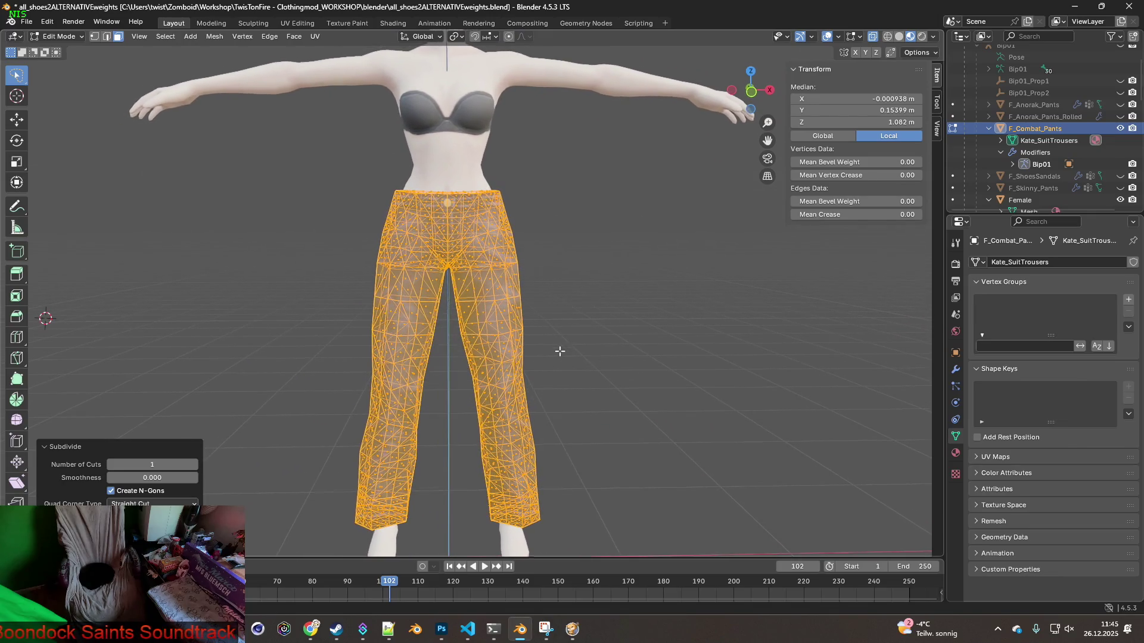
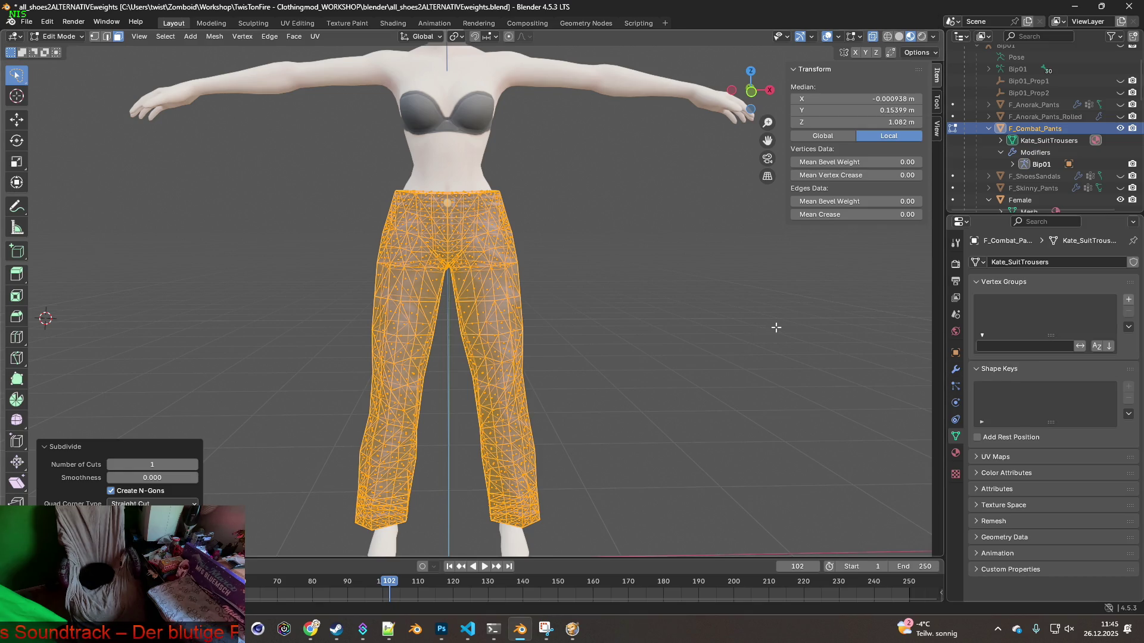
Add a vertex group named FIT to the combat pants mesh and show its modifier properties
left_click(1129, 302)
type("FIT")
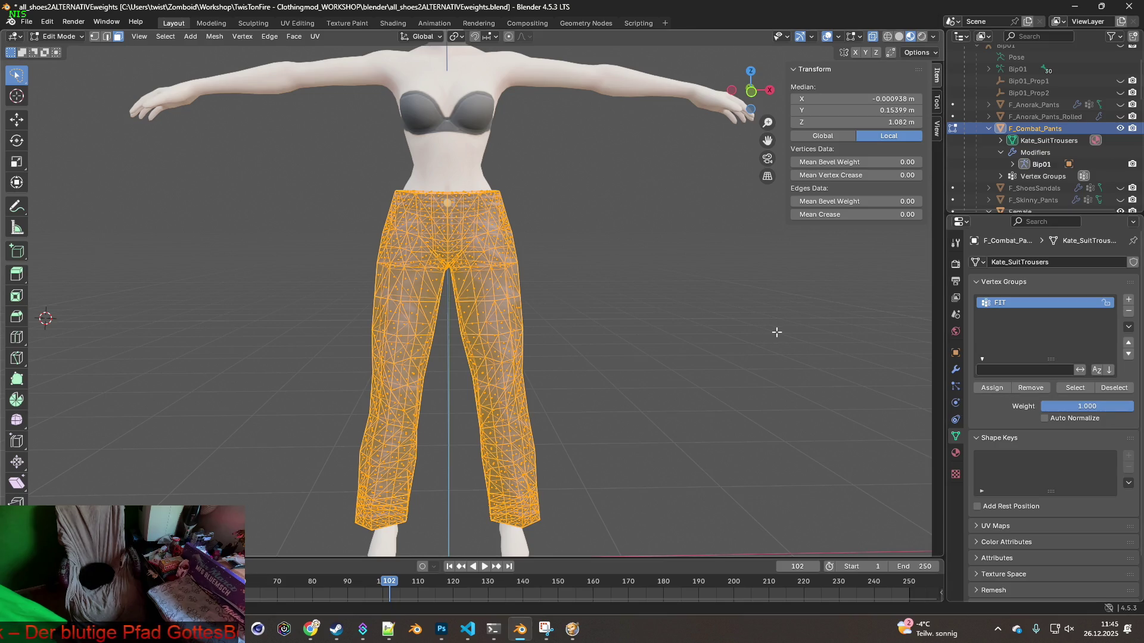
left_click(956, 370)
Add a Nearest Surface Point Shrinkwrap modifier targeting Female, limited to the FIT group
left_click(1049, 262)
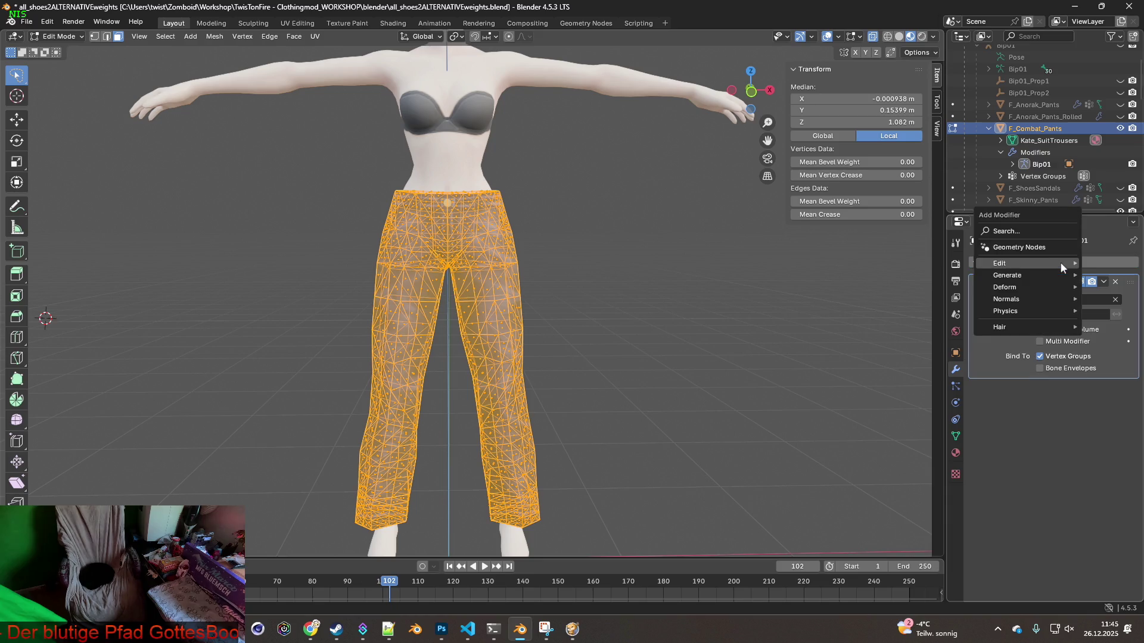
mouse_move(1007, 288)
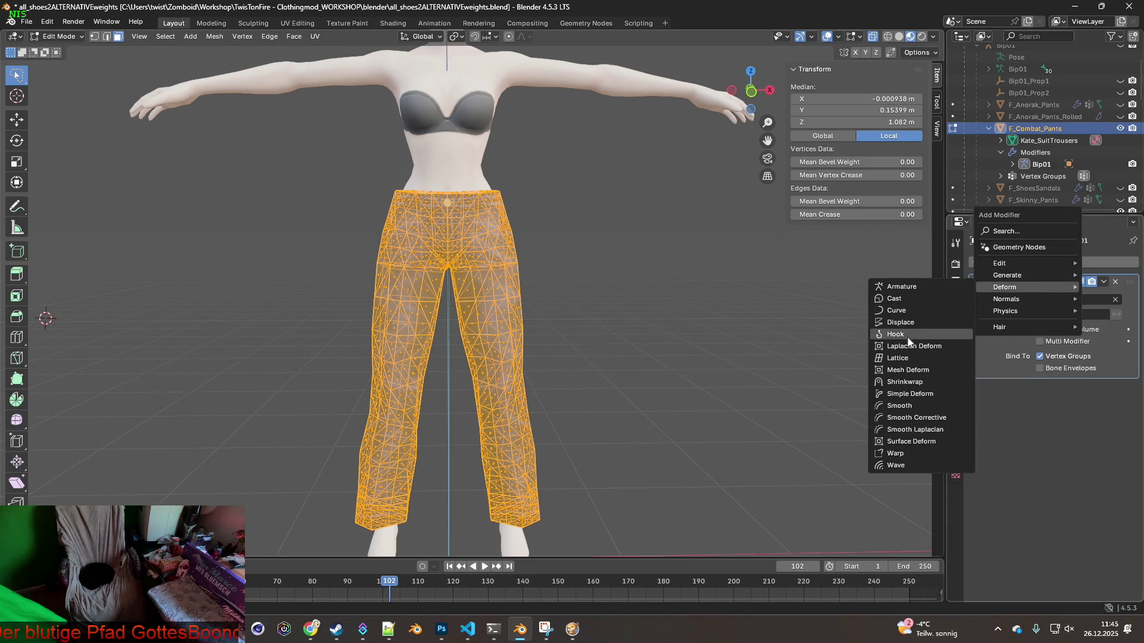
left_click(913, 383)
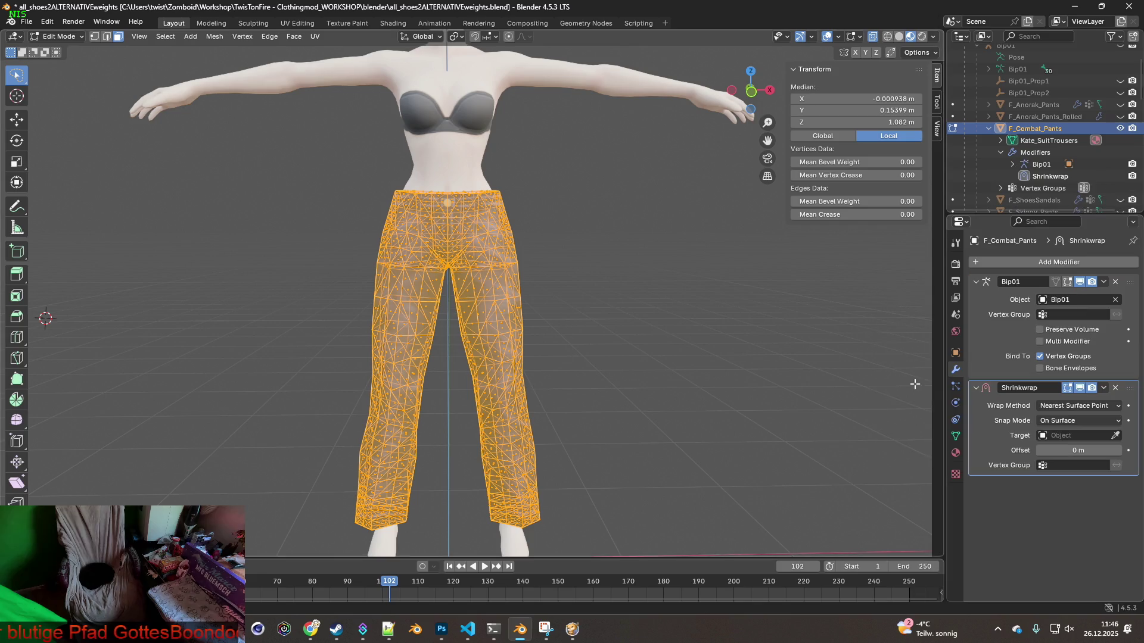
left_click(1093, 411)
left_click(1093, 411)
left_click(1093, 411)
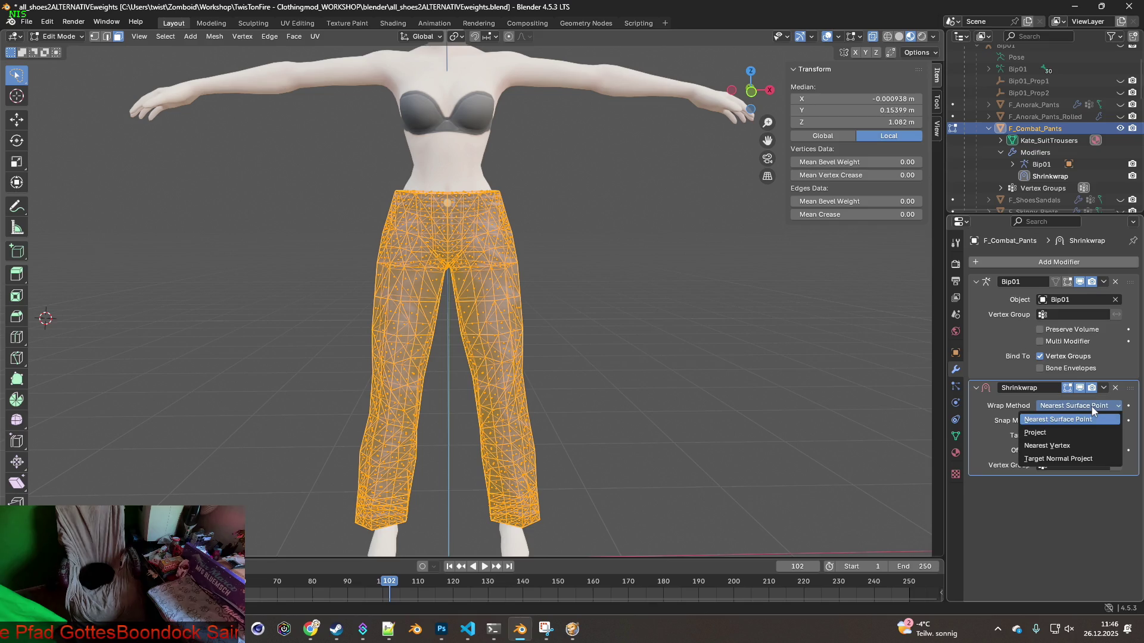
left_click(1079, 509)
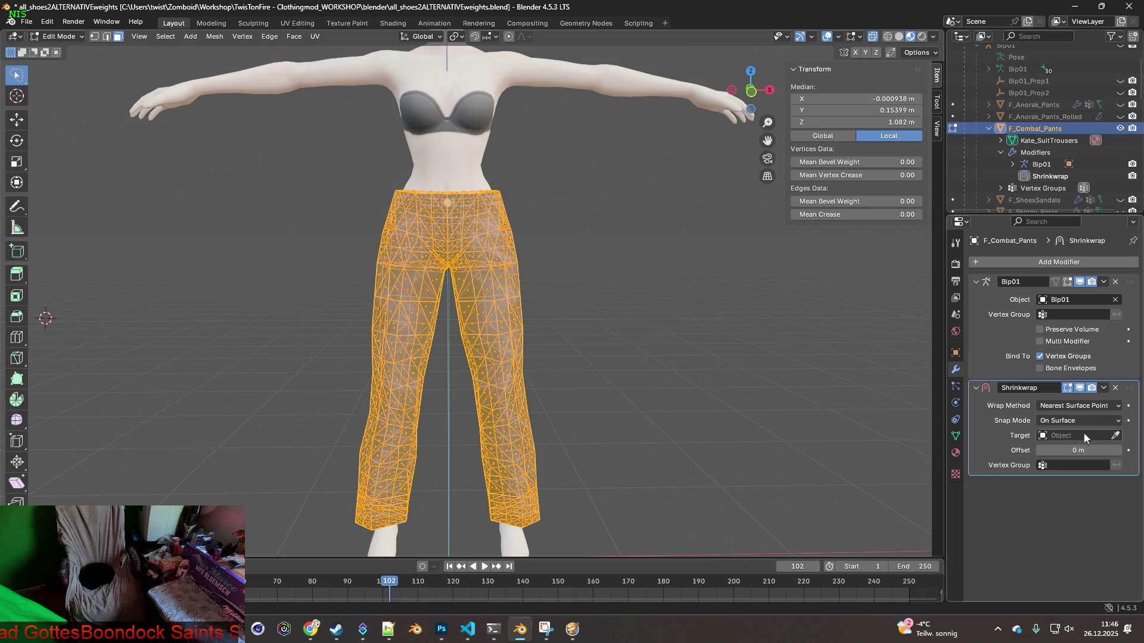
left_click(1083, 435)
left_click(1049, 515)
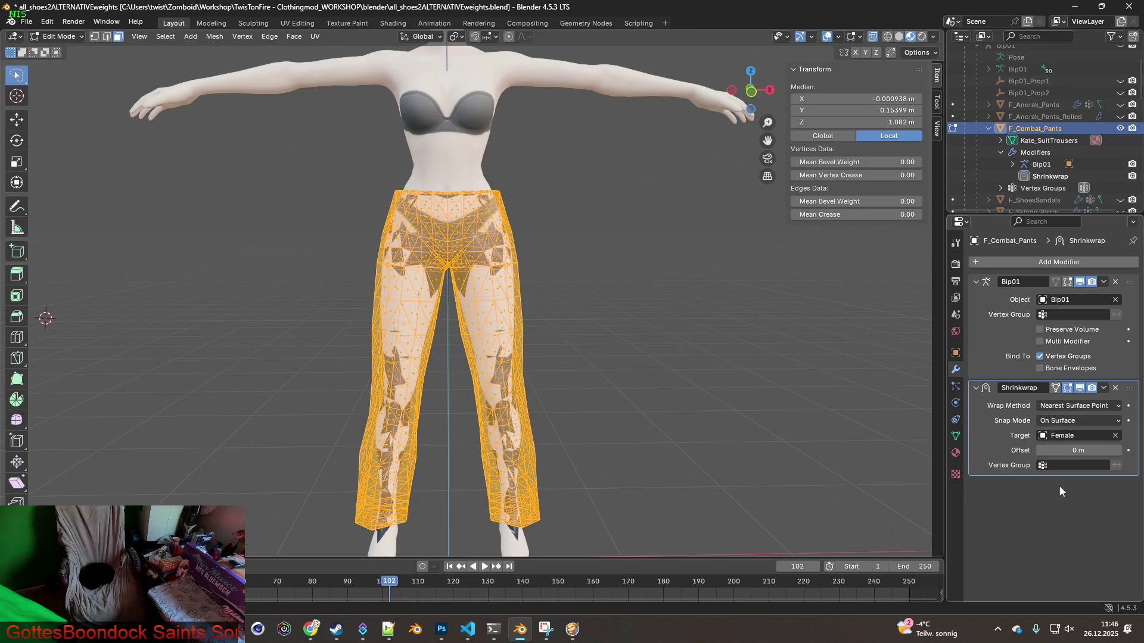
left_click(1073, 466)
left_click(1055, 485)
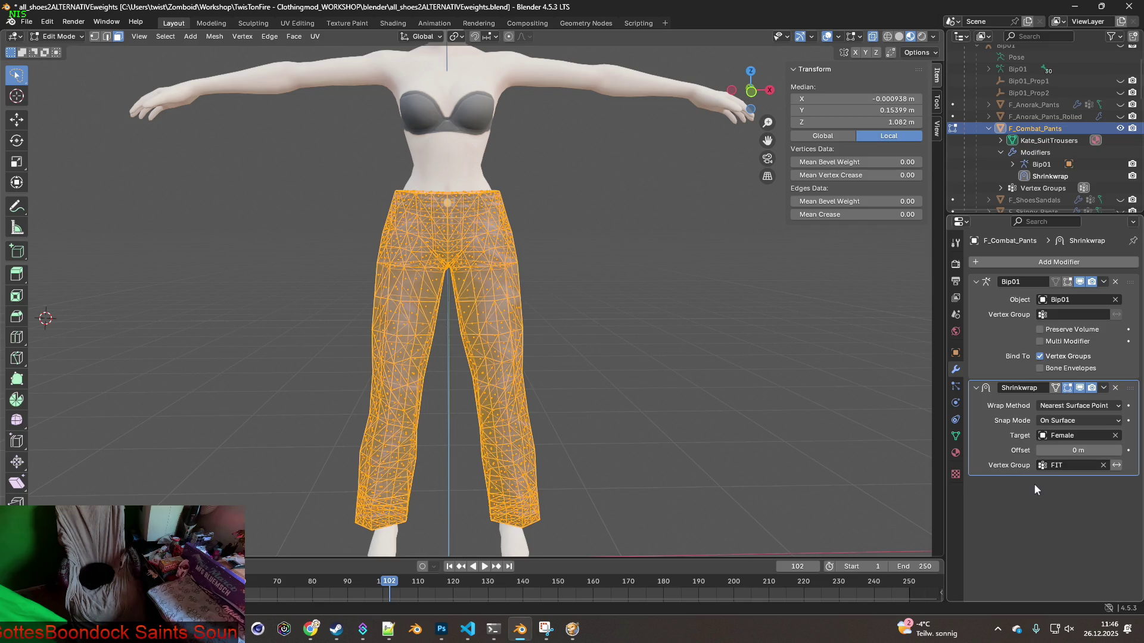
Switch the combat pants into Weight Paint mode
middle_click_drag(453, 357, 504, 354)
left_click(58, 37)
left_click(66, 106)
mouse_move(382, 216)
middle_mouse_down()
mouse_move(520, 225)
mouse_move(373, 209)
mouse_move(525, 194)
mouse_move(459, 205)
middle_mouse_up()
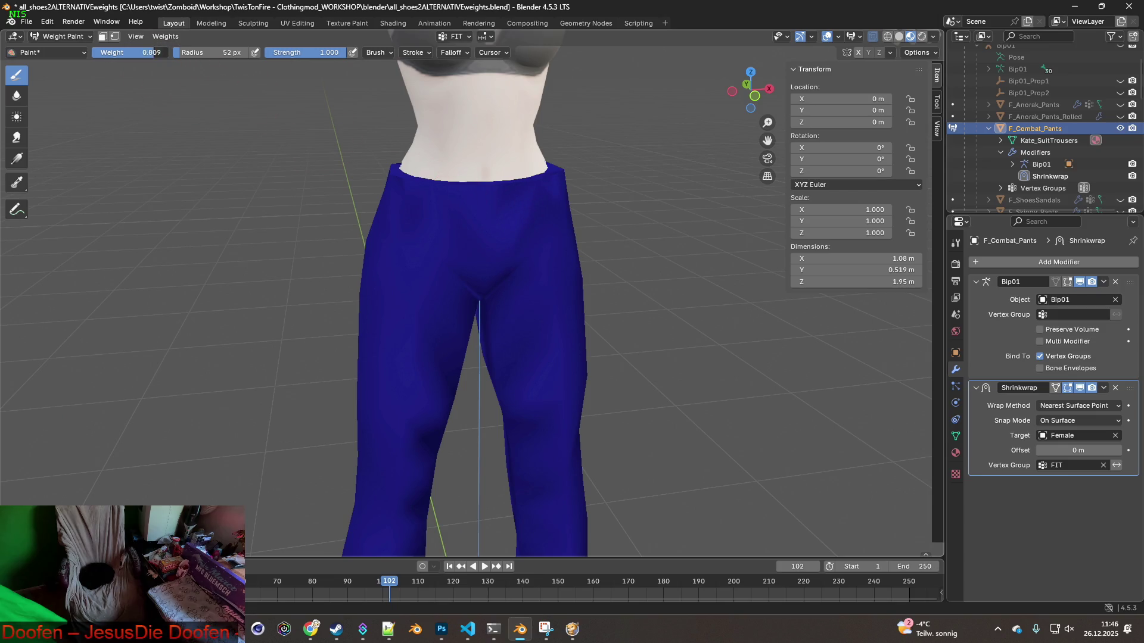
Paint 0.473 FIT weight across the front, side and back of the waistband
scroll(495, 241, "up", 2)
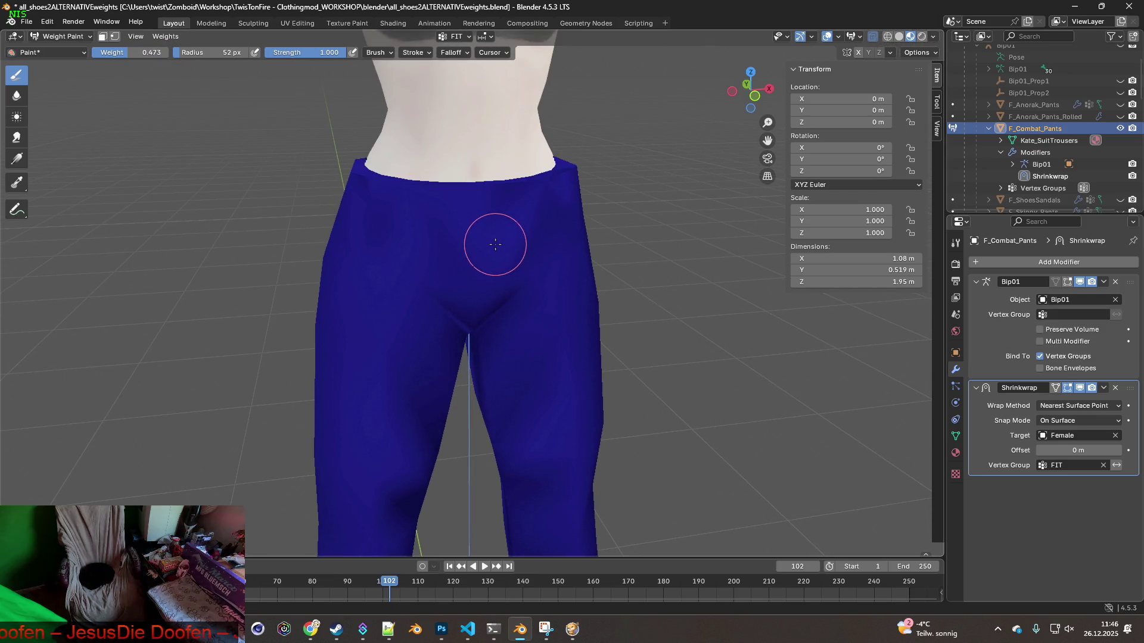
middle_click_drag(510, 224, 523, 255)
mouse_move(522, 257)
left_mouse_down()
mouse_move(368, 271)
mouse_move(519, 269)
mouse_move(566, 250)
left_mouse_up()
middle_click_drag(567, 250, 345, 256)
left_click_drag(345, 256, 357, 237)
middle_click_drag(357, 238, 319, 328)
mouse_move(319, 328)
left_mouse_down()
mouse_move(406, 274)
mouse_move(334, 331)
mouse_move(411, 286)
mouse_move(357, 343)
mouse_move(322, 364)
mouse_move(298, 346)
mouse_move(409, 345)
left_mouse_up()
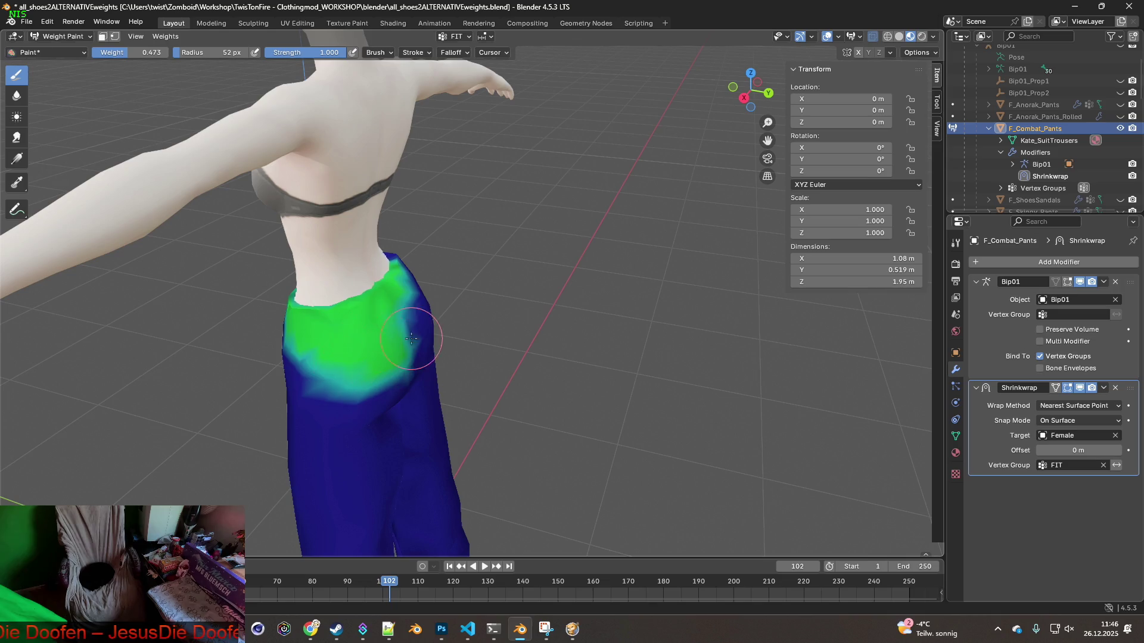
middle_click_drag(409, 345, 453, 334)
mouse_move(453, 333)
left_mouse_down()
mouse_move(477, 328)
mouse_move(475, 297)
left_mouse_up()
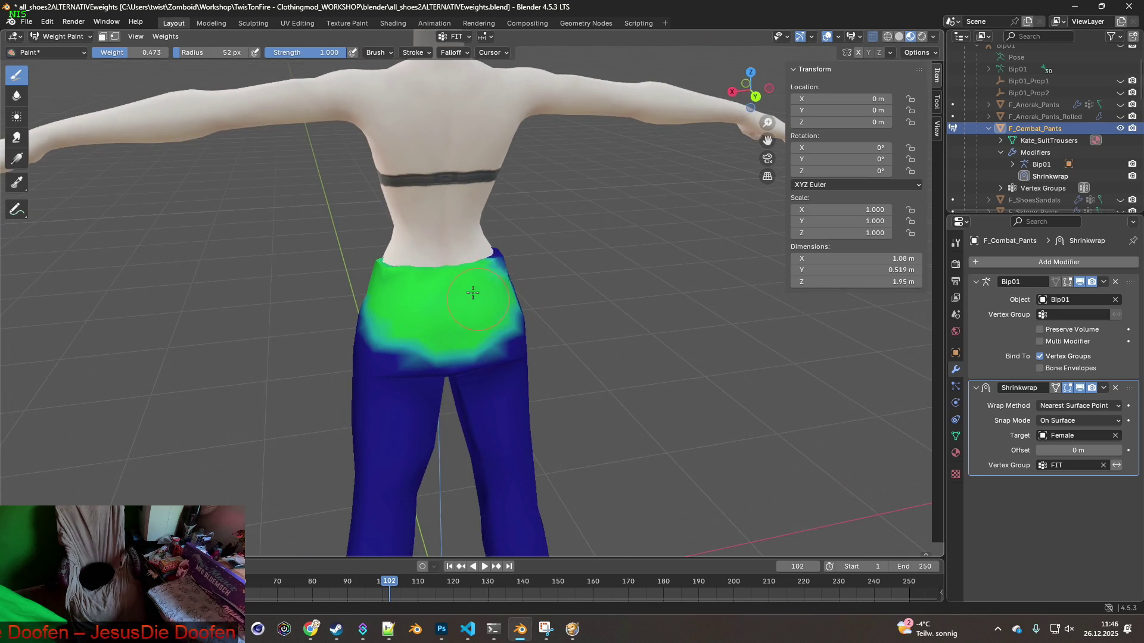
Paint weight over the right hip, the crotch area and the lower hip band
mouse_move(547, 286)
middle_mouse_down()
mouse_move(421, 308)
mouse_move(508, 262)
middle_mouse_up()
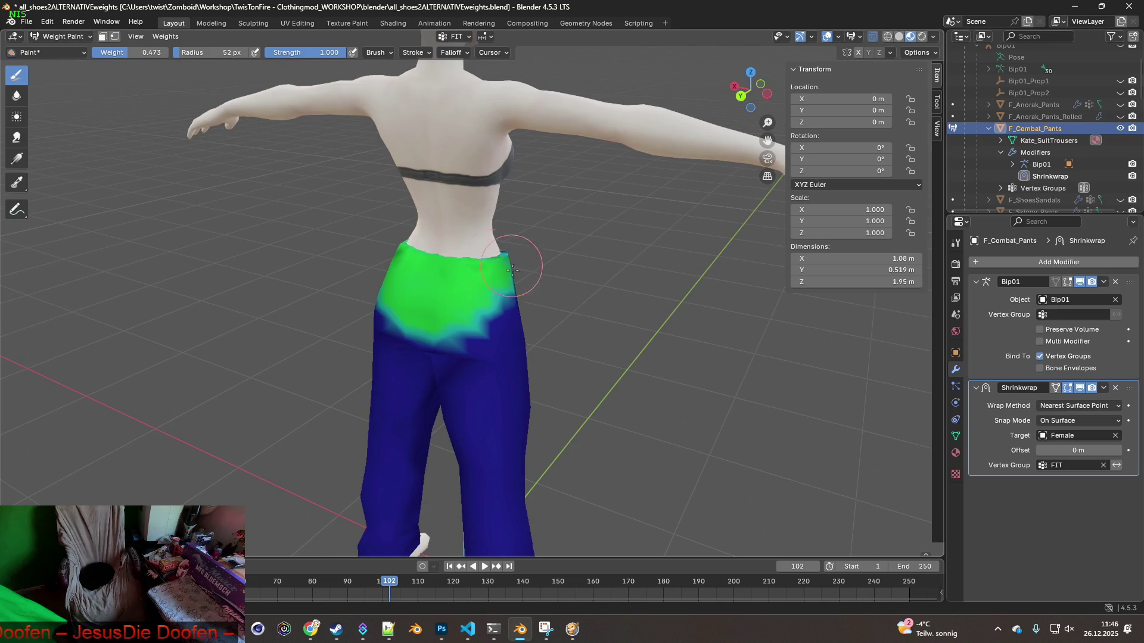
left_click_drag(525, 290, 488, 321)
mouse_move(484, 296)
middle_mouse_down()
mouse_move(556, 298)
mouse_move(584, 334)
mouse_move(518, 388)
middle_mouse_up()
middle_click_drag(570, 360, 527, 262, "shift")
mouse_move(566, 310)
left_mouse_down()
mouse_move(477, 316)
mouse_move(549, 323)
mouse_move(495, 349)
mouse_move(656, 320)
mouse_move(593, 306)
mouse_move(427, 320)
mouse_move(635, 292)
left_mouse_up()
mouse_move(602, 259)
middle_mouse_down()
mouse_move(479, 309)
mouse_move(333, 268)
middle_mouse_up()
mouse_move(428, 284)
left_mouse_down()
mouse_move(439, 334)
mouse_move(387, 355)
mouse_move(363, 315)
left_mouse_up()
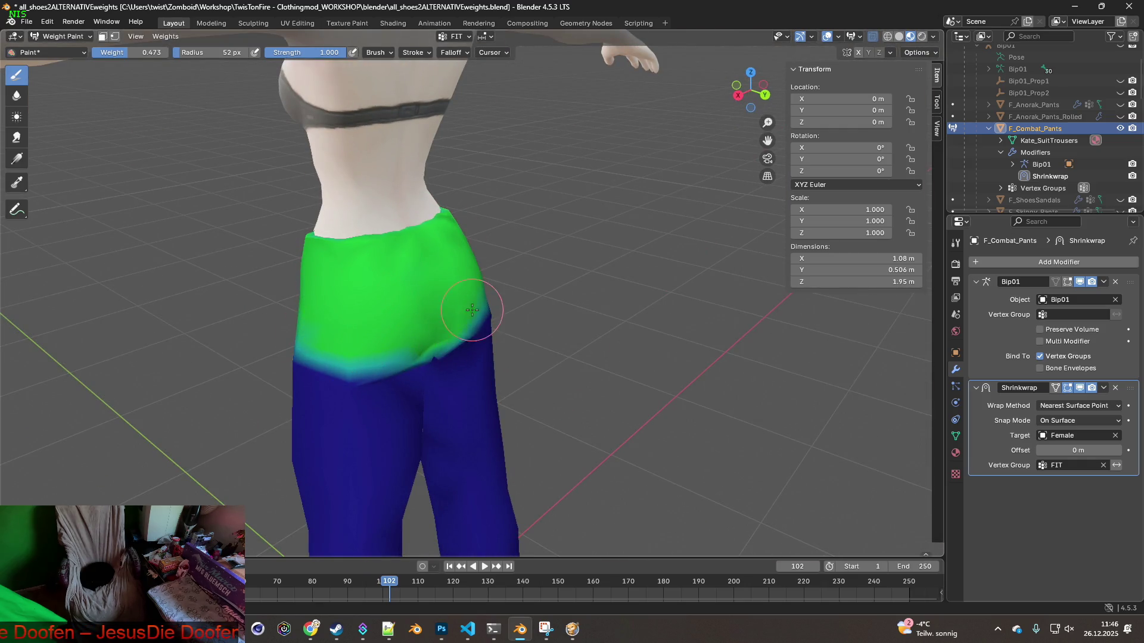
middle_click_drag(476, 318, 358, 319)
mouse_move(358, 319)
left_mouse_down()
mouse_move(382, 330)
mouse_move(493, 324)
mouse_move(511, 302)
left_mouse_up()
middle_click_drag(512, 303, 507, 307)
left_click_drag(508, 307, 554, 308)
middle_click_drag(553, 308, 513, 308)
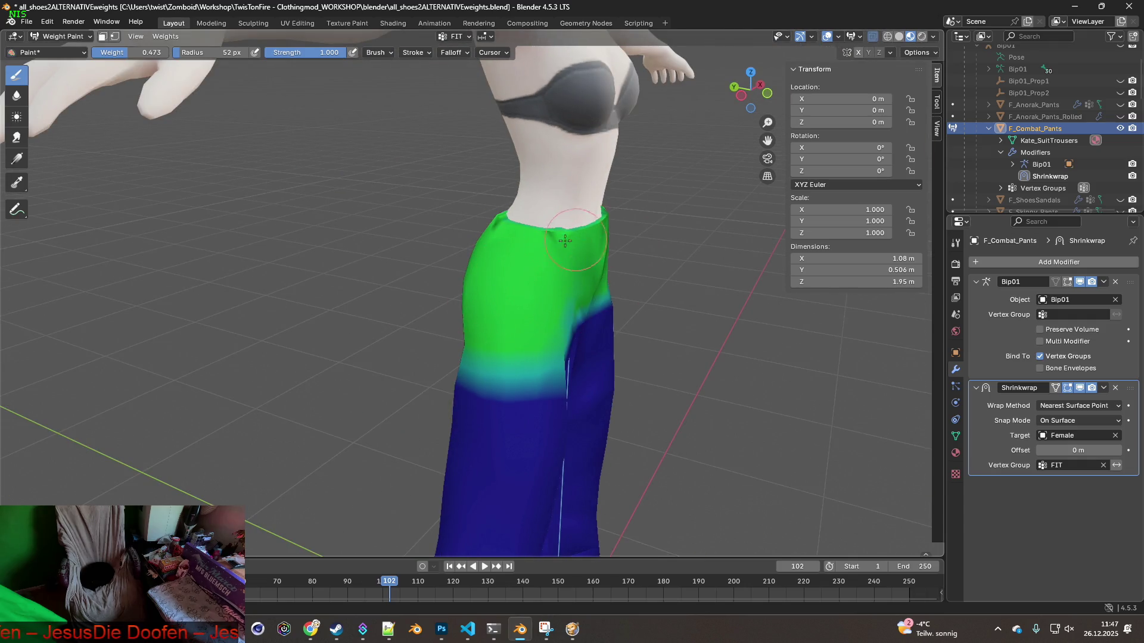
Extend the weight down the right hip, the side hip and the lower buttocks
mouse_move(572, 241)
middle_mouse_down()
mouse_move(537, 313)
mouse_move(539, 340)
middle_mouse_up()
mouse_move(539, 340)
left_mouse_down()
mouse_move(557, 314)
mouse_move(583, 327)
left_mouse_up()
middle_click_drag(584, 326, 524, 343)
left_click_drag(524, 343, 524, 320)
middle_click_drag(524, 319, 345, 339)
mouse_move(344, 340)
left_mouse_down()
mouse_move(348, 355)
mouse_move(467, 332)
left_mouse_up()
middle_click_drag(467, 332, 376, 326)
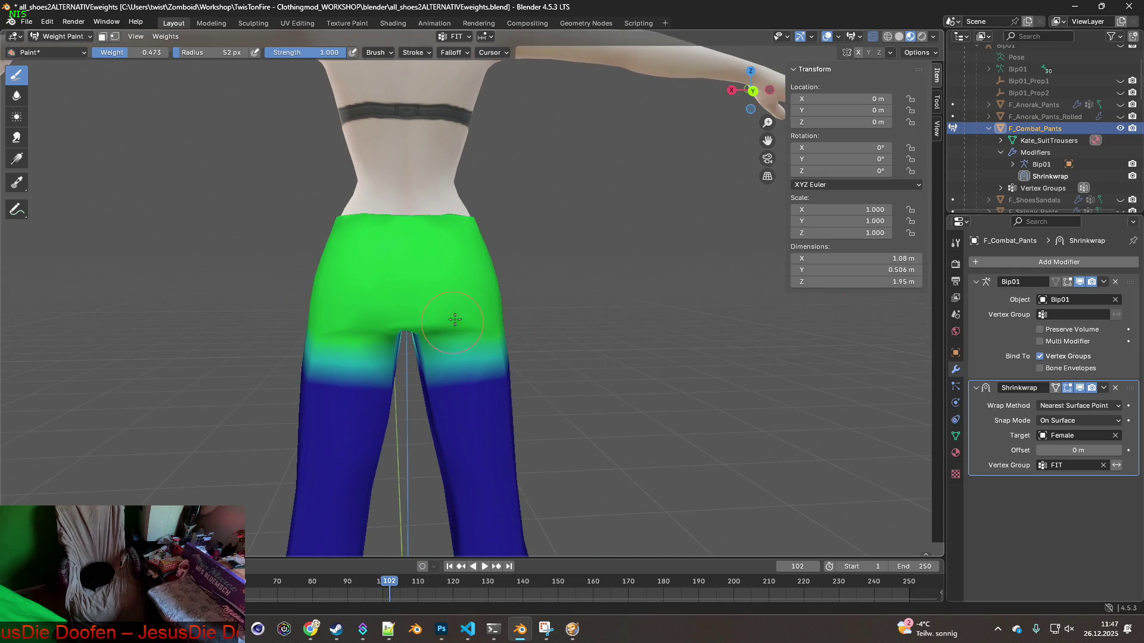
middle_click_drag(448, 319, 518, 327)
middle_click_drag(560, 230, 495, 272)
middle_click_drag(581, 288, 537, 262)
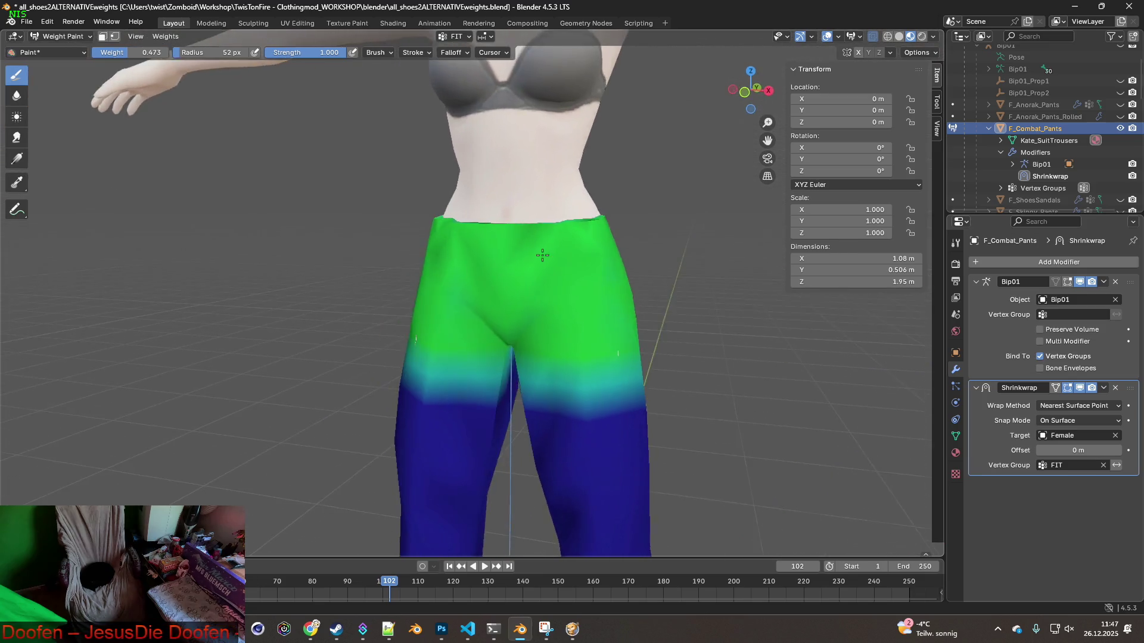
Set brush weight to 0.267 and soften the inner right thigh and left hip band
left_click_drag(143, 53, 140, 52)
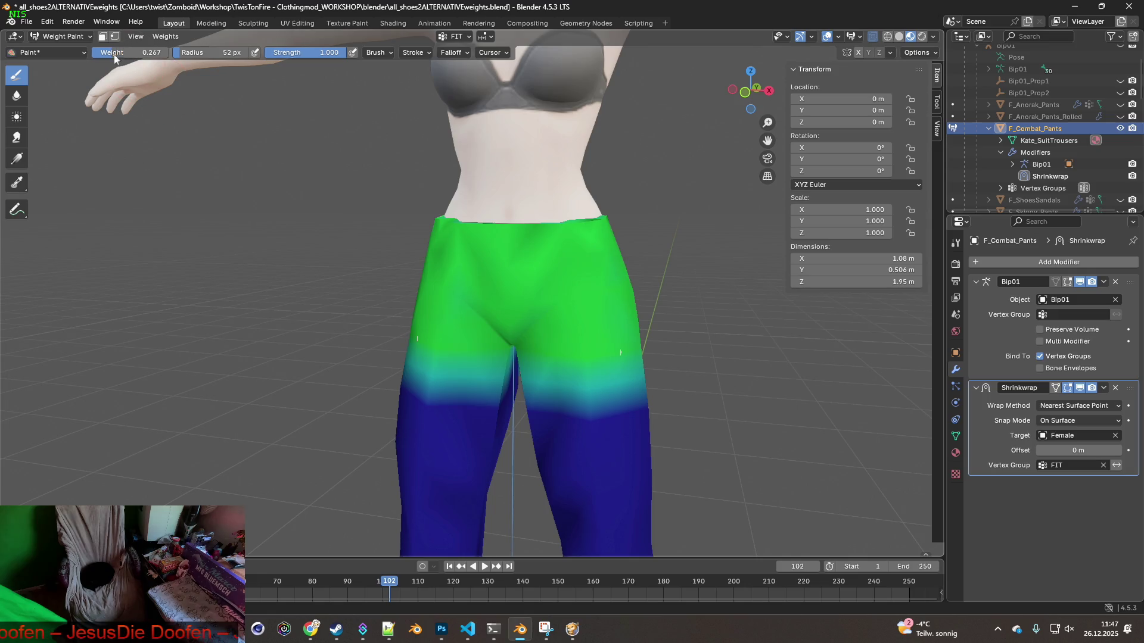
mouse_move(584, 334)
left_mouse_down()
mouse_move(640, 352)
mouse_move(539, 364)
left_mouse_up()
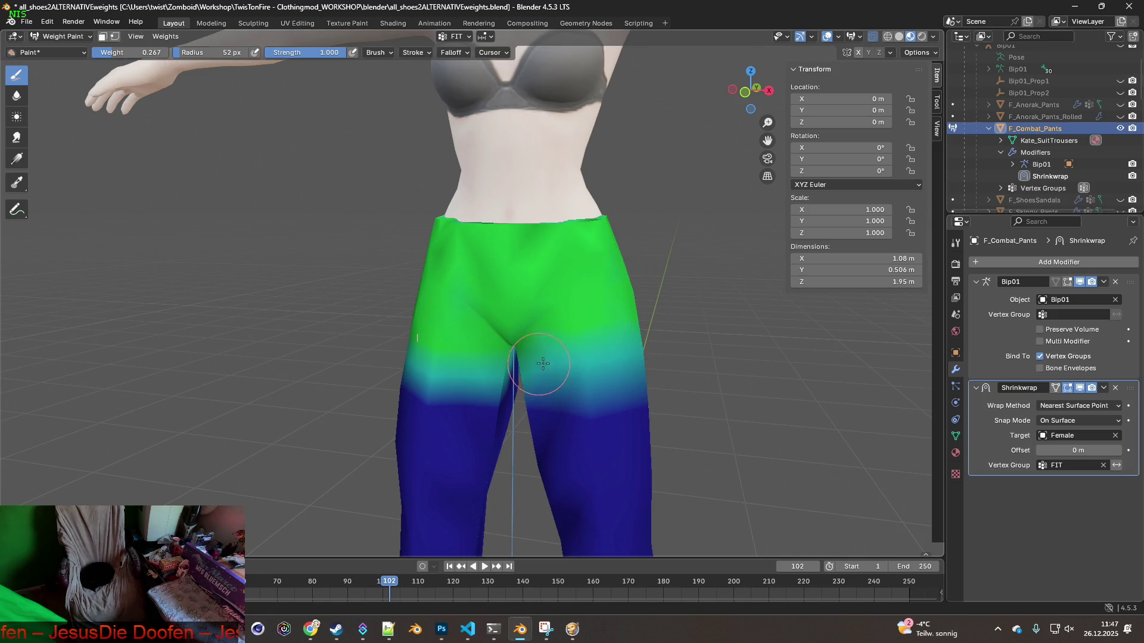
mouse_move(454, 346)
middle_mouse_down()
mouse_move(517, 363)
mouse_move(507, 354)
mouse_move(560, 334)
middle_mouse_up()
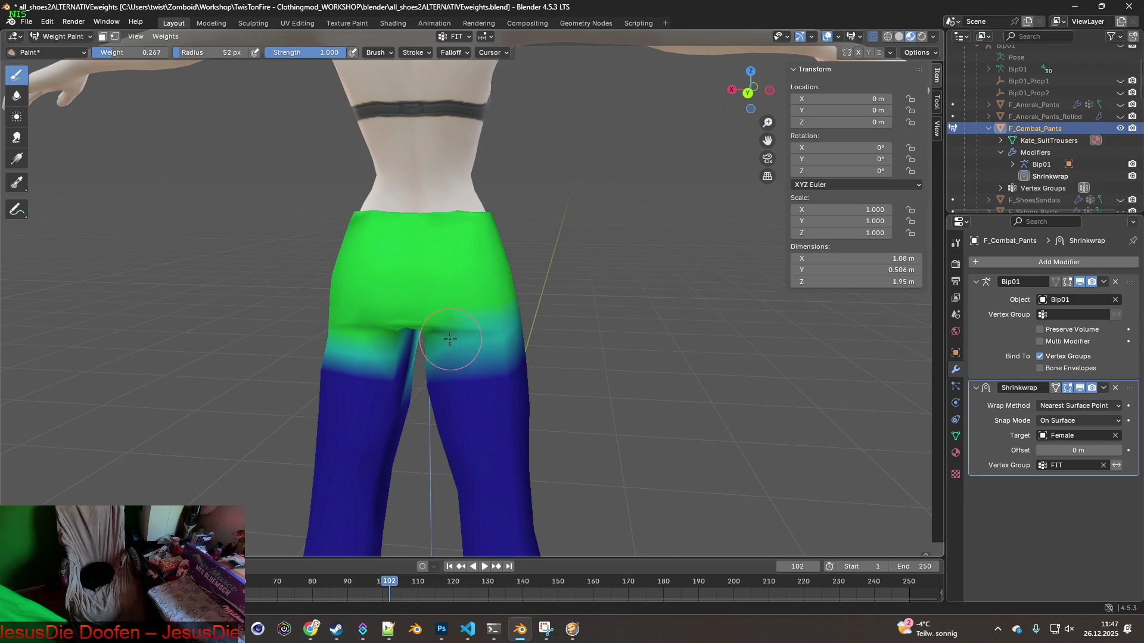
middle_click_drag(487, 344, 441, 329)
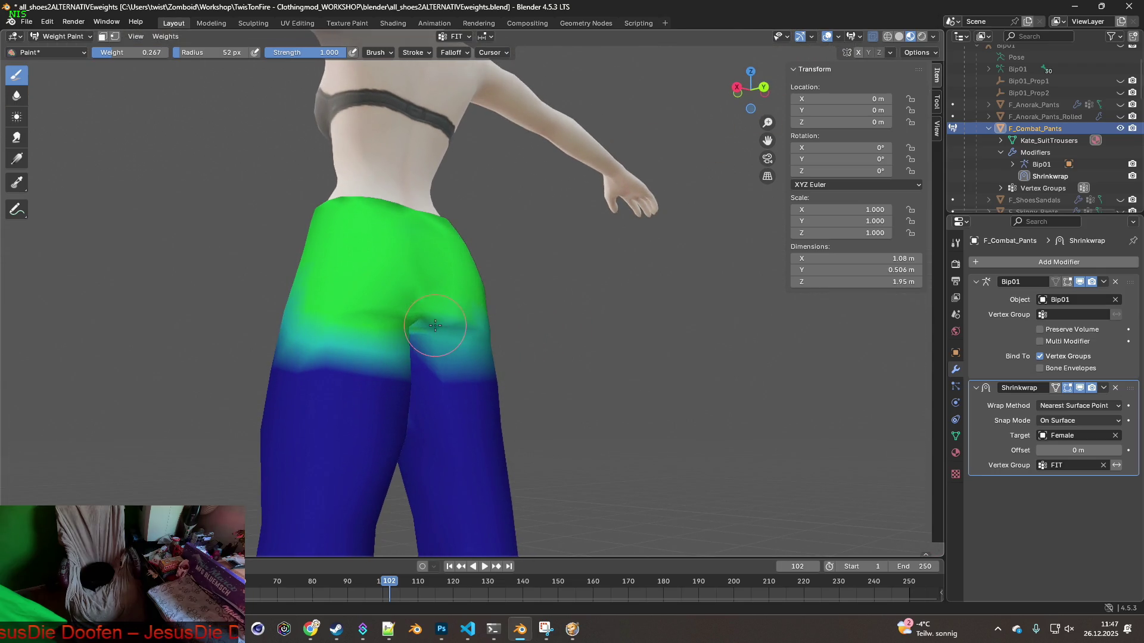
mouse_move(370, 328)
left_mouse_down()
mouse_move(268, 327)
mouse_move(470, 357)
left_mouse_up()
mouse_move(470, 357)
middle_mouse_down()
mouse_move(395, 358)
mouse_move(447, 327)
mouse_move(451, 344)
mouse_move(435, 349)
mouse_move(447, 357)
mouse_move(429, 337)
middle_mouse_up()
scroll(451, 344, "up", 3)
Set brush weight to 0.076 and lower the weights around the crotch and both thighs
left_click_drag(137, 52, 119, 53)
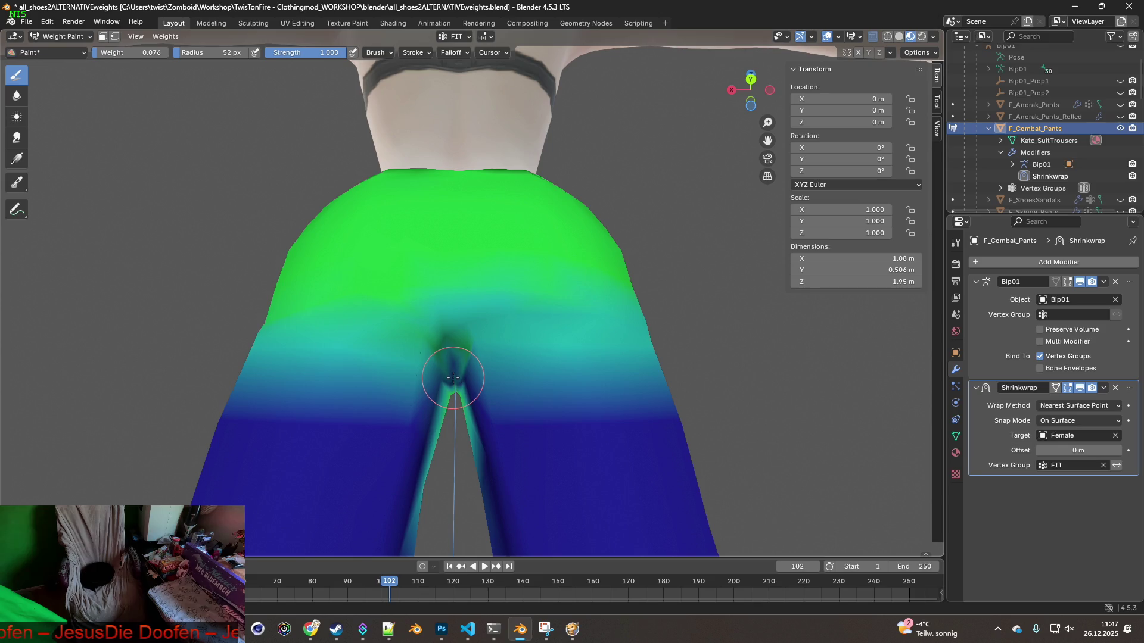
mouse_move(467, 344)
left_mouse_down()
mouse_move(429, 333)
mouse_move(469, 335)
mouse_move(448, 395)
left_mouse_up()
left_click_drag(439, 339, 418, 329)
mouse_move(444, 322)
middle_mouse_down()
mouse_move(449, 373)
mouse_move(456, 241)
middle_mouse_up()
key("ctrl+z")
mouse_move(511, 275)
left_mouse_down()
mouse_move(492, 378)
mouse_move(503, 383)
left_mouse_up()
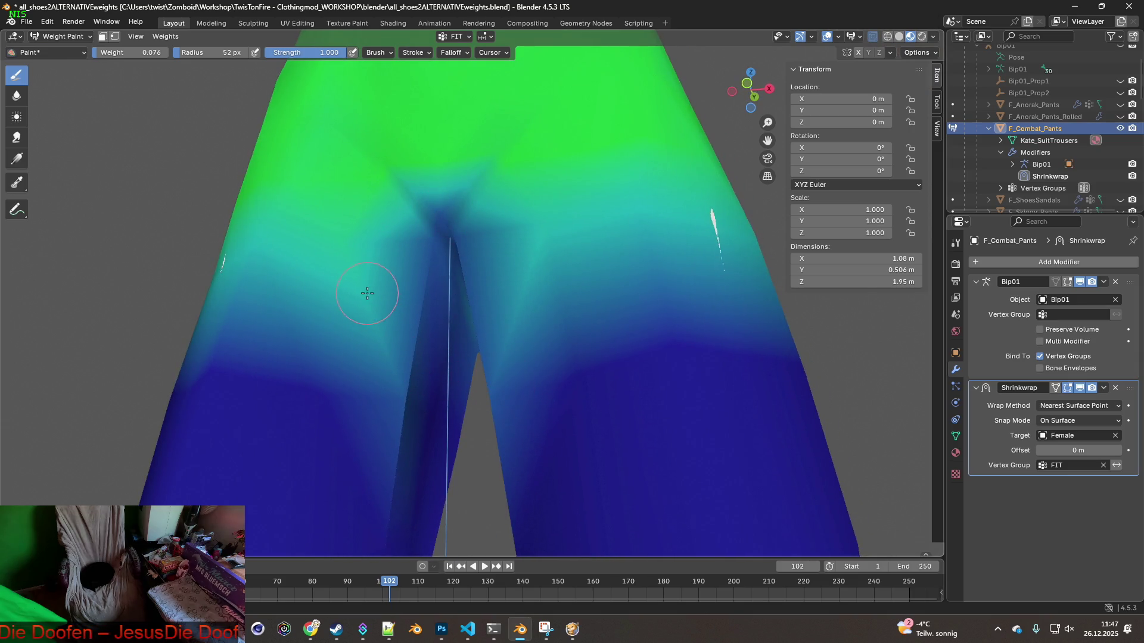
middle_click_drag(537, 248, 462, 370)
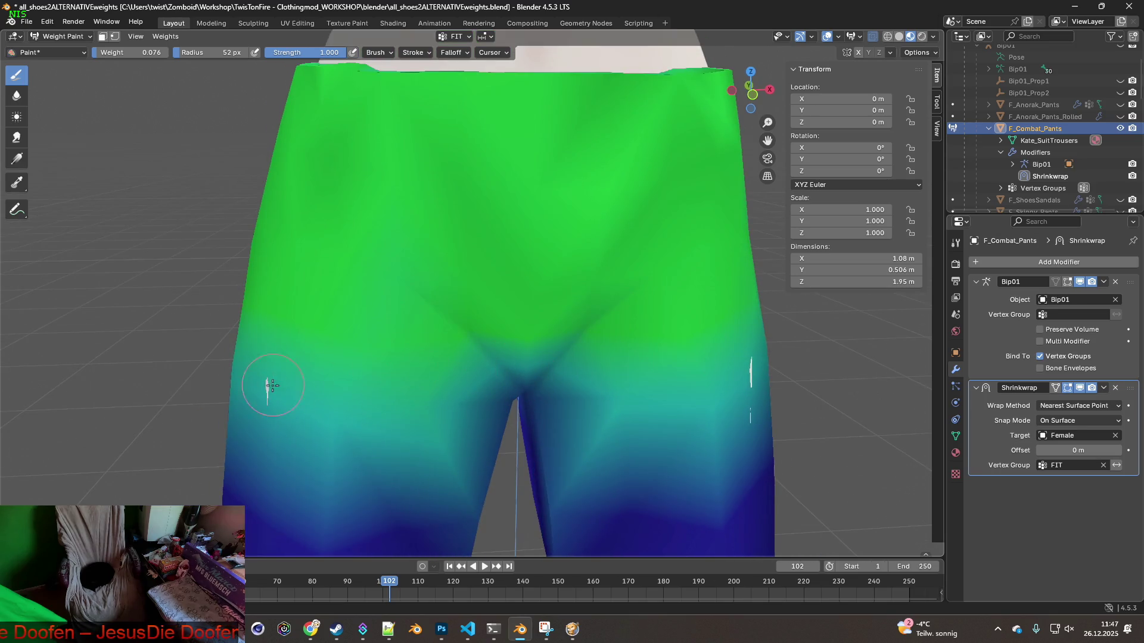
mouse_move(246, 388)
left_mouse_down()
mouse_move(316, 409)
mouse_move(243, 378)
mouse_move(269, 388)
left_mouse_up()
mouse_move(752, 408)
left_mouse_down()
mouse_move(718, 396)
mouse_move(744, 361)
left_mouse_up()
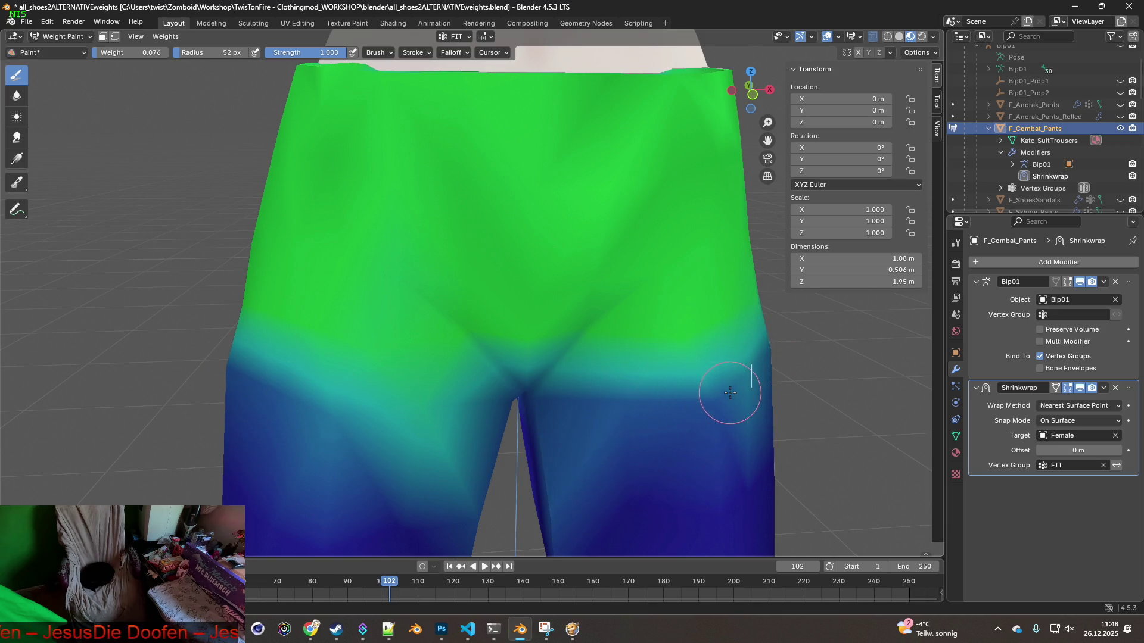
middle_click_drag(727, 387, 581, 399)
scroll(657, 402, "down", 3)
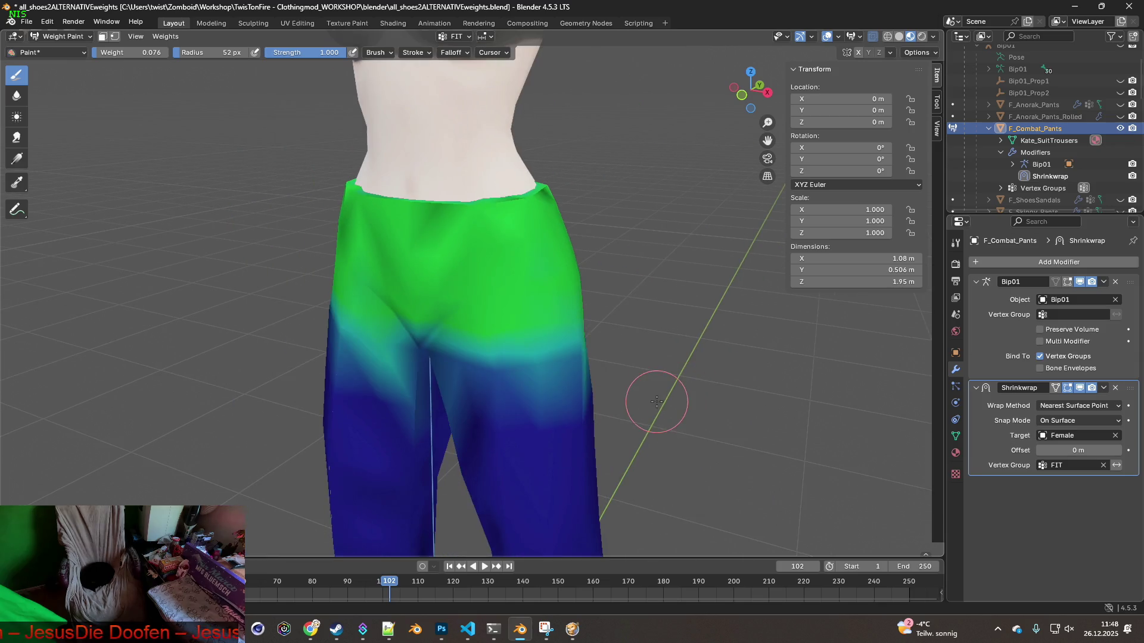
Enable X-ray and paint low weight on the thighs, crotch seam, hip bands and sides
left_click(875, 37)
mouse_move(638, 263)
middle_mouse_down()
mouse_move(669, 289)
mouse_move(662, 331)
middle_mouse_up()
left_click_drag(630, 344, 627, 326)
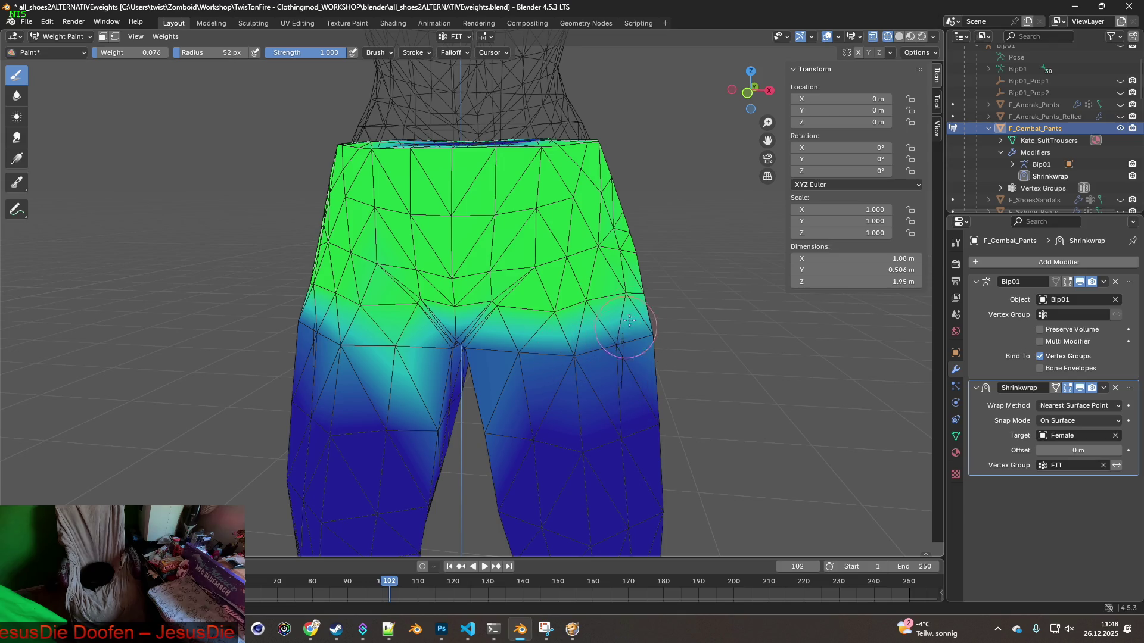
middle_click_drag(633, 323, 495, 349)
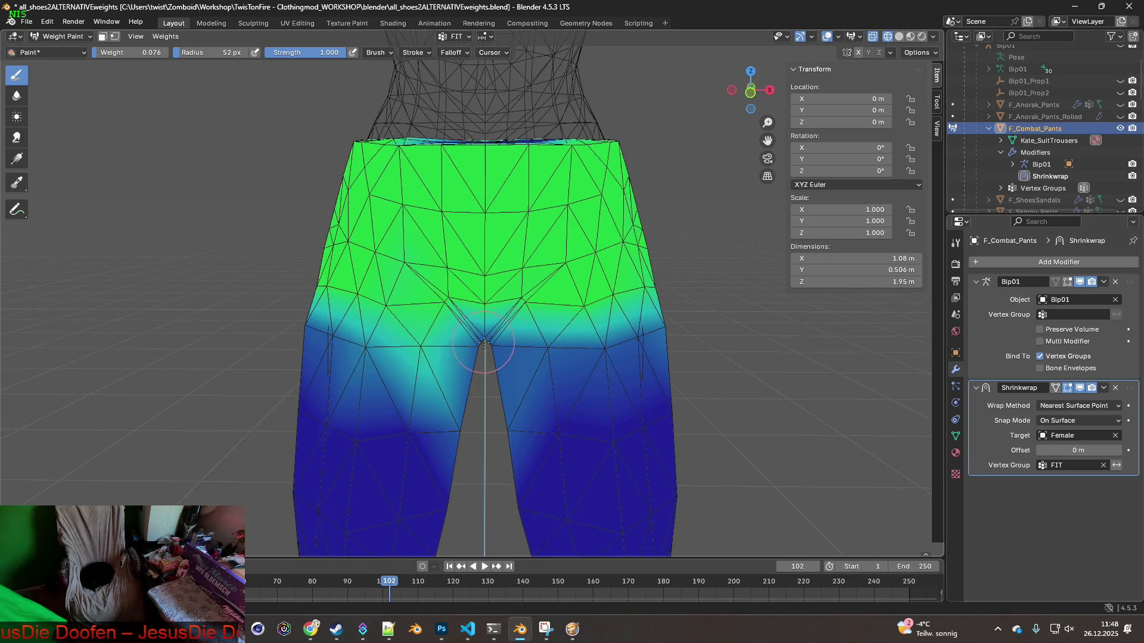
left_click_drag(494, 349, 415, 346)
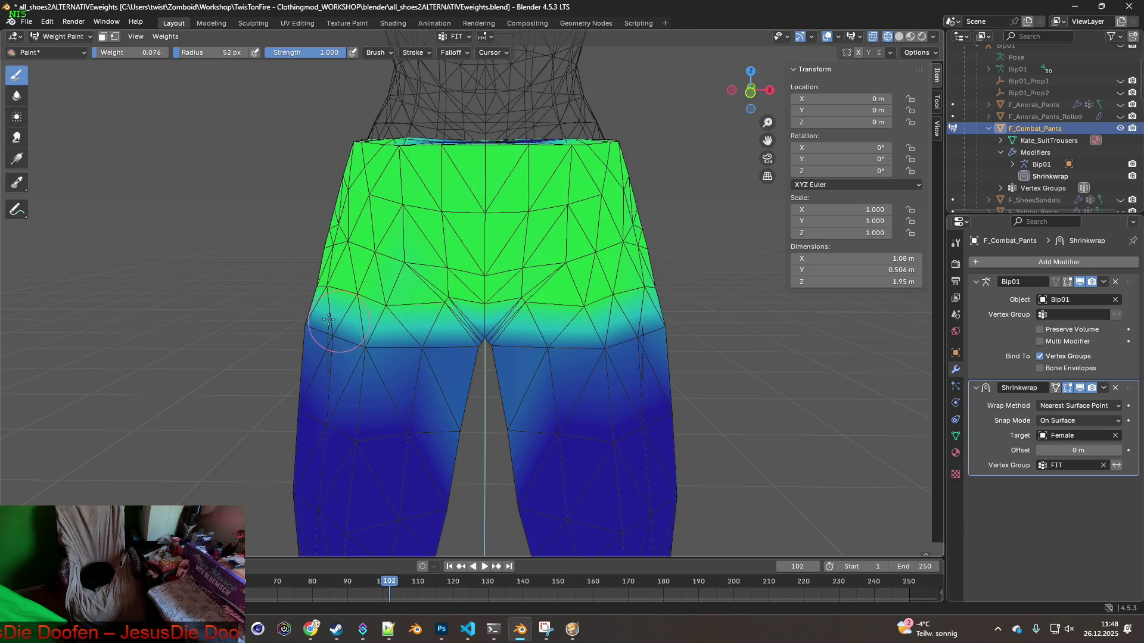
middle_click_drag(311, 315, 358, 345)
mouse_move(315, 342)
left_mouse_down()
mouse_move(319, 322)
mouse_move(382, 339)
mouse_move(453, 340)
left_mouse_up()
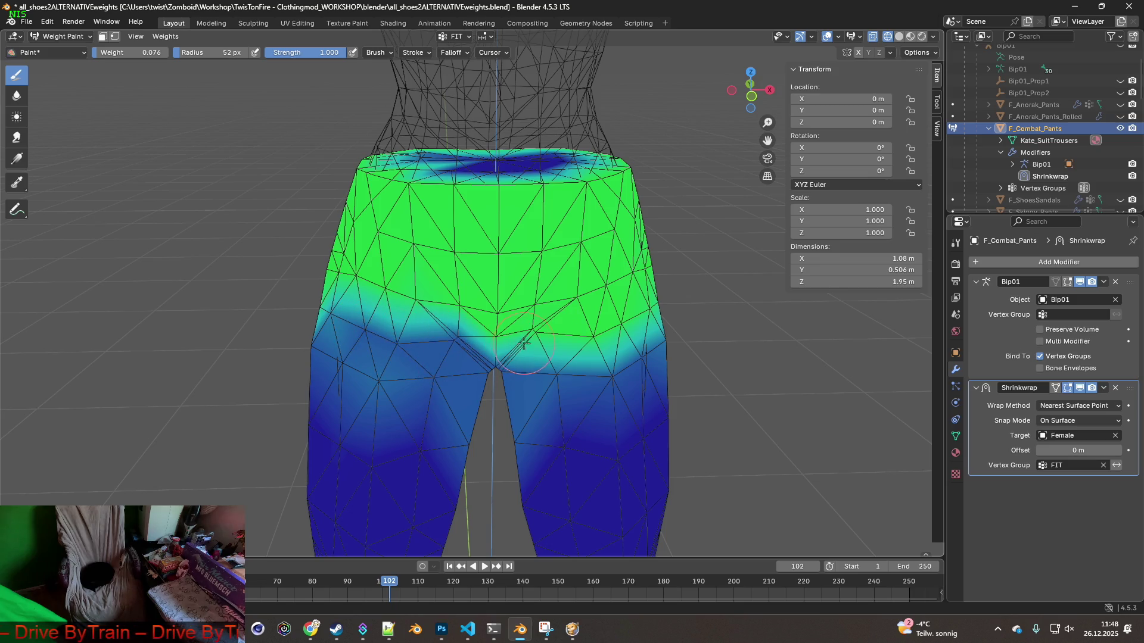
left_click_drag(524, 343, 535, 340)
middle_click_drag(561, 342, 507, 352)
left_click_drag(507, 351, 609, 328)
middle_click_drag(618, 332, 417, 358)
mouse_move(397, 363)
left_mouse_down()
mouse_move(418, 354)
mouse_move(405, 375)
mouse_move(417, 429)
mouse_move(459, 393)
mouse_move(365, 414)
mouse_move(374, 414)
left_mouse_up()
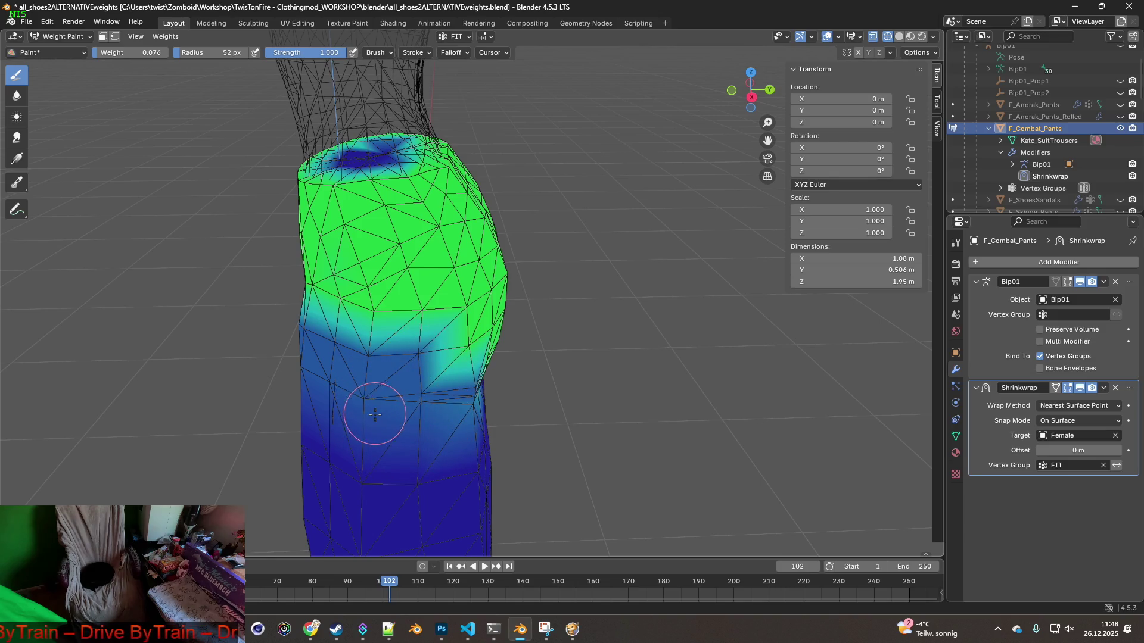
Paint low weight over the cyan patch, the back and the right hip edge
middle_click_drag(382, 428, 408, 367)
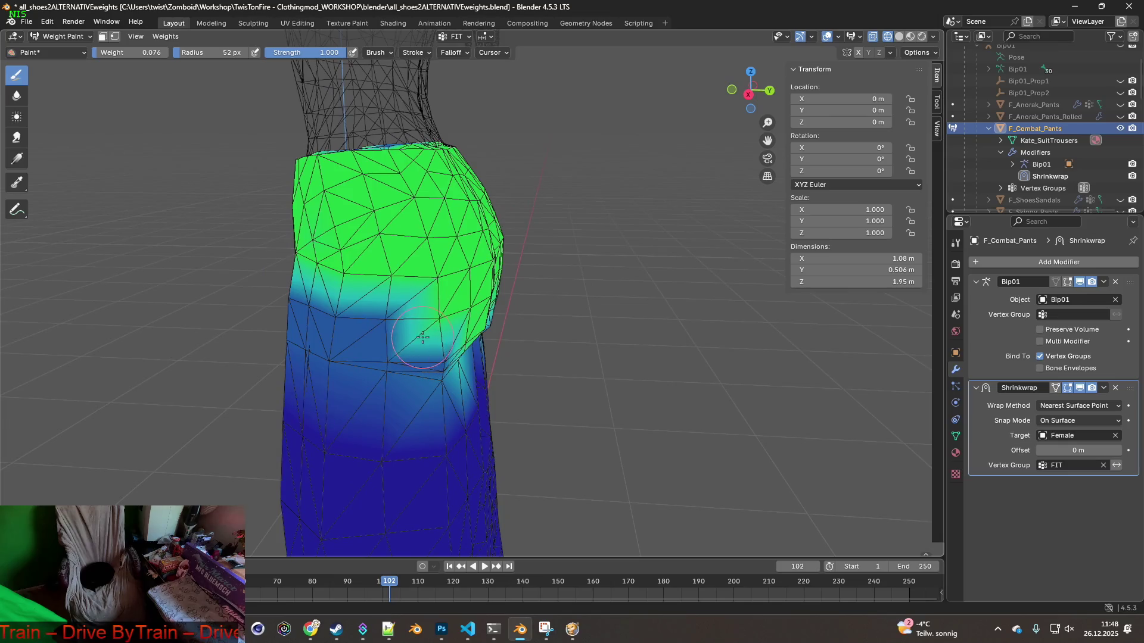
left_click_drag(422, 338, 439, 322)
middle_click_drag(446, 335, 404, 339)
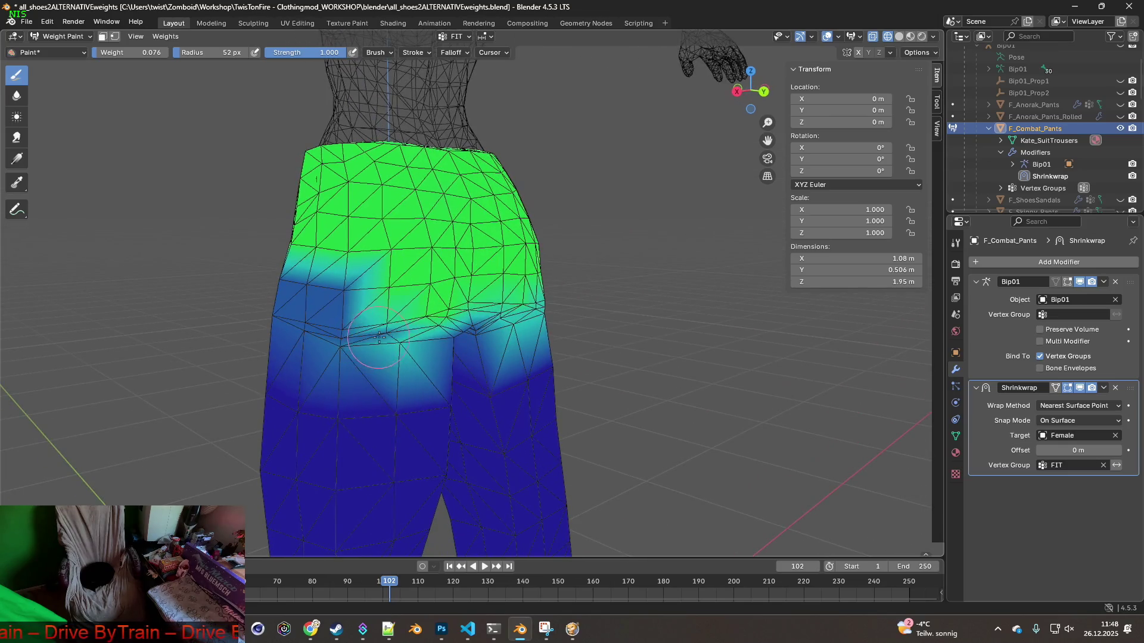
left_click_drag(393, 334, 403, 341)
middle_click_drag(401, 341, 532, 328)
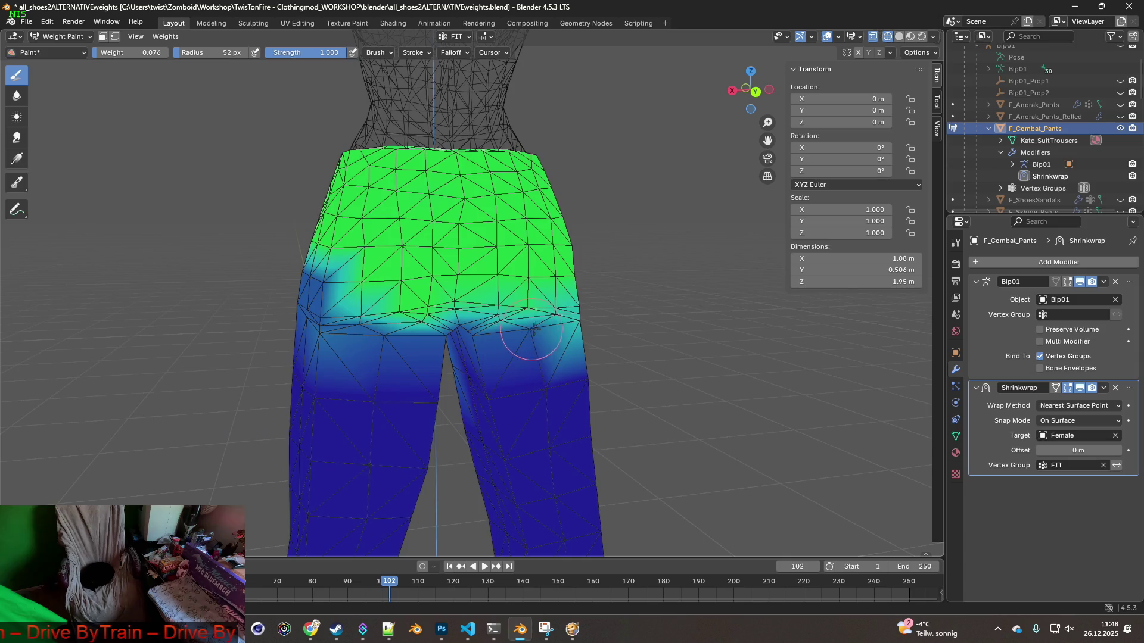
left_click_drag(565, 323, 575, 322)
middle_click_drag(577, 323, 577, 325)
left_click_drag(595, 313, 611, 311)
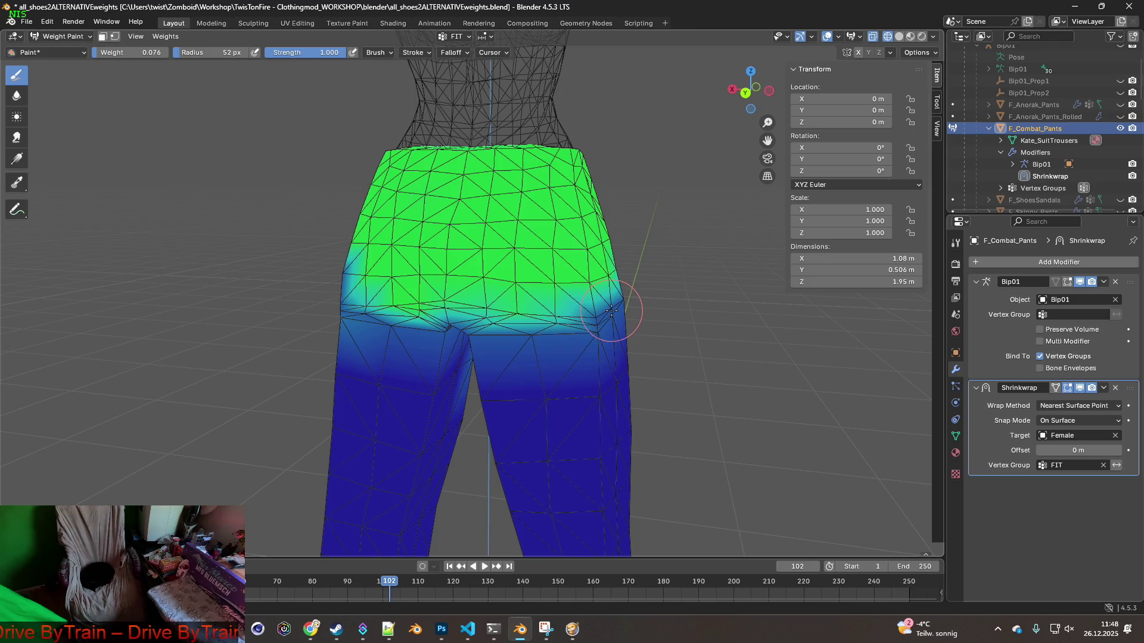
middle_click_drag(612, 310, 599, 292)
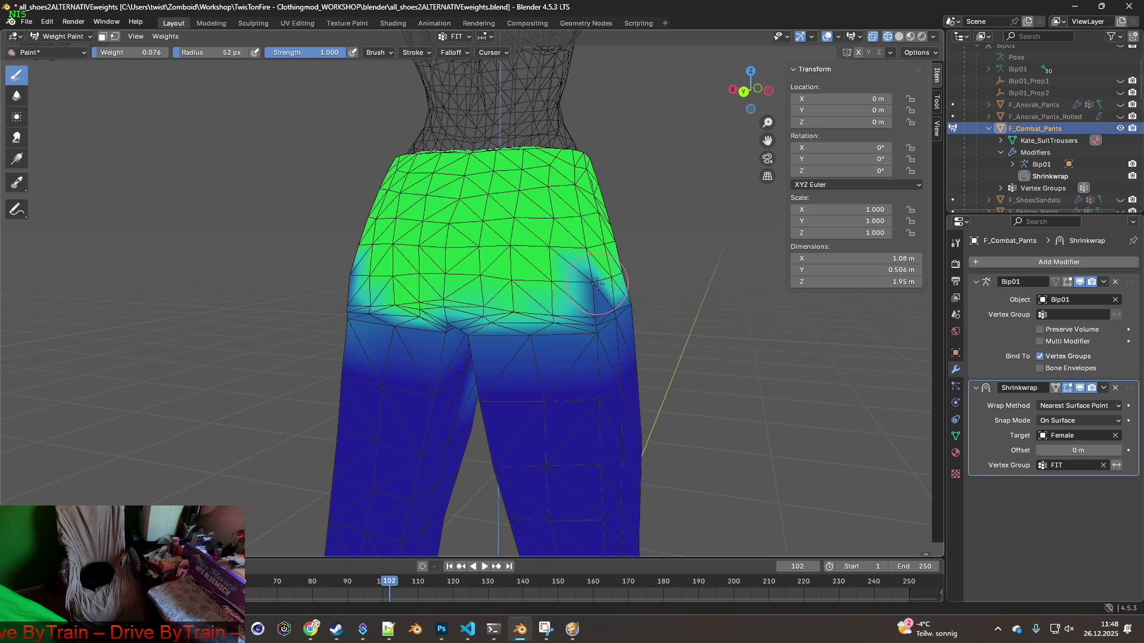
left_click_drag(596, 283, 612, 281)
mouse_move(613, 283)
middle_mouse_down()
mouse_move(445, 345)
mouse_move(659, 345)
mouse_move(613, 391)
mouse_move(610, 220)
middle_mouse_up()
scroll(609, 219, "down", 4)
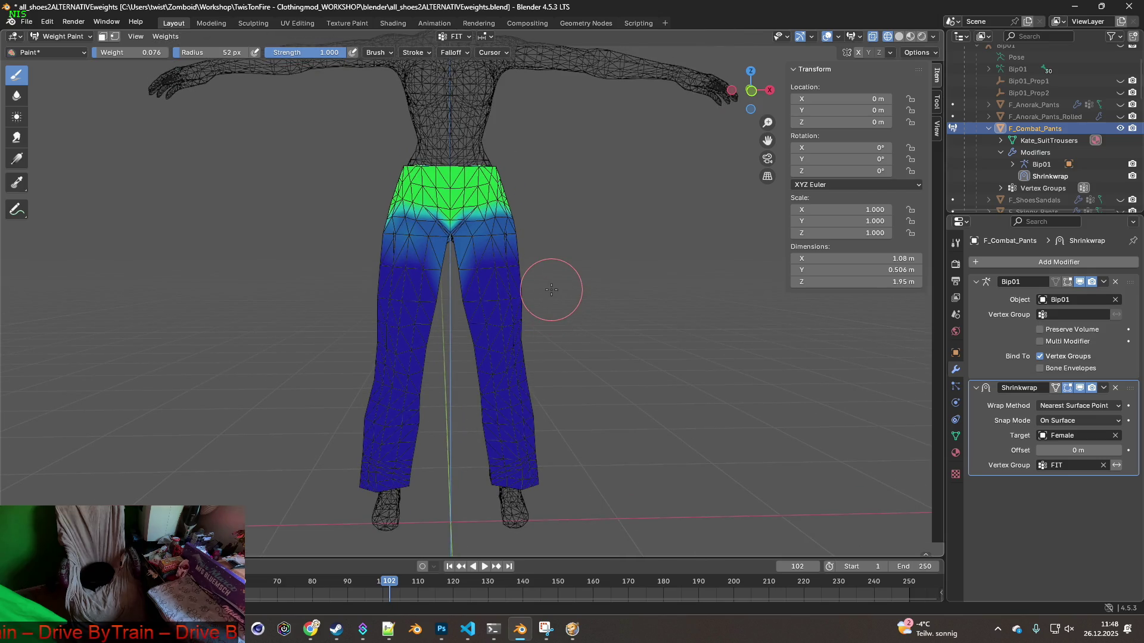
mouse_move(534, 282)
middle_mouse_down()
mouse_move(479, 304)
mouse_move(393, 298)
mouse_move(298, 280)
mouse_move(197, 226)
mouse_move(83, 38)
middle_mouse_up()
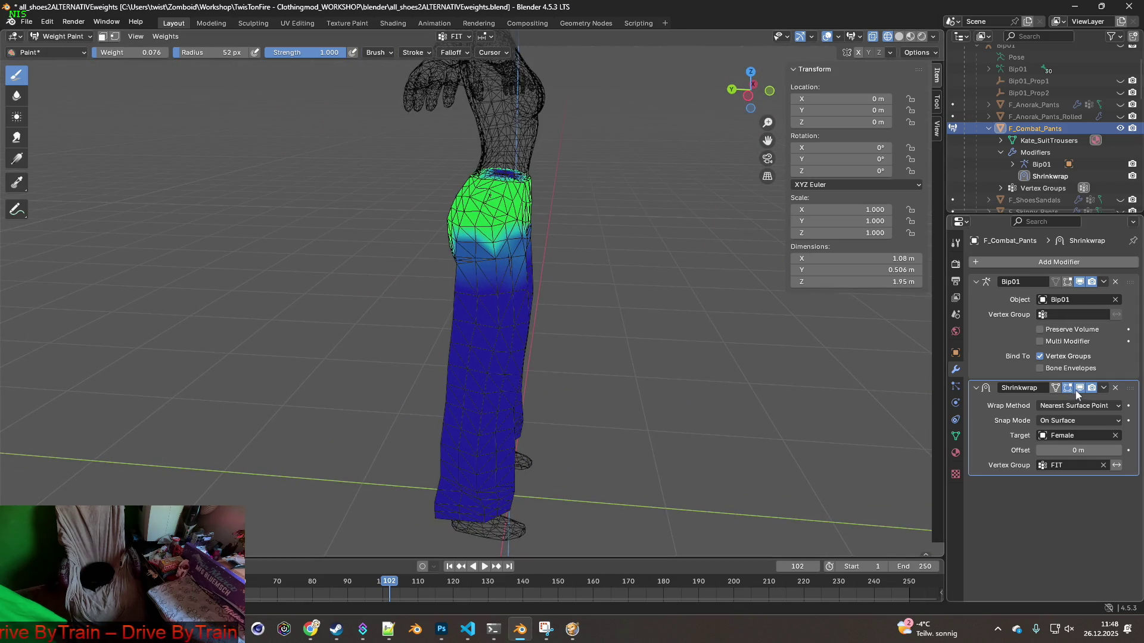
left_click(60, 37)
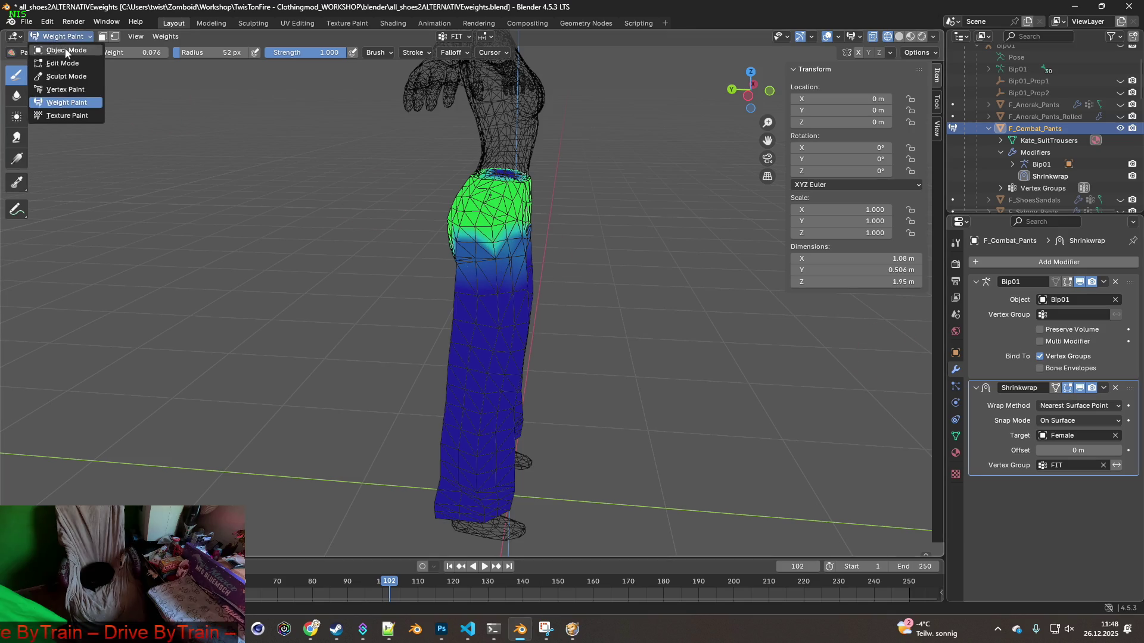
Return to Object Mode with Material Preview shading, zoomed in on the jeans waistband
left_click(47, 47)
left_click(769, 90)
left_click(910, 37)
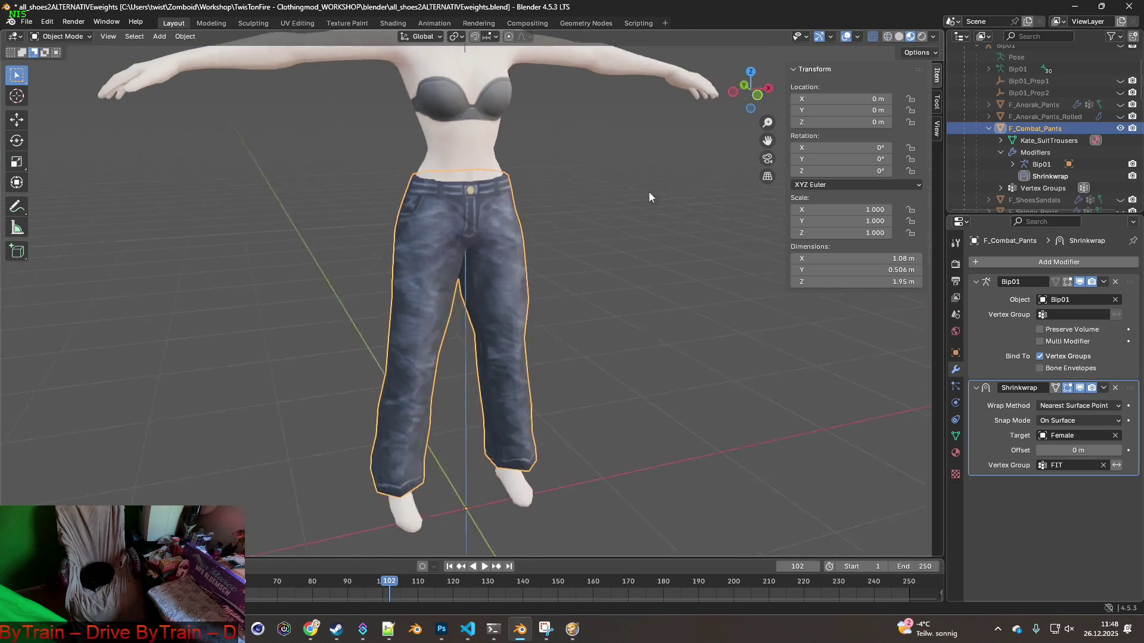
scroll(563, 209, "up", 4)
mouse_move(564, 212)
middle_mouse_down()
mouse_move(499, 213)
mouse_move(456, 241)
mouse_move(403, 233)
mouse_move(408, 245)
mouse_move(458, 199)
mouse_move(505, 209)
mouse_move(529, 178)
mouse_move(527, 235)
middle_mouse_up()
scroll(458, 198, "up", 3)
scroll(528, 235, "up", 2)
mouse_move(493, 167)
middle_mouse_down("shift")
mouse_move(552, 280)
mouse_move(540, 266)
middle_mouse_up("shift")
Switch the pants back to Weight Paint mode
left_click(61, 36)
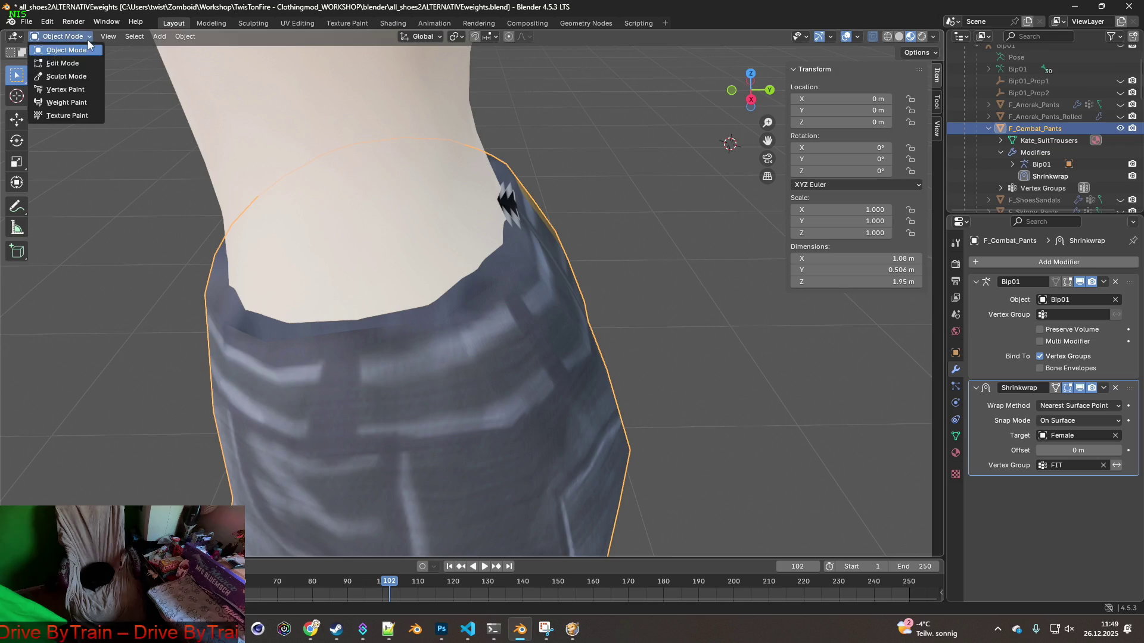
left_click(71, 39)
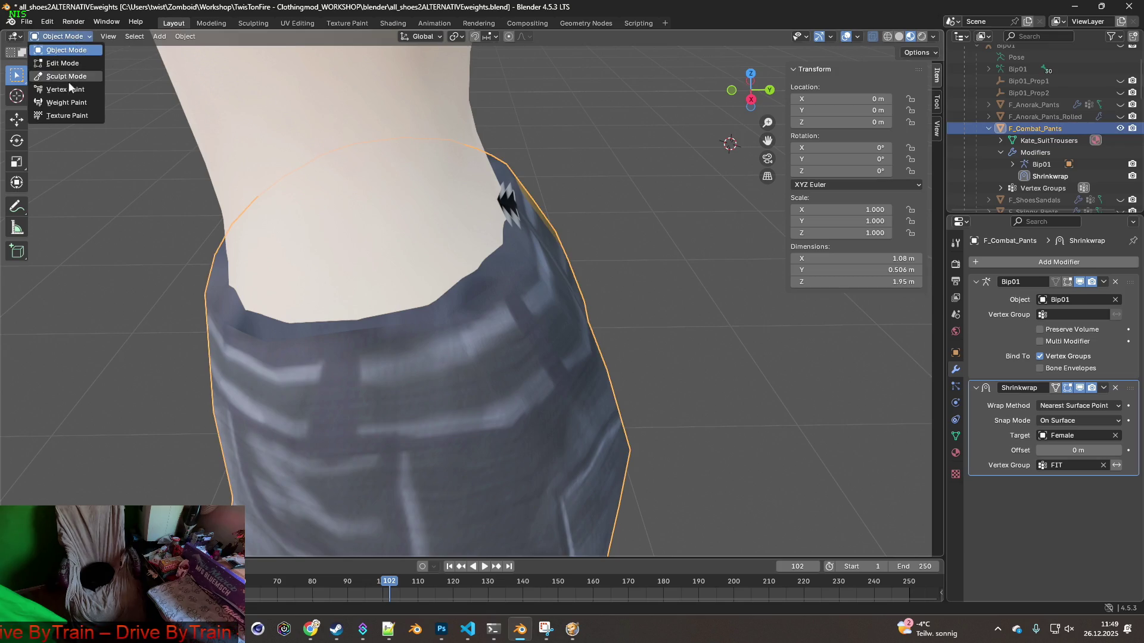
left_click(59, 98)
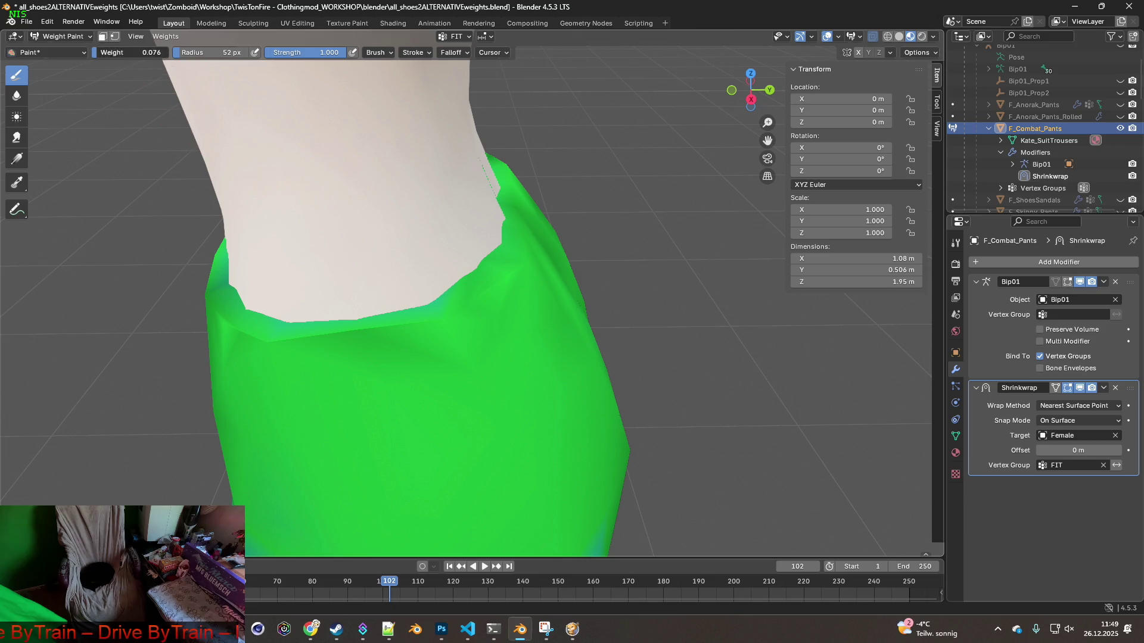
Paint higher weight along the front waistband from its left end to the right hip
mouse_move(316, 331)
left_mouse_down()
mouse_move(416, 327)
mouse_move(518, 273)
left_mouse_up()
middle_click_drag(518, 273, 273, 258)
mouse_move(309, 245)
left_mouse_down()
mouse_move(444, 160)
mouse_move(284, 245)
left_mouse_up()
left_click_drag(114, 259, 46, 247)
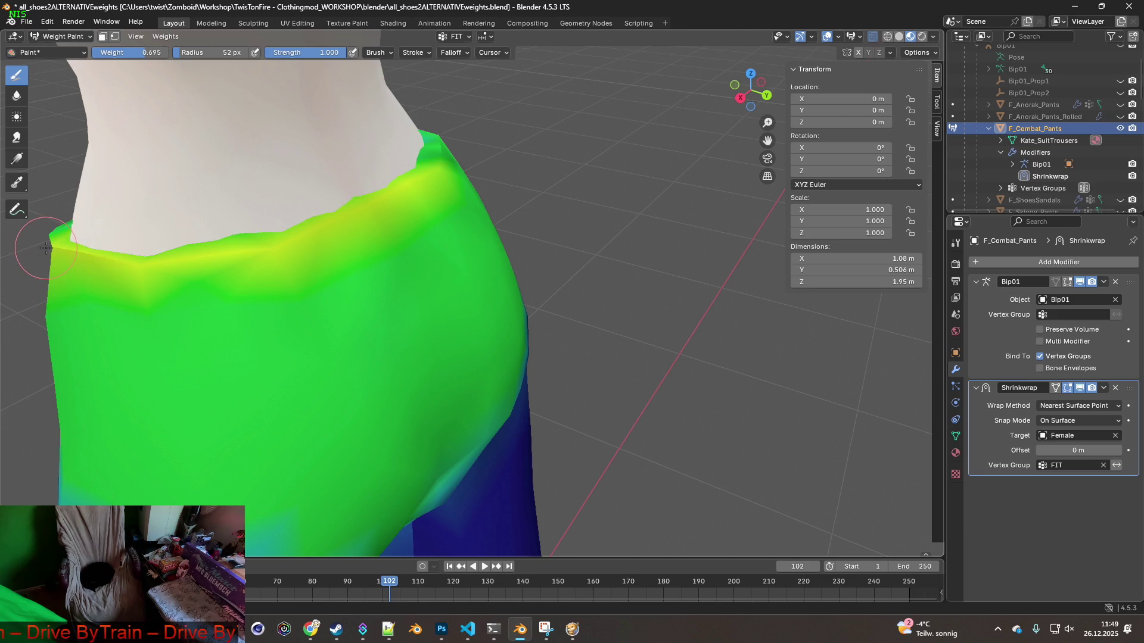
middle_click_drag(343, 228, 301, 192)
mouse_move(301, 192)
left_mouse_down()
mouse_move(477, 106)
mouse_move(375, 151)
left_mouse_up()
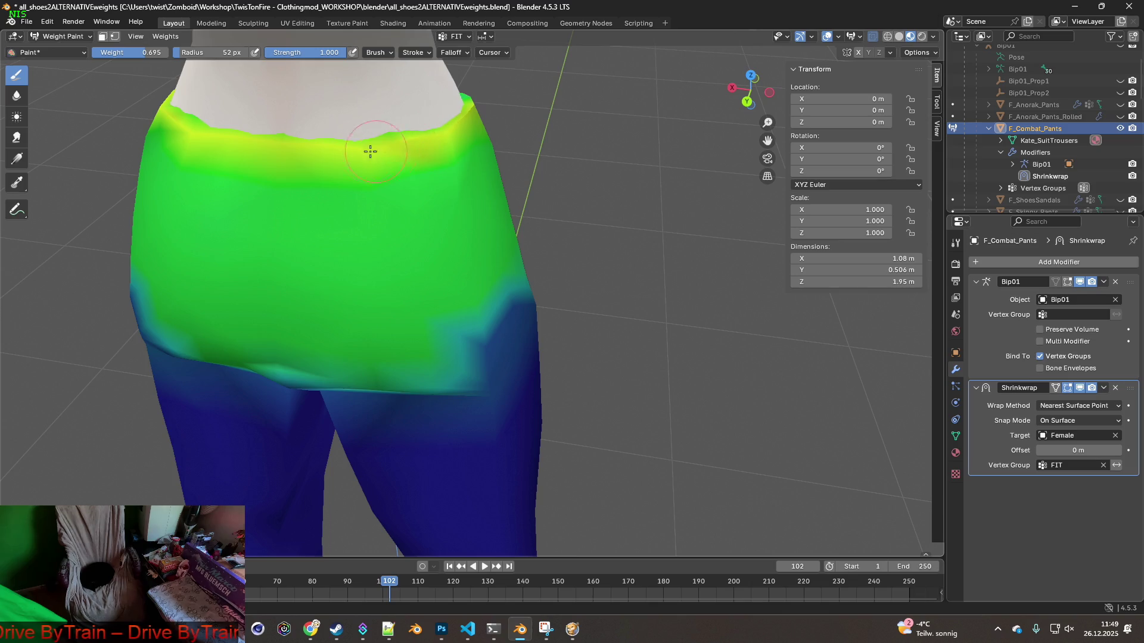
left_click_drag(208, 136, 169, 127)
mouse_move(461, 132)
middle_mouse_down()
mouse_move(423, 141)
mouse_move(516, 148)
mouse_move(316, 191)
mouse_move(384, 166)
mouse_move(268, 329)
middle_mouse_up()
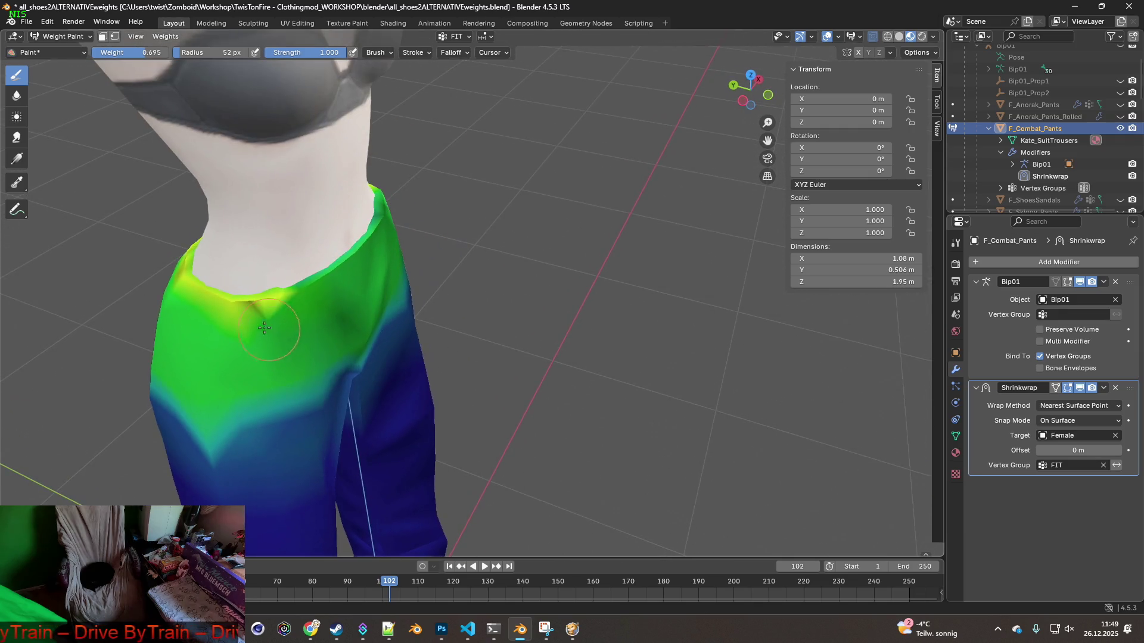
left_click_drag(263, 306, 358, 248)
left_click_drag(308, 283, 386, 198)
Raise the back waistband and right waist corner to yellow 0.779 weight
mouse_move(384, 192)
middle_mouse_down()
mouse_move(298, 179)
mouse_move(314, 327)
mouse_move(345, 342)
middle_mouse_up()
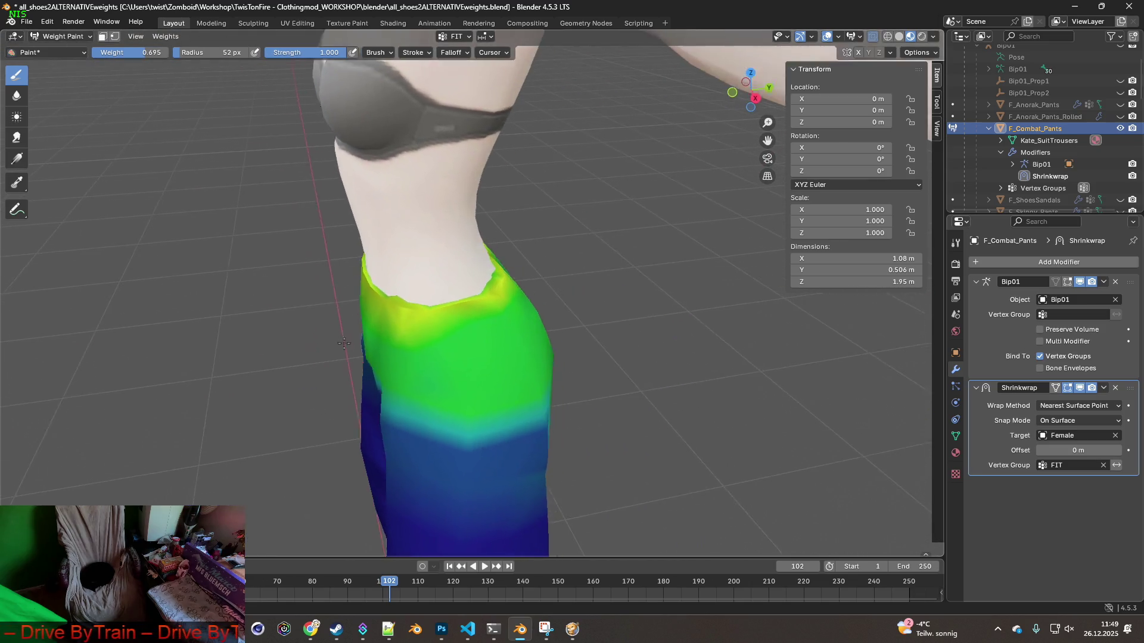
scroll(345, 342, "up", 1)
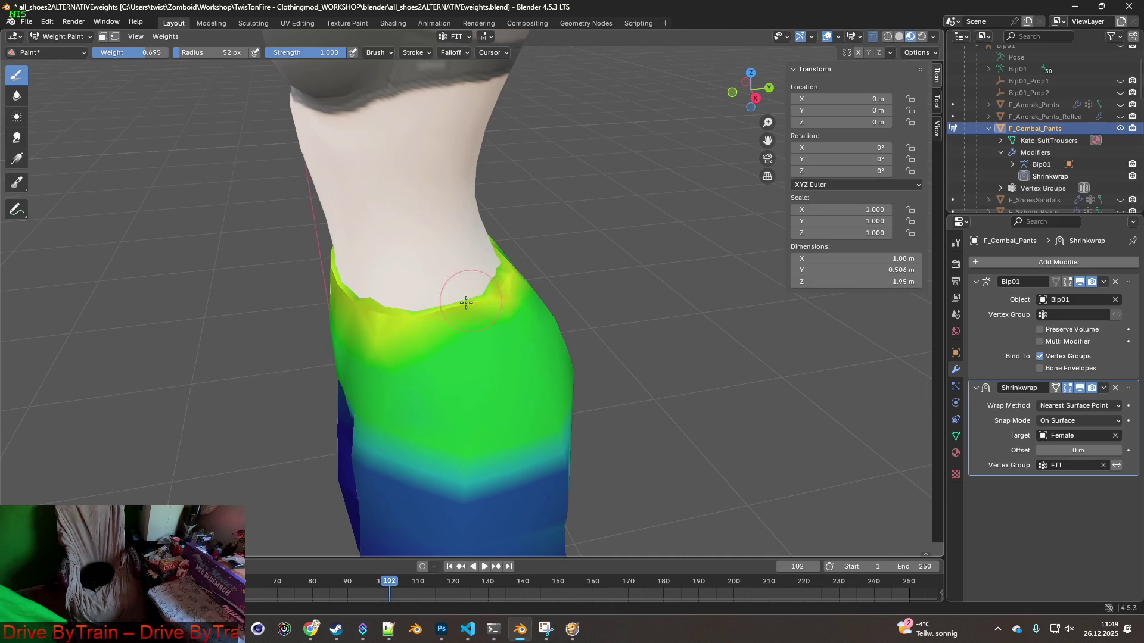
mouse_move(329, 263)
middle_mouse_down()
mouse_move(393, 297)
mouse_move(566, 323)
mouse_move(459, 324)
middle_mouse_up()
mouse_move(589, 255)
middle_mouse_down()
mouse_move(534, 263)
mouse_move(667, 355)
mouse_move(332, 276)
mouse_move(340, 306)
middle_mouse_up()
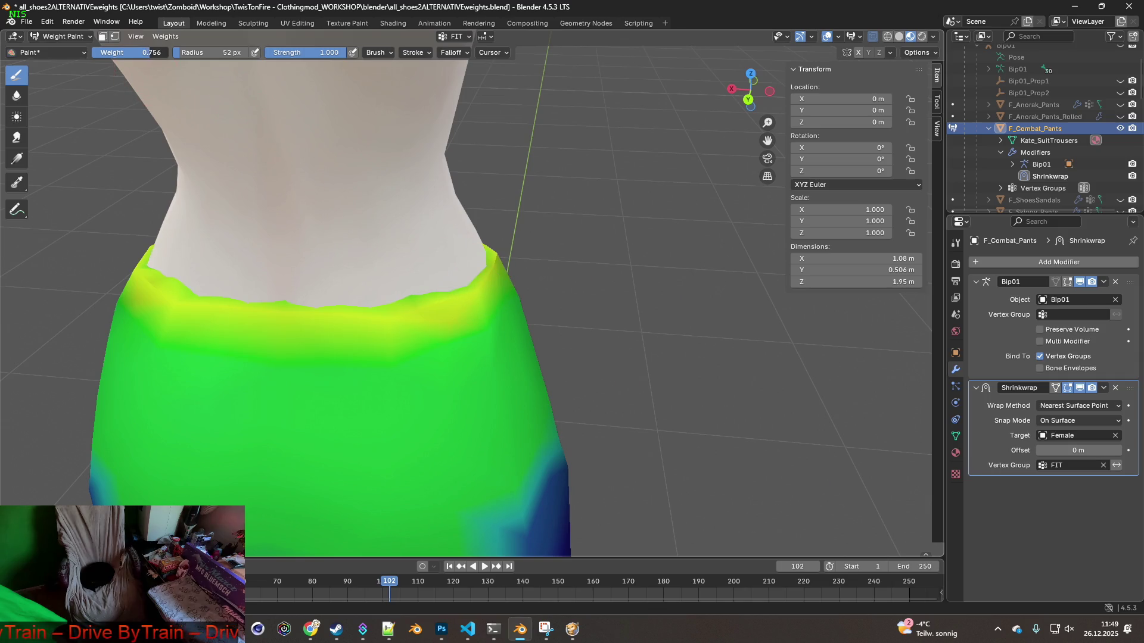
mouse_move(448, 303)
left_mouse_down()
mouse_move(328, 312)
mouse_move(153, 296)
mouse_move(164, 298)
left_mouse_up()
mouse_move(458, 304)
left_mouse_down()
mouse_move(401, 345)
mouse_move(220, 345)
mouse_move(115, 309)
left_mouse_up()
mouse_move(474, 316)
left_mouse_down()
mouse_move(501, 275)
mouse_move(466, 329)
left_mouse_up()
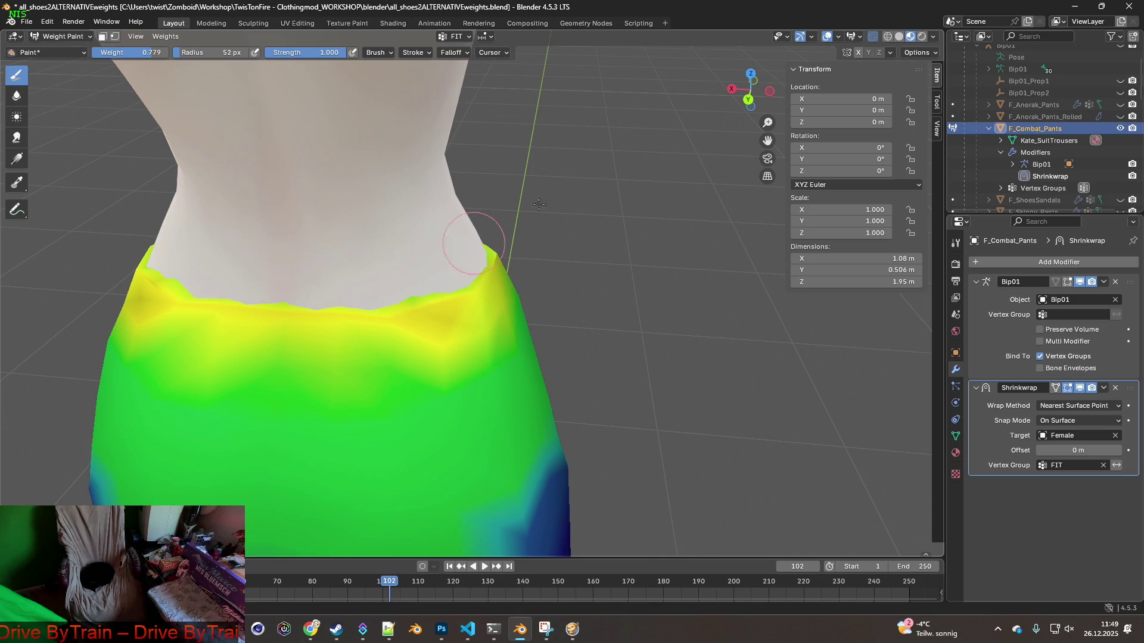
left_click(872, 37)
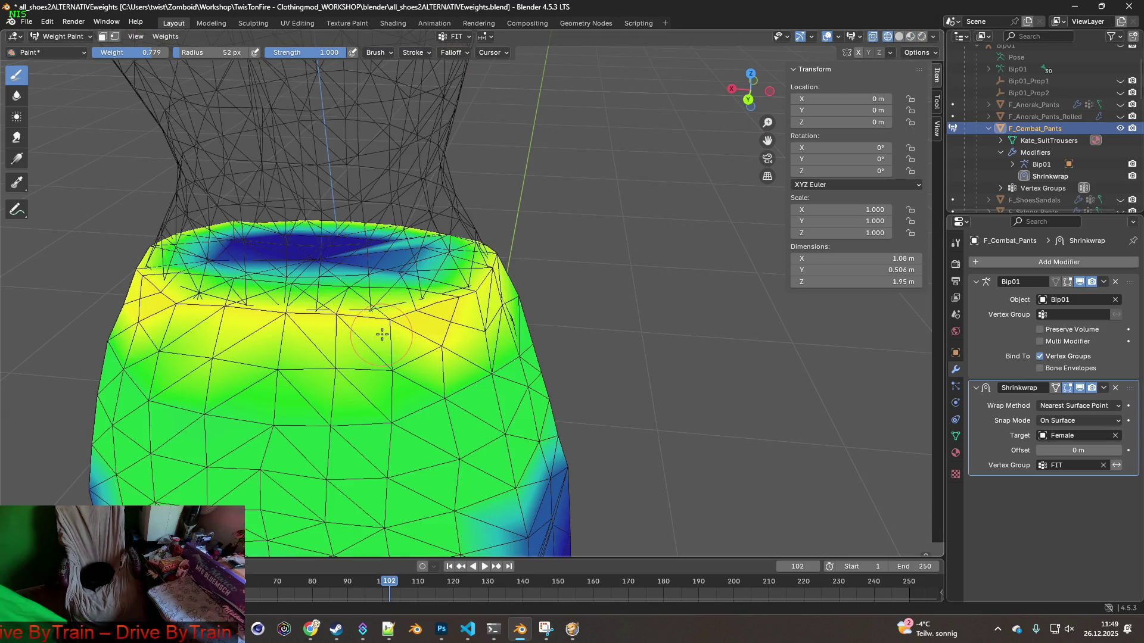
Paint the waist band and upper rim of the pants up to a yellow weight
mouse_move(388, 353)
left_mouse_down()
mouse_move(190, 345)
mouse_move(124, 321)
left_mouse_up()
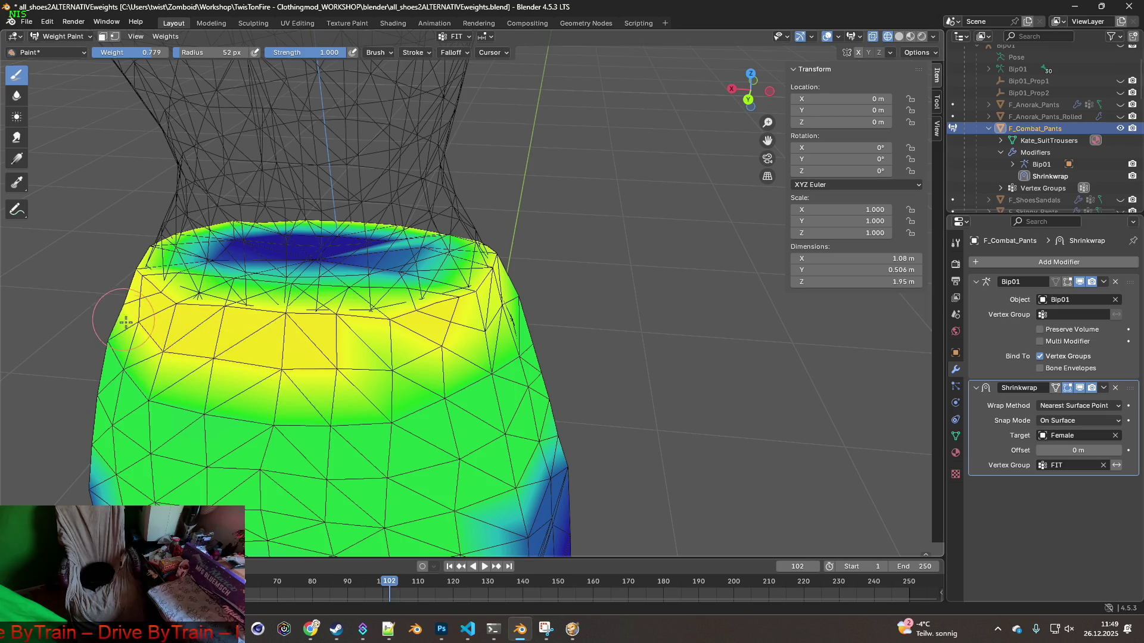
left_click_drag(391, 370, 494, 324)
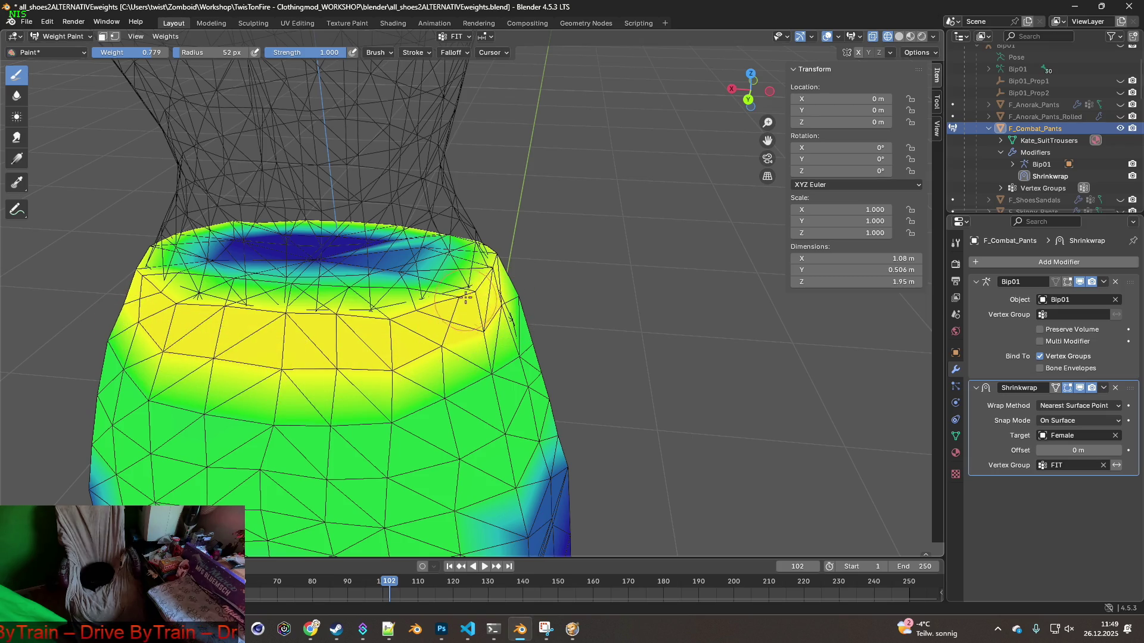
mouse_move(153, 259)
middle_mouse_down()
mouse_move(599, 391)
mouse_move(524, 408)
mouse_move(472, 312)
mouse_move(435, 303)
middle_mouse_up()
mouse_move(365, 292)
middle_mouse_down()
mouse_move(409, 307)
mouse_move(311, 288)
mouse_move(334, 288)
mouse_move(332, 273)
mouse_move(370, 228)
middle_mouse_up()
mouse_move(371, 228)
left_mouse_down()
mouse_move(471, 238)
mouse_move(617, 212)
left_mouse_up()
mouse_move(618, 212)
middle_mouse_down()
mouse_move(620, 263)
mouse_move(353, 256)
middle_mouse_up()
mouse_move(353, 256)
left_mouse_down()
mouse_move(477, 250)
mouse_move(554, 217)
left_mouse_up()
middle_click_drag(554, 218, 431, 238)
left_click_drag(430, 238, 514, 230)
middle_click_drag(575, 216, 544, 246)
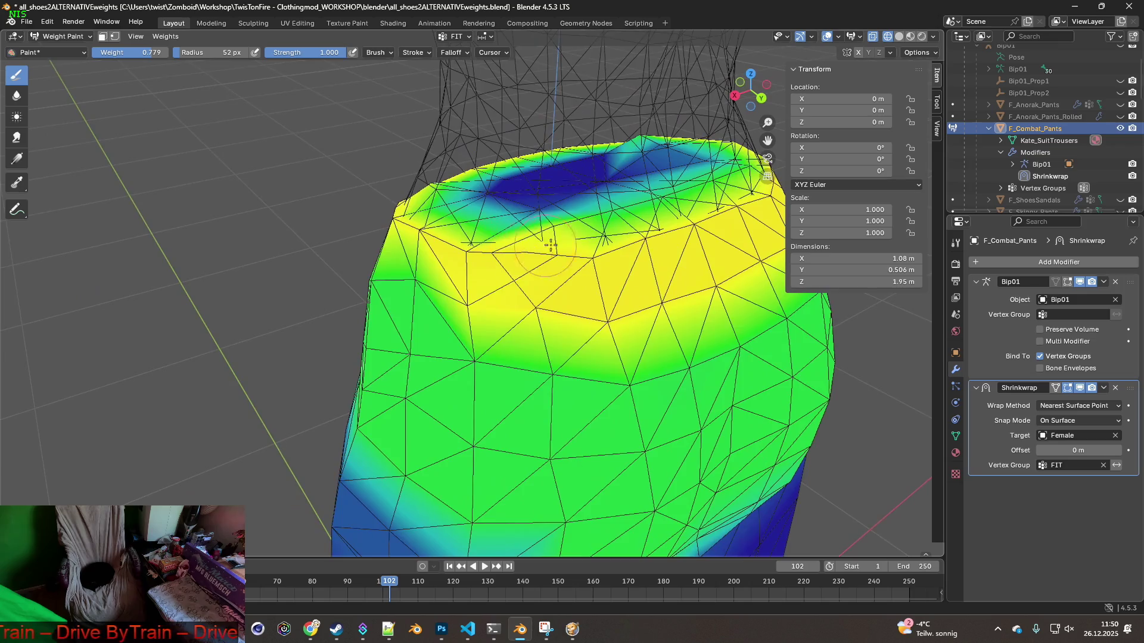
middle_click_drag(651, 282, 476, 254)
Lower the brush weight to 0.450 and soften the spots just below the rim to green
left_click_drag(131, 53, 122, 52)
mouse_move(674, 467)
middle_mouse_down()
mouse_move(589, 447)
mouse_move(581, 332)
middle_mouse_up()
mouse_move(581, 331)
left_mouse_down()
mouse_move(607, 256)
mouse_move(669, 250)
mouse_move(706, 264)
left_mouse_up()
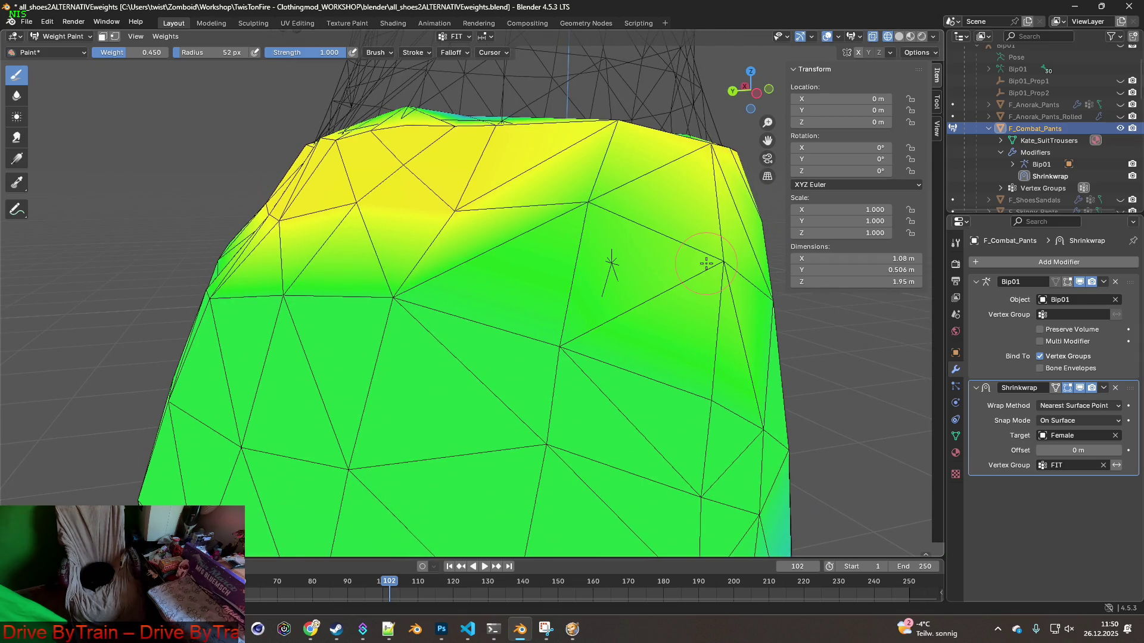
left_click(587, 216)
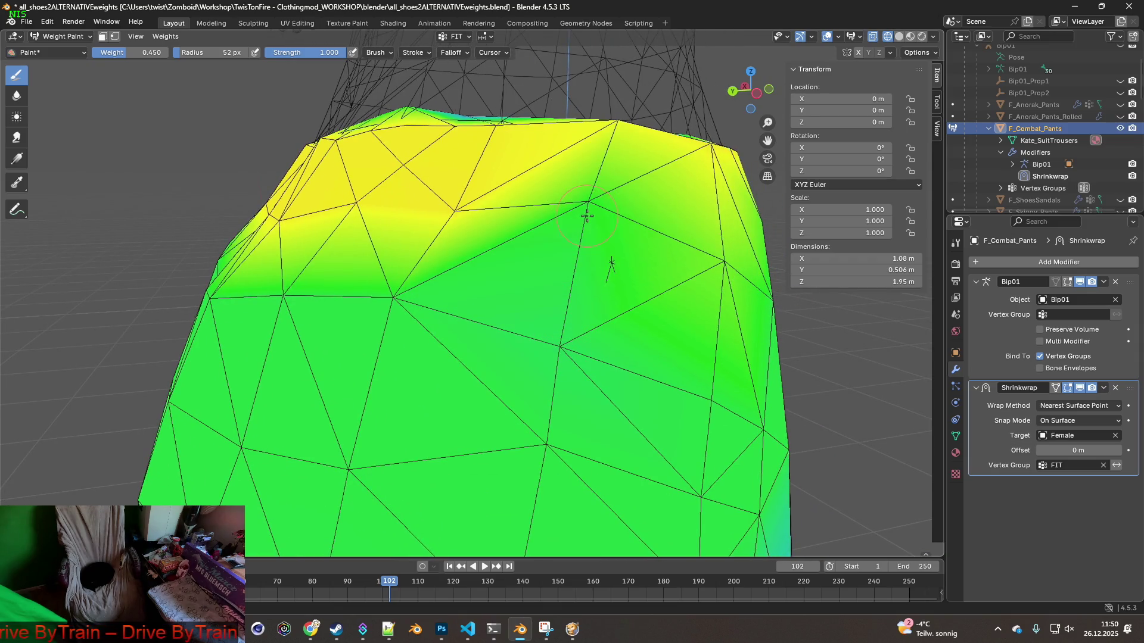
left_click_drag(440, 217, 450, 218)
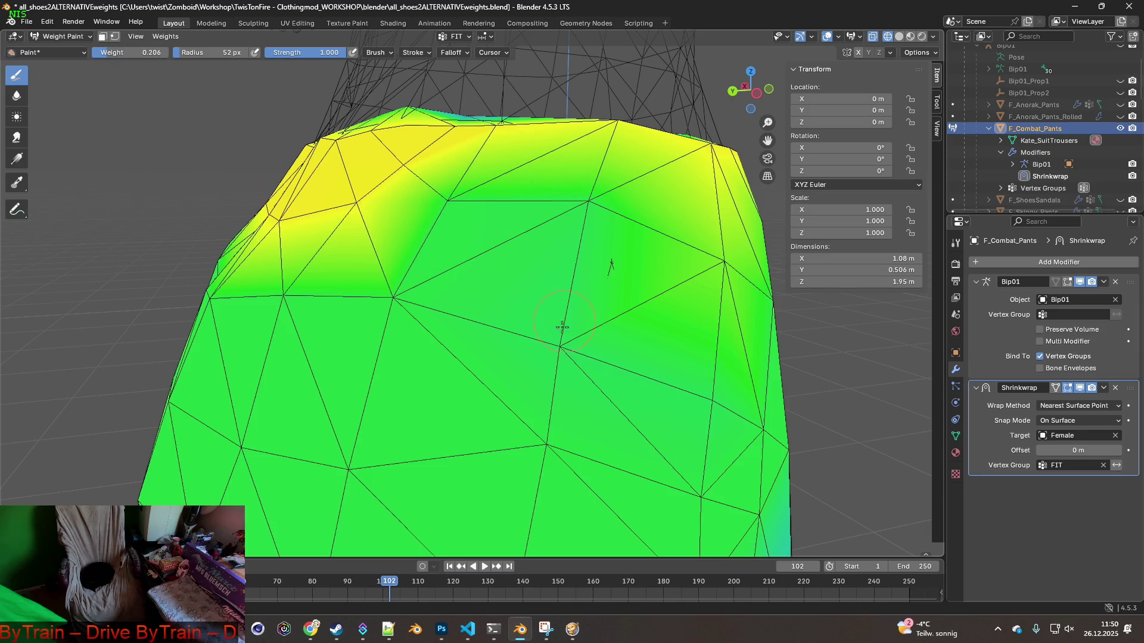
left_click_drag(563, 322, 560, 340)
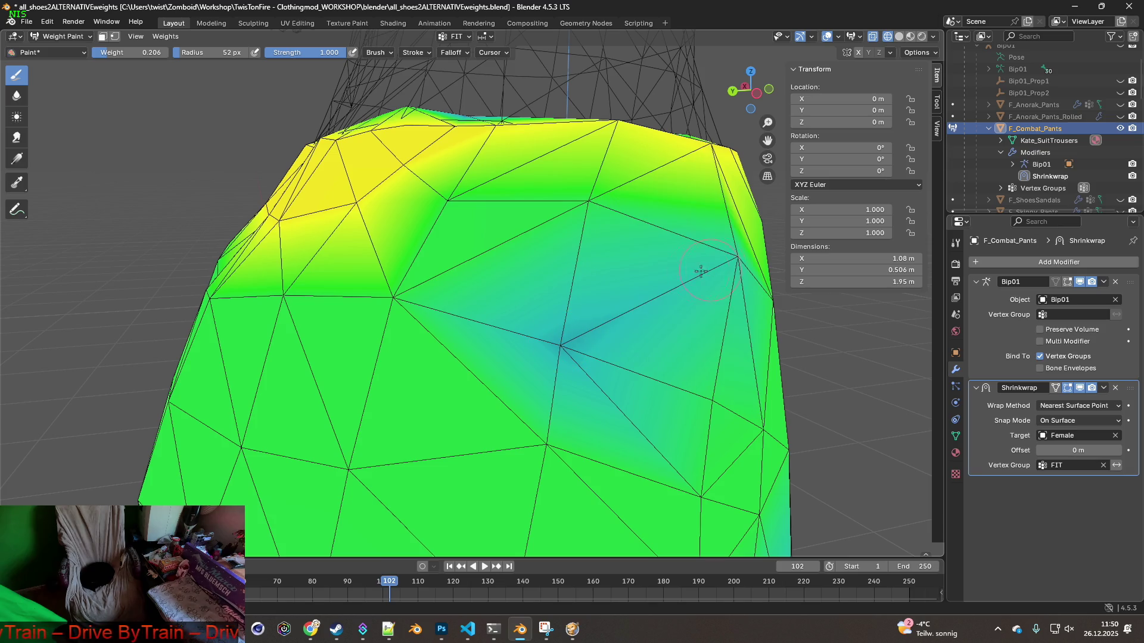
Soften the weights on the left side toward cyan, then return to Object Mode
mouse_move(593, 218)
middle_mouse_down()
mouse_move(516, 339)
mouse_move(493, 347)
mouse_move(467, 332)
middle_mouse_up()
mouse_move(362, 314)
middle_mouse_down()
mouse_move(439, 332)
mouse_move(413, 335)
middle_mouse_up()
mouse_move(437, 271)
left_mouse_down()
mouse_move(438, 226)
mouse_move(408, 327)
left_mouse_up()
middle_click_drag(408, 327, 419, 314)
left_click_drag(384, 270, 412, 298)
mouse_move(411, 298)
middle_mouse_down()
mouse_move(422, 312)
mouse_move(454, 301)
middle_mouse_up()
scroll(316, 300, "down", 5)
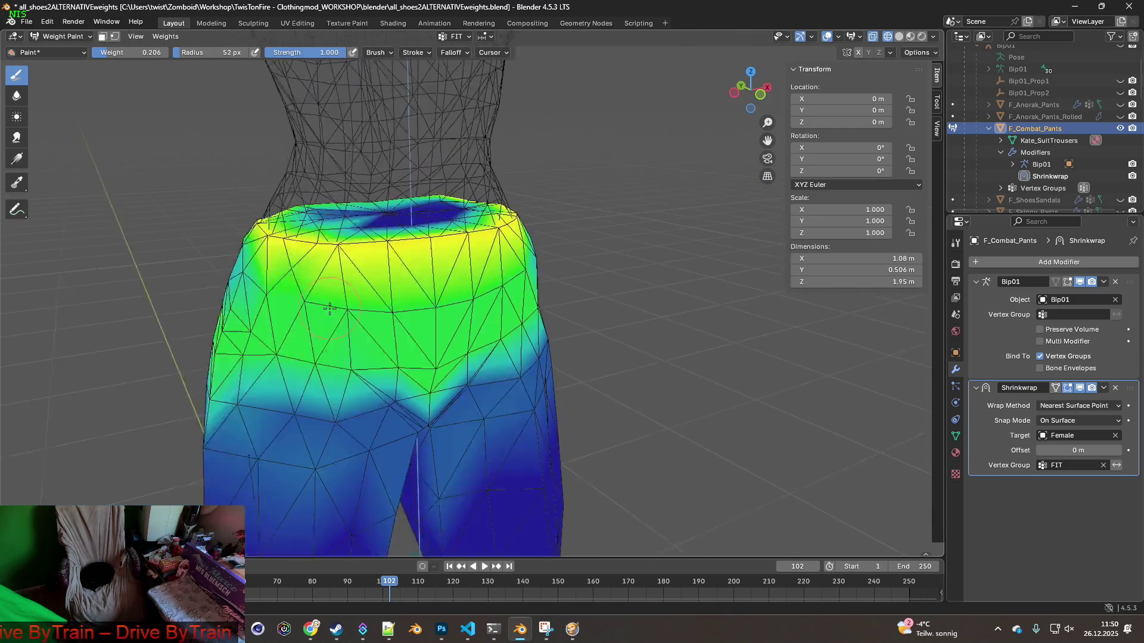
middle_click_drag(330, 333, 249, 292)
left_click(65, 36)
left_click(65, 50)
View the jeans texture from the rear, then put the pants in Weight Paint mode
left_click(910, 36)
mouse_move(607, 272)
middle_mouse_down()
mouse_move(526, 281)
mouse_move(456, 310)
mouse_move(338, 314)
mouse_move(454, 306)
mouse_move(395, 296)
mouse_move(350, 268)
mouse_move(431, 291)
mouse_move(494, 287)
mouse_move(464, 304)
mouse_move(471, 282)
mouse_move(517, 294)
middle_mouse_up()
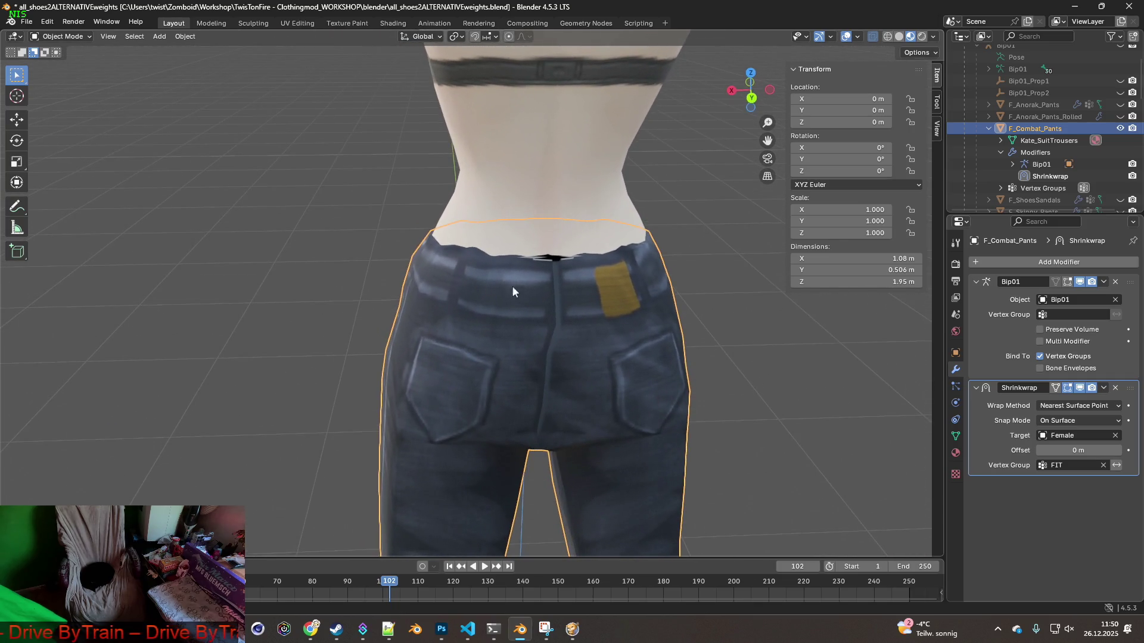
left_click(72, 36)
left_click(60, 111)
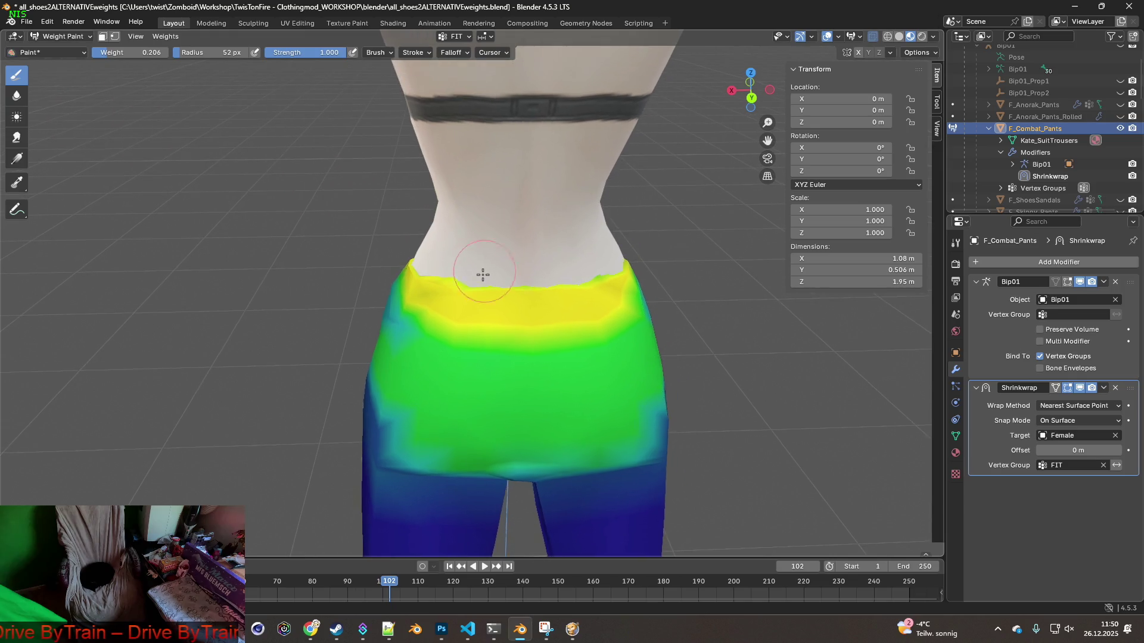
scroll(483, 272, "up", 2)
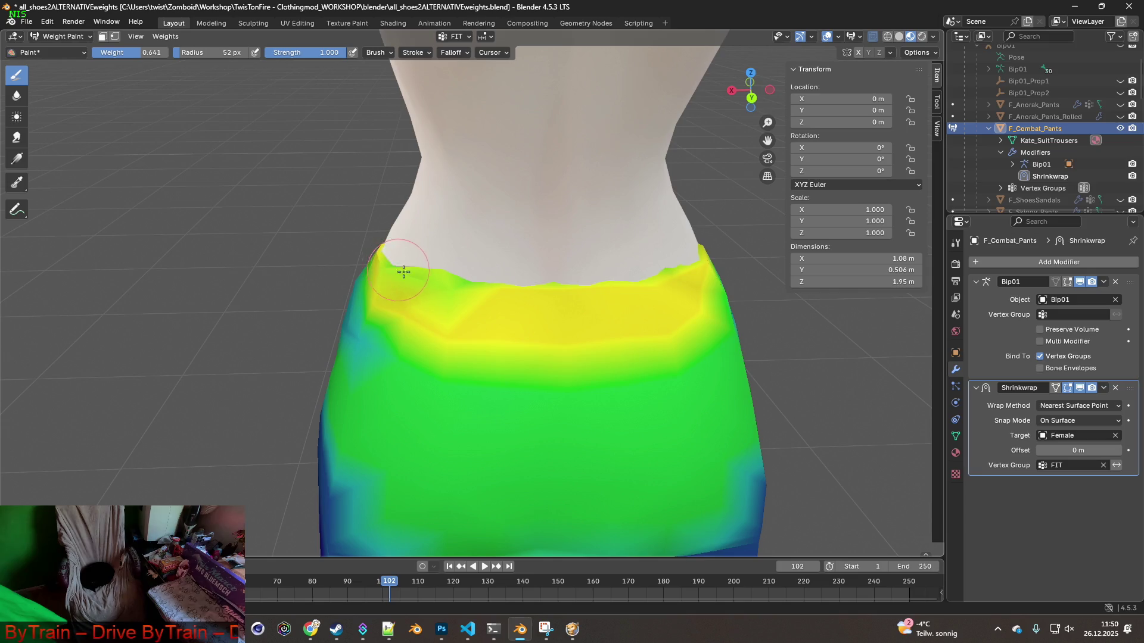
Paint a higher FIT weight of 0.641 along the waistband top edge and inspect it from several angles
mouse_move(494, 289)
left_mouse_down()
mouse_move(567, 298)
mouse_move(690, 263)
left_mouse_up()
middle_click_drag(689, 263, 535, 374)
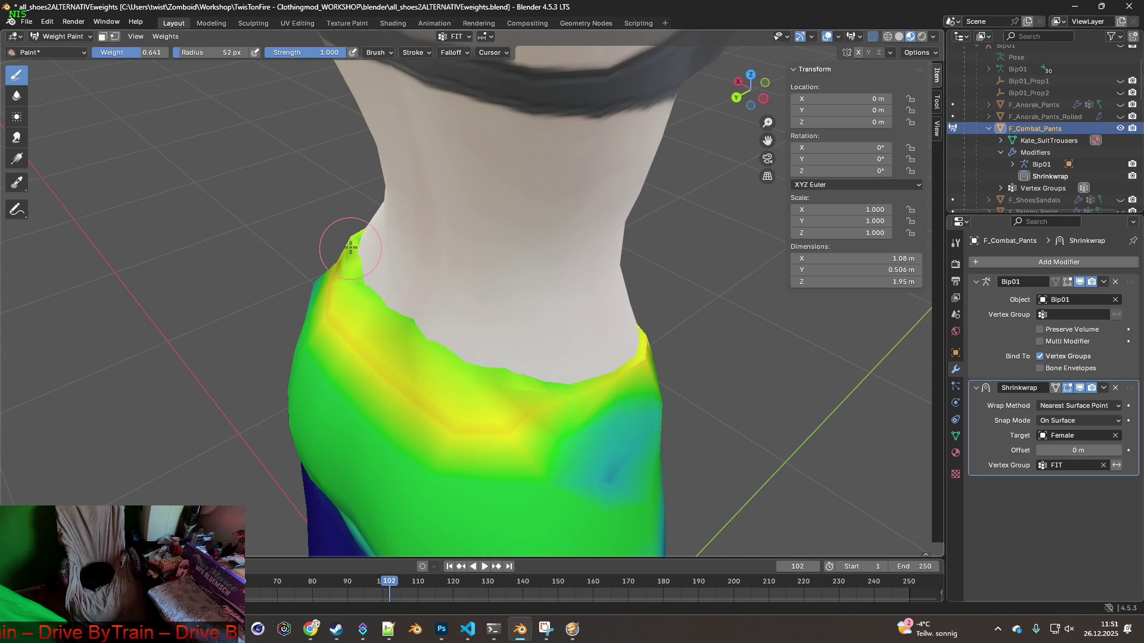
mouse_move(502, 291)
middle_mouse_down()
mouse_move(401, 274)
mouse_move(259, 285)
middle_mouse_up()
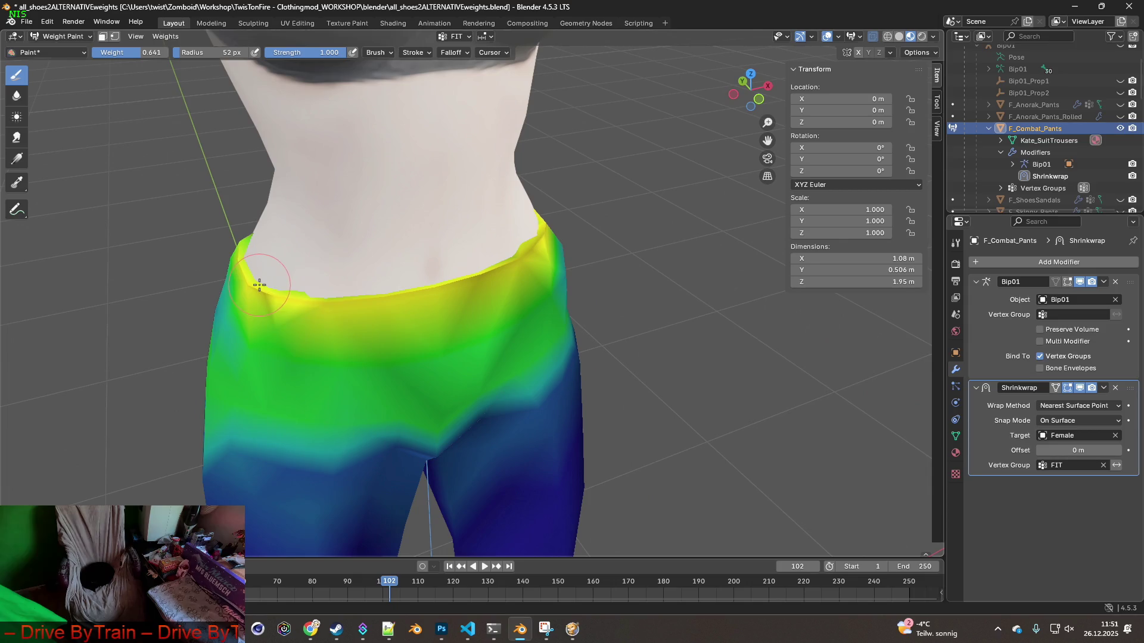
mouse_move(354, 287)
middle_mouse_down()
mouse_move(280, 297)
mouse_move(566, 225)
middle_mouse_up()
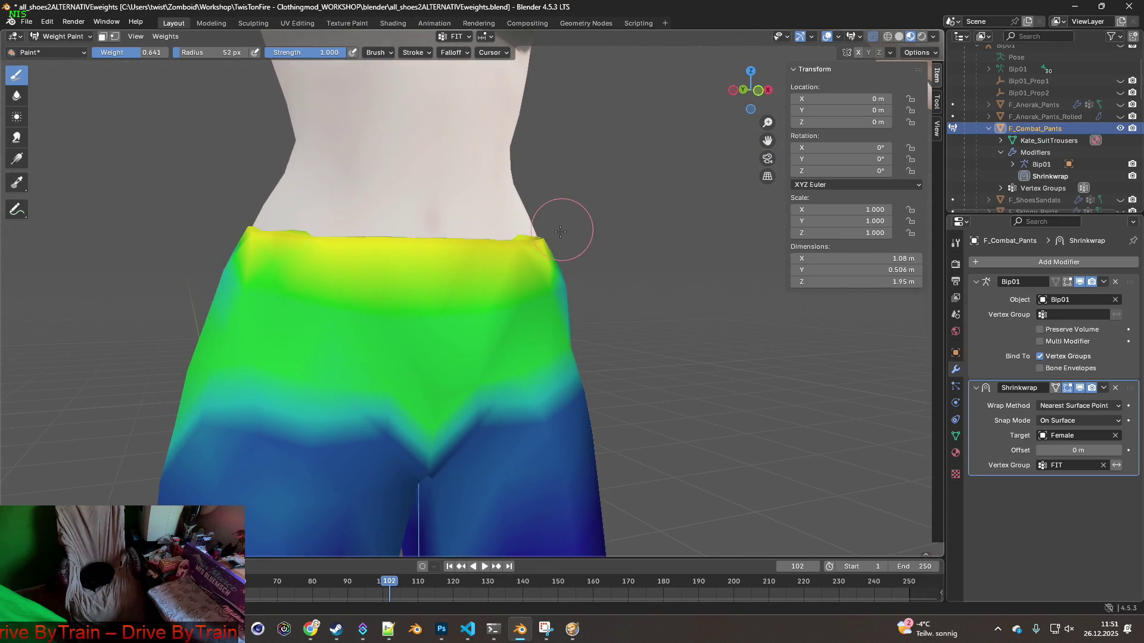
scroll(602, 290, "down", 3)
mouse_move(601, 290)
middle_mouse_down()
mouse_move(330, 267)
mouse_move(574, 290)
mouse_move(540, 325)
mouse_move(495, 332)
middle_mouse_up()
mouse_move(616, 327)
middle_mouse_down()
mouse_move(643, 327)
mouse_move(604, 328)
middle_mouse_up()
left_click(71, 37)
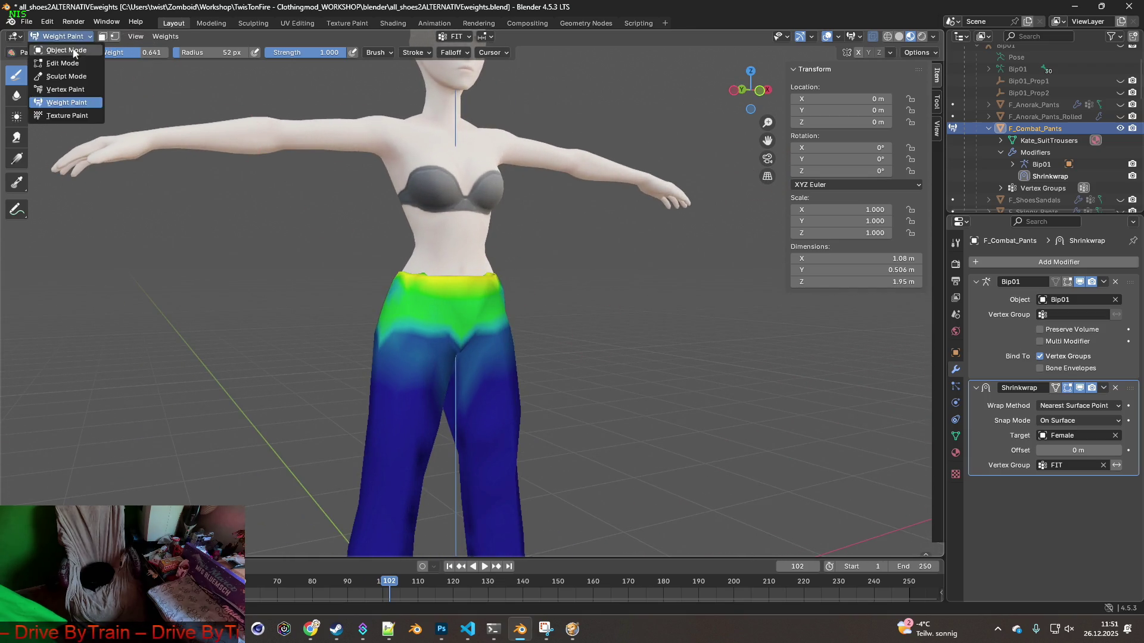
Leave Weight Paint for Object Mode, then put the pants into Edit Mode
left_click(60, 47)
mouse_move(477, 278)
middle_mouse_down()
mouse_move(370, 281)
mouse_move(546, 363)
middle_mouse_up()
scroll(547, 368, "up", 5)
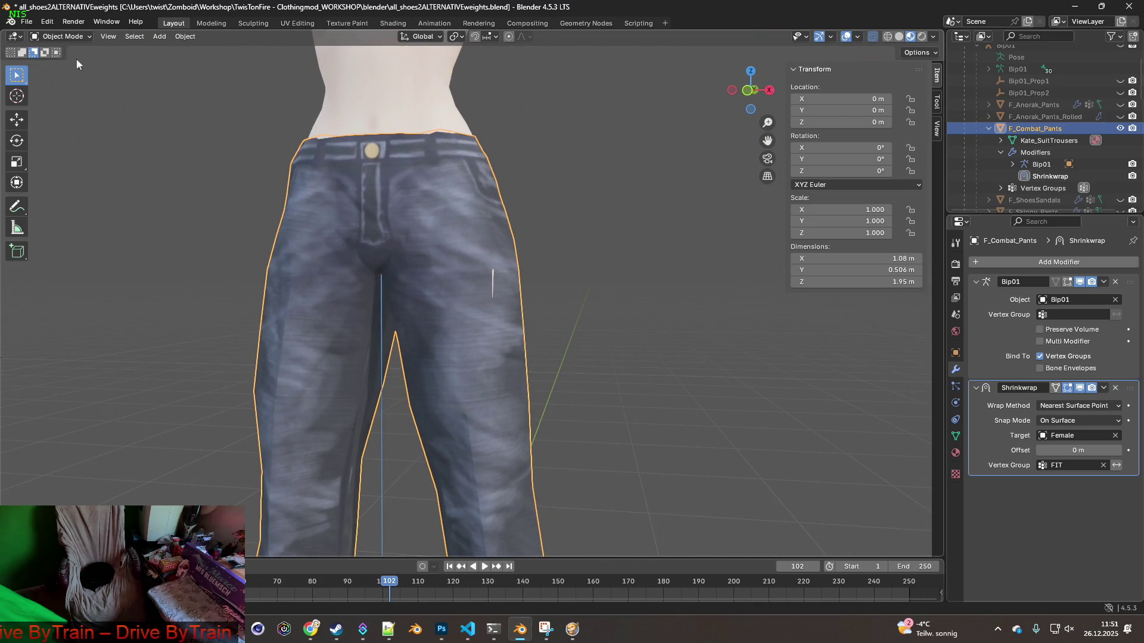
left_click(76, 36)
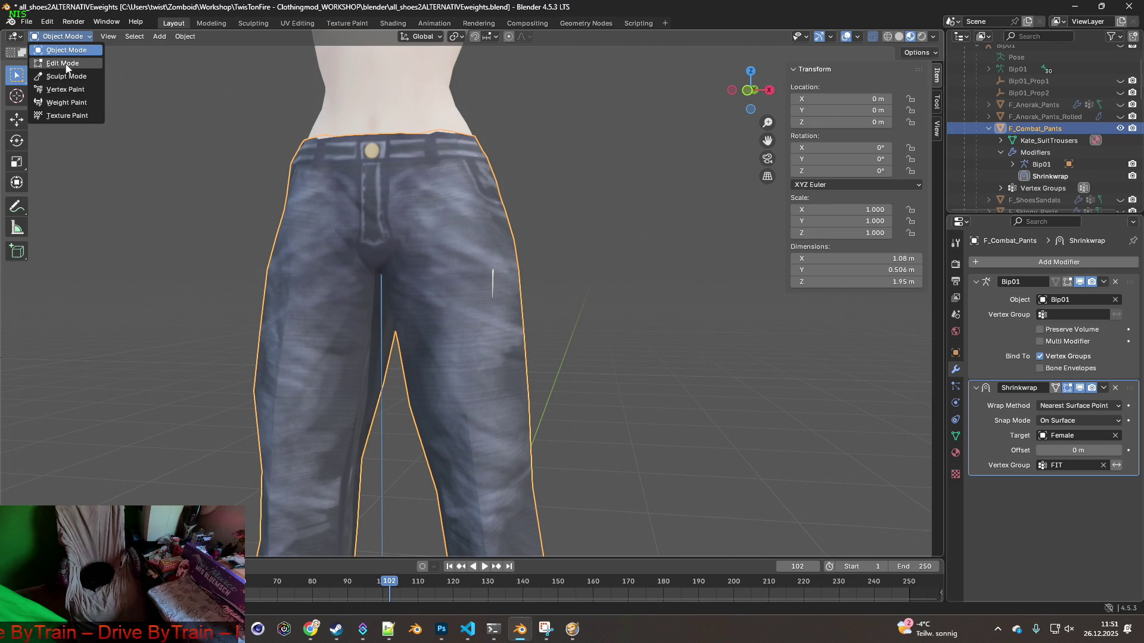
left_click(66, 64)
scroll(525, 274, "up", 3)
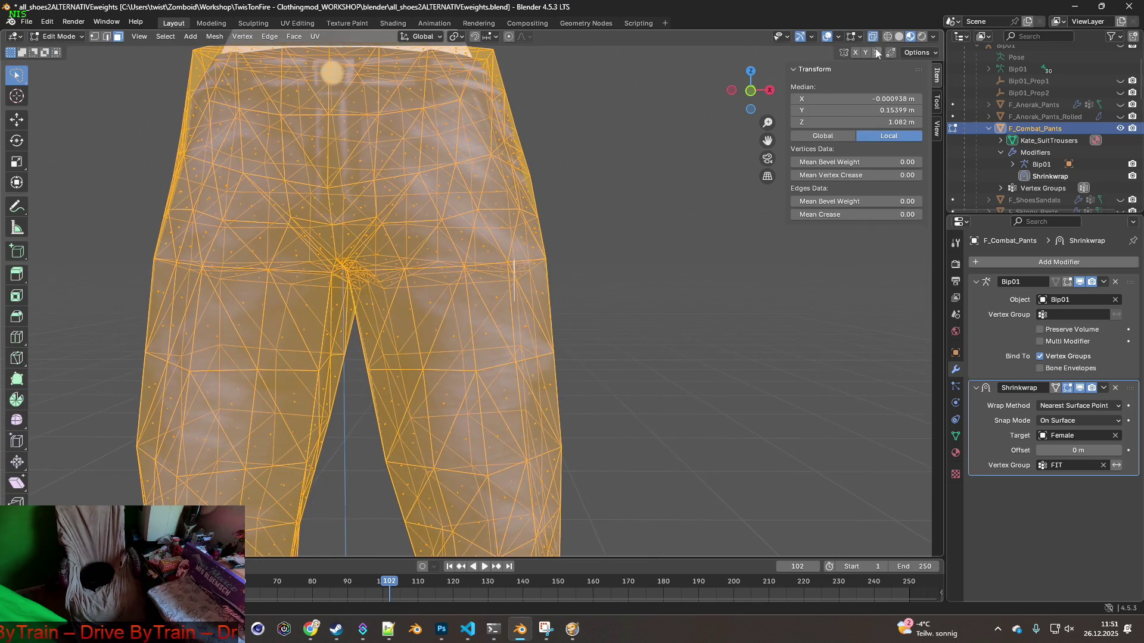
scroll(681, 272, "up", 3)
mouse_move(646, 279)
middle_mouse_down()
mouse_move(731, 281)
mouse_move(546, 278)
mouse_move(613, 243)
mouse_move(646, 268)
mouse_move(585, 274)
mouse_move(714, 285)
middle_mouse_up()
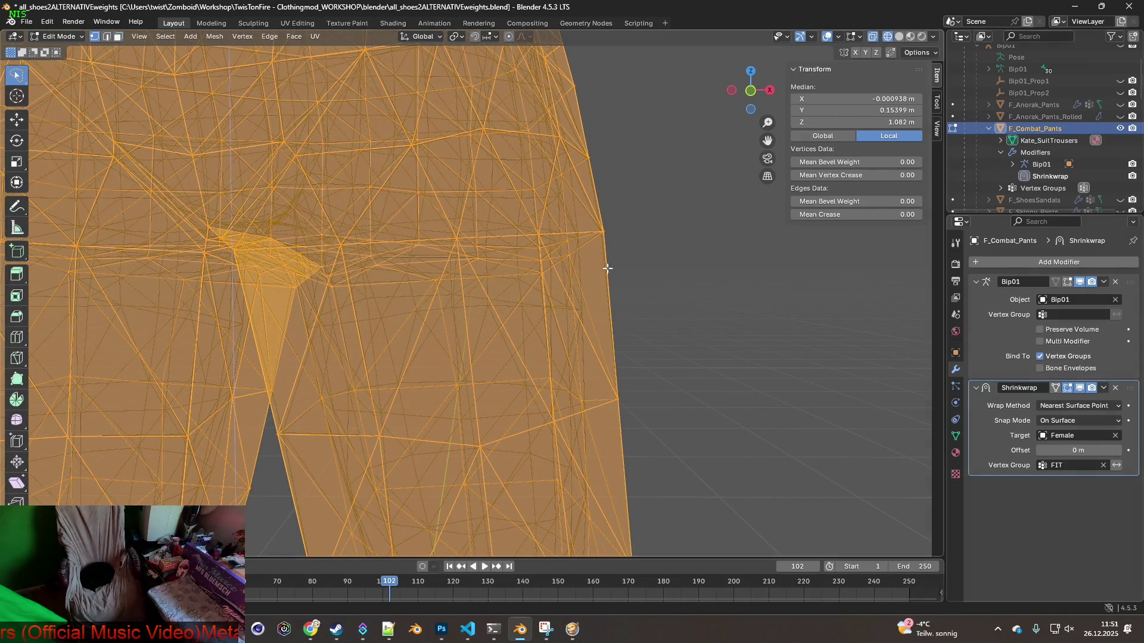
middle_click_drag(601, 267, 589, 262)
Select a pair of hip vertices and nudge them sideways along X
left_click(485, 242)
middle_click_drag(485, 242, 536, 287)
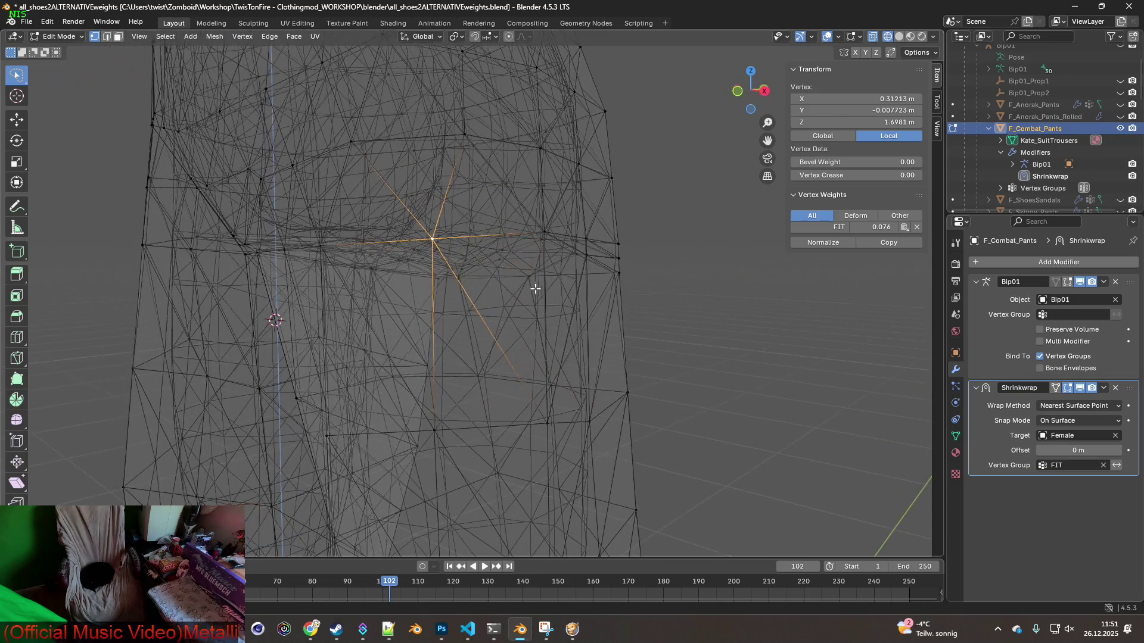
left_click(441, 430, "shift")
mouse_move(493, 384)
middle_mouse_down()
mouse_move(492, 334)
mouse_move(459, 302)
mouse_move(458, 333)
middle_mouse_up()
mouse_move(411, 377)
middle_mouse_down()
mouse_move(383, 377)
mouse_move(524, 375)
middle_mouse_up()
key("g")
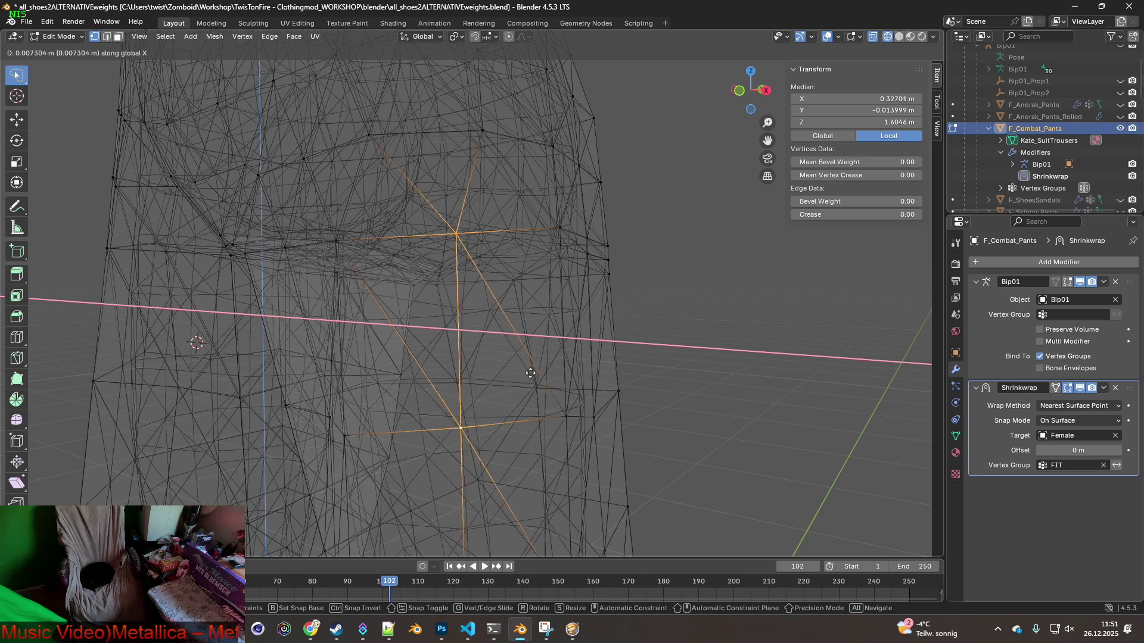
left_click(539, 374)
Select two more side vertices and shift them slightly along the X axis
mouse_move(525, 375)
middle_mouse_down()
mouse_move(509, 375)
mouse_move(544, 363)
mouse_move(447, 370)
mouse_move(537, 350)
mouse_move(432, 333)
mouse_move(536, 340)
mouse_move(500, 408)
mouse_move(434, 205)
middle_mouse_up()
left_click(500, 437)
left_click(439, 163, "shift")
mouse_move(439, 163)
middle_mouse_down()
mouse_move(471, 254)
mouse_move(518, 250)
mouse_move(432, 250)
mouse_move(450, 250)
middle_mouse_up()
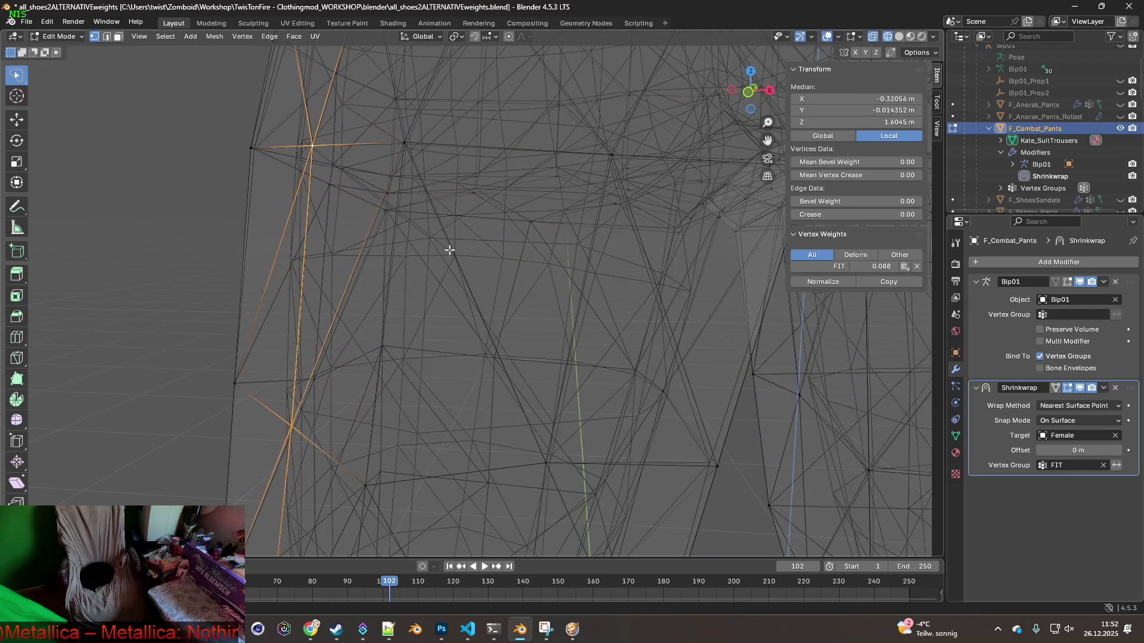
key("g")
key("x")
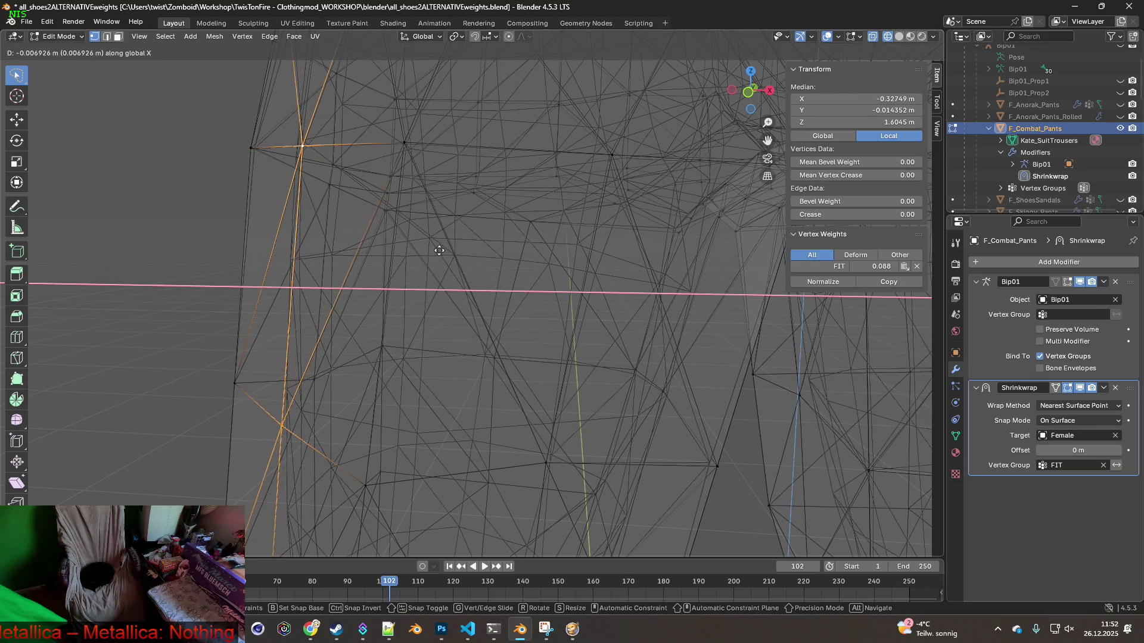
left_click(435, 252)
Nudge the same vertices a little along Y, then again along X
mouse_move(436, 251)
middle_mouse_down()
mouse_move(511, 254)
mouse_move(498, 306)
mouse_move(454, 322)
mouse_move(401, 294)
middle_mouse_up()
key("g")
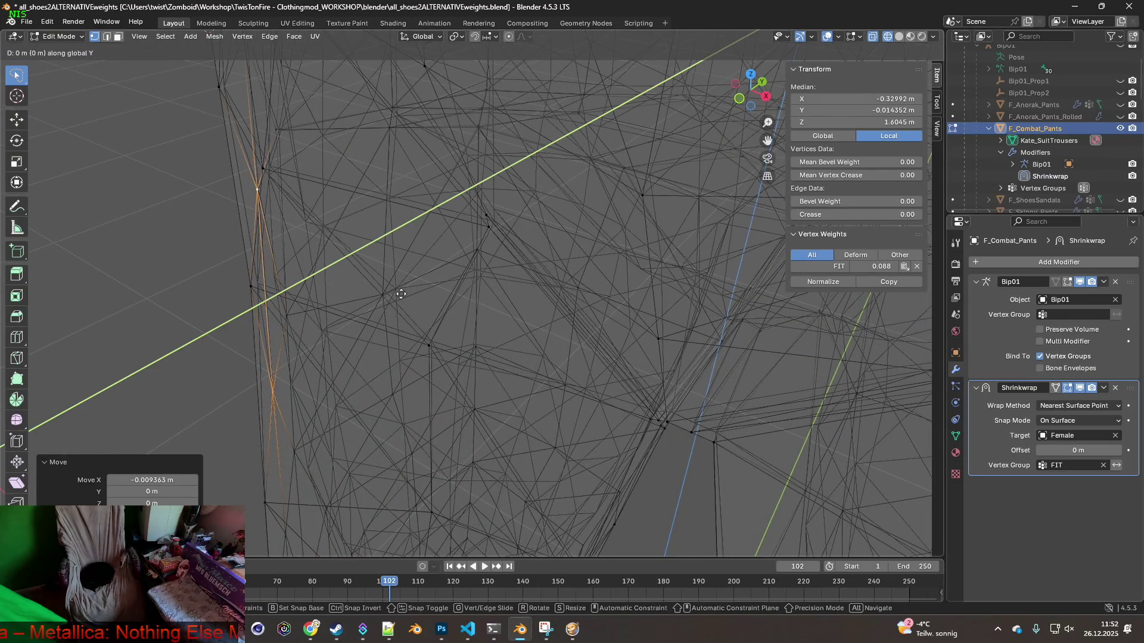
left_click(393, 294)
key("g")
key("x")
left_click(384, 292)
Move a third vertex pair about 0.010929 m along X, then return to Object Mode
mouse_move(385, 292)
middle_mouse_down()
mouse_move(547, 317)
mouse_move(447, 298)
mouse_move(525, 319)
mouse_move(582, 288)
mouse_move(441, 253)
mouse_move(459, 226)
mouse_move(516, 224)
mouse_move(463, 322)
mouse_move(496, 319)
mouse_move(473, 335)
mouse_move(467, 327)
mouse_move(511, 306)
middle_mouse_up()
left_click(471, 316)
left_click(538, 415, "shift")
mouse_move(537, 415)
middle_mouse_down()
mouse_move(549, 375)
mouse_move(454, 373)
mouse_move(557, 370)
mouse_move(563, 356)
mouse_move(556, 378)
mouse_move(544, 327)
mouse_move(526, 340)
mouse_move(532, 301)
mouse_move(528, 351)
mouse_move(508, 387)
mouse_move(477, 398)
mouse_move(455, 355)
middle_mouse_up()
key("g")
left_click(460, 369)
scroll(528, 352, "down", 5)
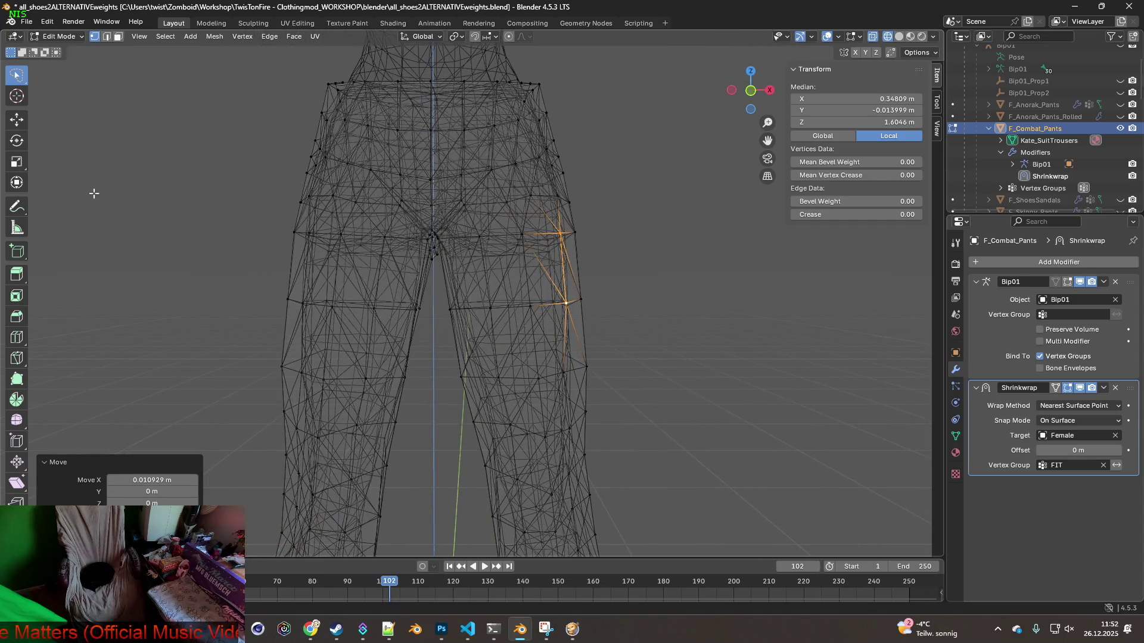
left_click(77, 39)
left_click(56, 49)
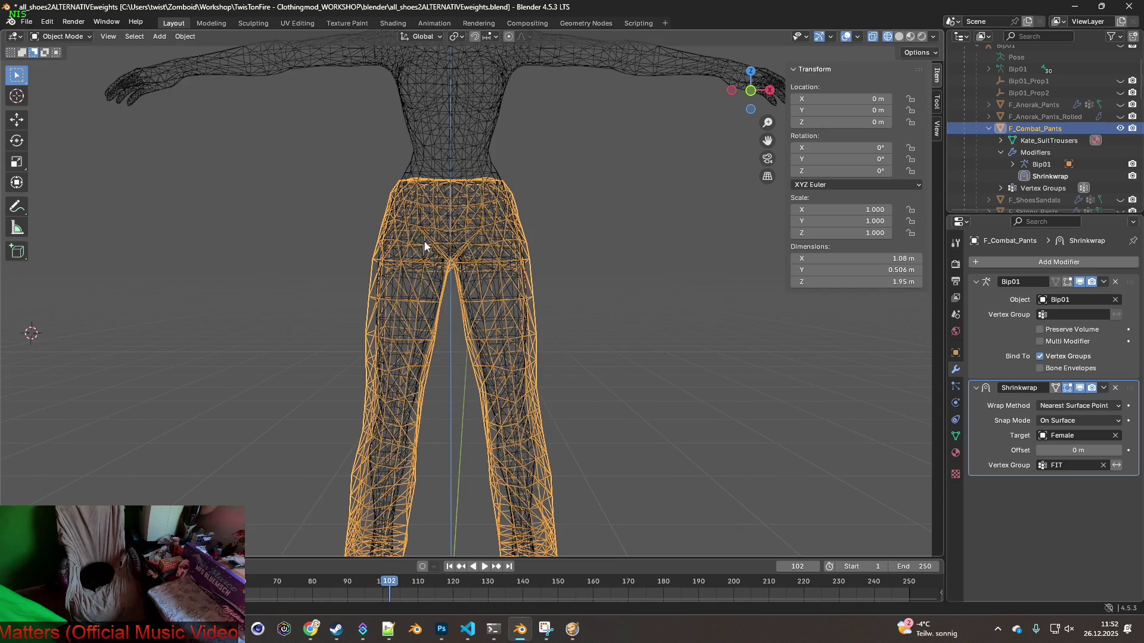
Switch to Material Preview shading and orbit to inspect the jeans texture inside the waistband
left_click(910, 37)
mouse_move(620, 246)
middle_mouse_down()
mouse_move(559, 266)
mouse_move(358, 261)
mouse_move(349, 249)
mouse_move(505, 287)
mouse_move(489, 314)
mouse_move(568, 302)
mouse_move(555, 309)
mouse_move(562, 333)
mouse_move(389, 325)
mouse_move(603, 304)
mouse_move(503, 296)
mouse_move(578, 294)
mouse_move(521, 240)
mouse_move(511, 179)
mouse_move(476, 195)
mouse_move(581, 295)
mouse_move(494, 310)
mouse_move(468, 328)
mouse_move(511, 342)
mouse_move(496, 316)
mouse_move(520, 303)
mouse_move(613, 312)
middle_mouse_up()
scroll(500, 303, "up", 5)
scroll(498, 303, "down", 4)
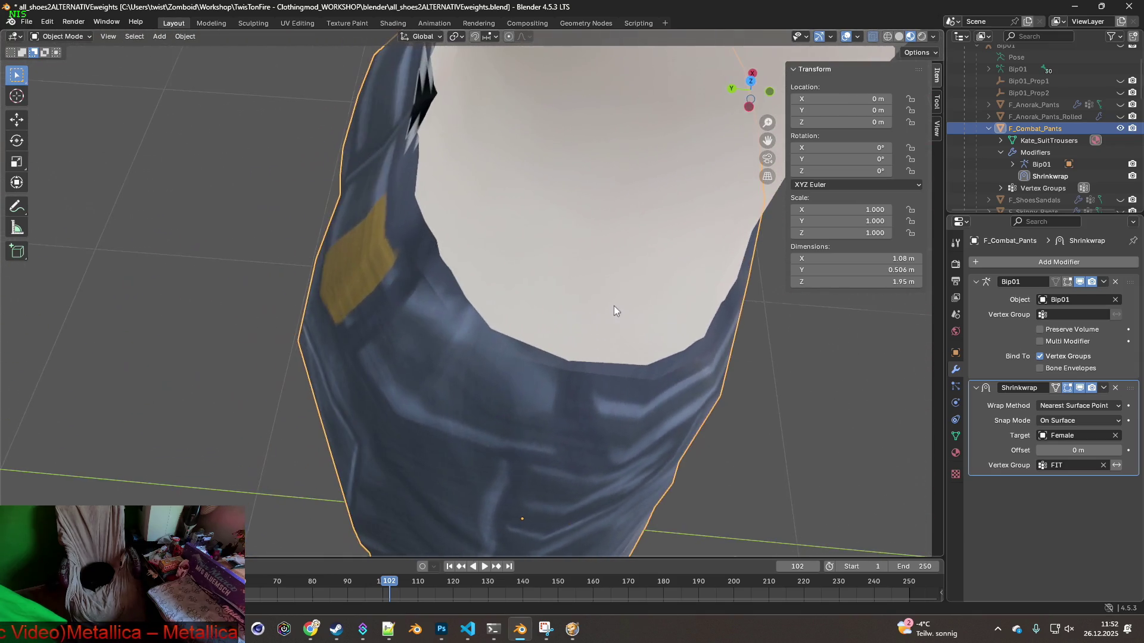
mouse_move(498, 273)
middle_mouse_down()
mouse_move(496, 309)
mouse_move(550, 227)
mouse_move(463, 247)
mouse_move(458, 277)
mouse_move(472, 222)
mouse_move(538, 273)
mouse_move(616, 284)
mouse_move(609, 260)
mouse_move(590, 335)
middle_mouse_up()
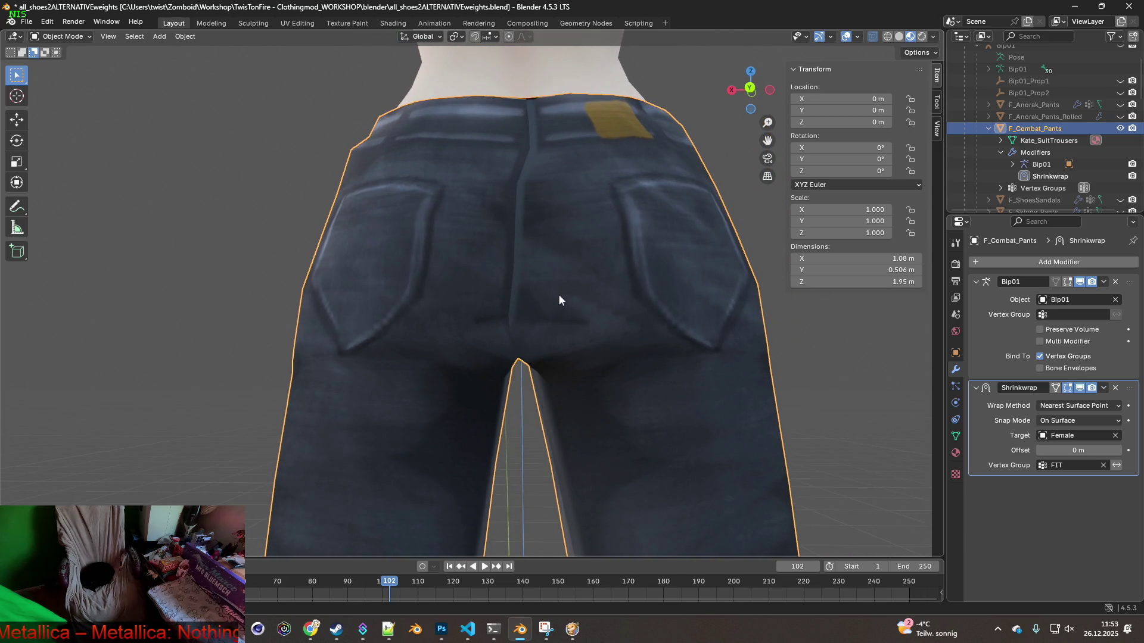
left_click(63, 36)
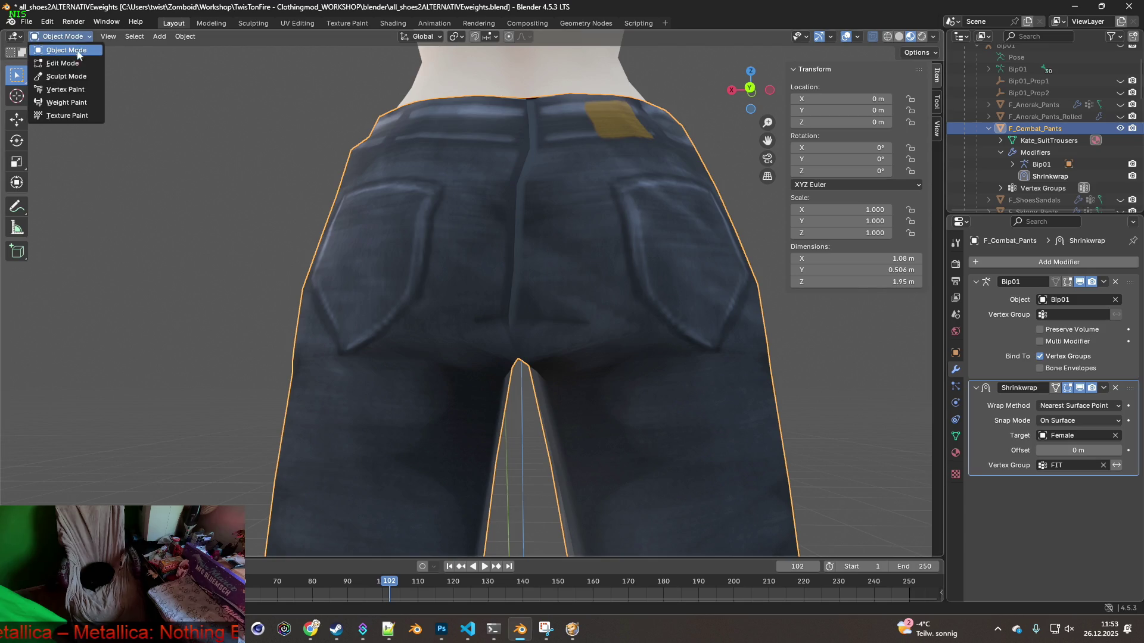
Enter Edit Mode, turn on the Shrinkwrap modifier's On Cage toggle, and orbit to a straight back view
left_click(70, 59)
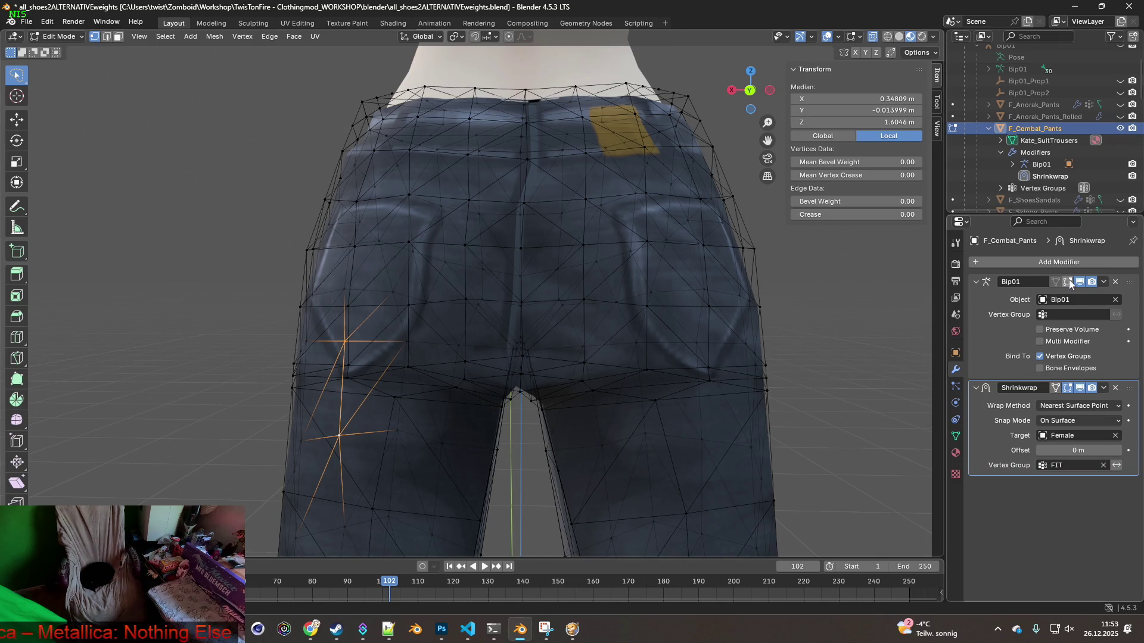
left_click(1058, 388)
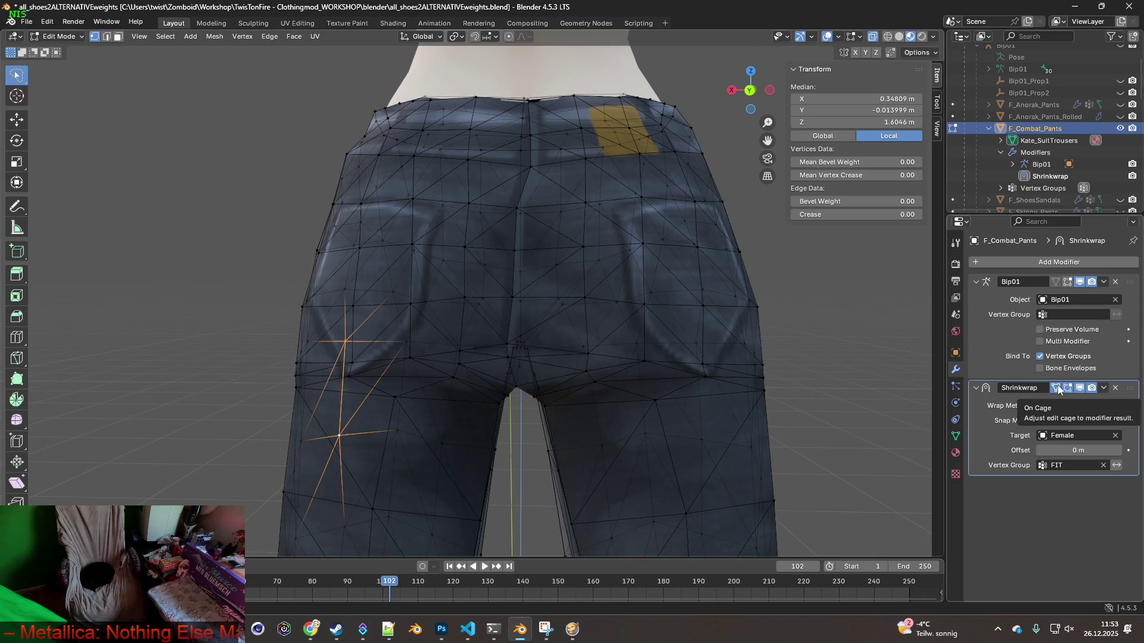
mouse_move(679, 298)
middle_mouse_down()
mouse_move(711, 309)
mouse_move(659, 299)
mouse_move(659, 274)
mouse_move(659, 320)
middle_mouse_up()
scroll(634, 311, "down", 3)
mouse_move(390, 281)
middle_mouse_down()
mouse_move(417, 279)
mouse_move(385, 268)
middle_mouse_up()
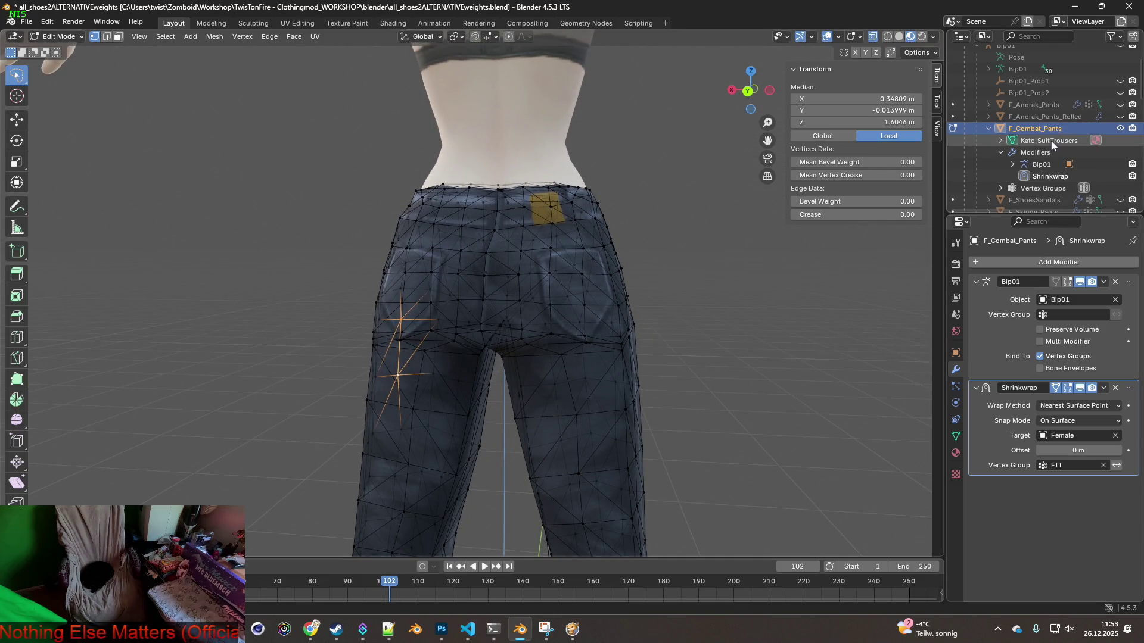
In Object Mode, move Shrinkwrap above Bip01 in the modifier stack and apply it
right_click(1044, 177)
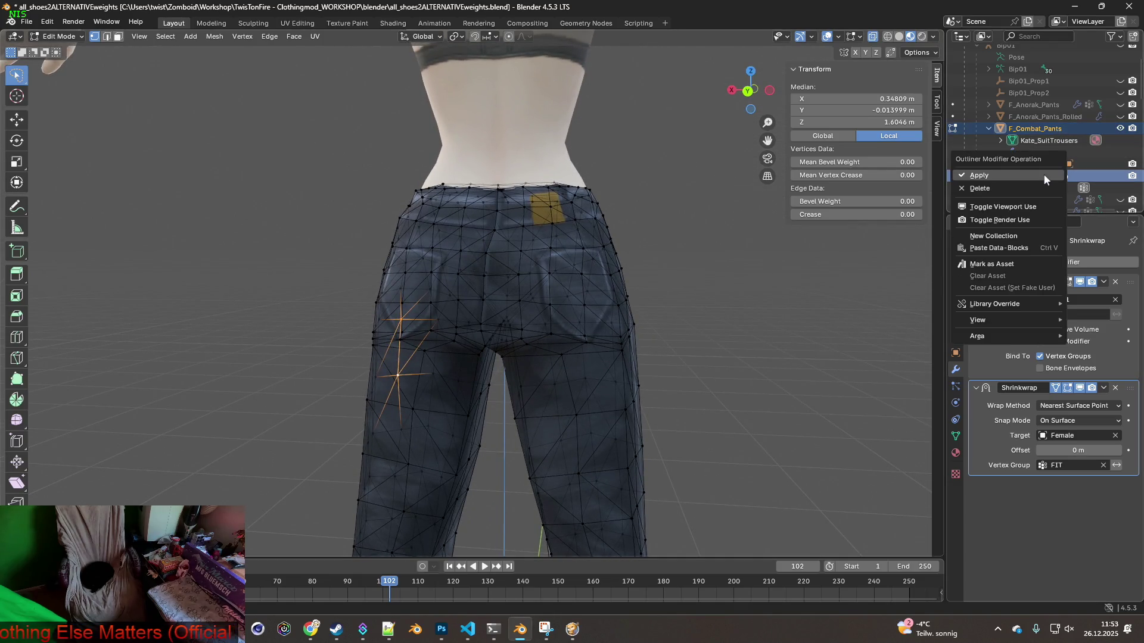
left_click(993, 175)
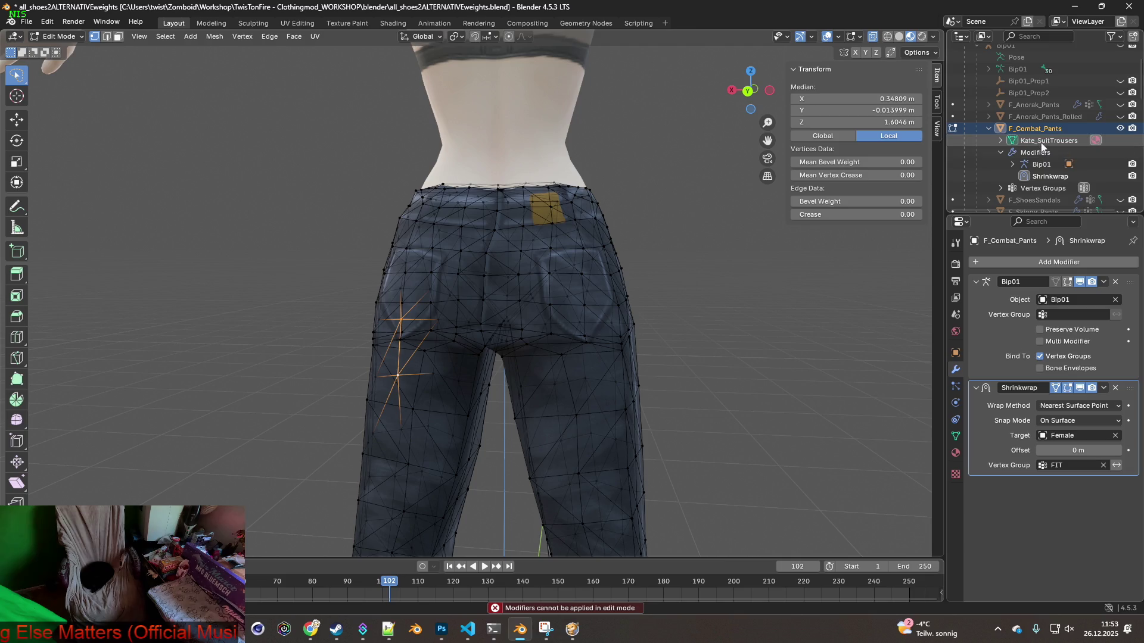
left_click(58, 36)
left_click(60, 42)
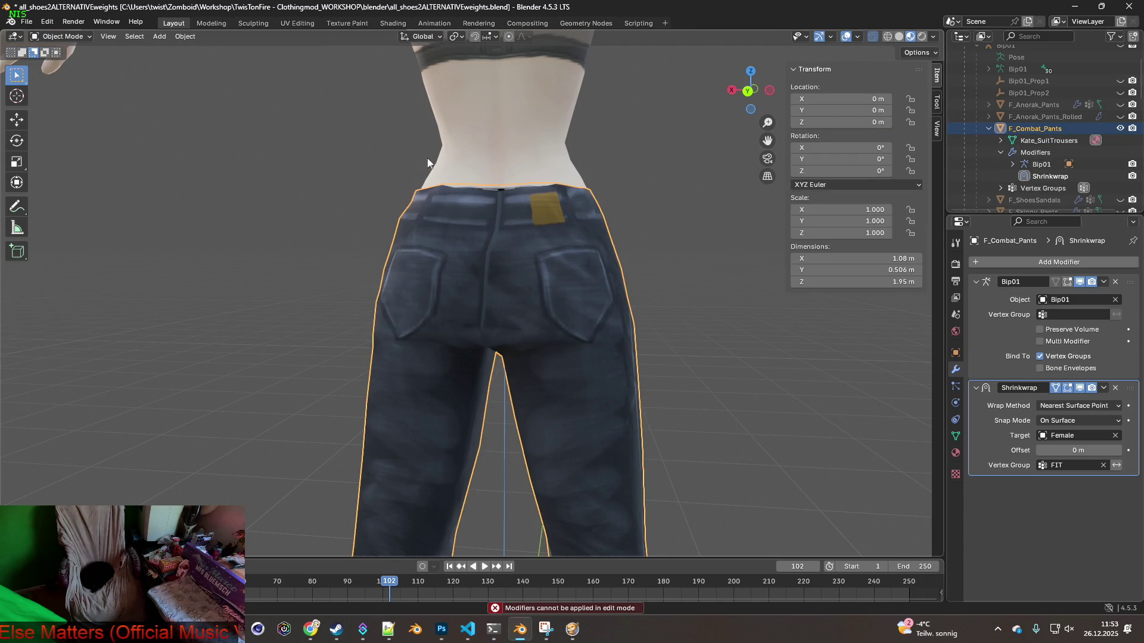
left_click_drag(1129, 391, 1122, 292)
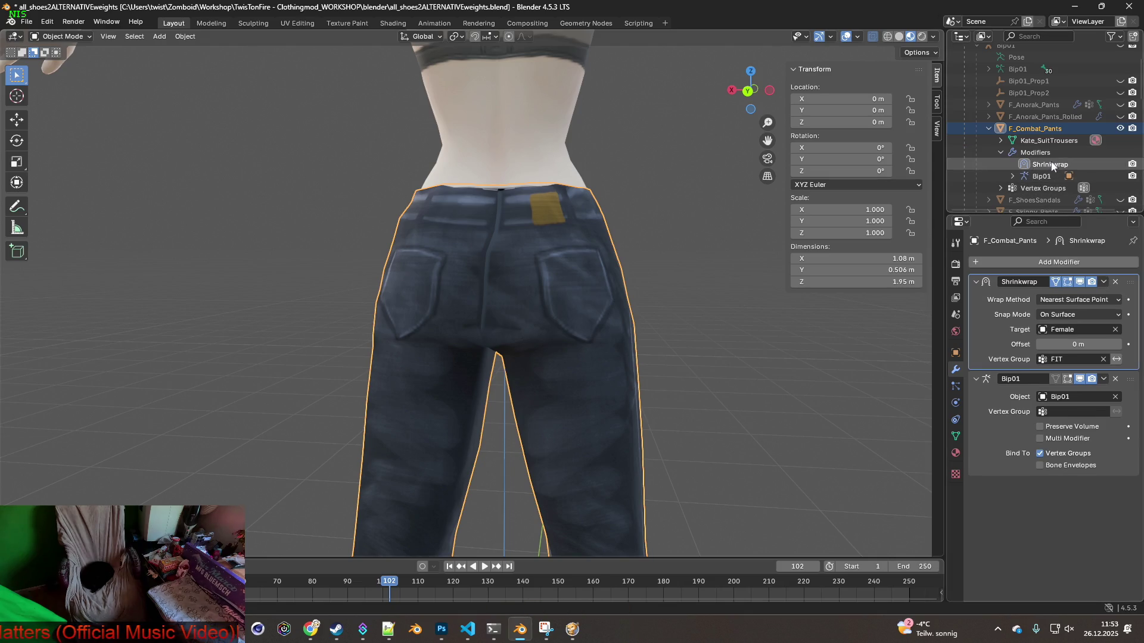
right_click(1053, 166)
left_click(1005, 164)
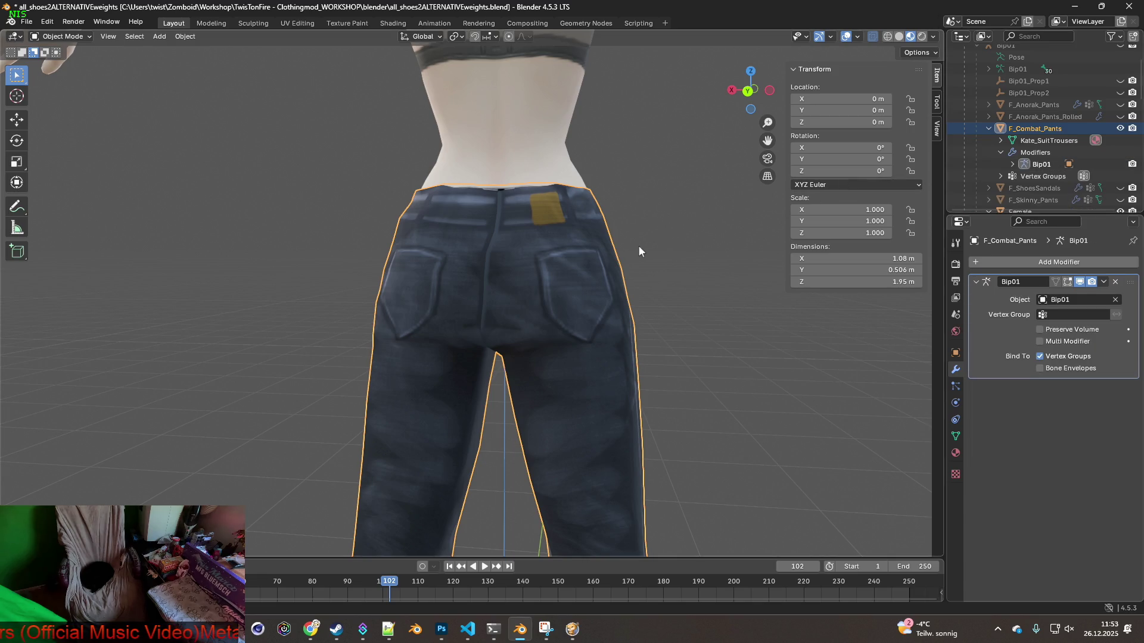
Re-enter Edit Mode and select a vertex on the crotch seam
left_click(72, 37)
left_click(59, 57)
scroll(596, 342, "up", 5)
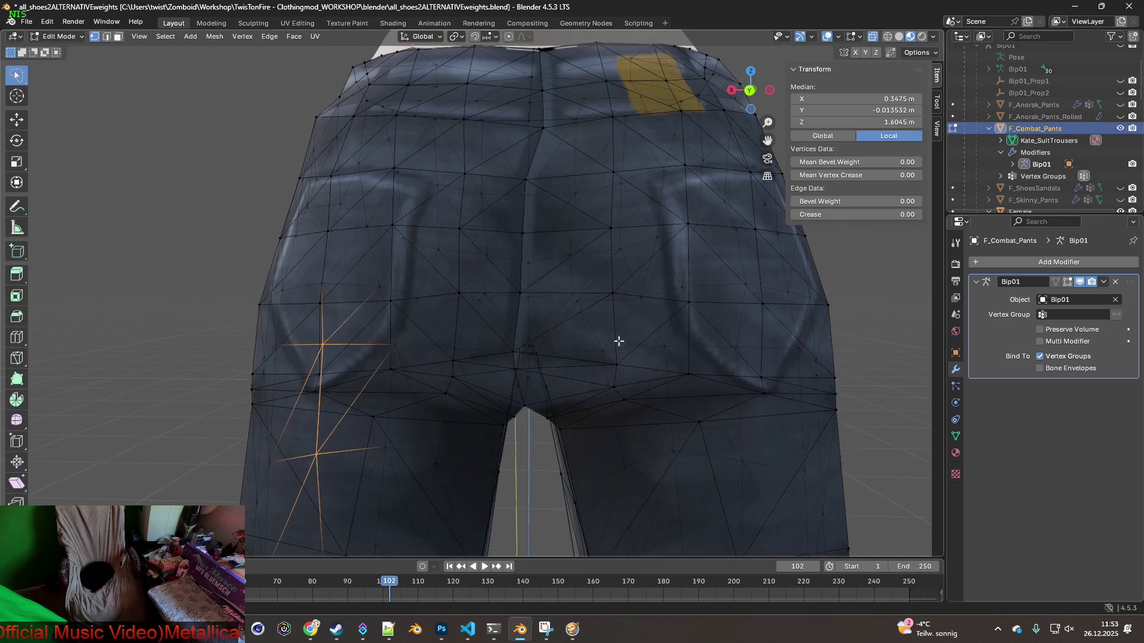
scroll(620, 343, "up", 4)
left_click(529, 237)
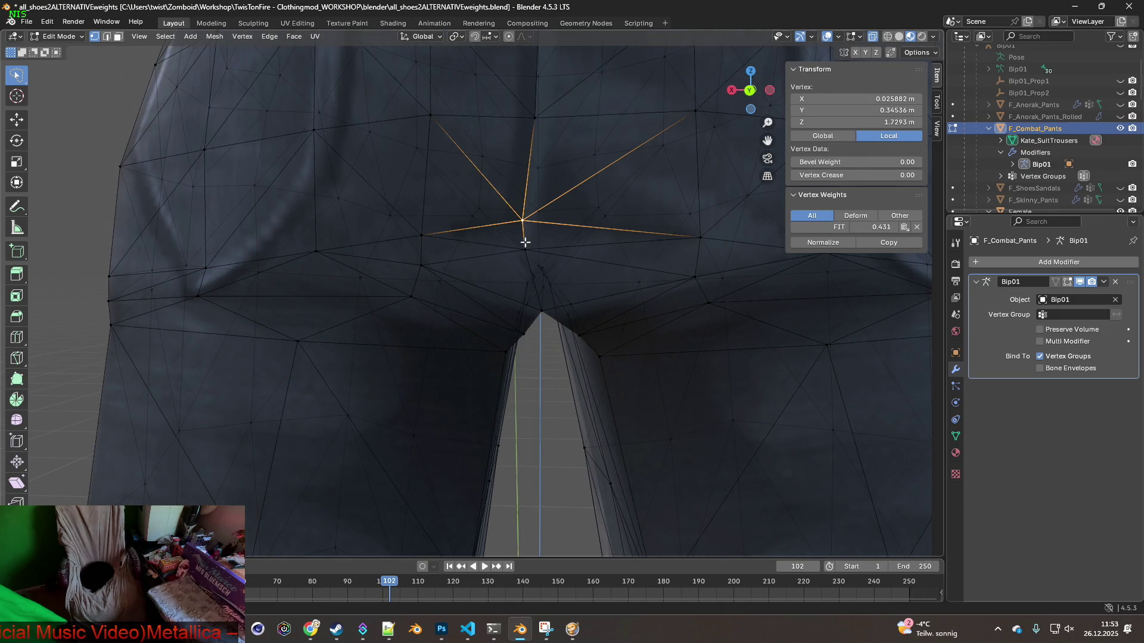
Add a second seam vertex and slide the pair sideways along X
left_click(526, 250, "shift")
middle_click_drag(582, 260, 586, 251)
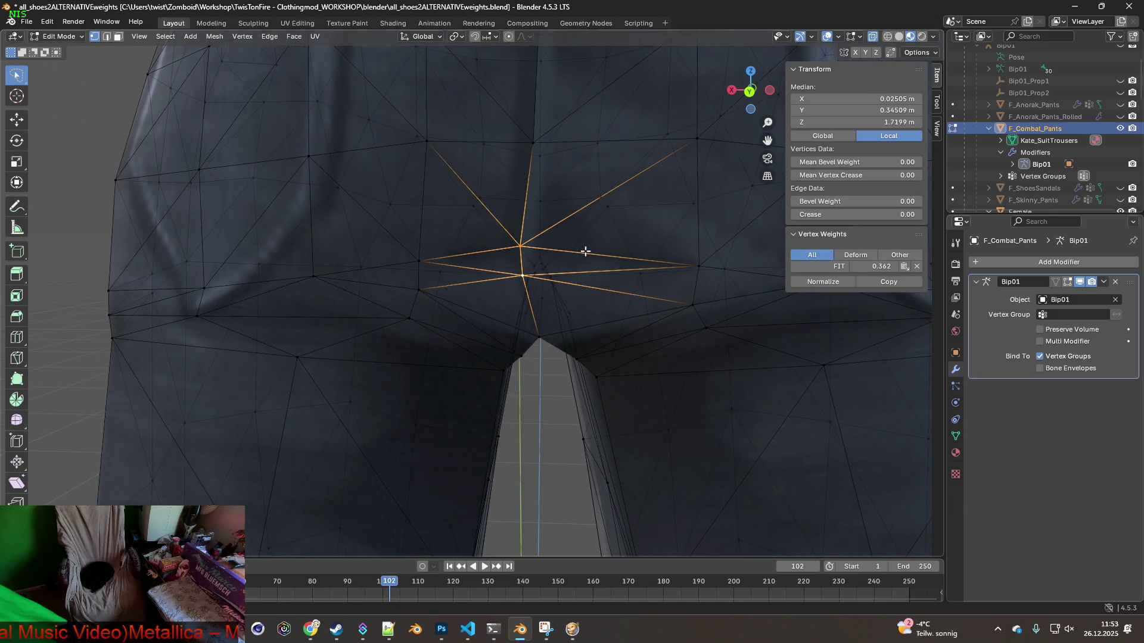
key("g")
key("x")
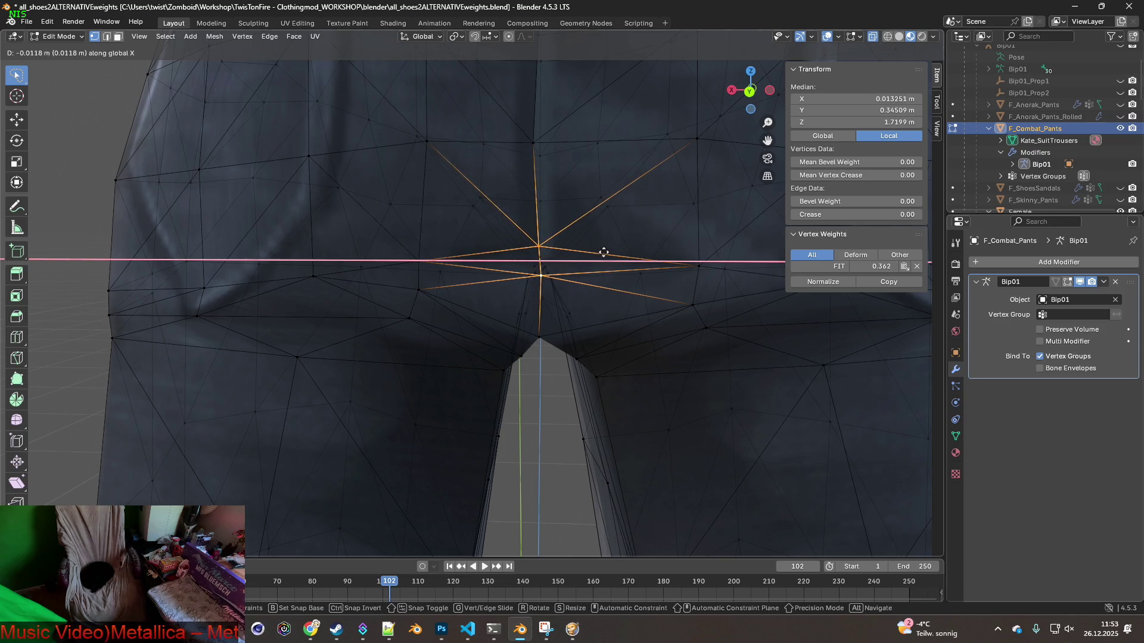
left_click(604, 253)
middle_click_drag(603, 252, 606, 262)
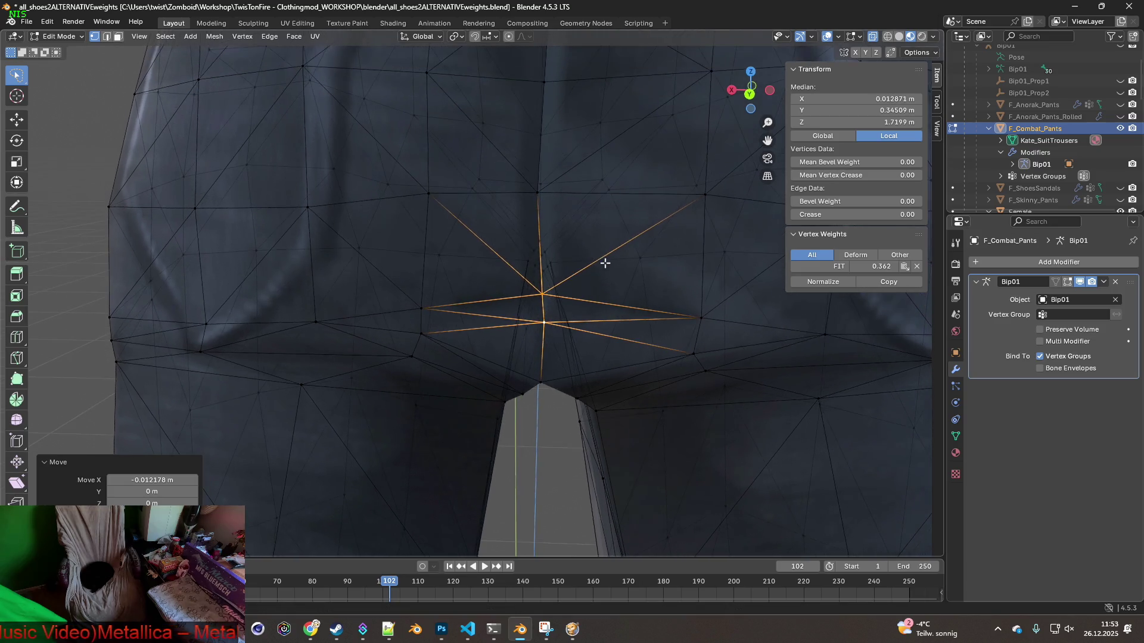
Shift two more rear seam vertices along X, one at a time, to straighten the centre seam
left_click(538, 196)
key("g")
key("x")
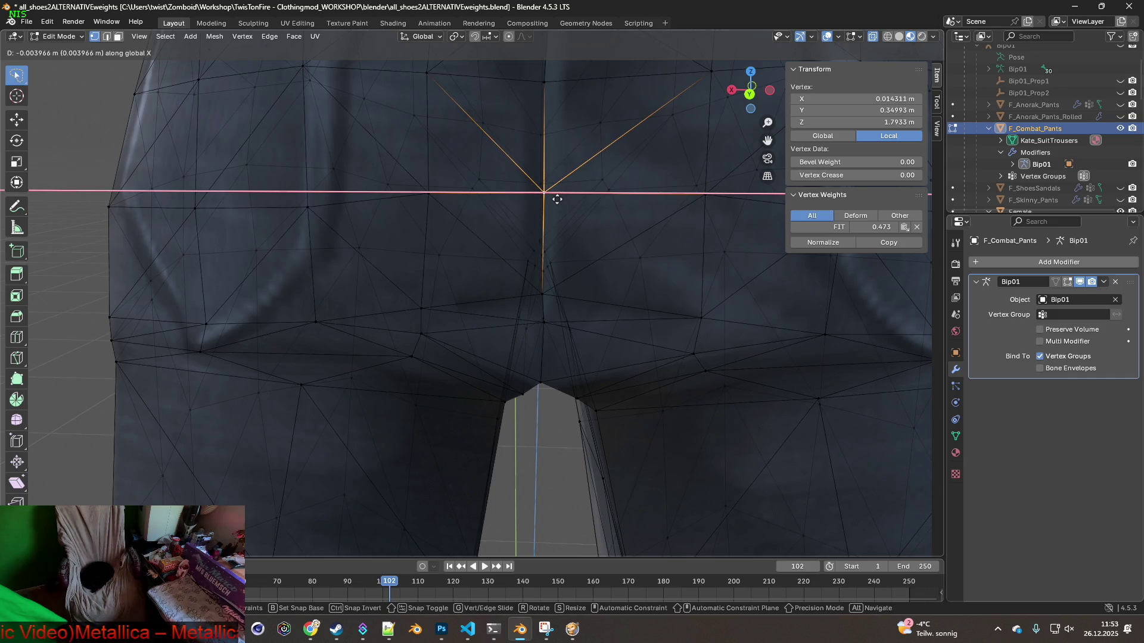
left_click(559, 201)
mouse_move(560, 227)
middle_mouse_down()
mouse_move(544, 199)
mouse_move(560, 192)
mouse_move(575, 233)
mouse_move(573, 220)
mouse_move(566, 252)
mouse_move(551, 223)
middle_mouse_up()
scroll(566, 191, "down", 5)
left_click(520, 158)
mouse_move(520, 158)
middle_mouse_down()
mouse_move(557, 196)
mouse_move(559, 186)
mouse_move(562, 215)
mouse_move(573, 182)
mouse_move(577, 208)
mouse_move(537, 199)
mouse_move(528, 225)
middle_mouse_up()
key("g")
key("x")
left_click(559, 185)
scroll(560, 204, "down", 5)
scroll(540, 203, "up", 3)
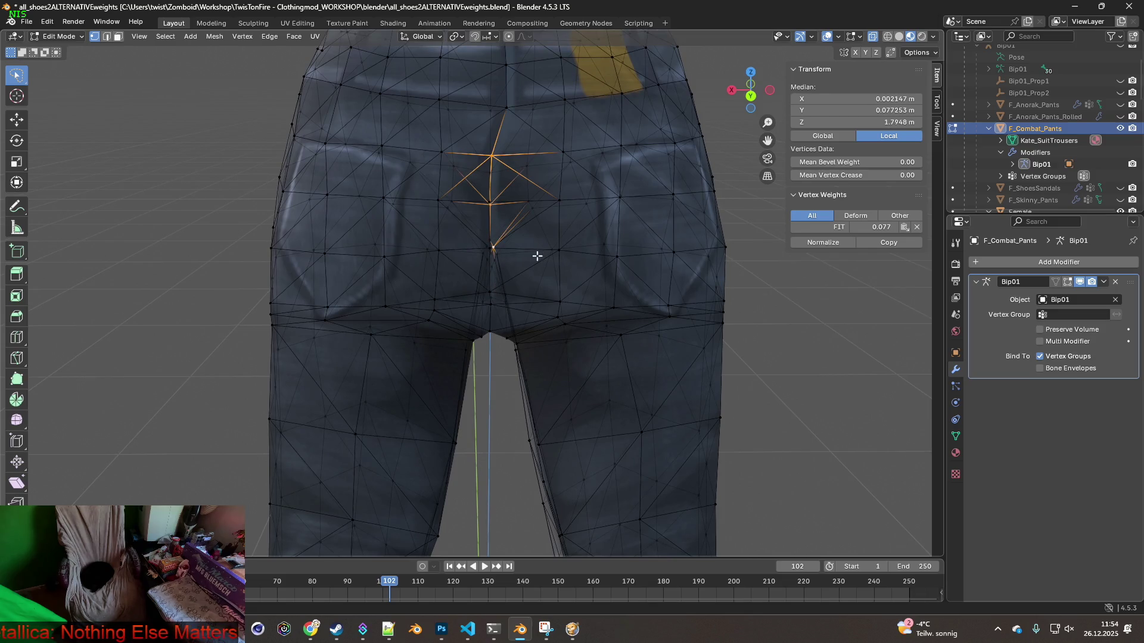
Select the lower rear-seam vertices and shift them -0.00576 m along X
left_click(490, 293, "shift")
middle_click_drag(520, 302, 521, 268)
key("g")
key("x")
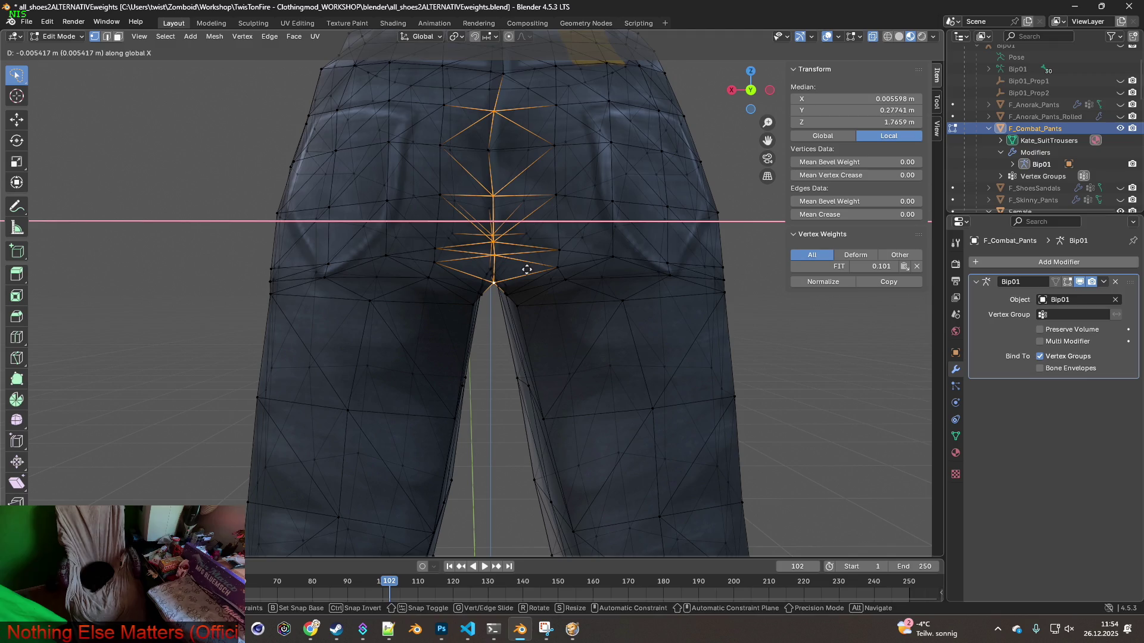
key("Escape")
left_click(488, 151, "shift")
mouse_move(487, 151)
middle_mouse_down()
mouse_move(541, 220)
mouse_move(528, 225)
middle_mouse_up()
left_click(488, 213, "shift")
key("g")
key("x")
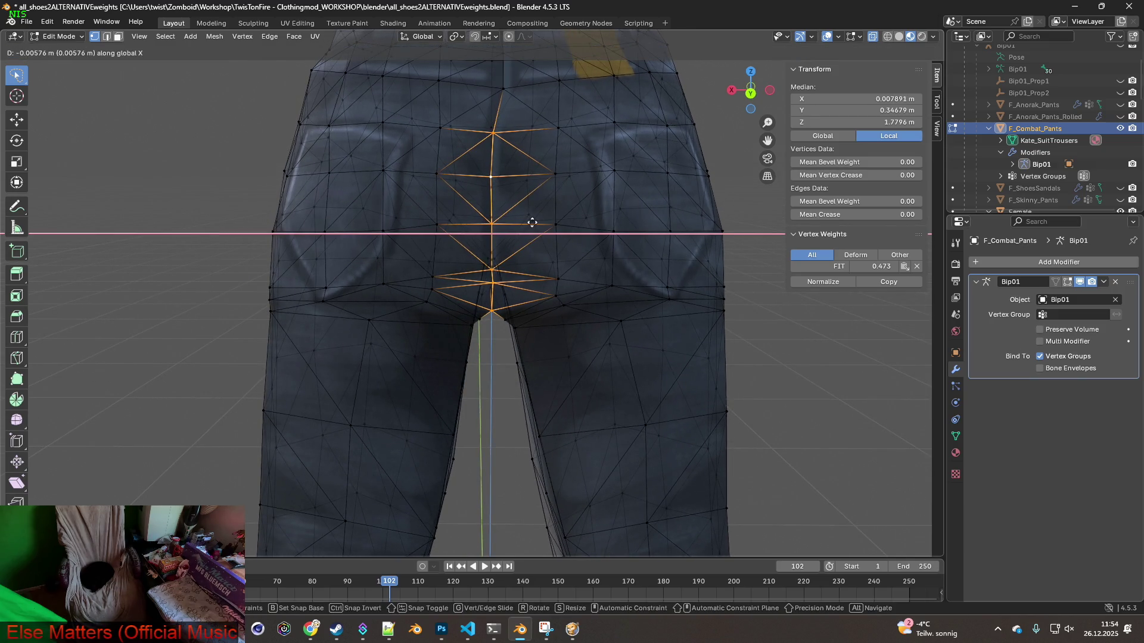
left_click(533, 223)
Select the upper seam and waist vertices and move them along X to straighten the seam
middle_click_drag(530, 215, 528, 234)
mouse_move(522, 186)
middle_mouse_down()
mouse_move(521, 176)
mouse_move(512, 305)
middle_mouse_up()
left_click(492, 266)
left_click(495, 225, "shift")
mouse_move(507, 211)
middle_mouse_down()
mouse_move(502, 160)
mouse_move(508, 209)
mouse_move(472, 205)
mouse_move(510, 217)
middle_mouse_up()
left_click(487, 150, "shift")
key("g")
key("x")
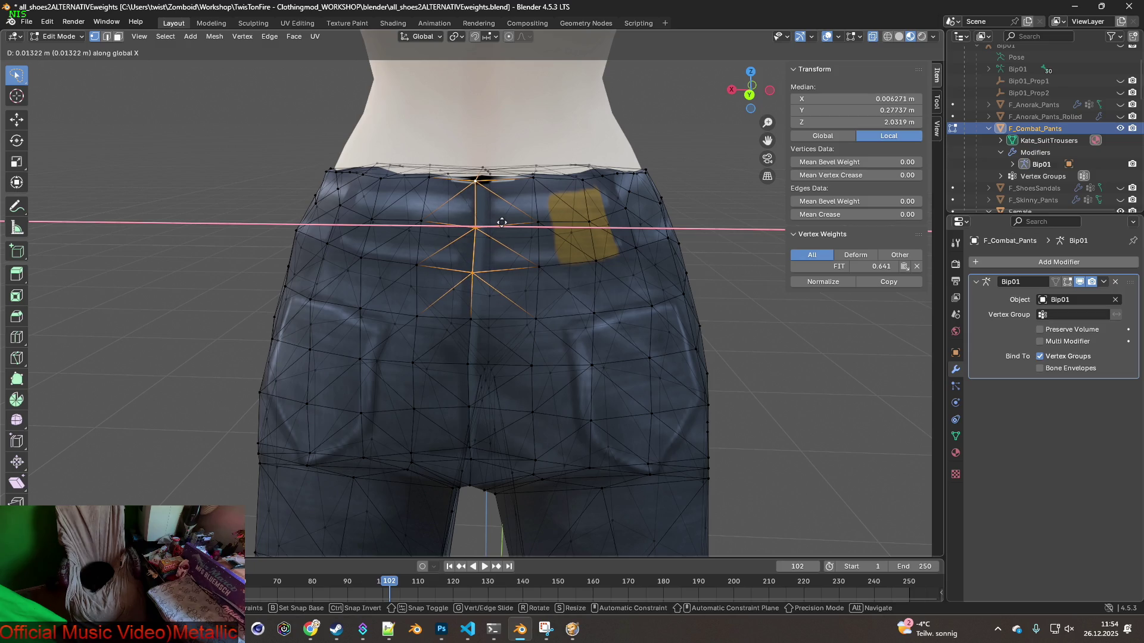
left_click(501, 222)
Shift the top waistband seam vertex -0.003441 m along X and check the result
left_click(476, 177)
middle_click_drag(477, 178, 525, 198)
key("g")
key("x")
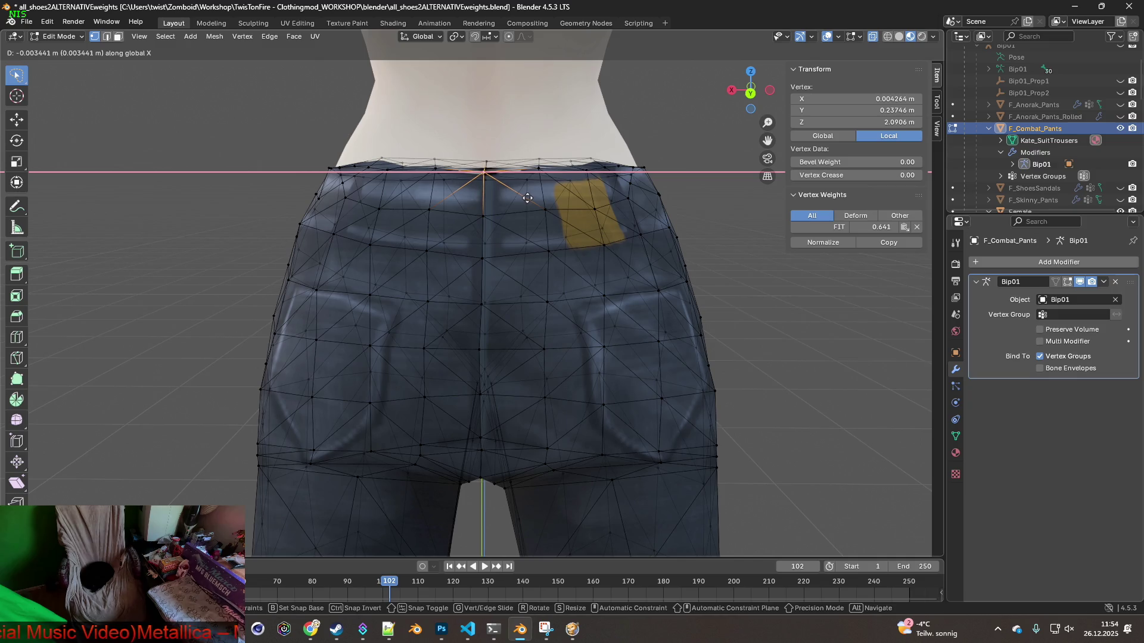
left_click(527, 198)
mouse_move(527, 198)
middle_mouse_down()
mouse_move(528, 143)
mouse_move(527, 211)
mouse_move(383, 251)
mouse_move(324, 248)
mouse_move(411, 252)
middle_mouse_up()
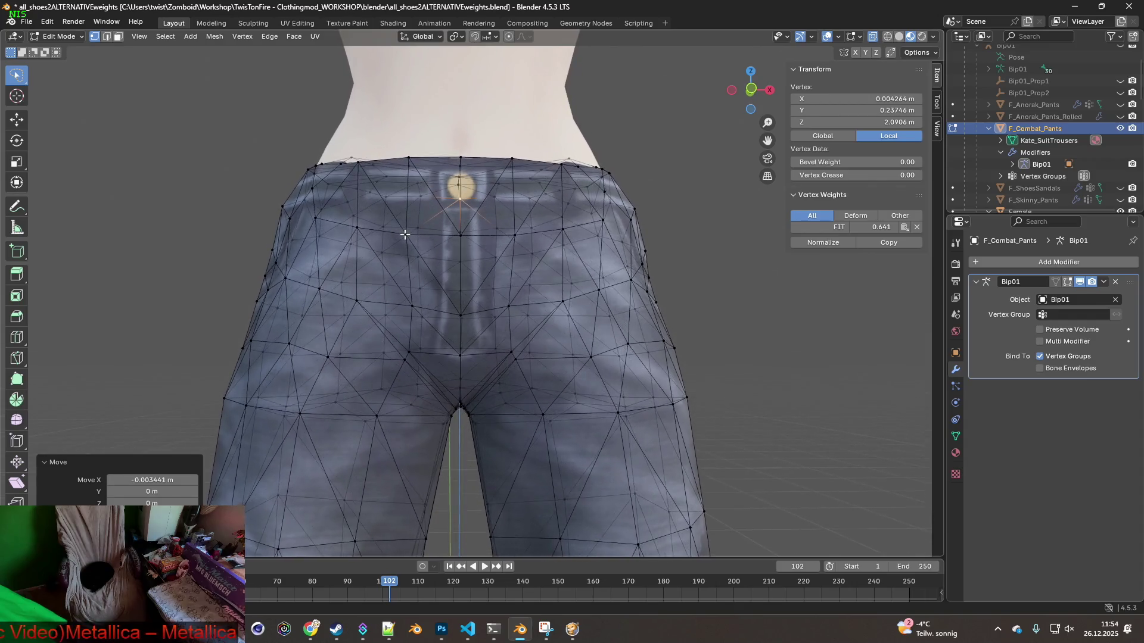
scroll(407, 227, "down", 2)
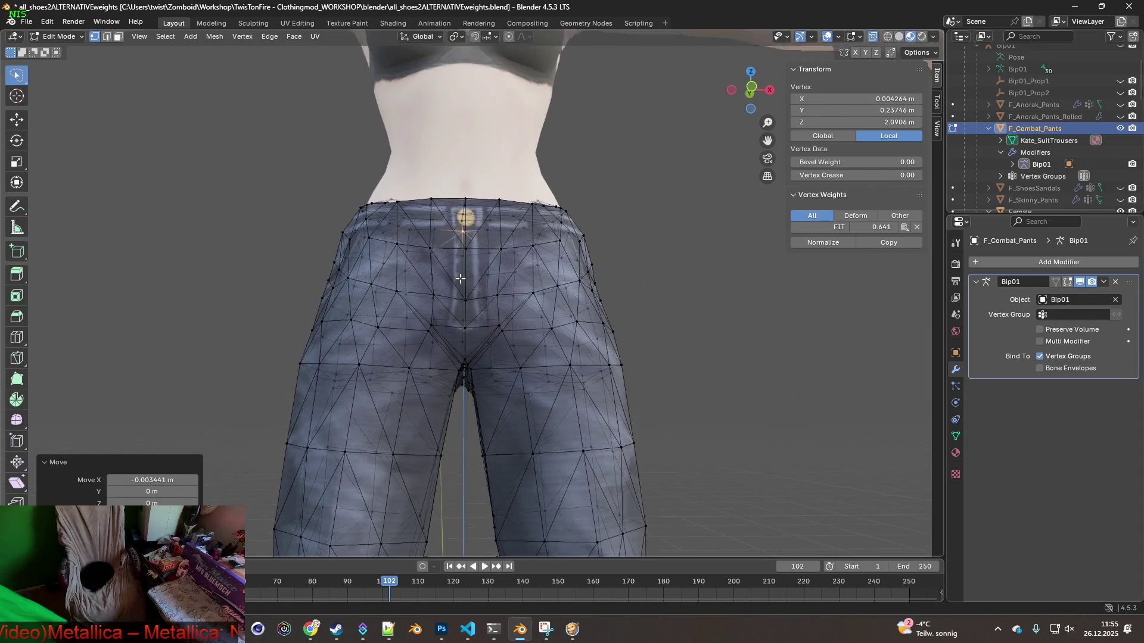
Show the pants as a see-through wireframe and swing the view round to the back
key("shift+z")
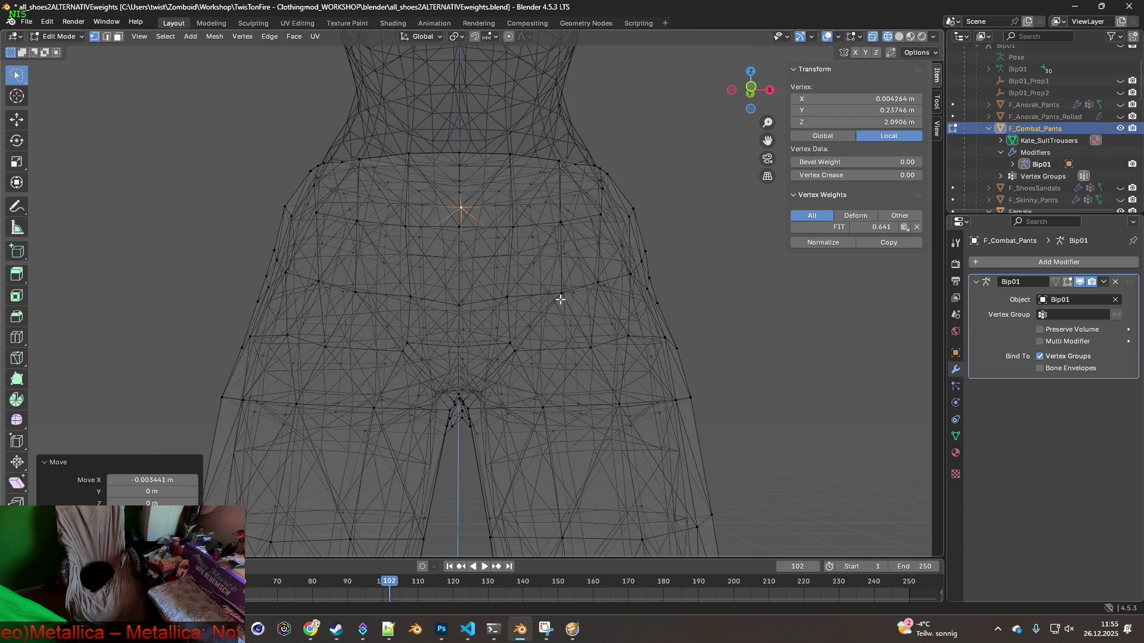
mouse_move(521, 312)
middle_mouse_down()
mouse_move(518, 332)
mouse_move(524, 288)
mouse_move(521, 336)
mouse_move(485, 317)
mouse_move(487, 306)
mouse_move(460, 317)
mouse_move(692, 312)
mouse_move(475, 302)
mouse_move(552, 360)
mouse_move(569, 335)
middle_mouse_up()
scroll(522, 336, "up", 4)
scroll(460, 316, "down", 6)
key("alt+a")
scroll(527, 321, "down", 3)
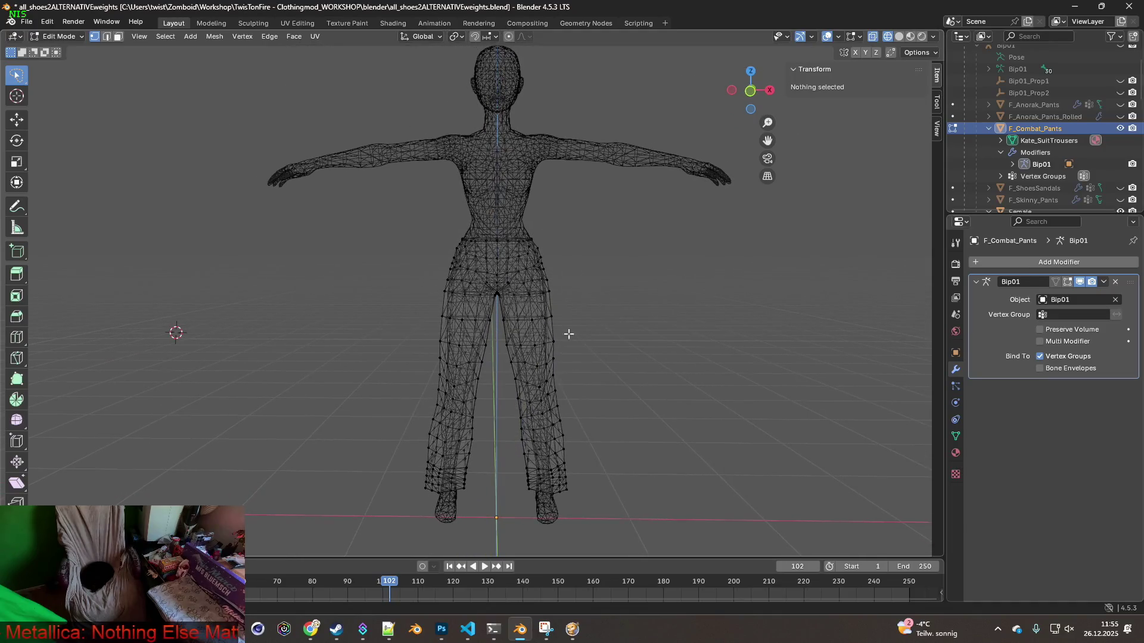
Return to Object Mode with Material Preview showing the jeans texture, and open Add Modifier
left_click(77, 38)
left_click(60, 49)
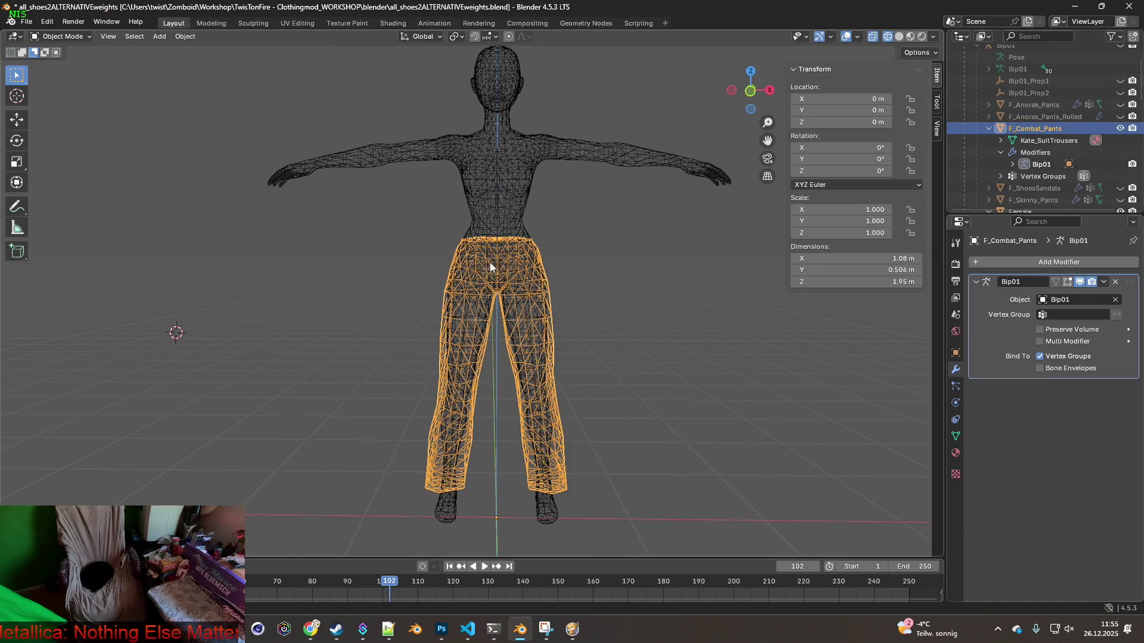
left_click(910, 37)
mouse_move(661, 253)
middle_mouse_down()
mouse_move(429, 258)
mouse_move(413, 192)
mouse_move(446, 216)
mouse_move(636, 266)
mouse_move(670, 257)
middle_mouse_up()
scroll(661, 265, "up", 3)
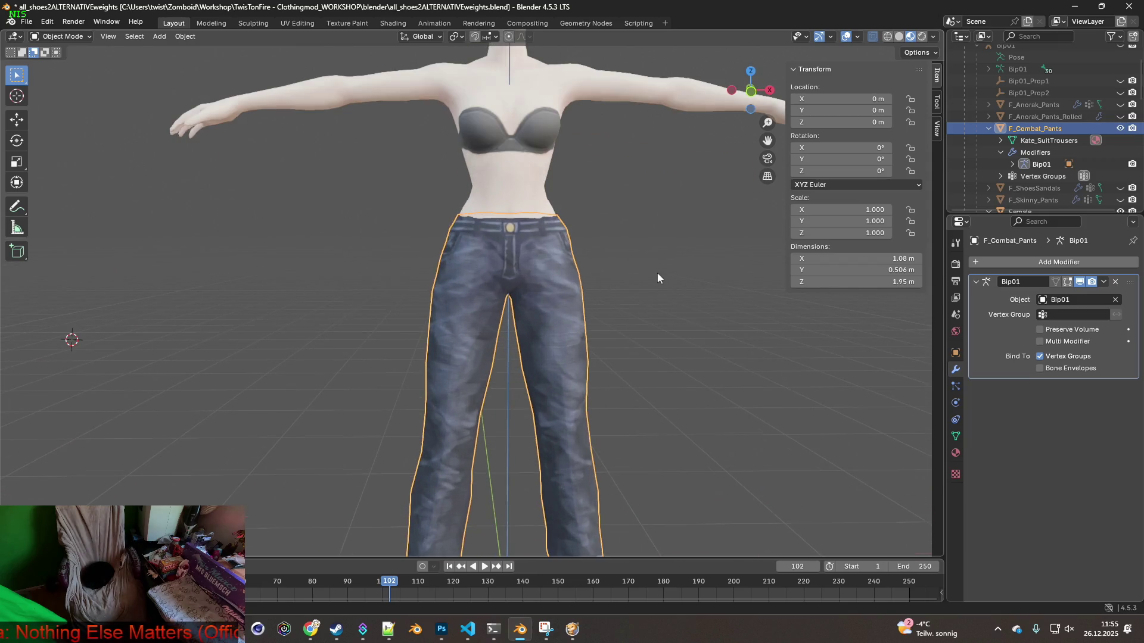
mouse_move(576, 280)
middle_mouse_down()
mouse_move(591, 341)
mouse_move(799, 277)
mouse_move(759, 260)
mouse_move(582, 301)
mouse_move(600, 309)
mouse_move(341, 331)
middle_mouse_up()
scroll(721, 310, "up", 1)
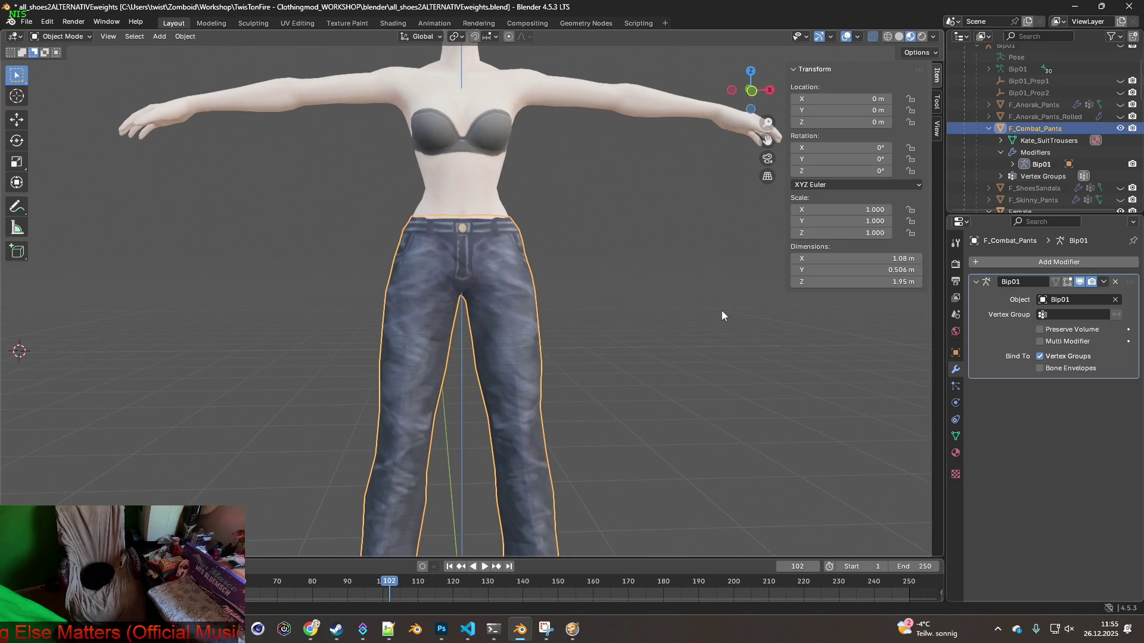
left_click(1064, 262)
Add a Data Transfer modifier copying vertex groups from Female and generate the data layers
mouse_move(1020, 239)
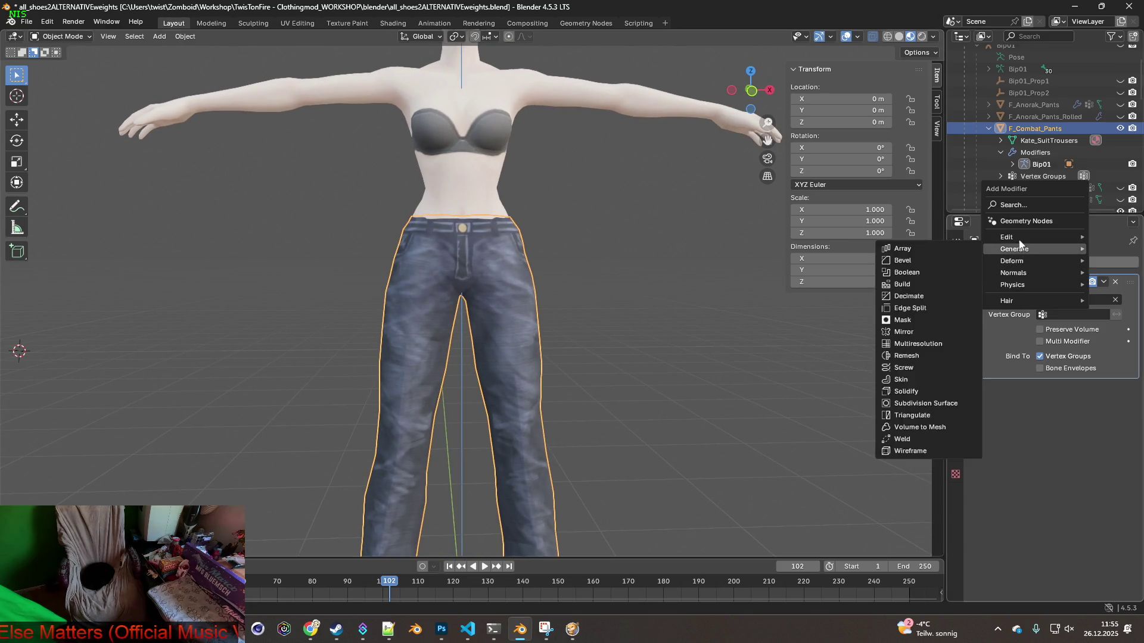
left_click(917, 237)
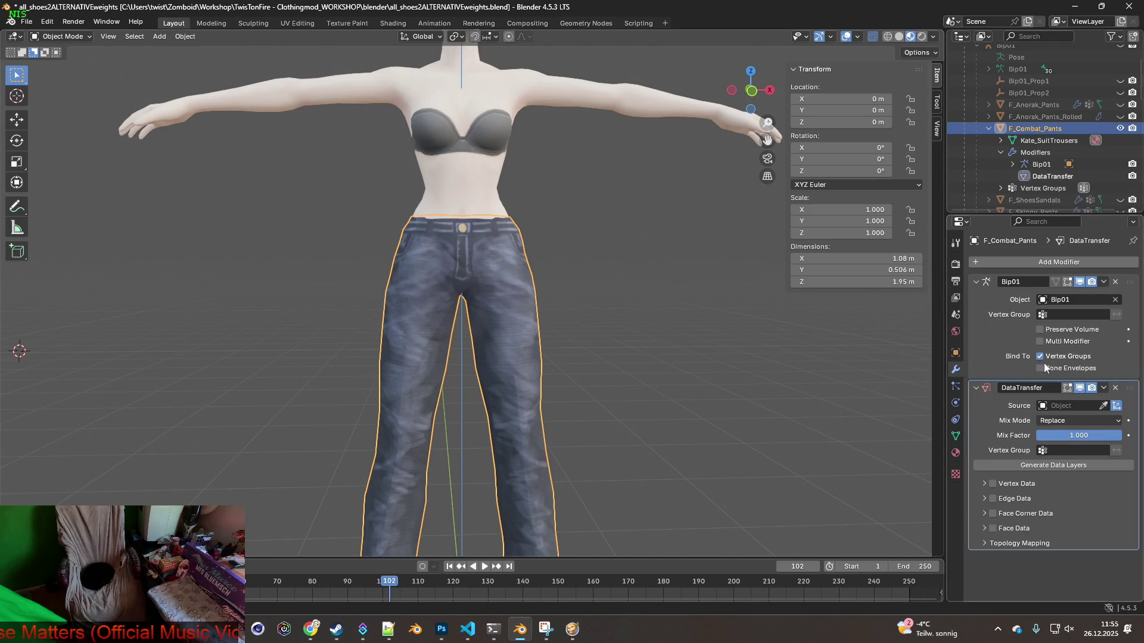
left_click(1069, 405)
left_click(1067, 475)
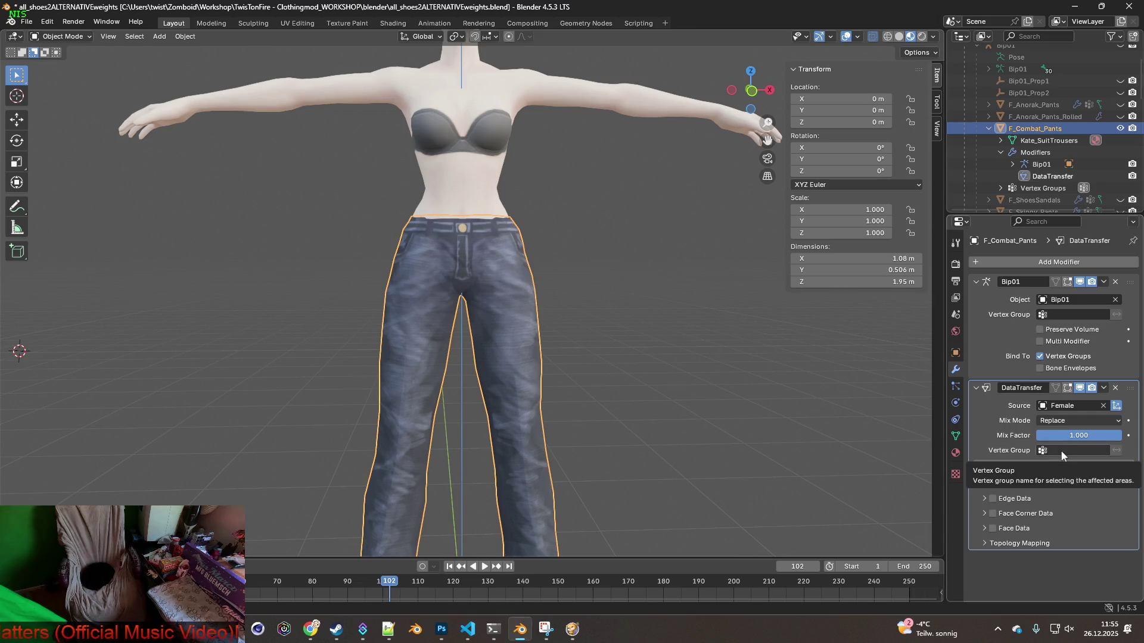
left_click(1004, 484)
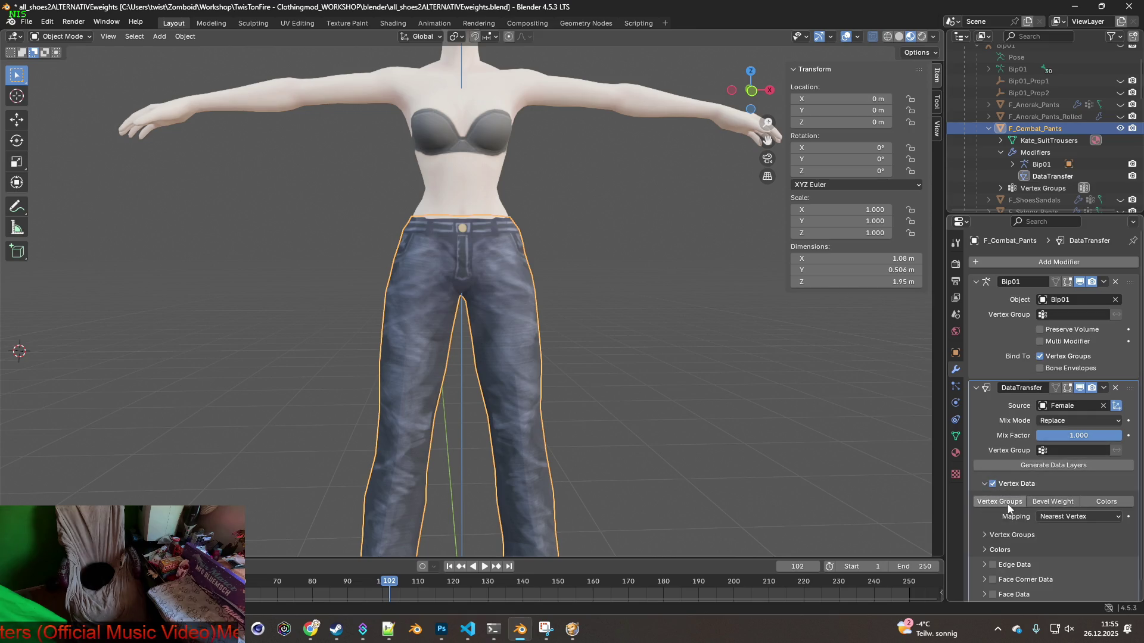
scroll(977, 535, "down", 1)
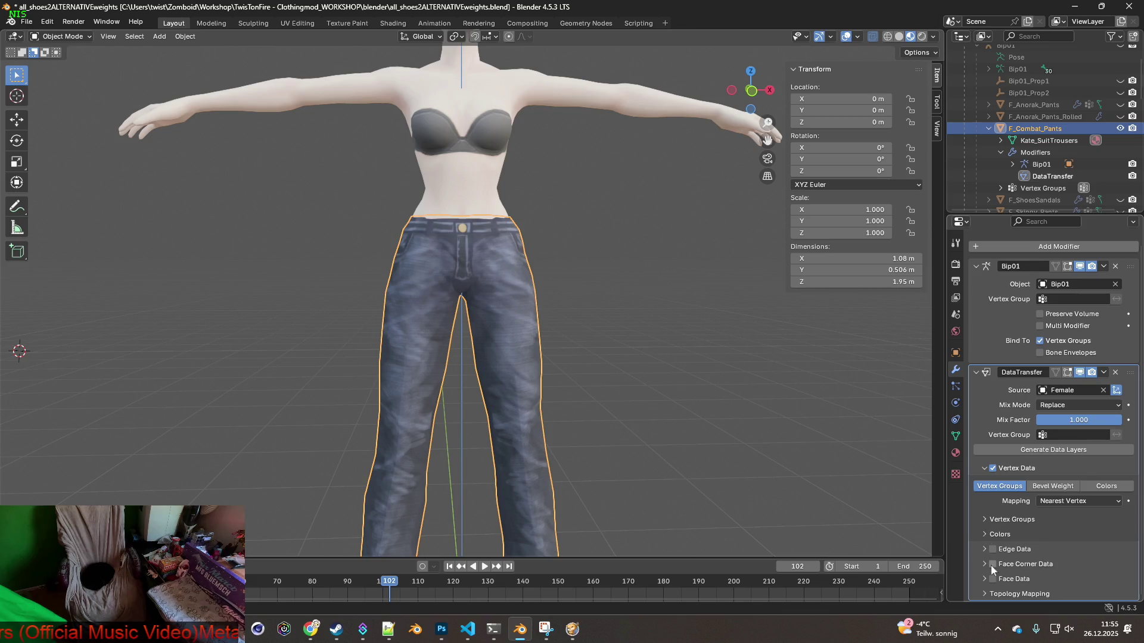
left_click(985, 594)
key("BackSpace")
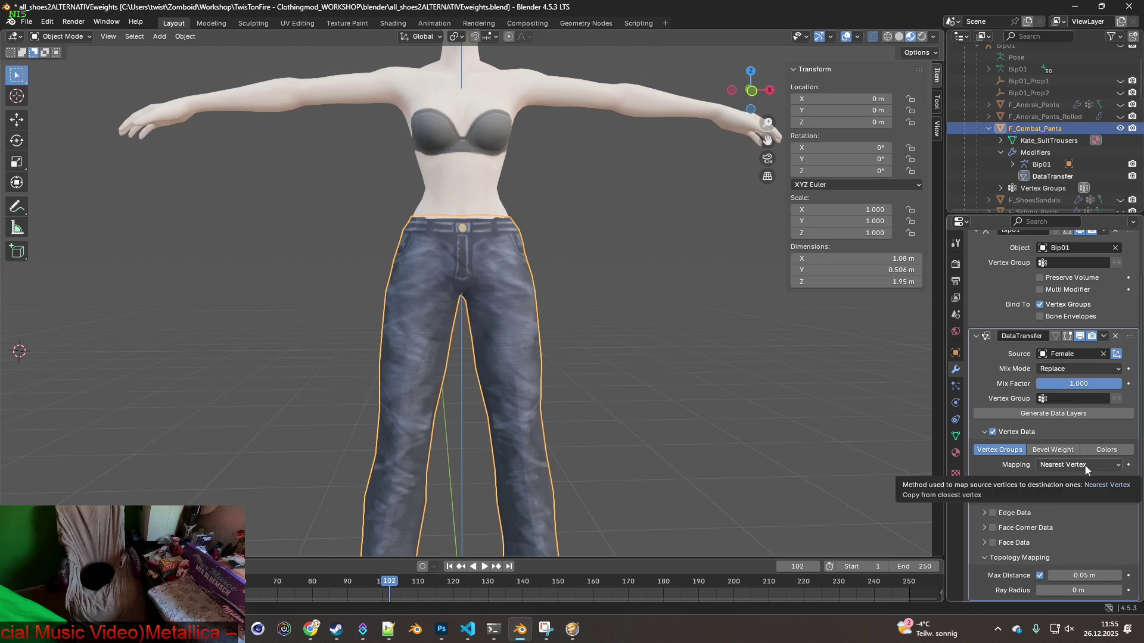
left_click(1058, 415)
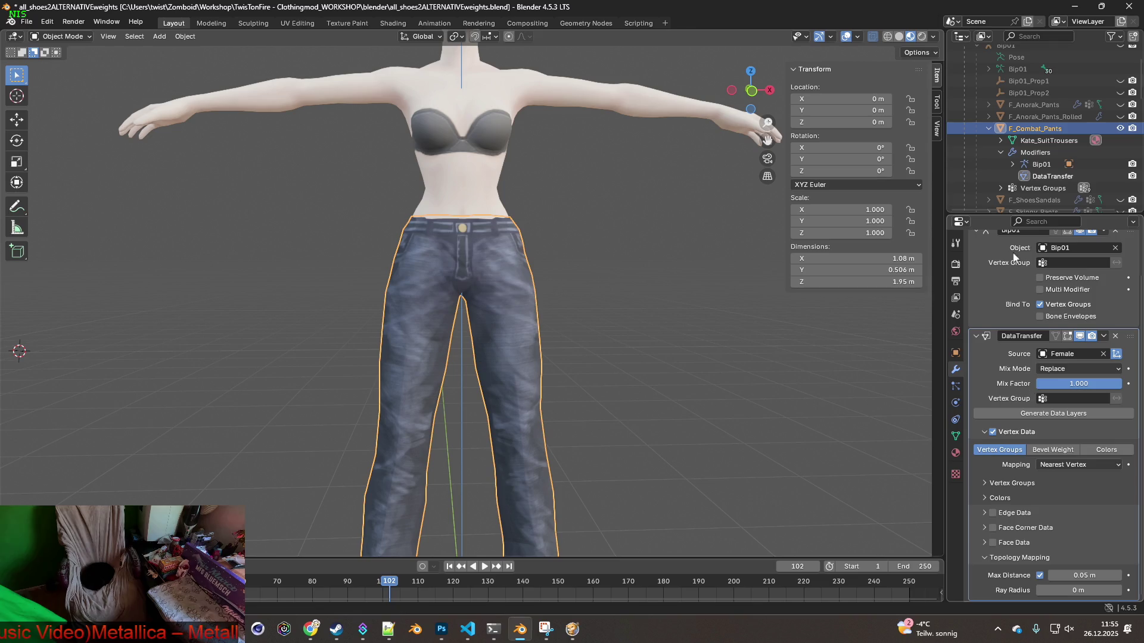
Apply the DataTransfer modifier to the combat pants
left_click(1049, 177)
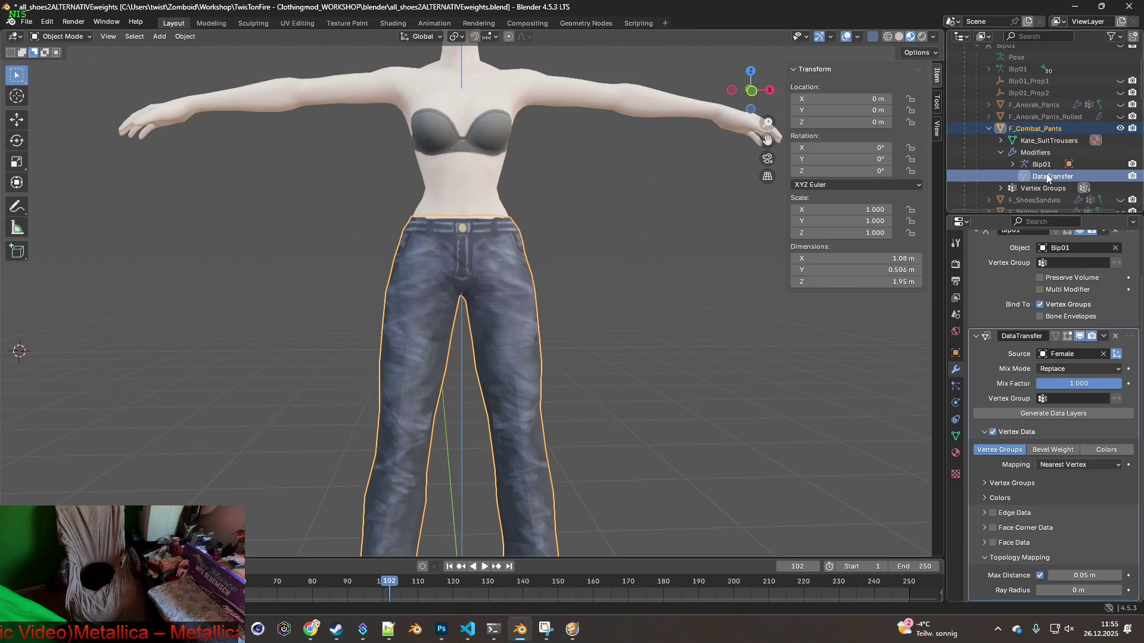
right_click(1048, 178)
left_click(1006, 175)
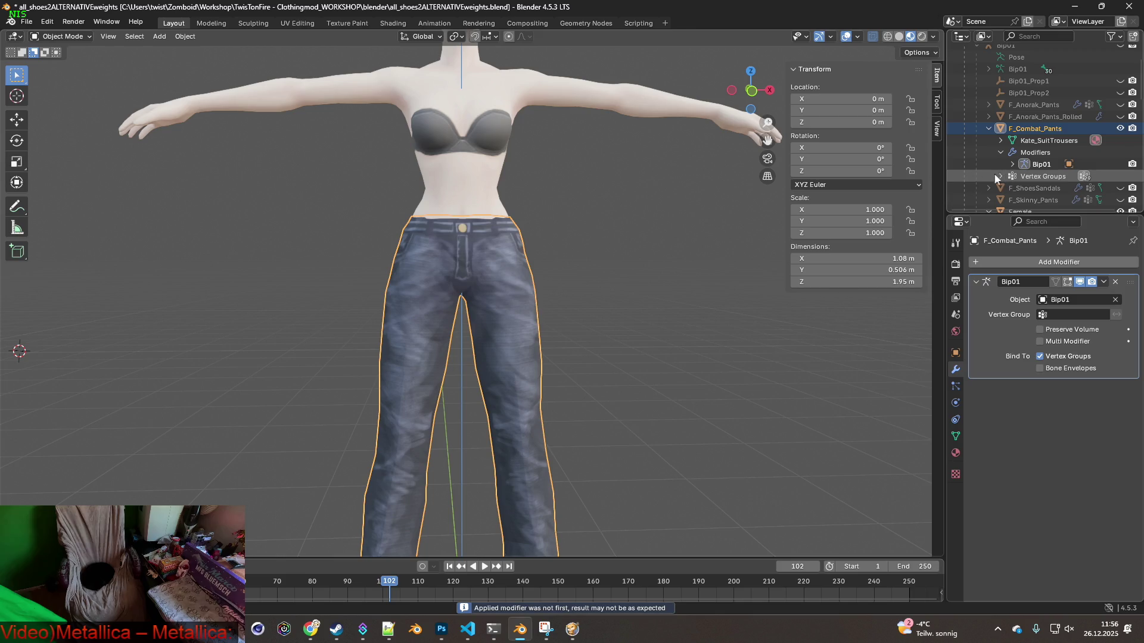
Orbit to view the character from behind, then switch over to the File Explorer window
mouse_move(684, 226)
middle_mouse_down()
mouse_move(586, 241)
mouse_move(429, 230)
mouse_move(545, 244)
mouse_move(456, 252)
mouse_move(559, 241)
mouse_move(419, 245)
mouse_move(530, 244)
middle_mouse_up()
scroll(567, 215, "down", 2)
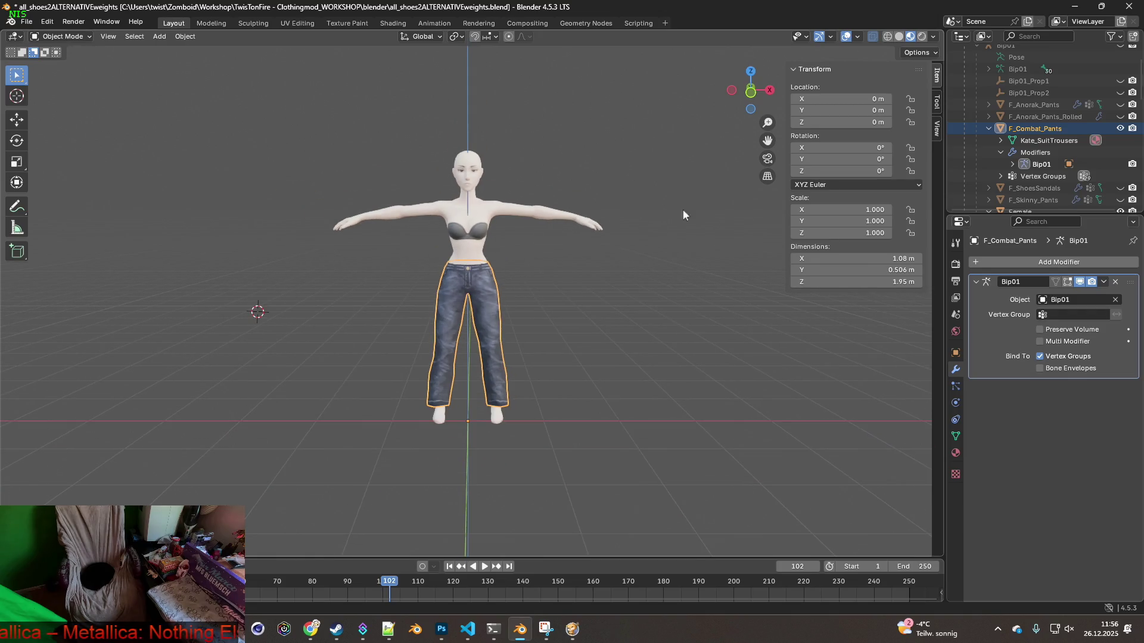
scroll(1101, 142, "up", 3)
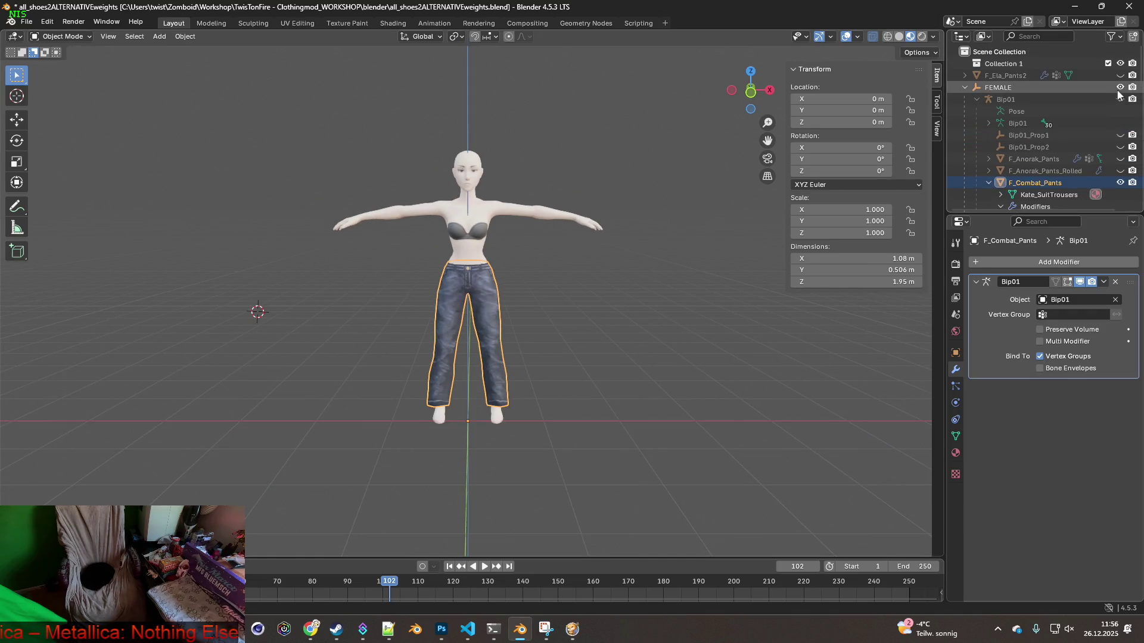
key("alt+Tab")
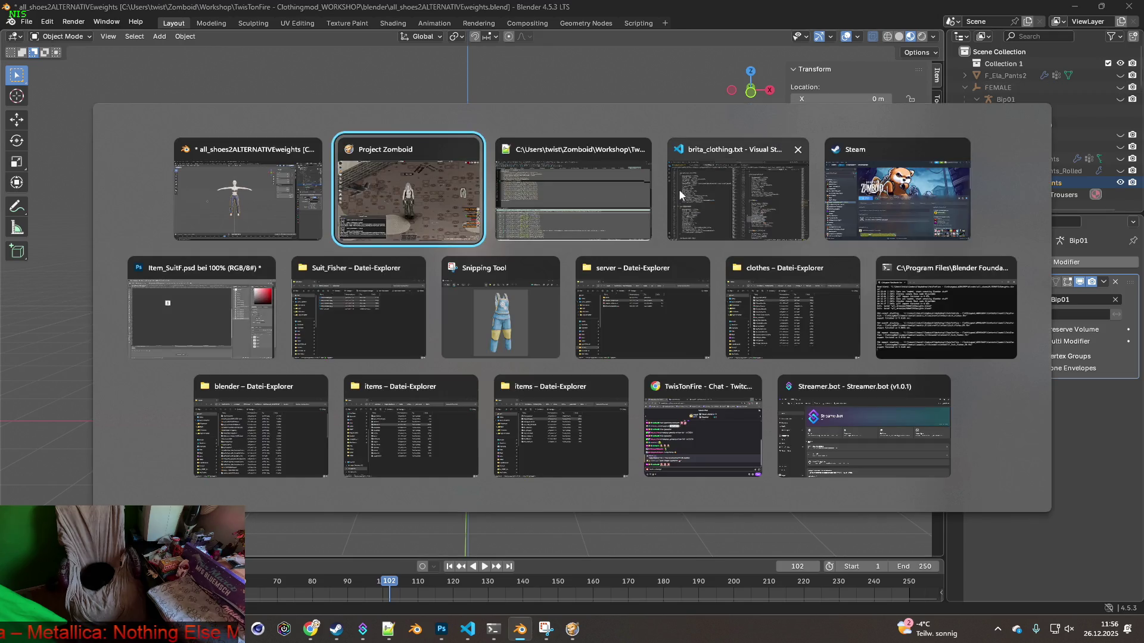
key("Escape")
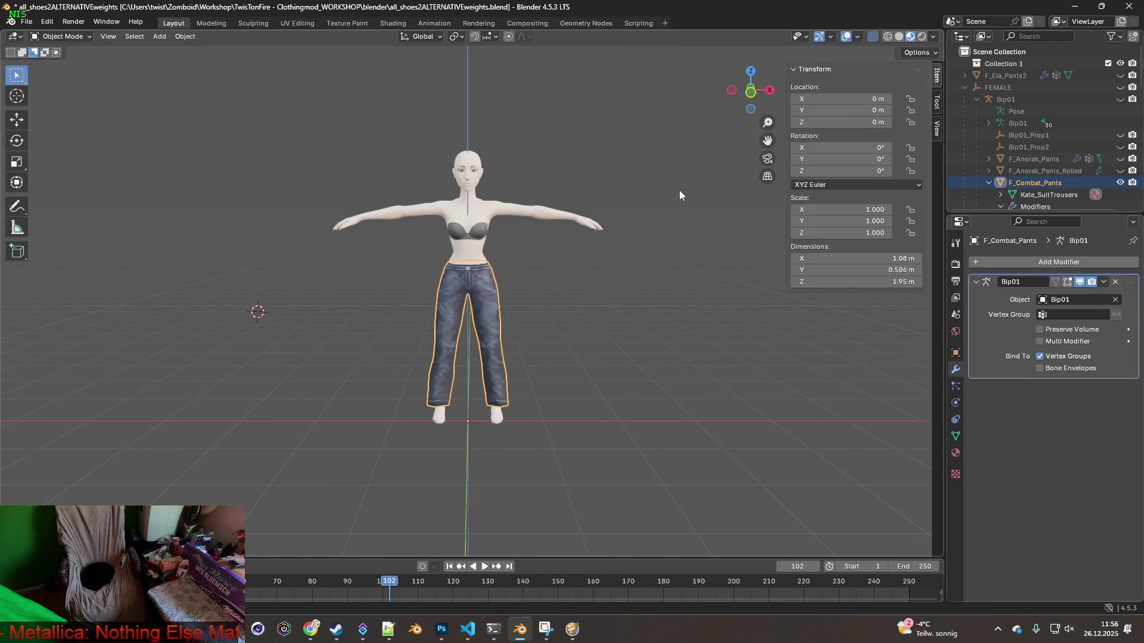
key("alt+Tab")
key("Tab")
key("Tab")
key("Tab")
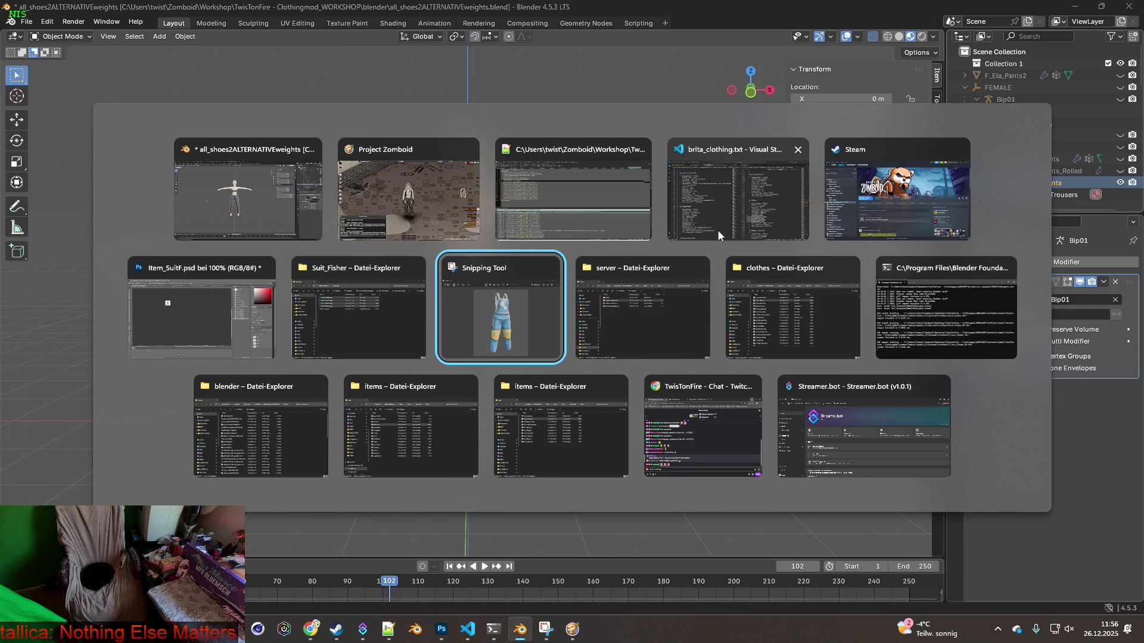
key("Tab")
key("Tab")
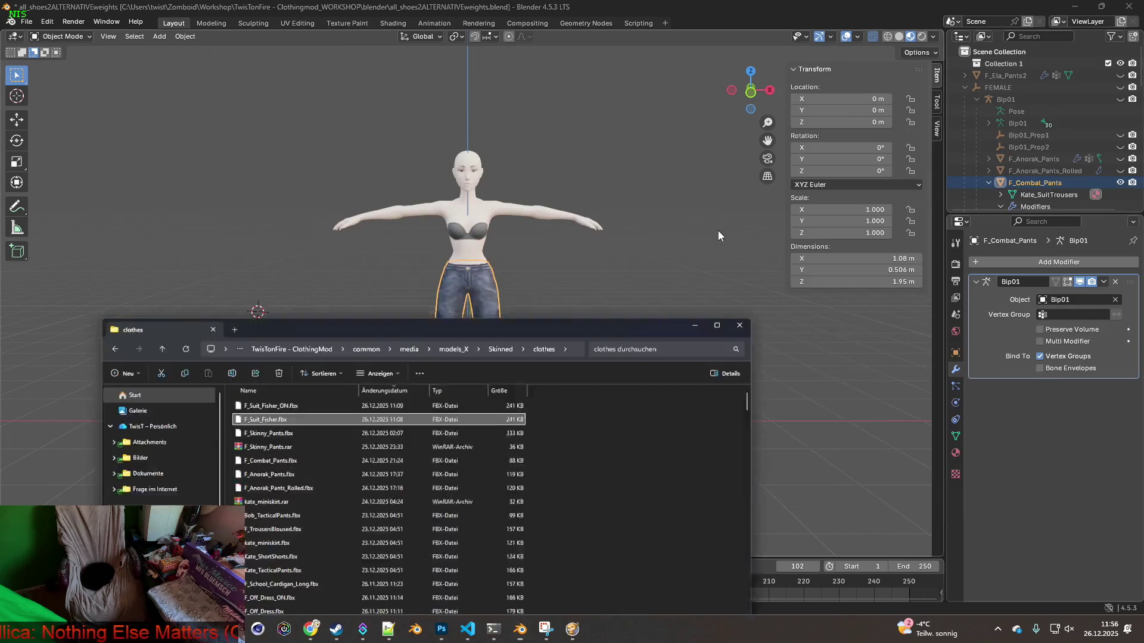
Back up F_Combat_Pants.fbx into a WinRAR archive, F_Combat_Pants.rar, then return to Blender
left_click_drag(610, 270, 613, 159)
left_click(772, 181)
type("F_comba")
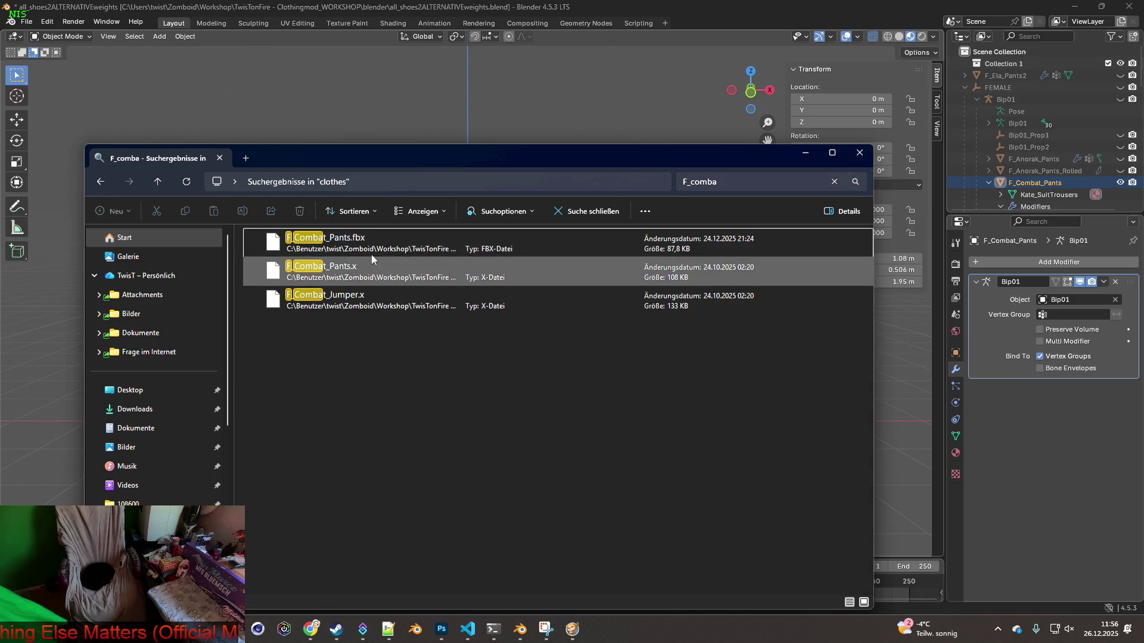
right_click(347, 244)
mouse_move(525, 471)
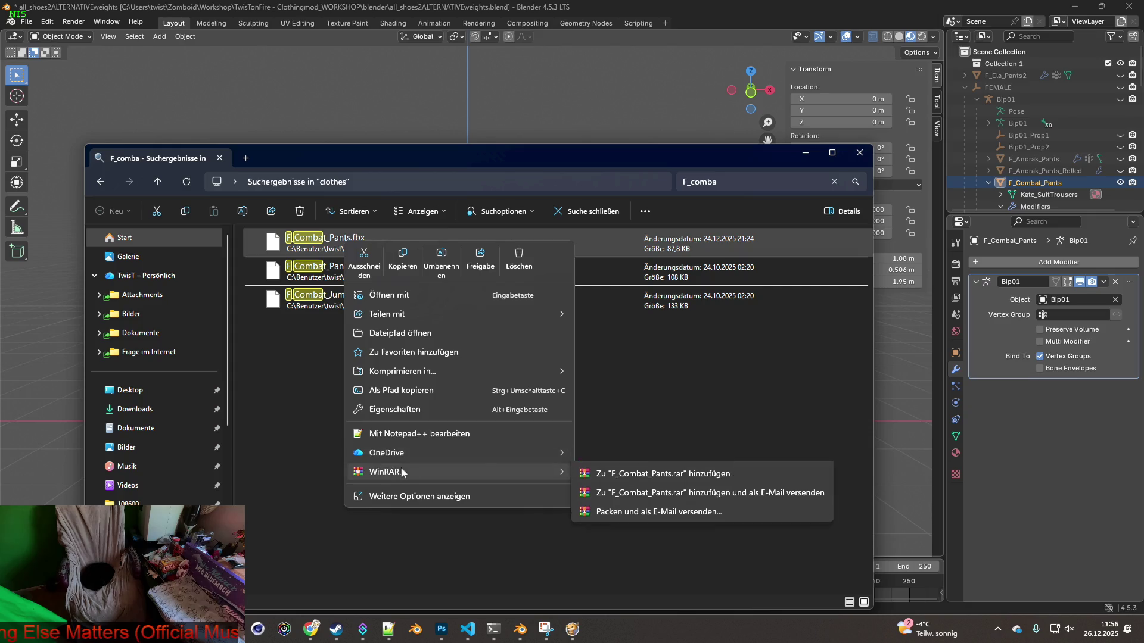
left_click(641, 492)
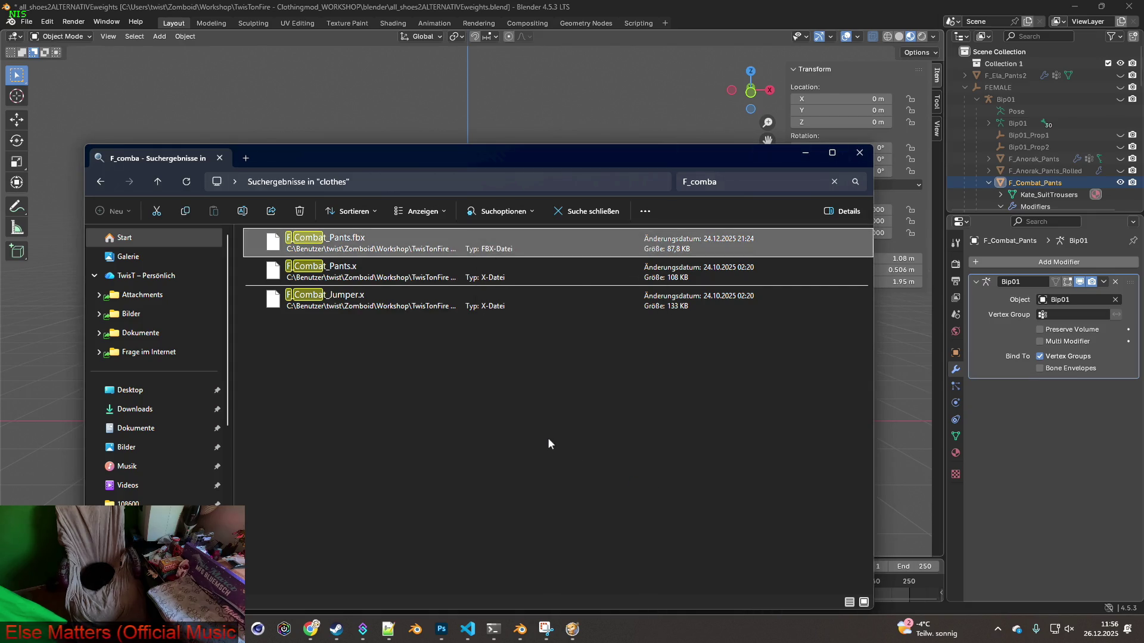
left_click(721, 6)
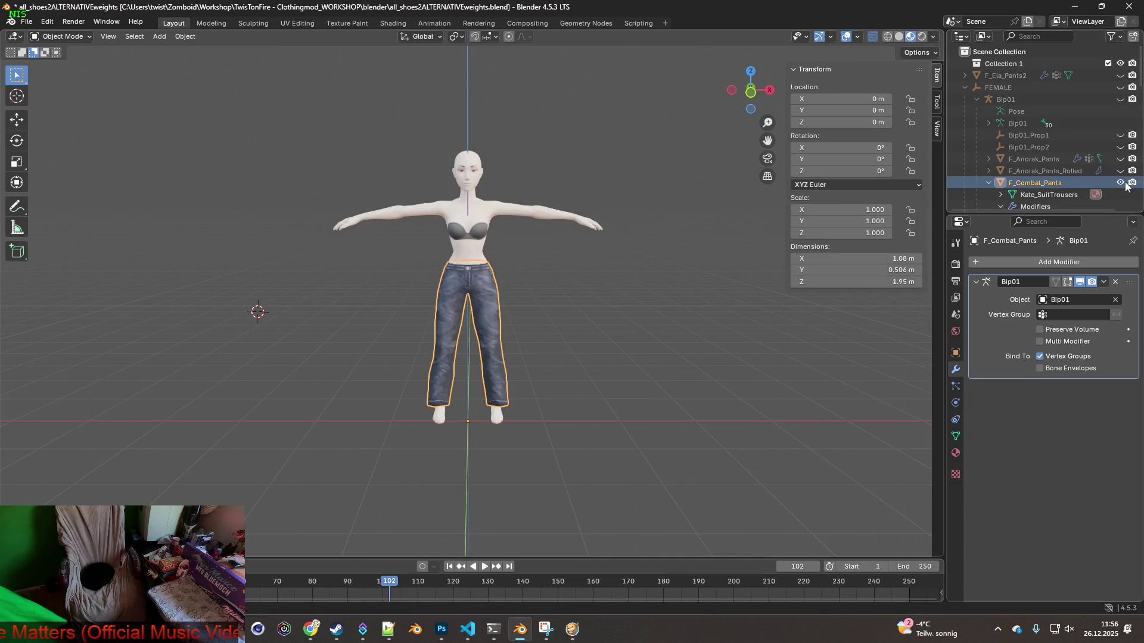
Show the FEMALE armature, hide the Female body, and deselect the combat pants
left_click(1120, 88)
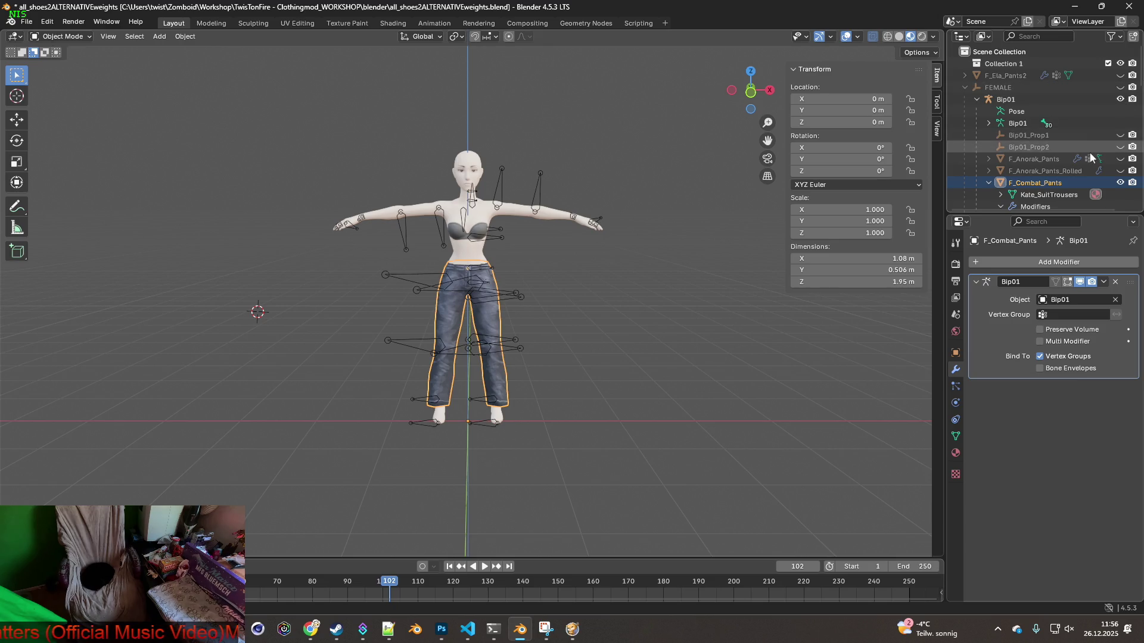
scroll(1103, 170, "down", 2)
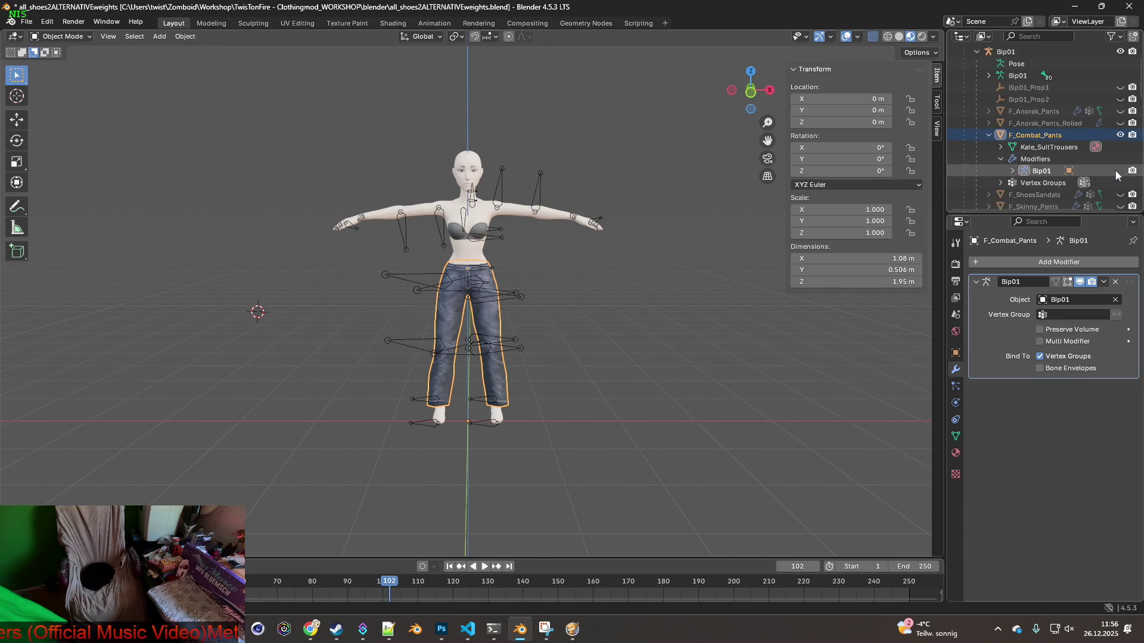
scroll(1115, 173, "down", 1)
left_click(1120, 194)
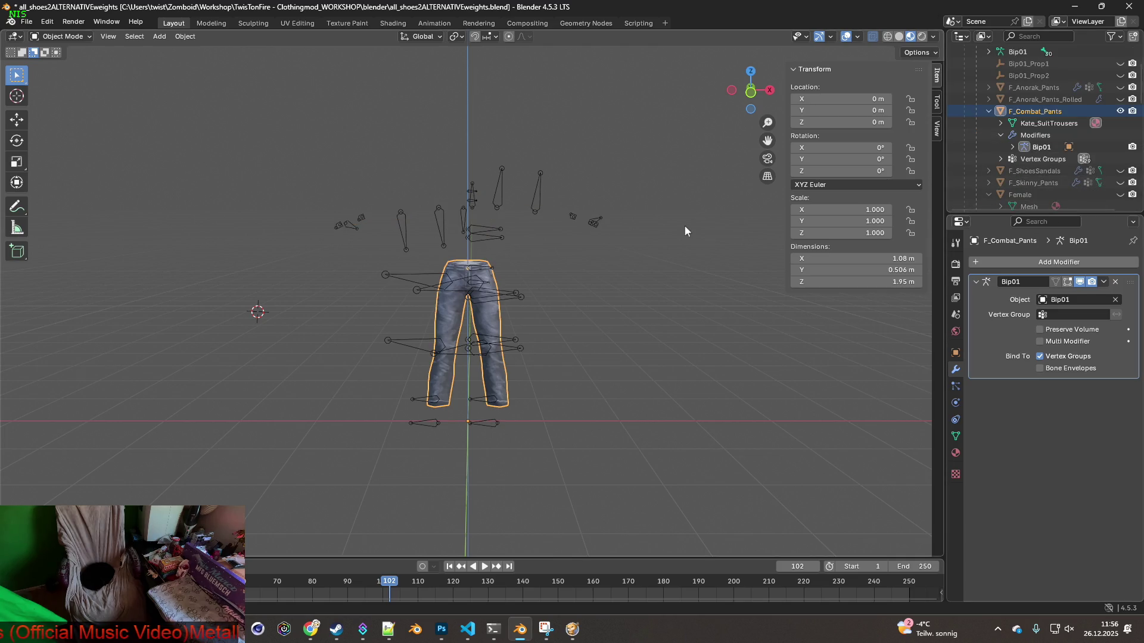
left_click(680, 259)
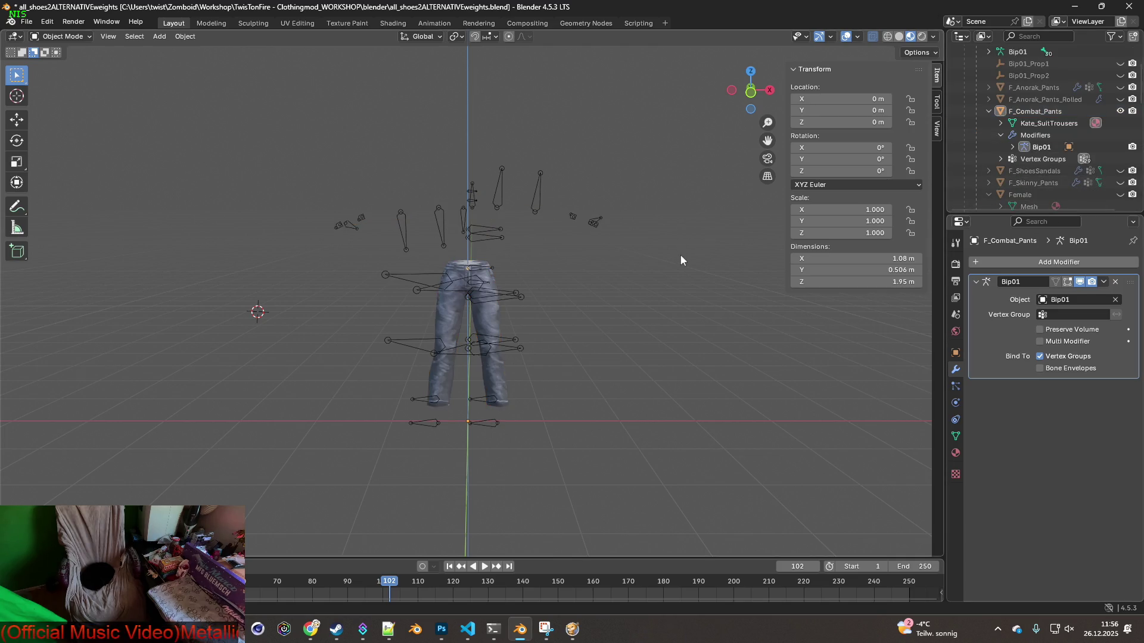
Start an FBX export targeting F_Combat_Pants.fbx in the clothes folder, then switch to the game
left_click(28, 24)
mouse_move(85, 202)
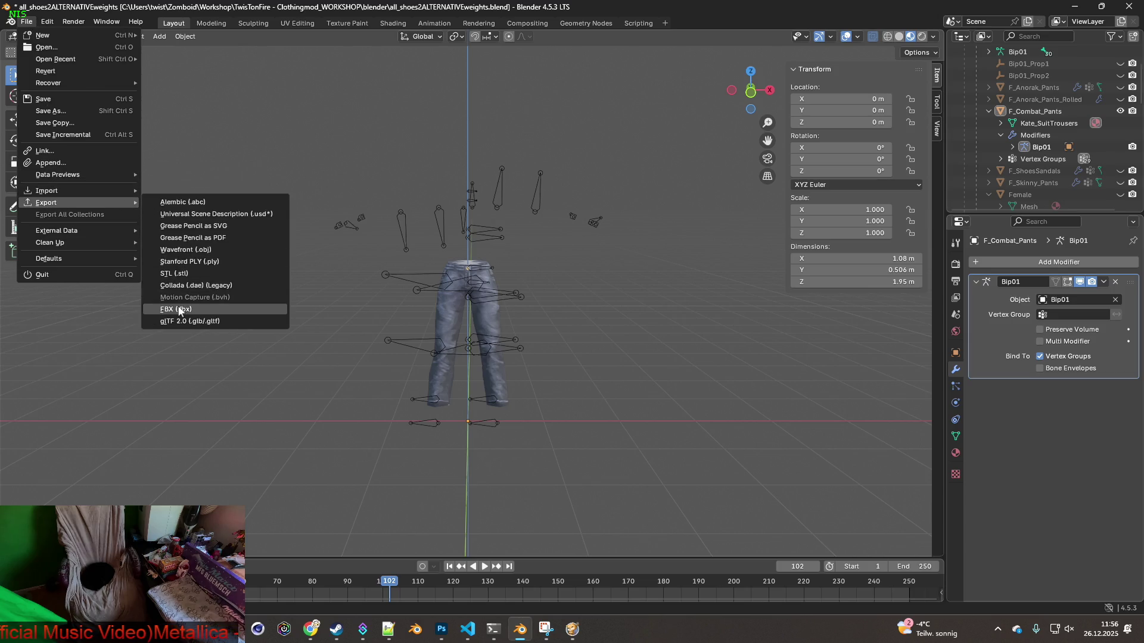
left_click(178, 310)
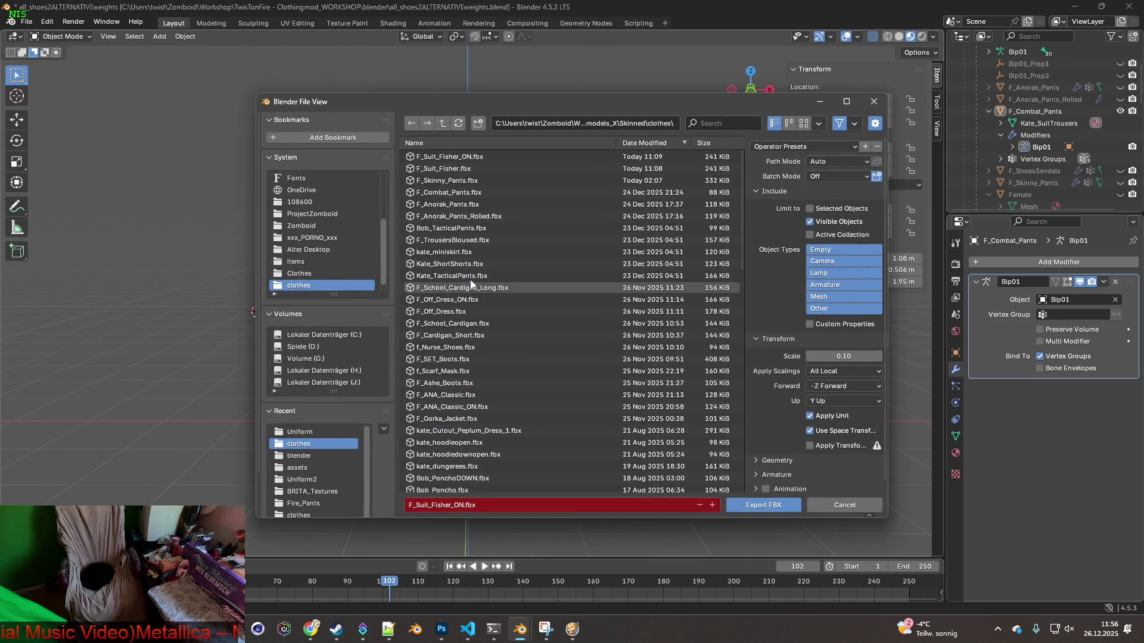
left_click(464, 192)
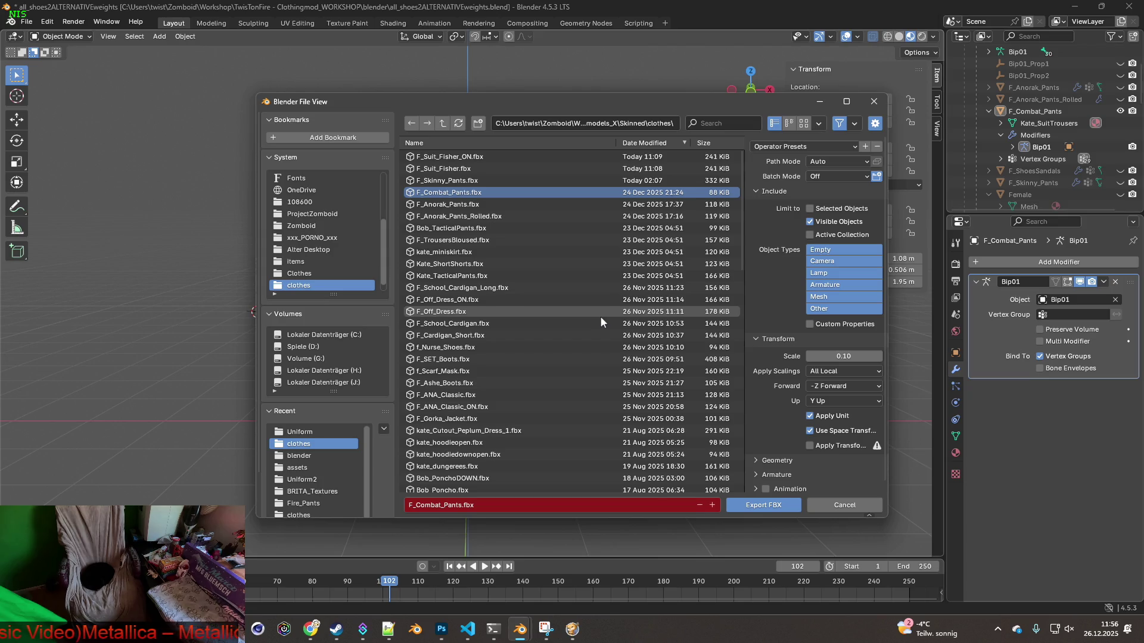
key("alt+Tab")
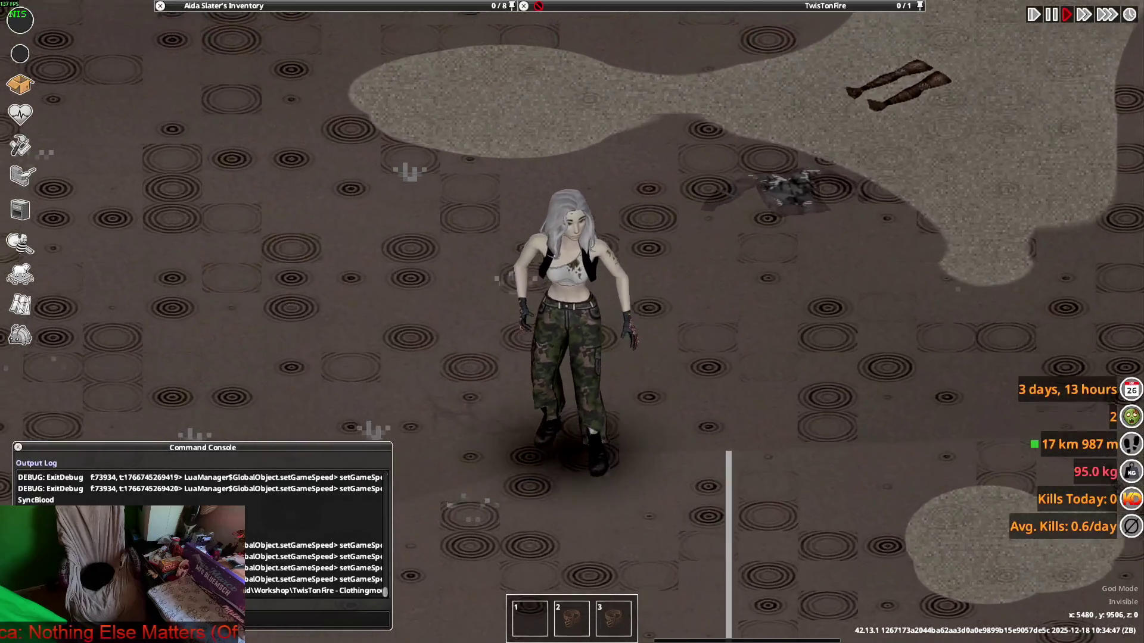
Walk the character in Project Zomboid to inspect the camo combat pants, then orbit them in Blender
key("w")
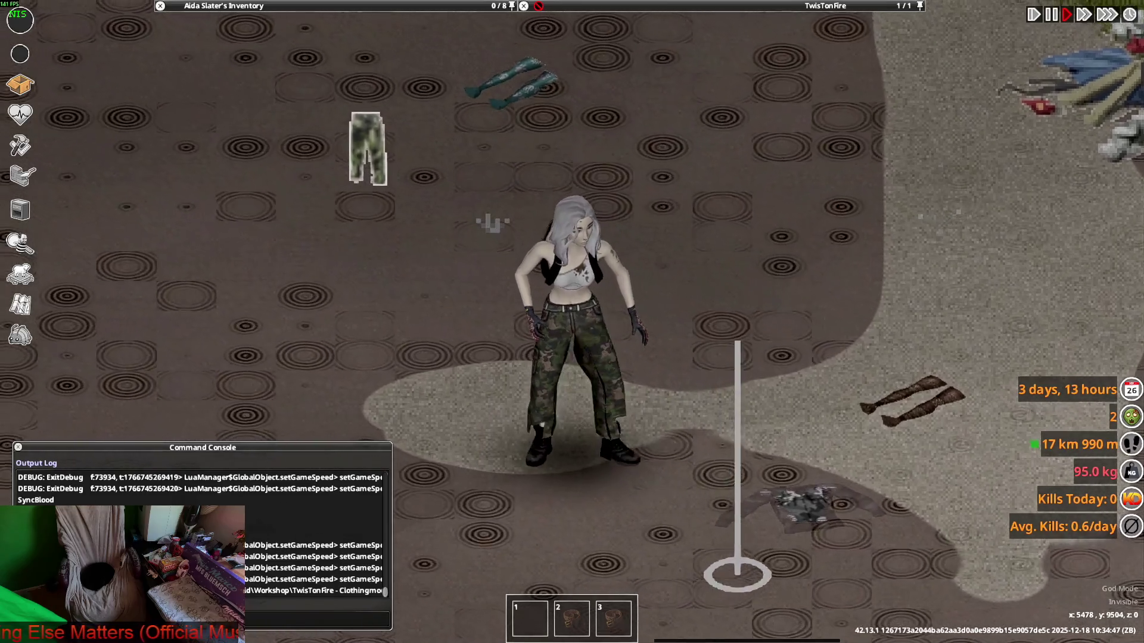
key("w")
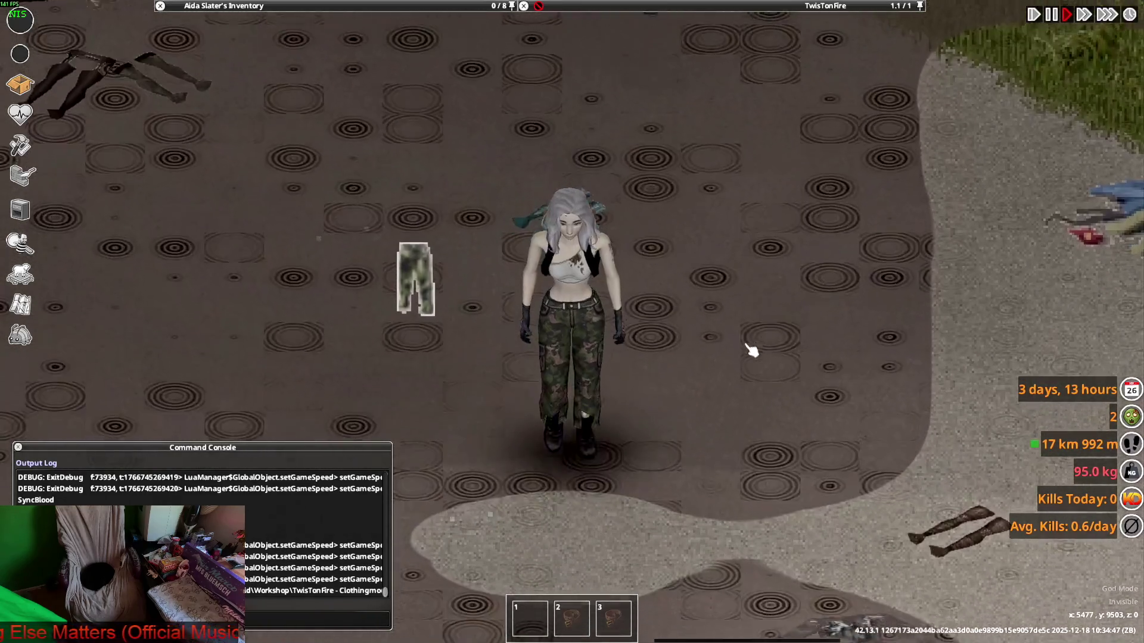
key("s")
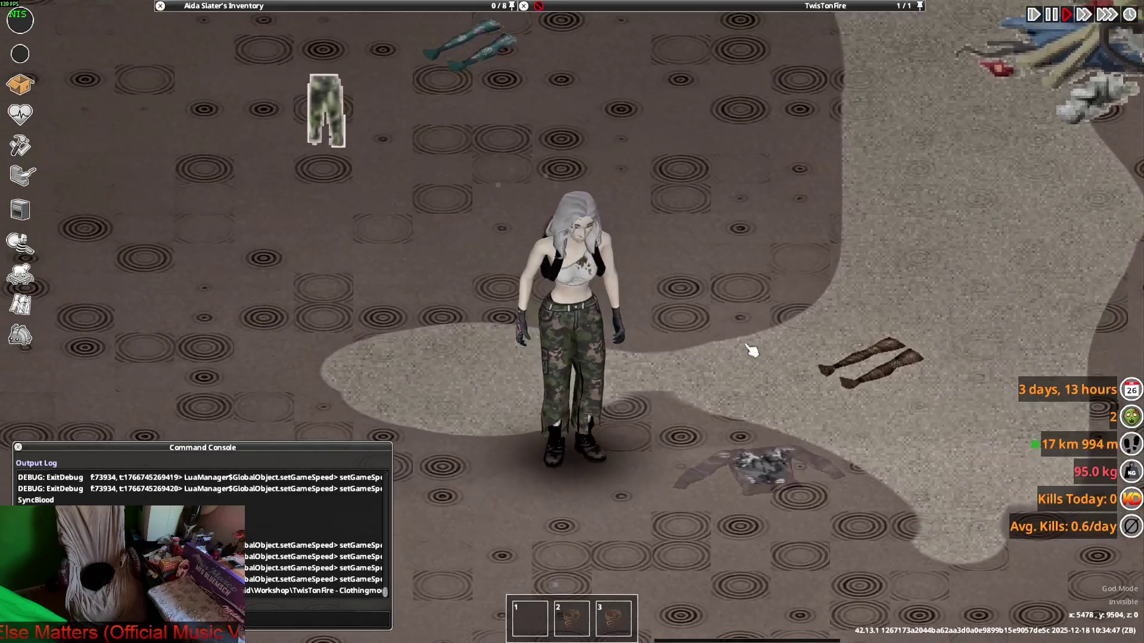
key("alt+Tab")
mouse_move(591, 436)
middle_mouse_down()
mouse_move(570, 377)
mouse_move(519, 390)
mouse_move(500, 441)
mouse_move(496, 357)
mouse_move(583, 379)
mouse_move(681, 352)
middle_mouse_up()
scroll(495, 366, "up", 3)
scroll(1059, 135, "up", 5)
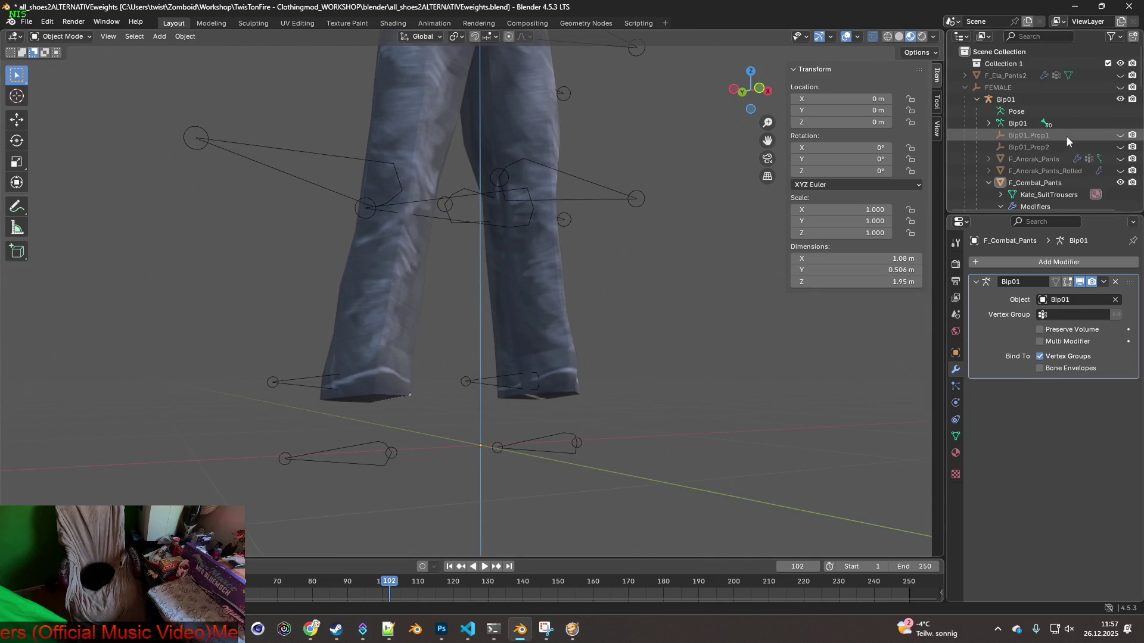
Unhide the FEMALE armature and Female body and orbit around the pant hems
left_click(1120, 87)
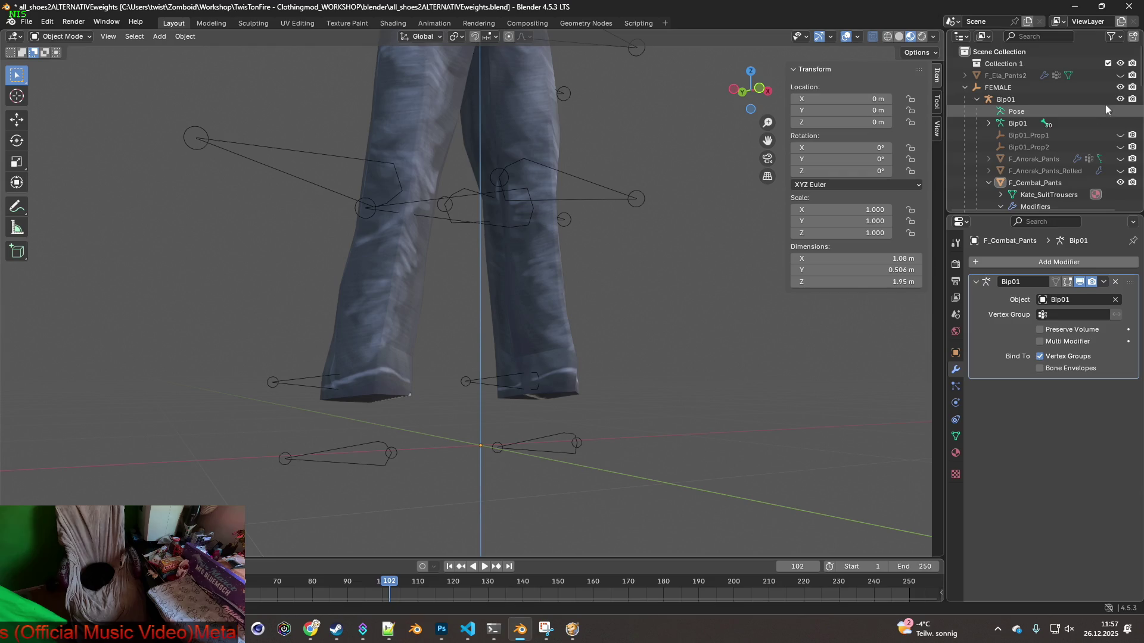
scroll(1108, 167, "down", 2)
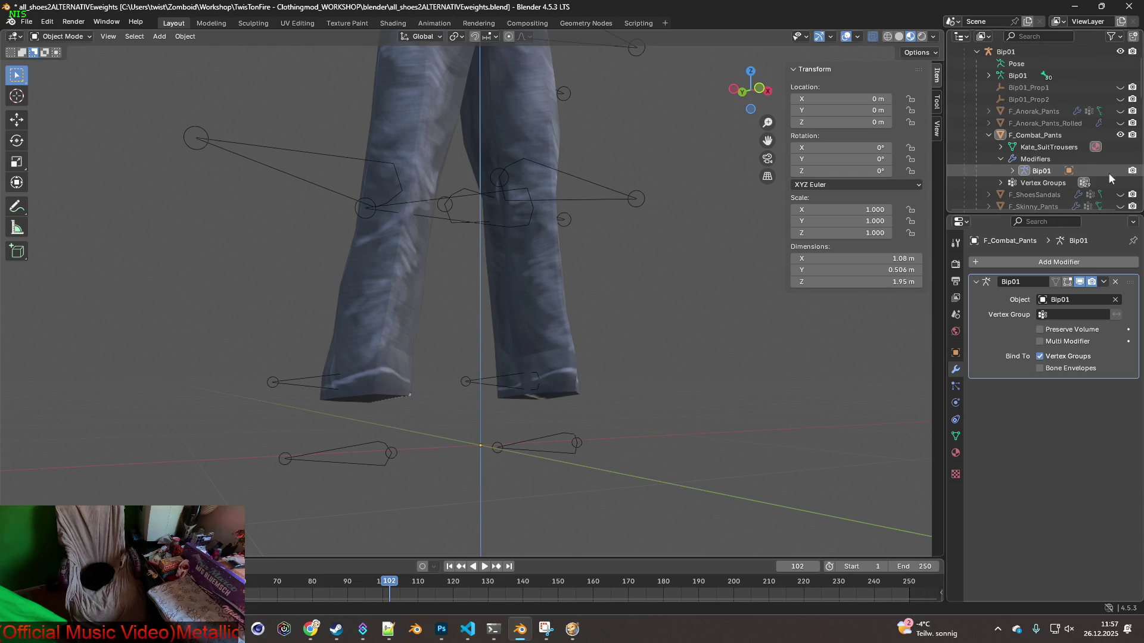
scroll(1108, 172, "down", 2)
left_click(1121, 171)
mouse_move(626, 301)
middle_mouse_down()
mouse_move(675, 305)
mouse_move(613, 303)
mouse_move(740, 307)
middle_mouse_up()
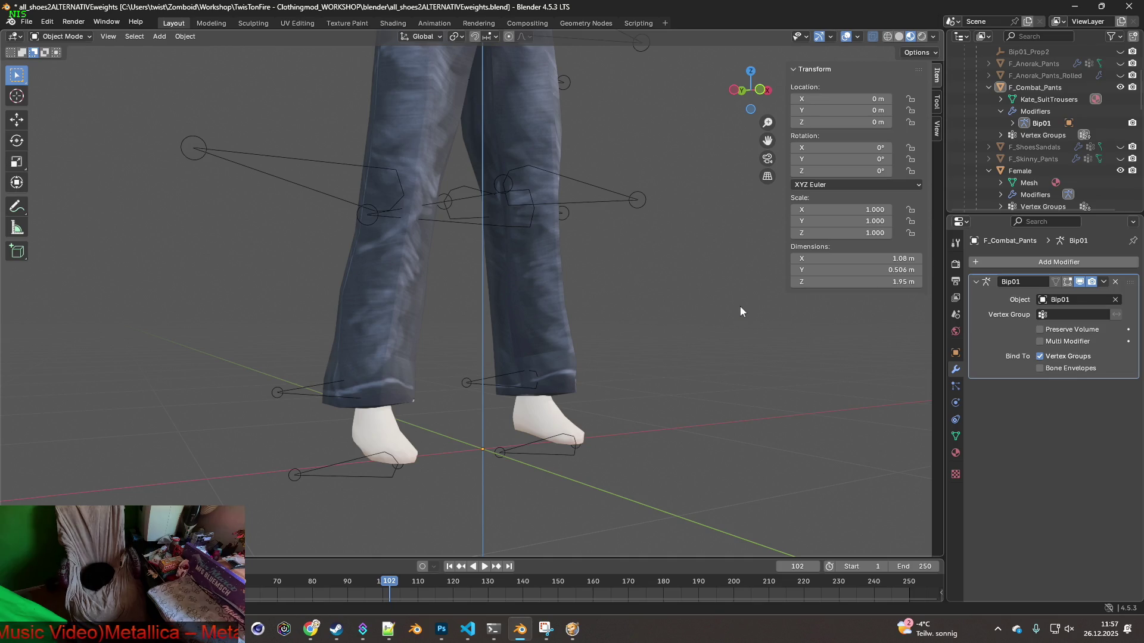
middle_click_drag(742, 307, 616, 311)
Quit Project Zomboid to desktop and bring Steam's library to the front
key("alt+Tab")
key("Escape")
left_click(230, 462)
left_click(536, 341)
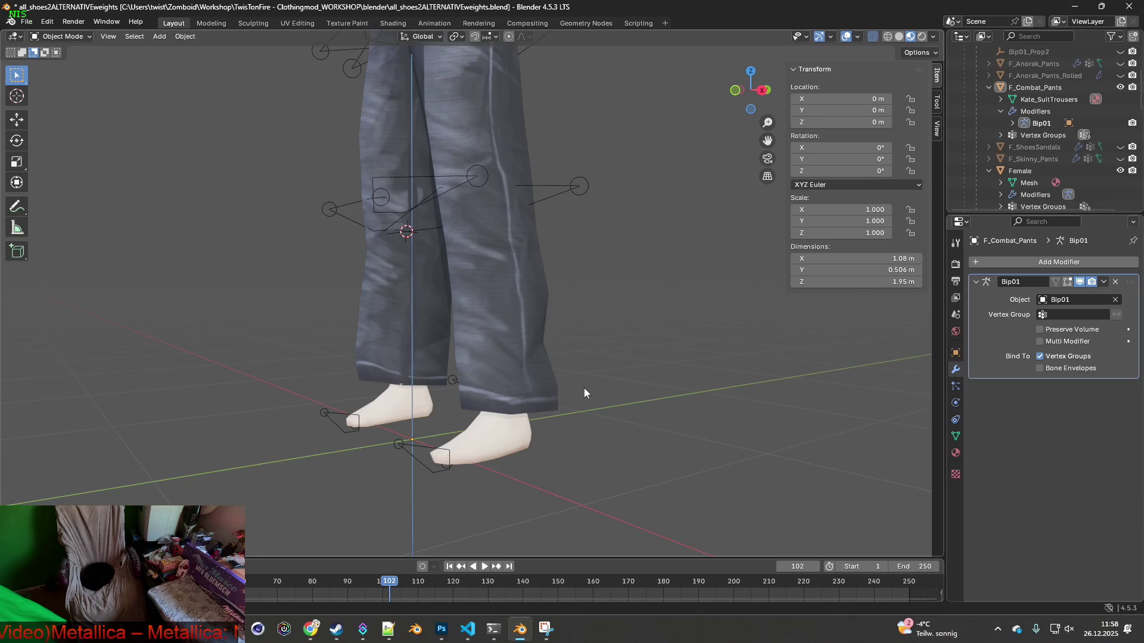
left_click(336, 629)
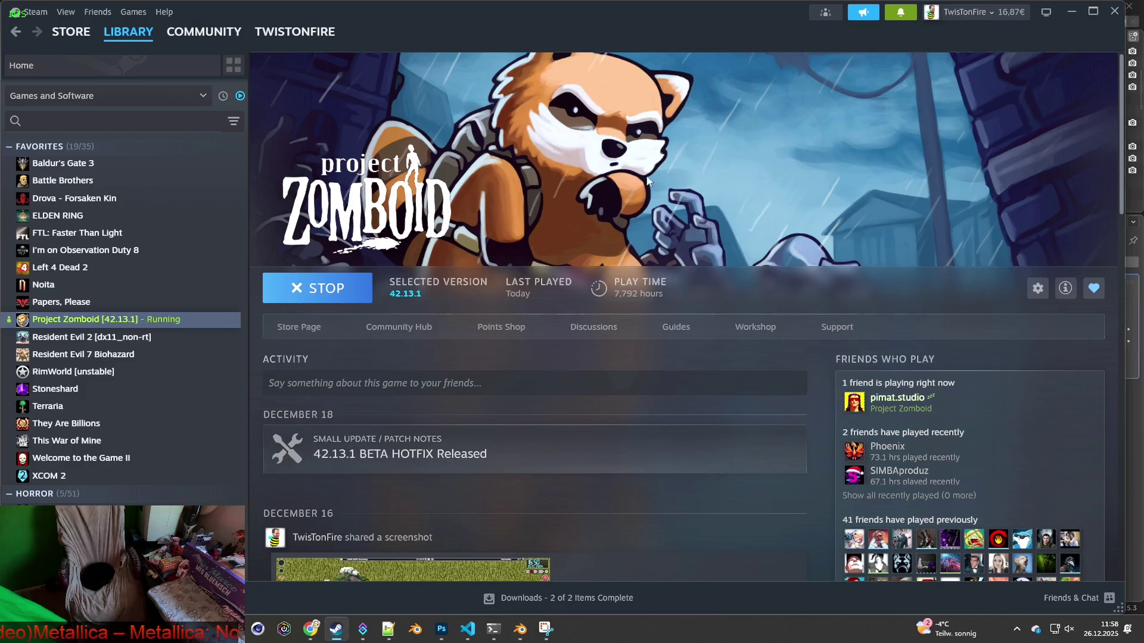
Read the new comments on the BetterCharacterInfo Workshop page, then go back to the library
left_click(902, 10)
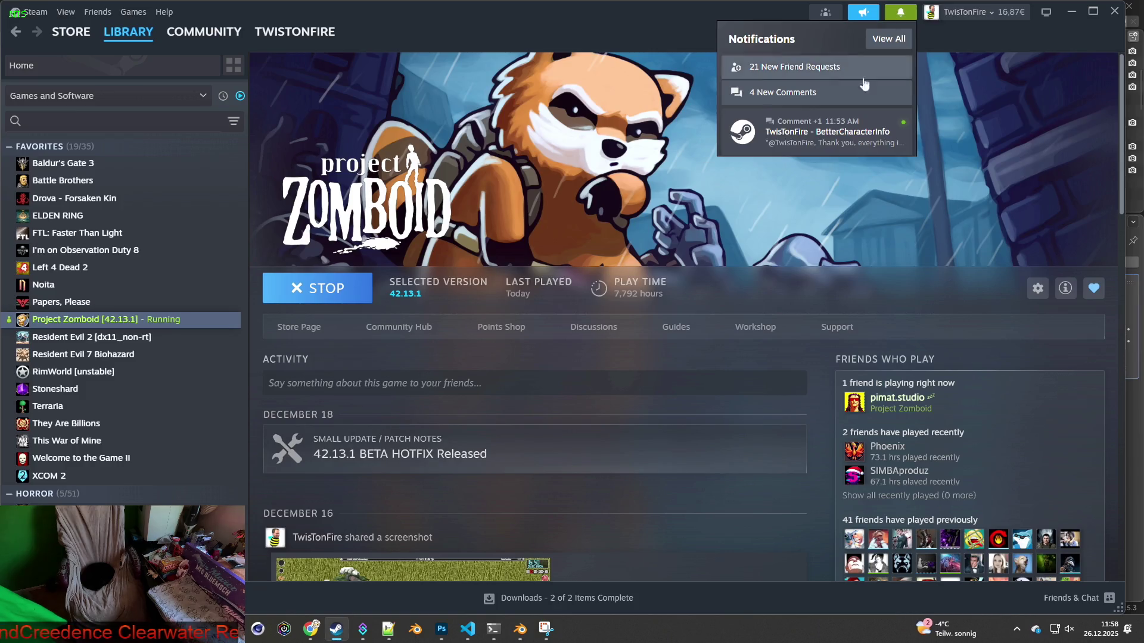
left_click(857, 127)
scroll(617, 263, "down", 15)
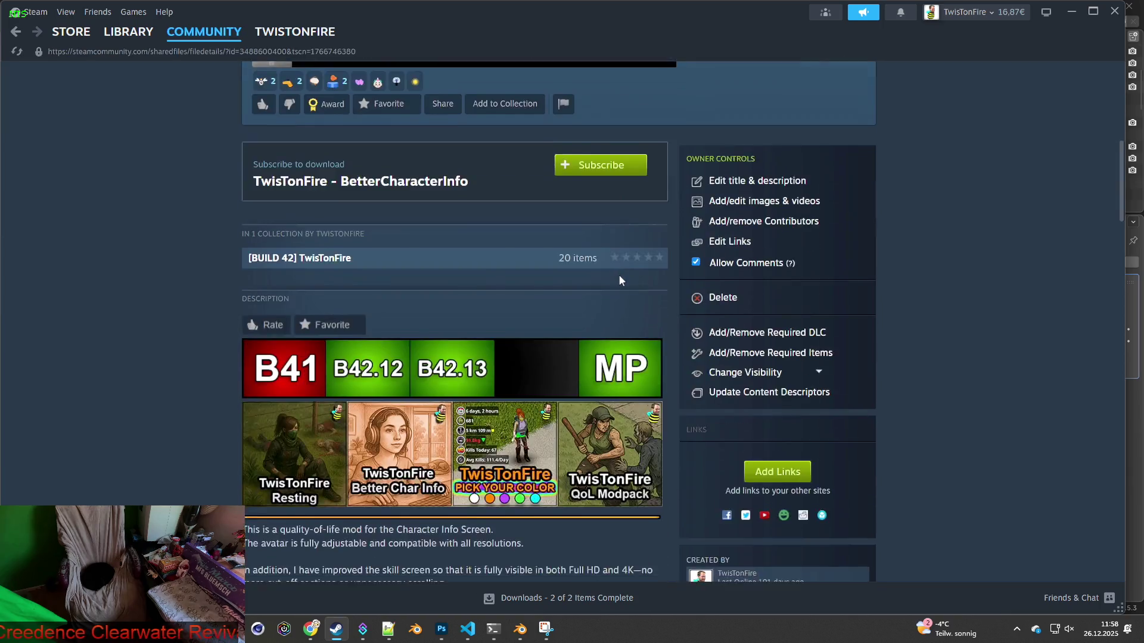
scroll(622, 280, "down", 13)
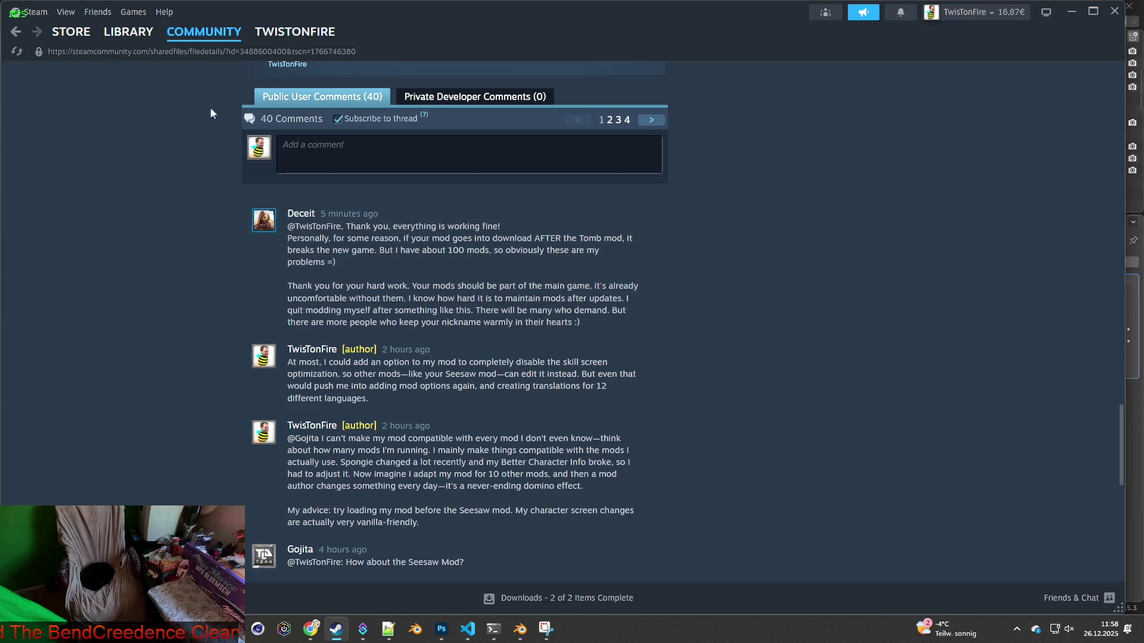
scroll(320, 296, "up", 10)
scroll(321, 297, "up", 10)
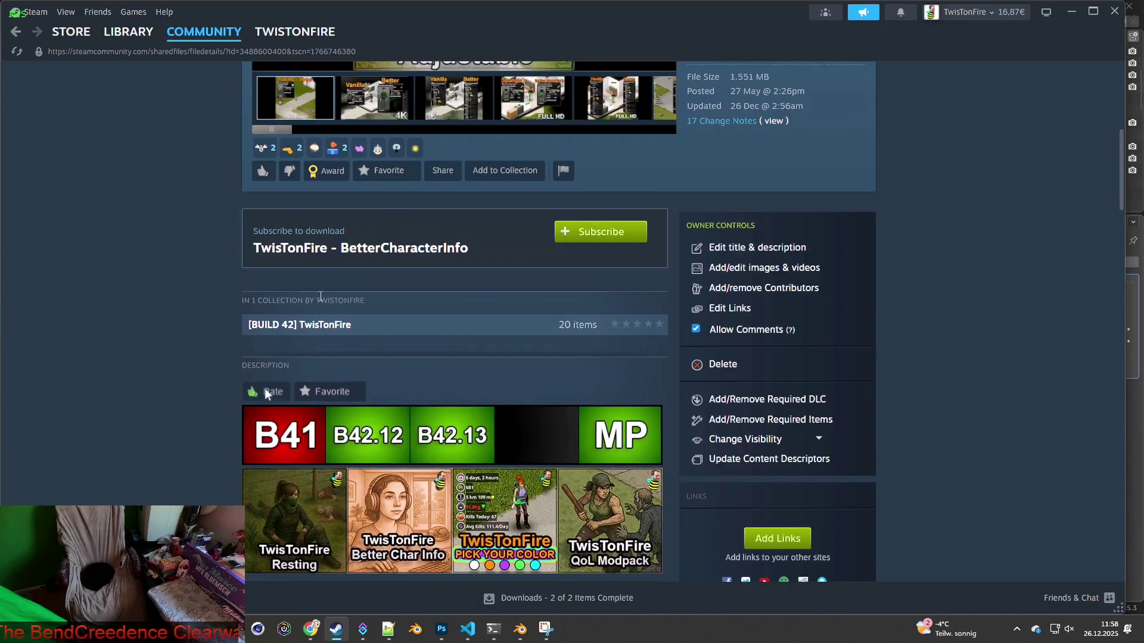
left_click(128, 31)
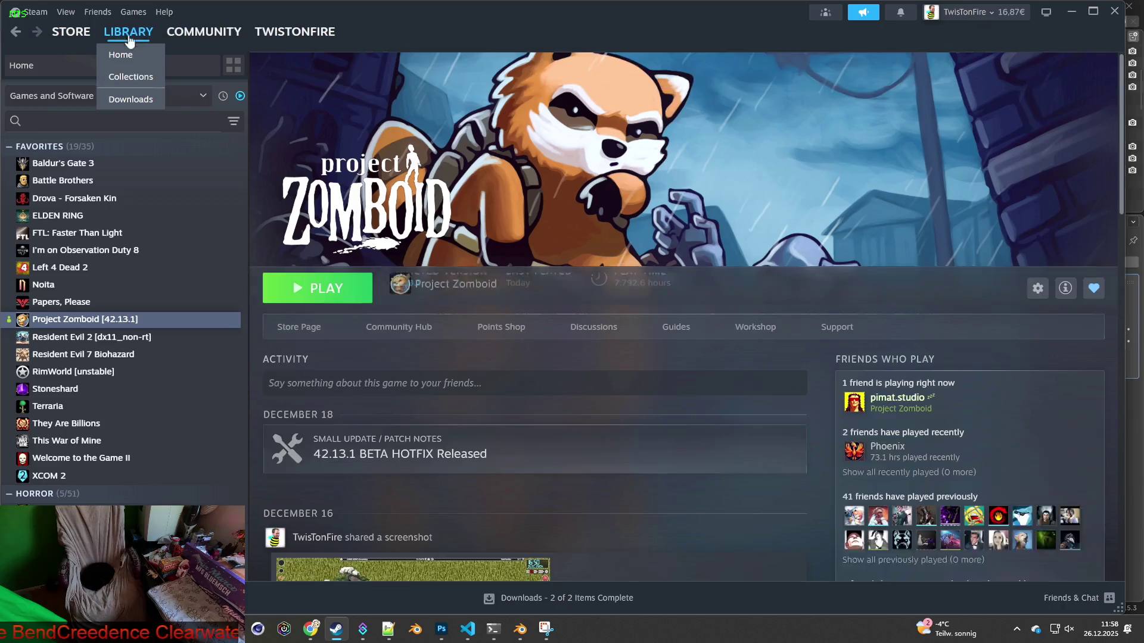
Relaunch Project Zomboid from Steam and load back into the saved game
left_click(321, 288)
left_click(603, 428)
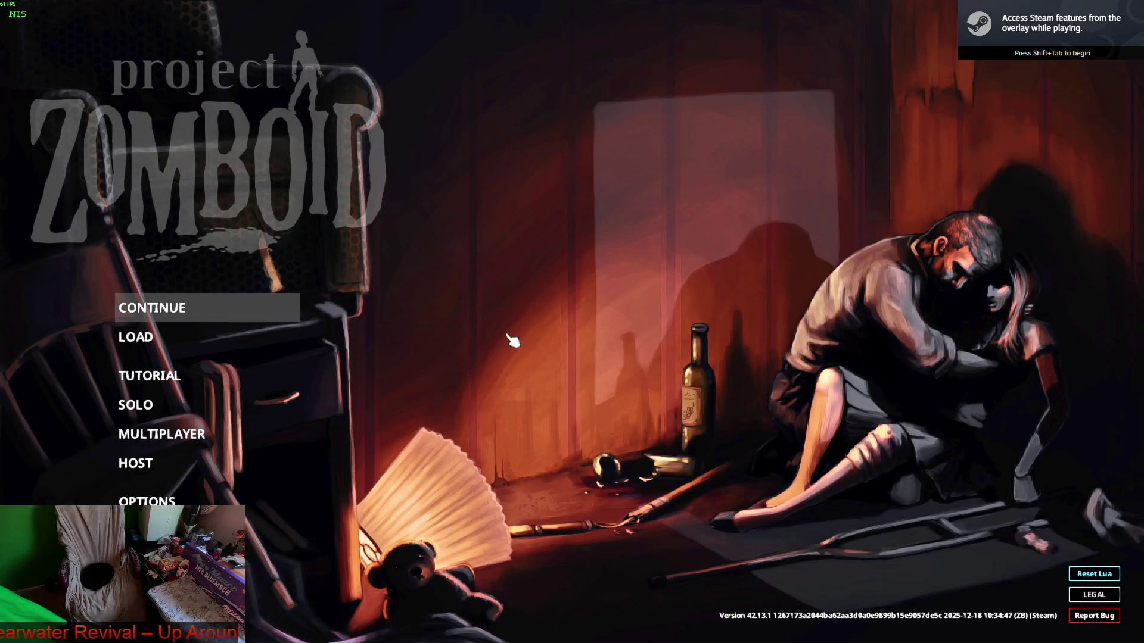
key("Return")
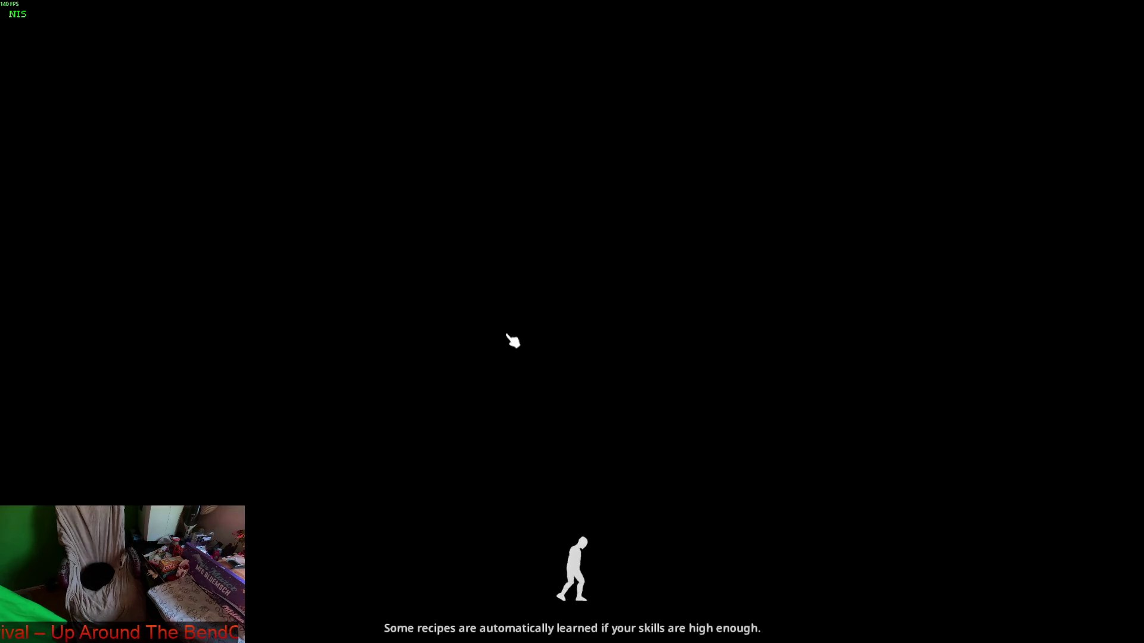
left_click(512, 339)
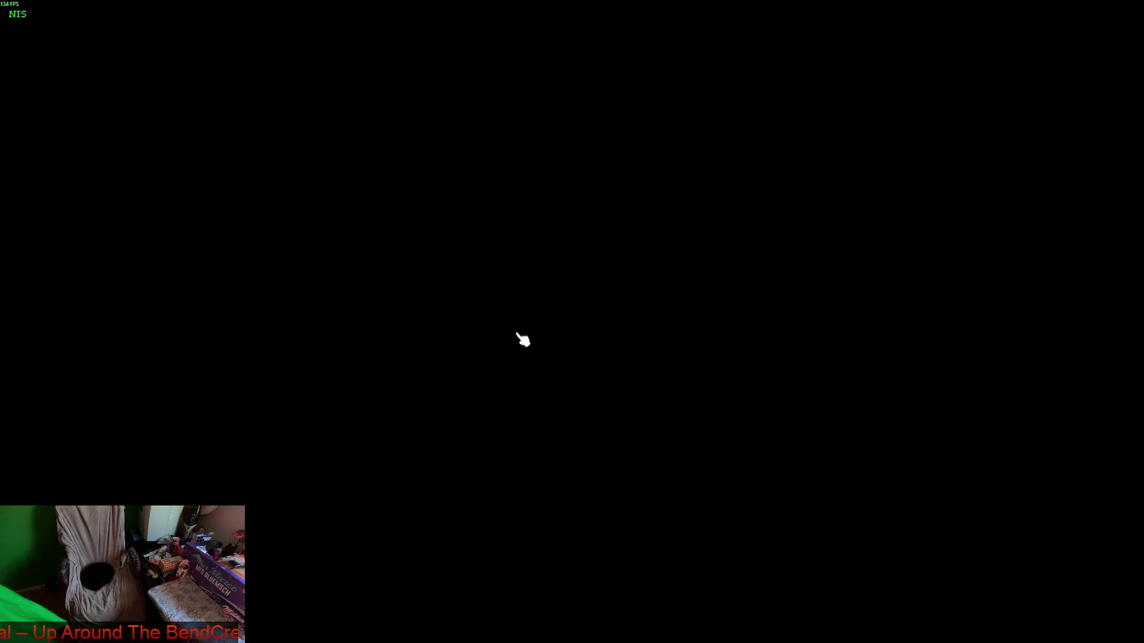
scroll(524, 371, "up", 5)
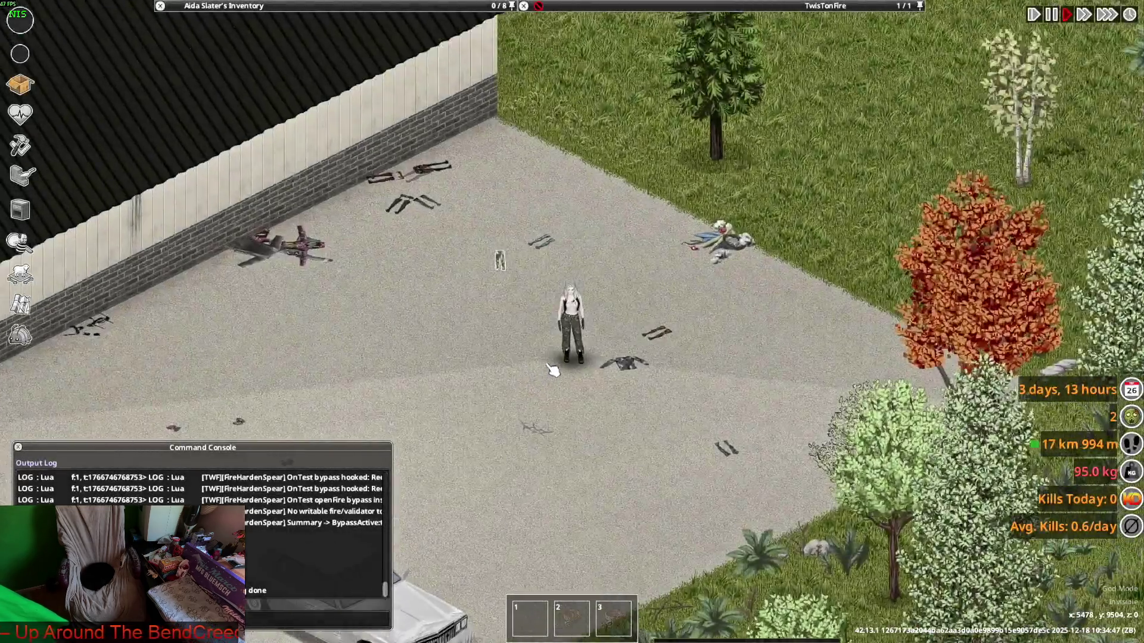
Take the Worker Ankle Boots off the character from the inventory
key("s")
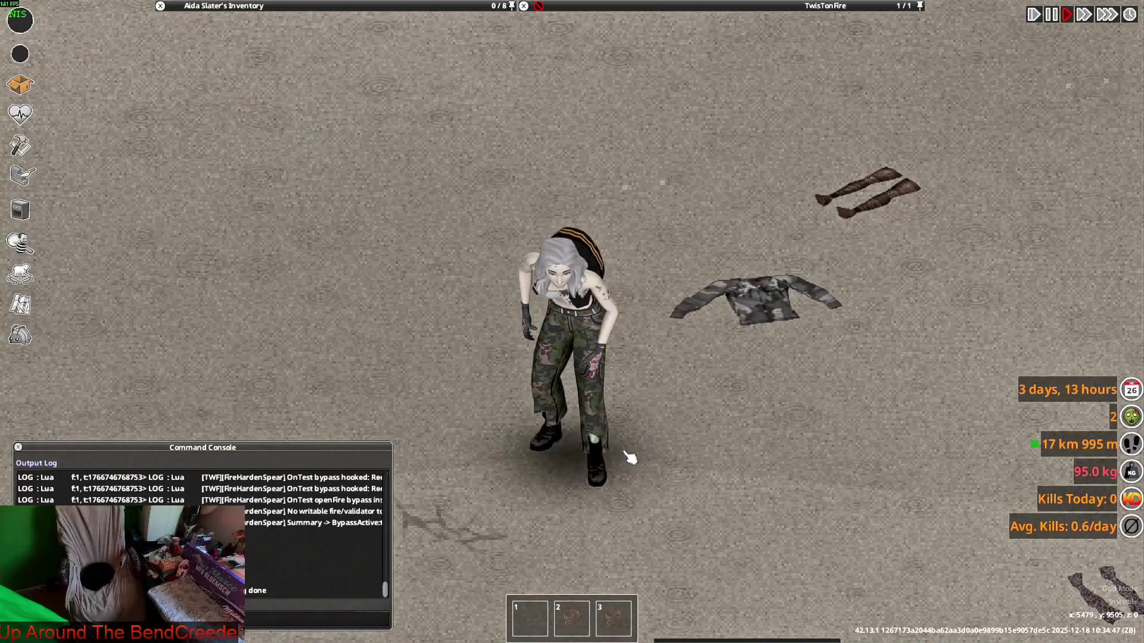
mouse_move(363, 36)
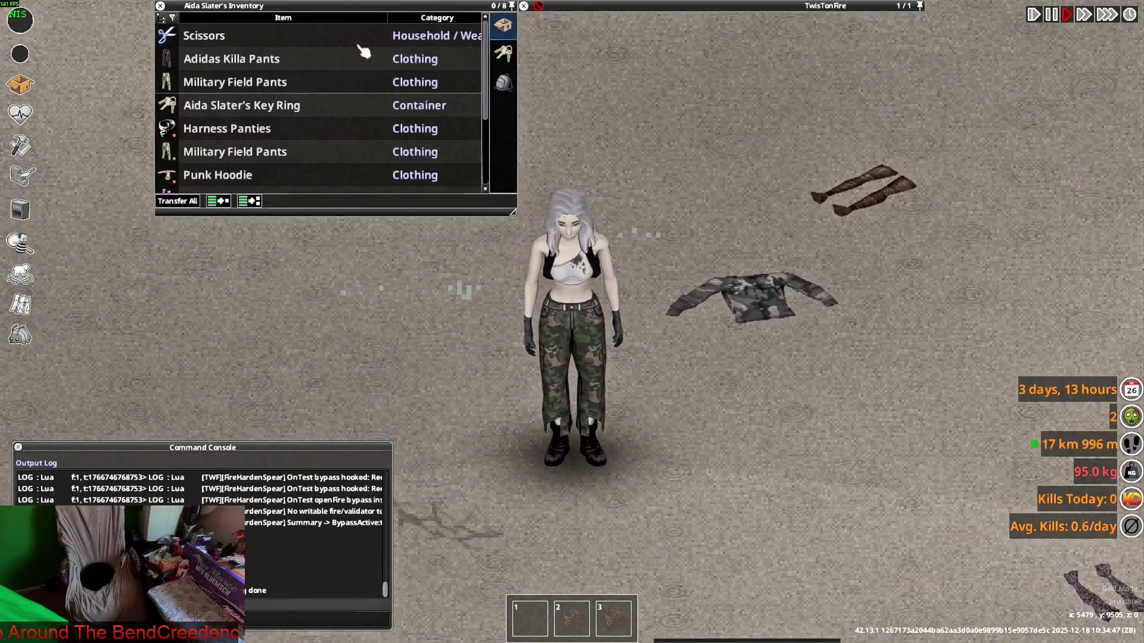
scroll(263, 120, "down", 2)
scroll(263, 137, "down", 1)
double_click(237, 136)
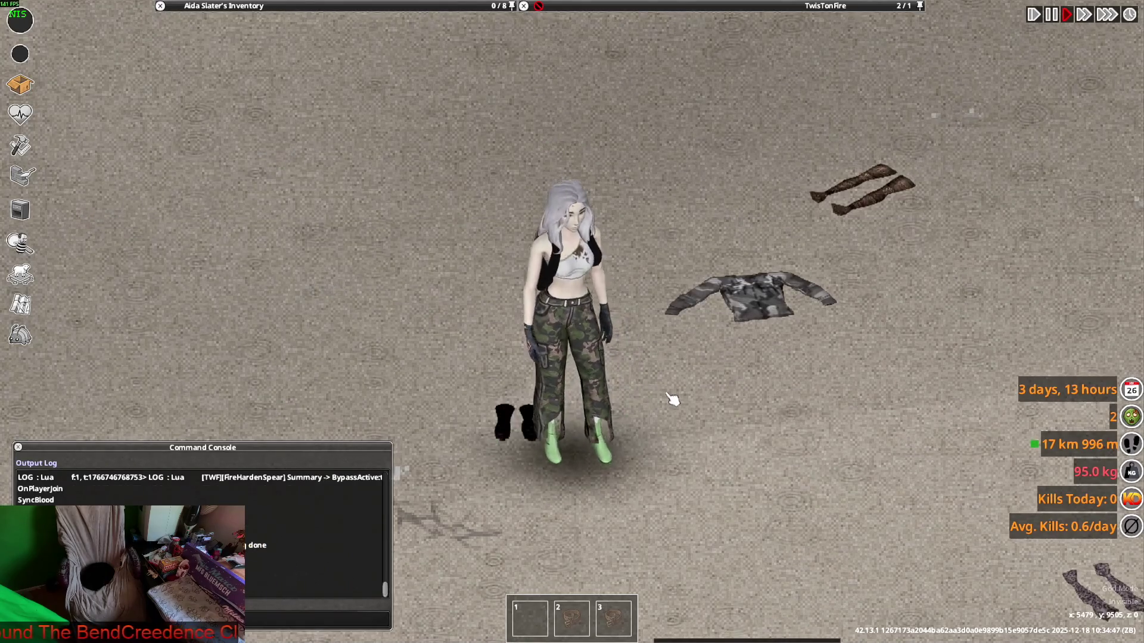
Walk the character back and forth with WASD to inspect the camo pants, then switch to Blender
key("s")
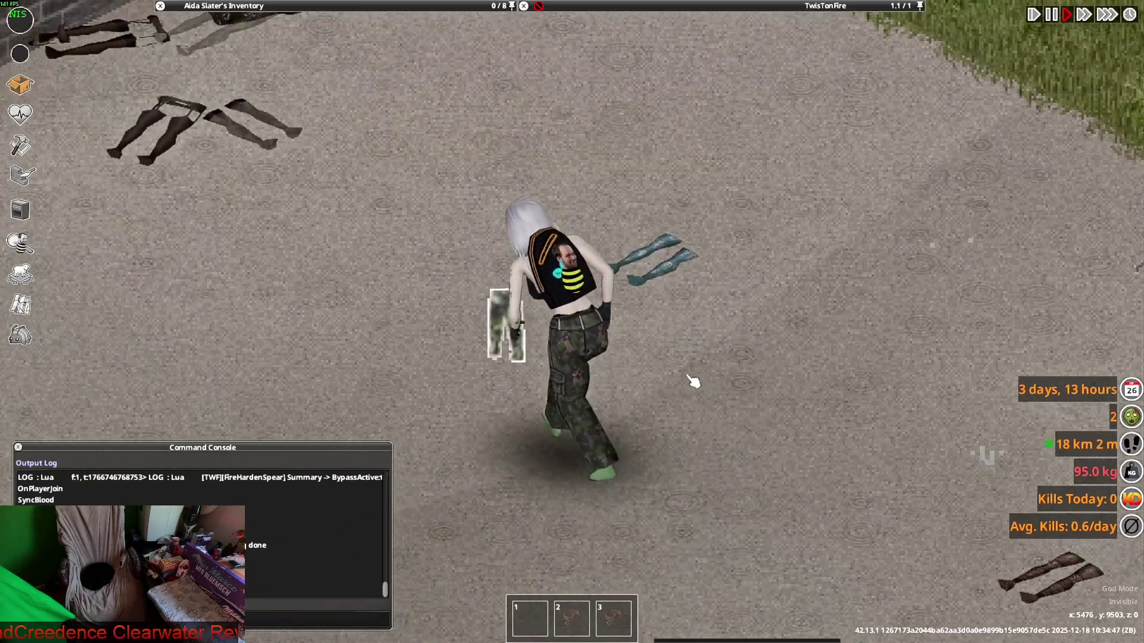
key("s")
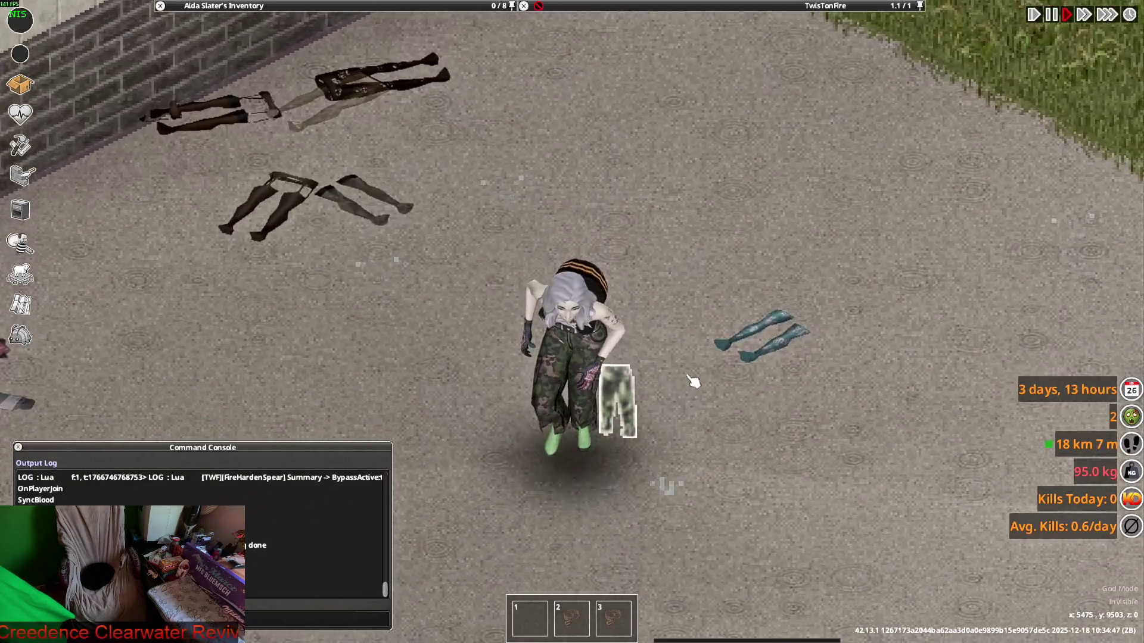
key("d")
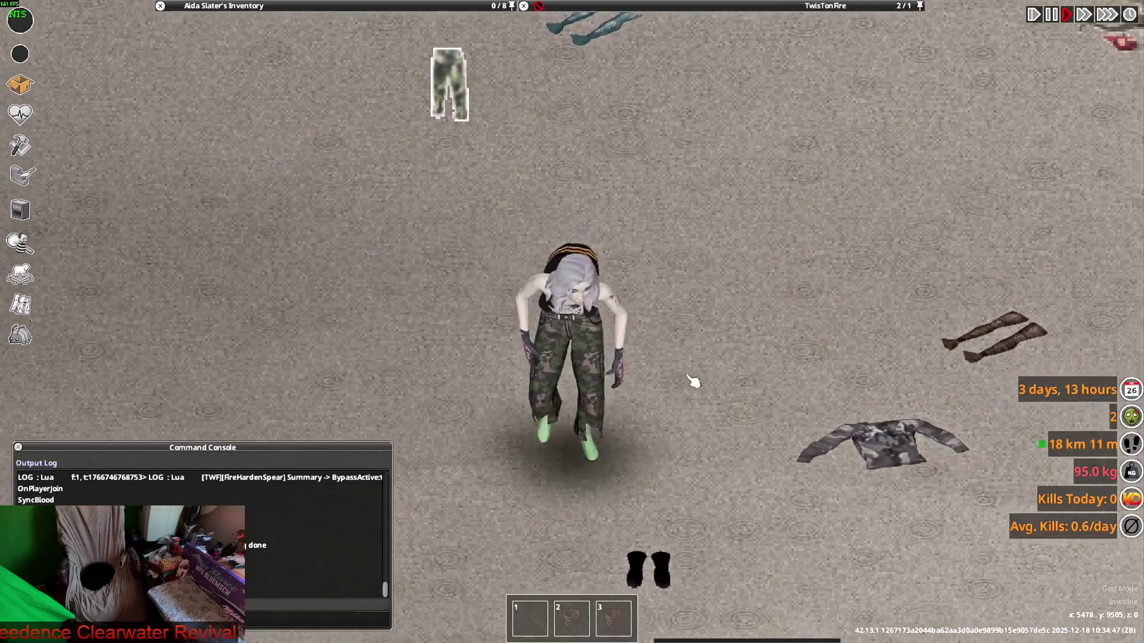
key("s")
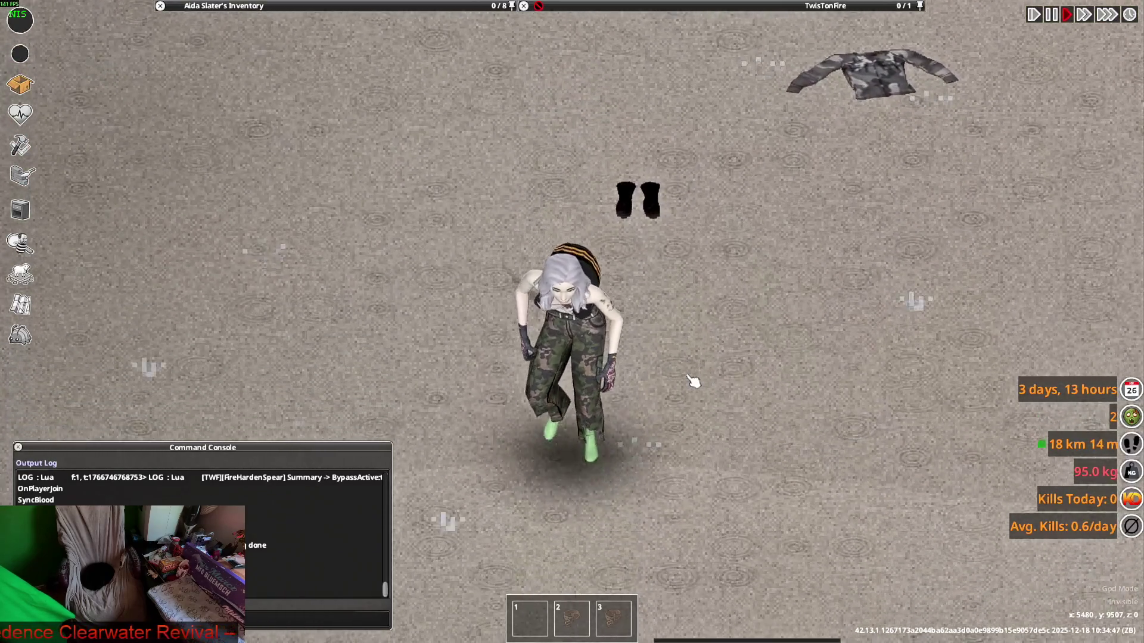
key("s")
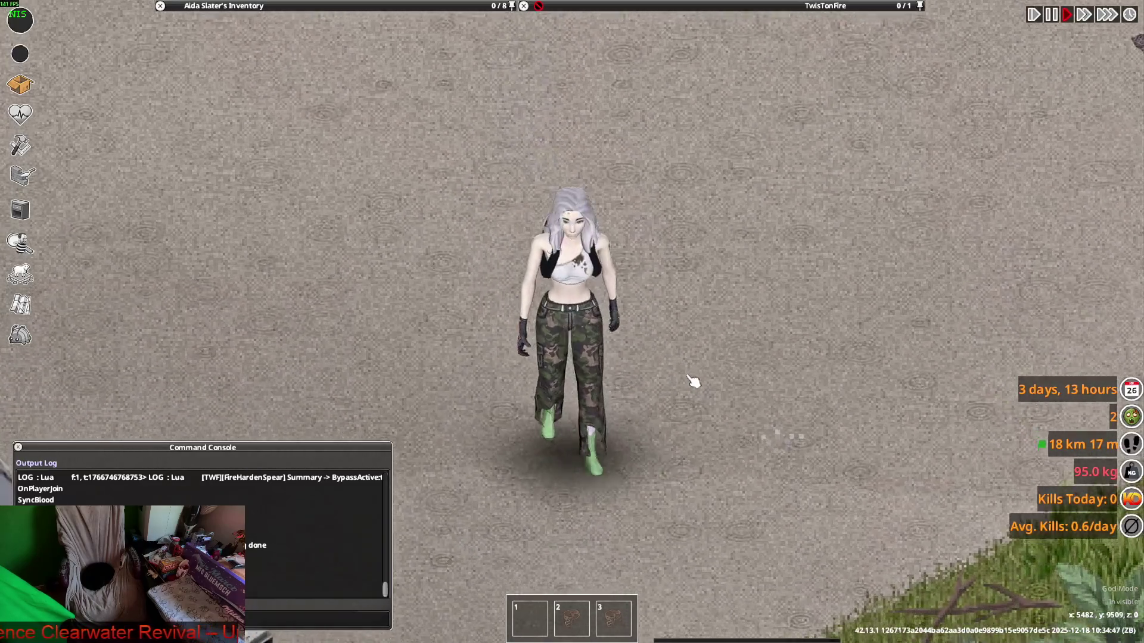
key("w")
key("s")
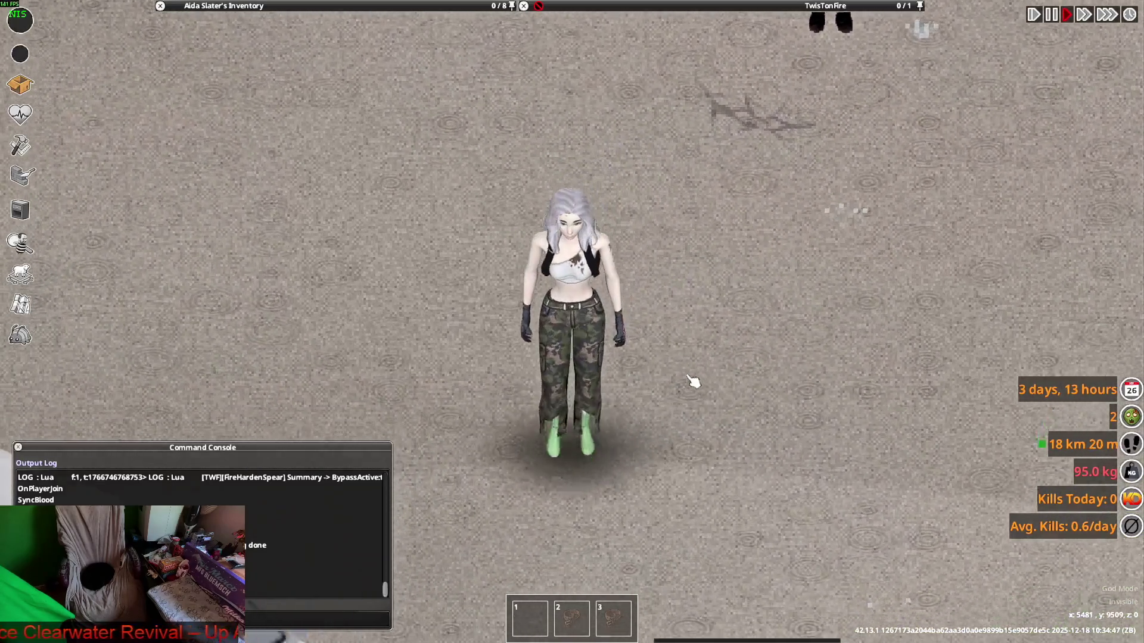
key("w")
key("s")
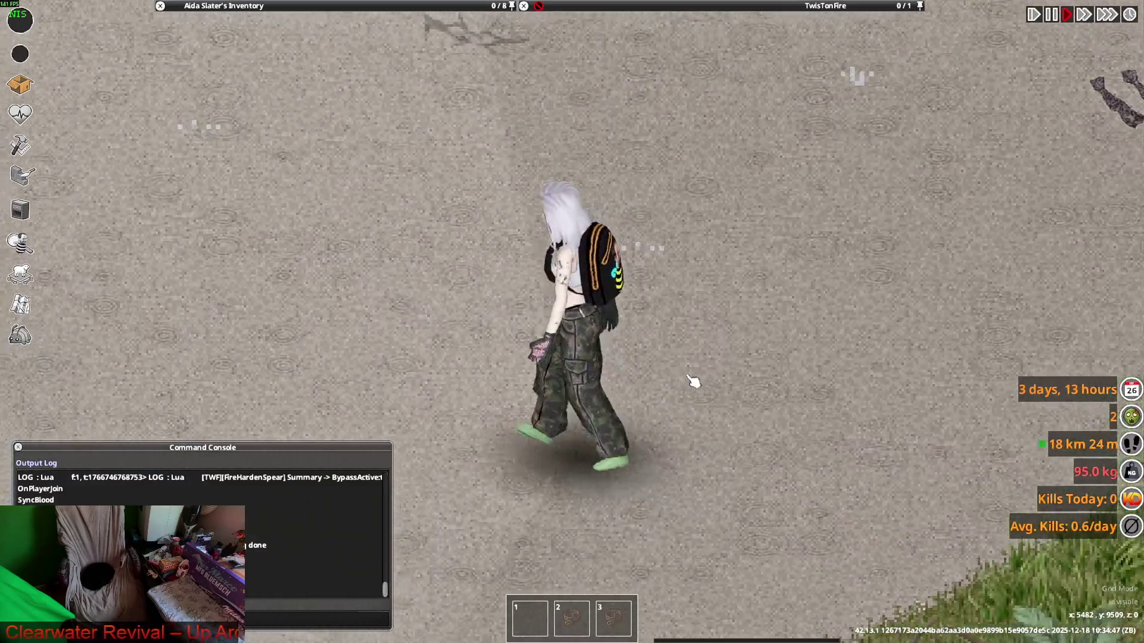
key("w")
key("s")
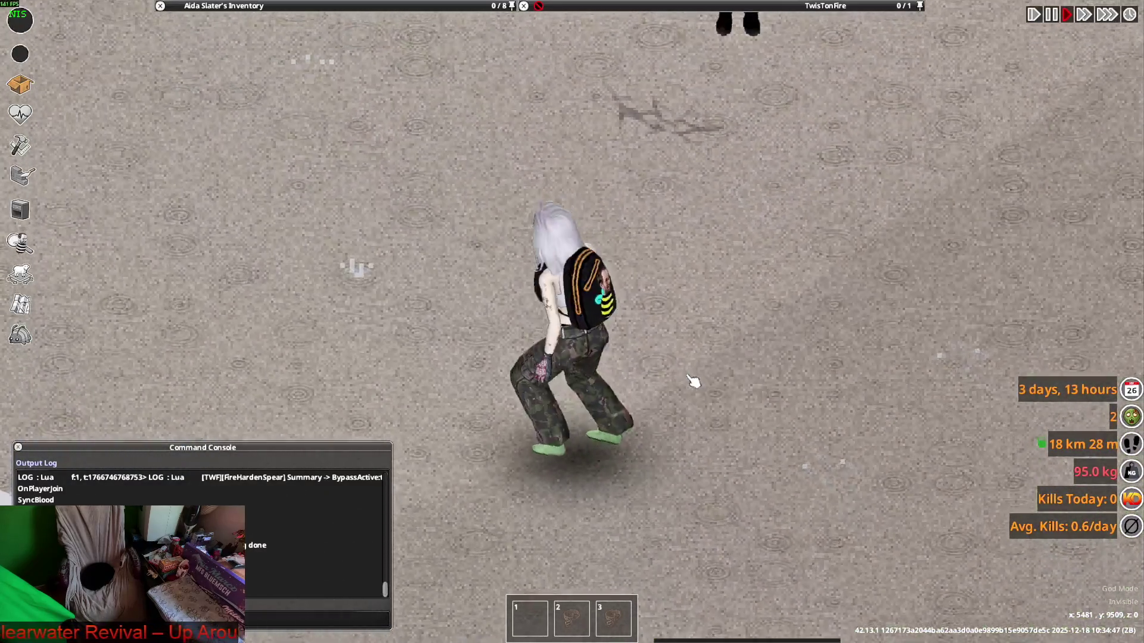
key("alt+Tab")
key("alt+Tab")
key("Tab")
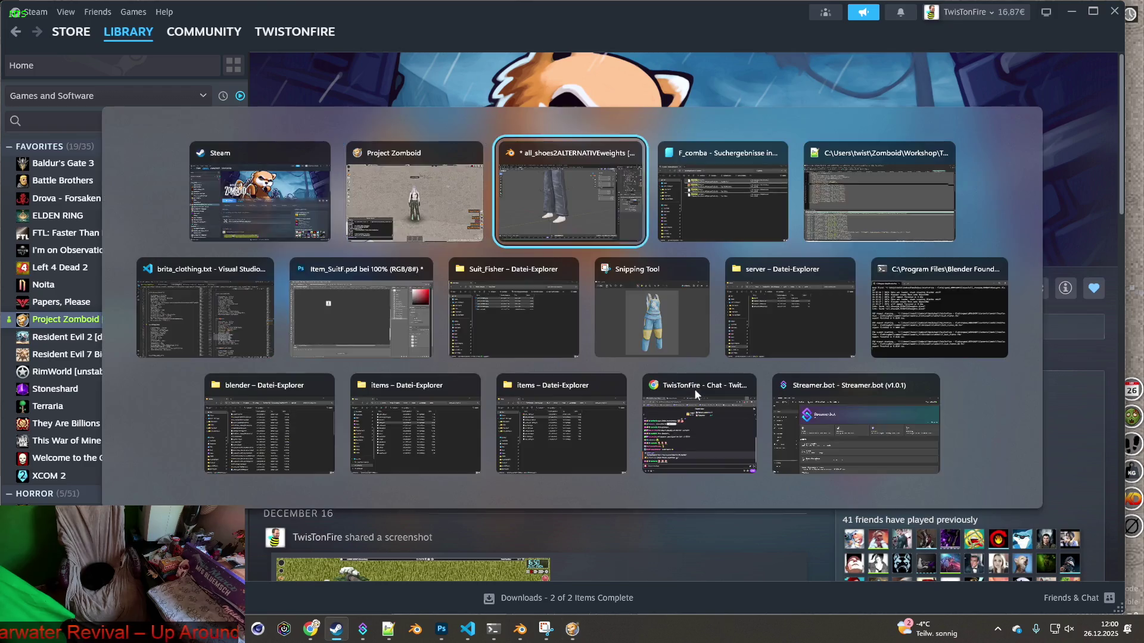
Compare the UV Editing and Shading workspaces and browse the list of loaded images
left_click(298, 23)
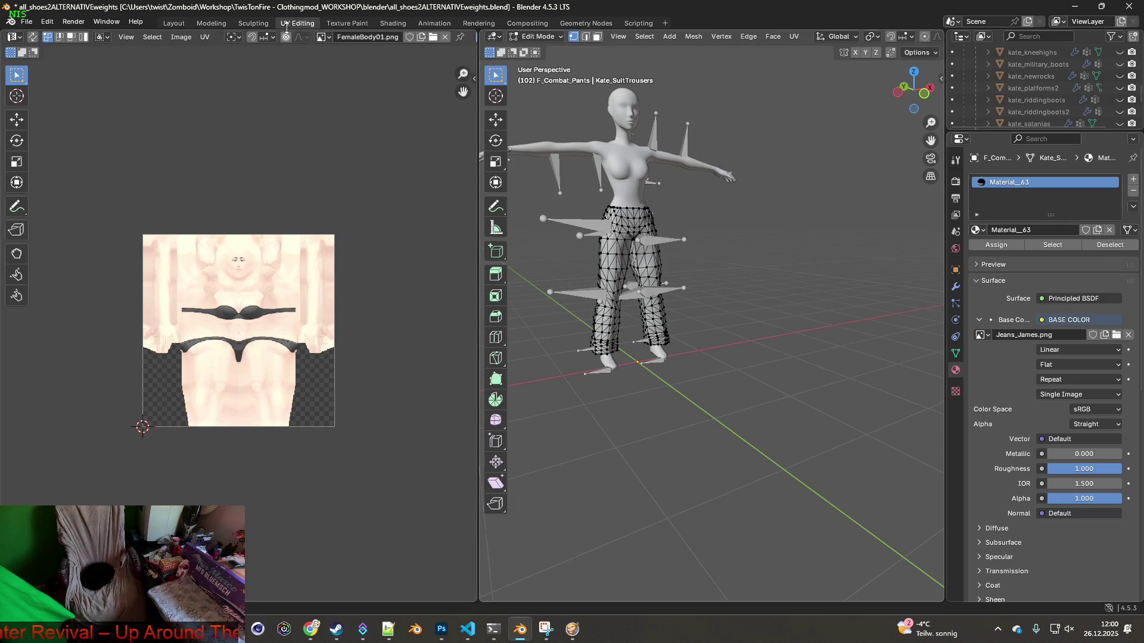
left_click(393, 23)
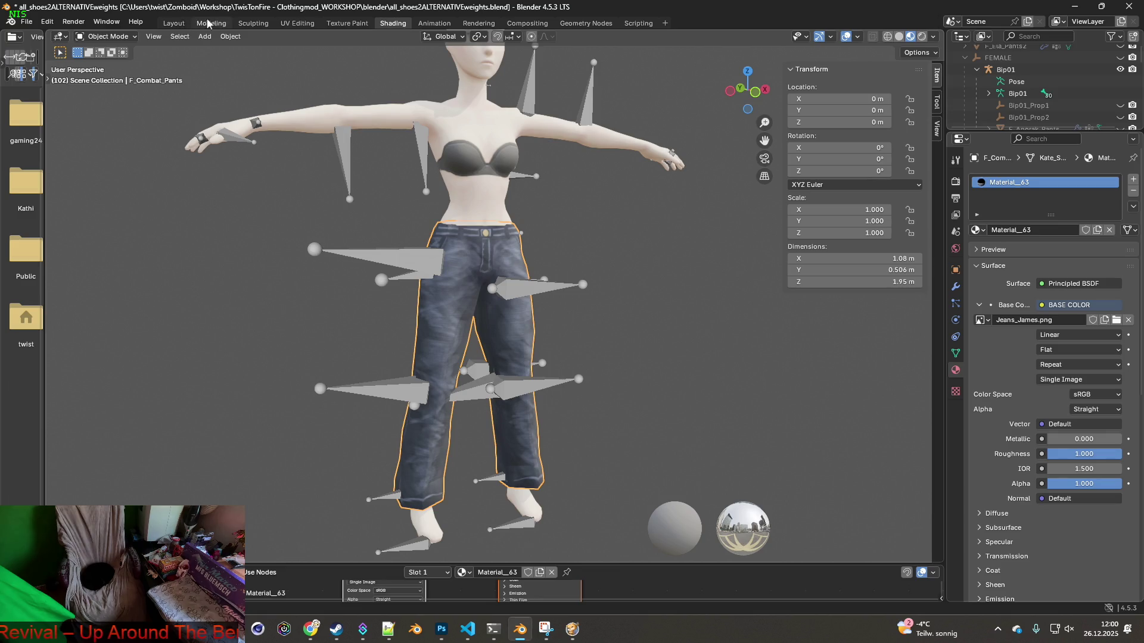
left_click(298, 24)
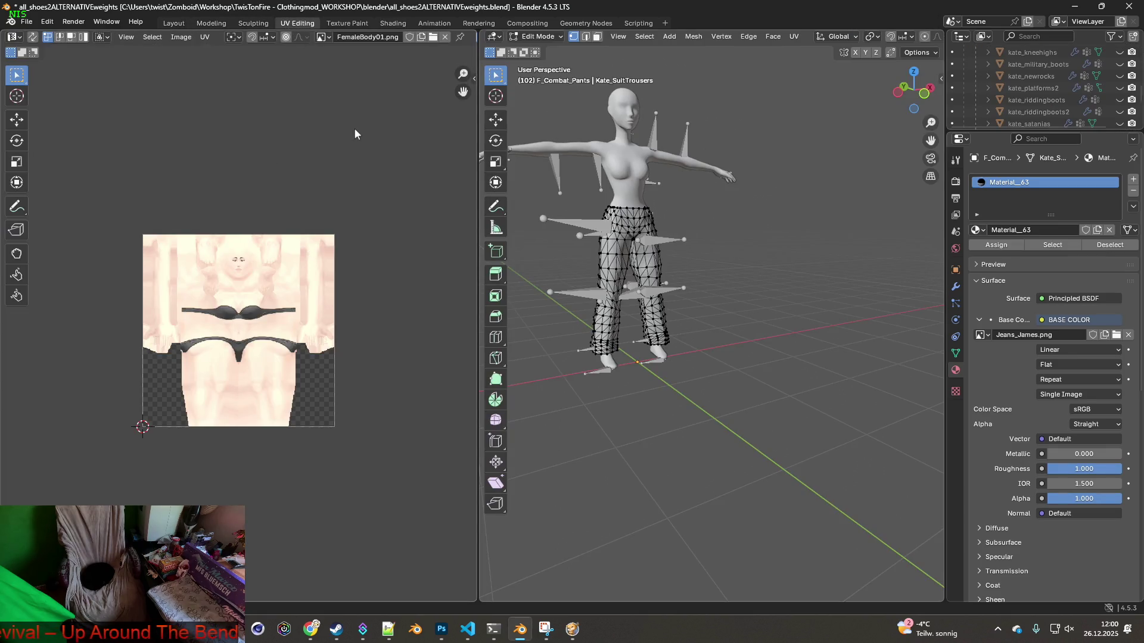
left_click(324, 37)
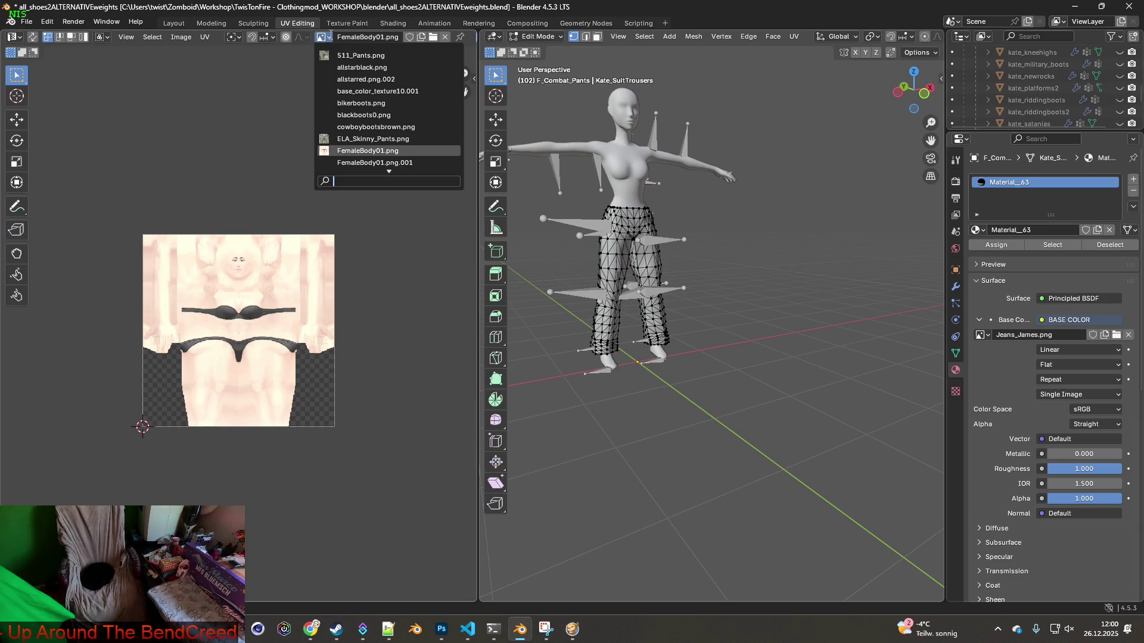
mouse_move(354, 54)
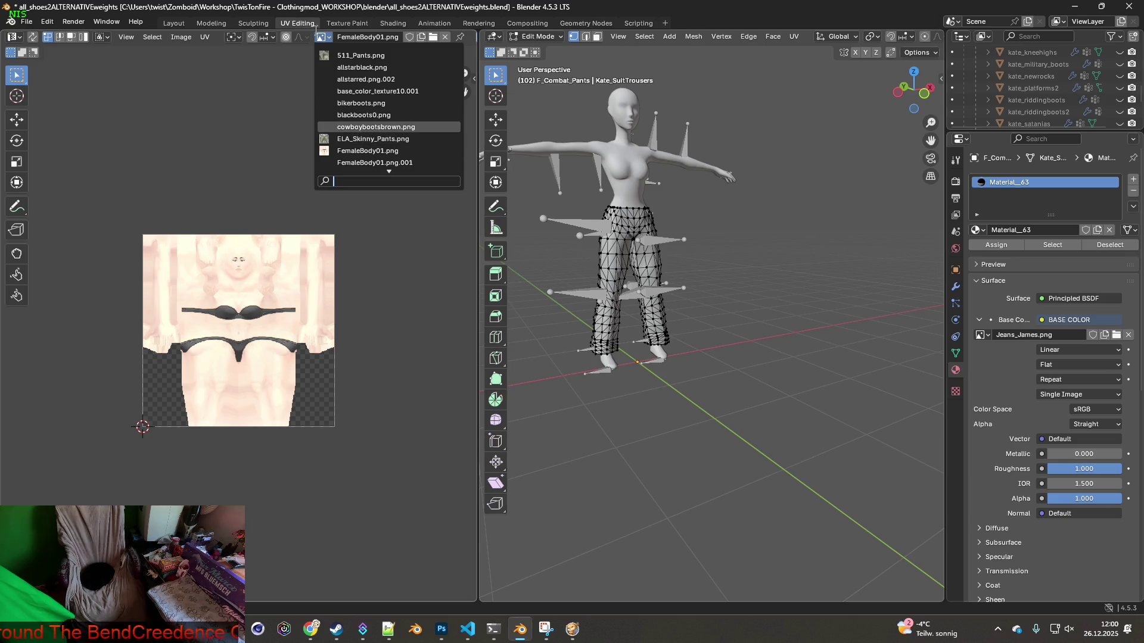
Enlarge the Shader Editor in Shading to reveal the pants' material node tree
left_click(393, 23)
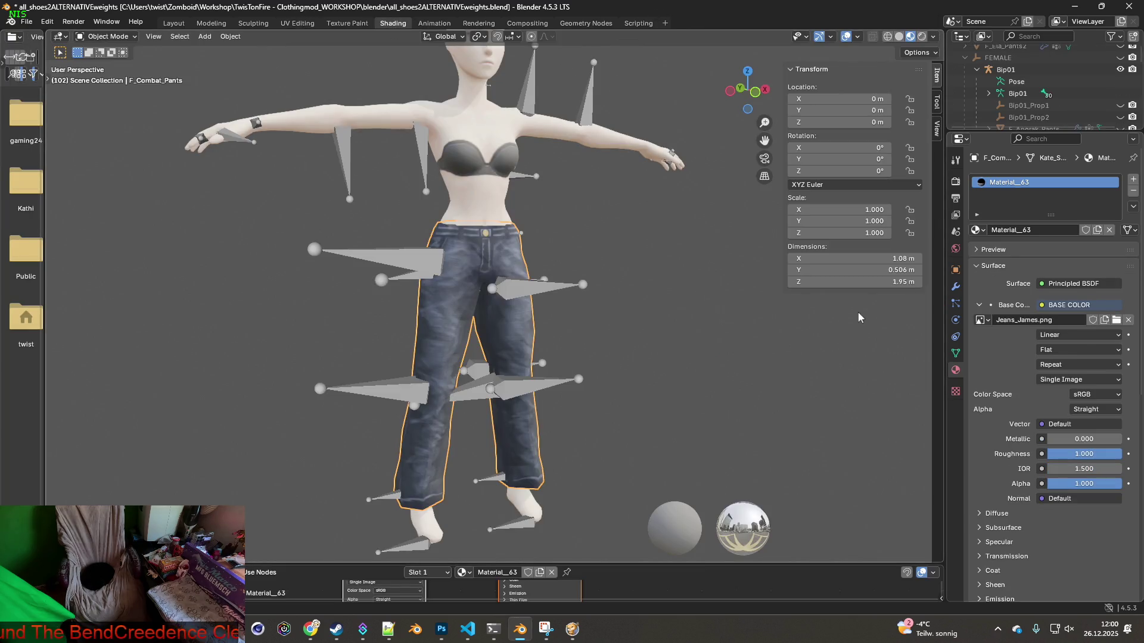
mouse_move(536, 565)
left_mouse_down()
mouse_move(507, 367)
mouse_move(450, 304)
left_mouse_up()
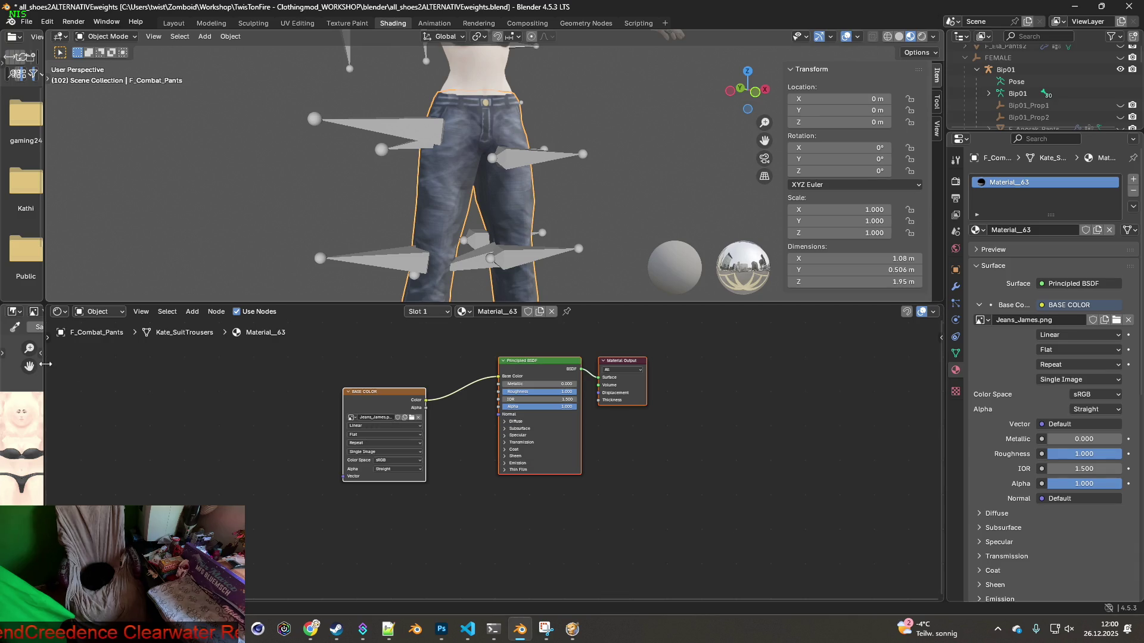
left_click(347, 23)
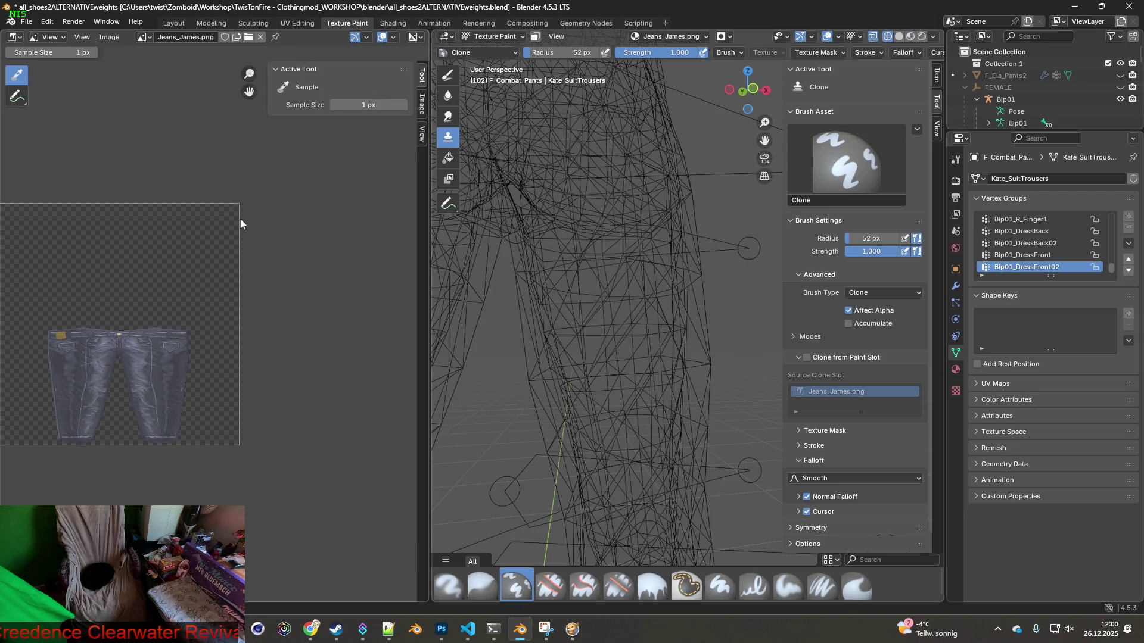
Show Jeans_James.png in the UV Editor with the pants' UV layout overlaid
scroll(572, 327, "down", 3)
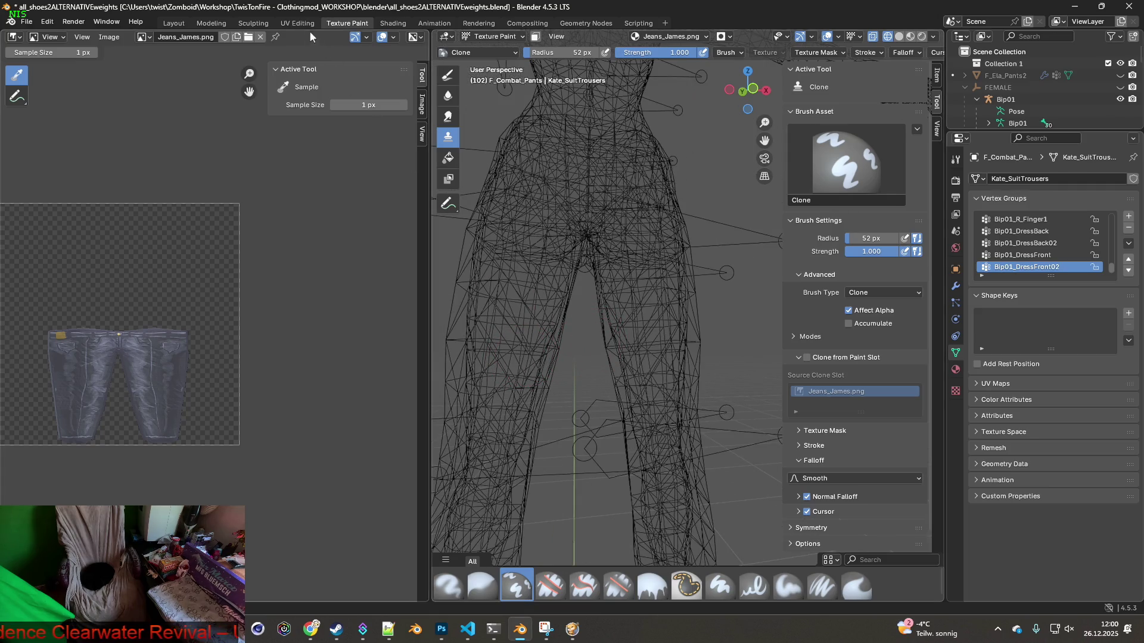
left_click(286, 23)
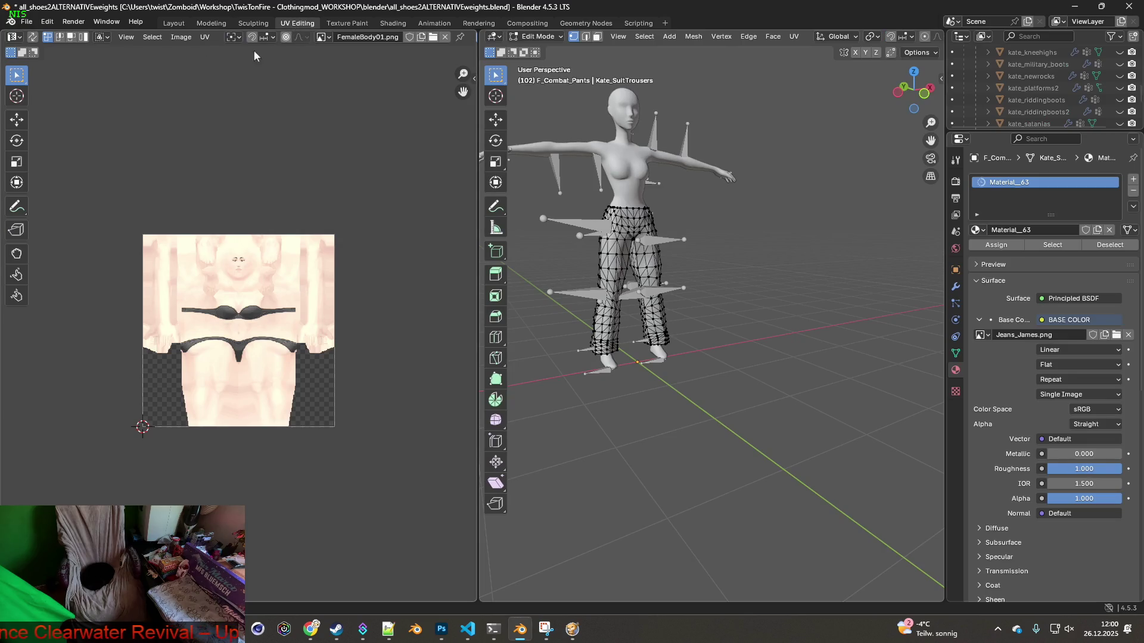
left_click(382, 37)
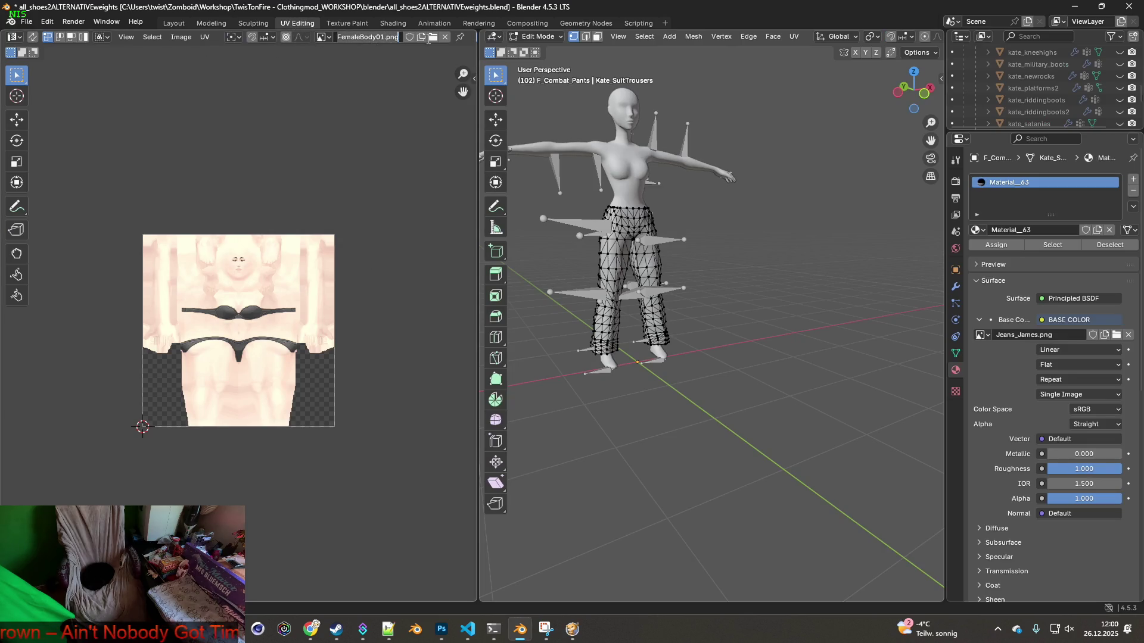
left_click(322, 37)
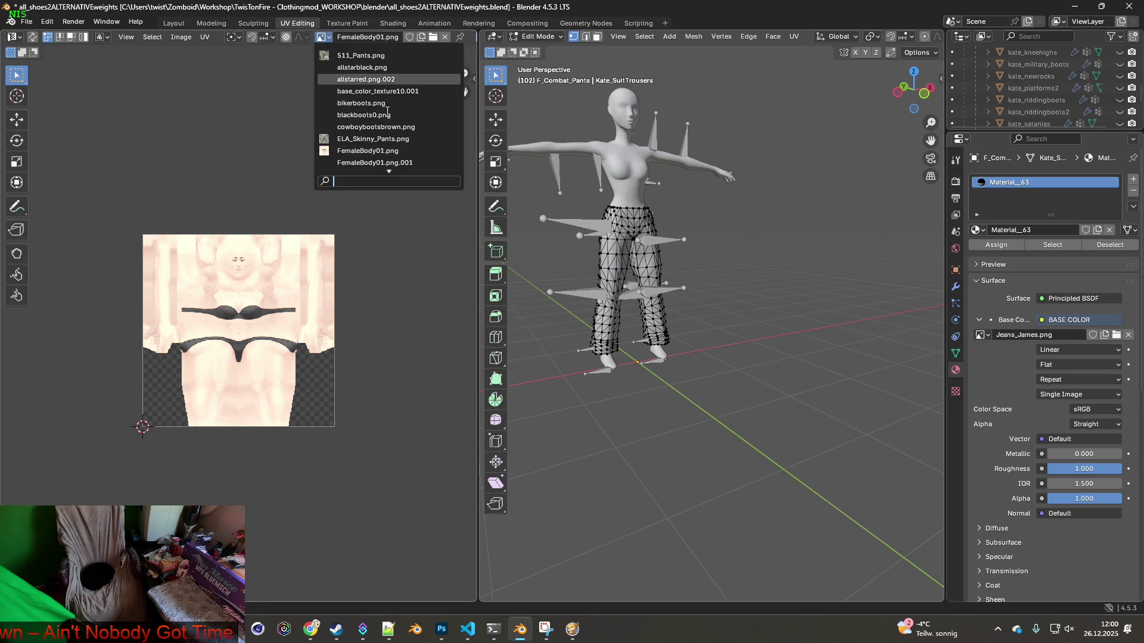
scroll(376, 128, "down", 5)
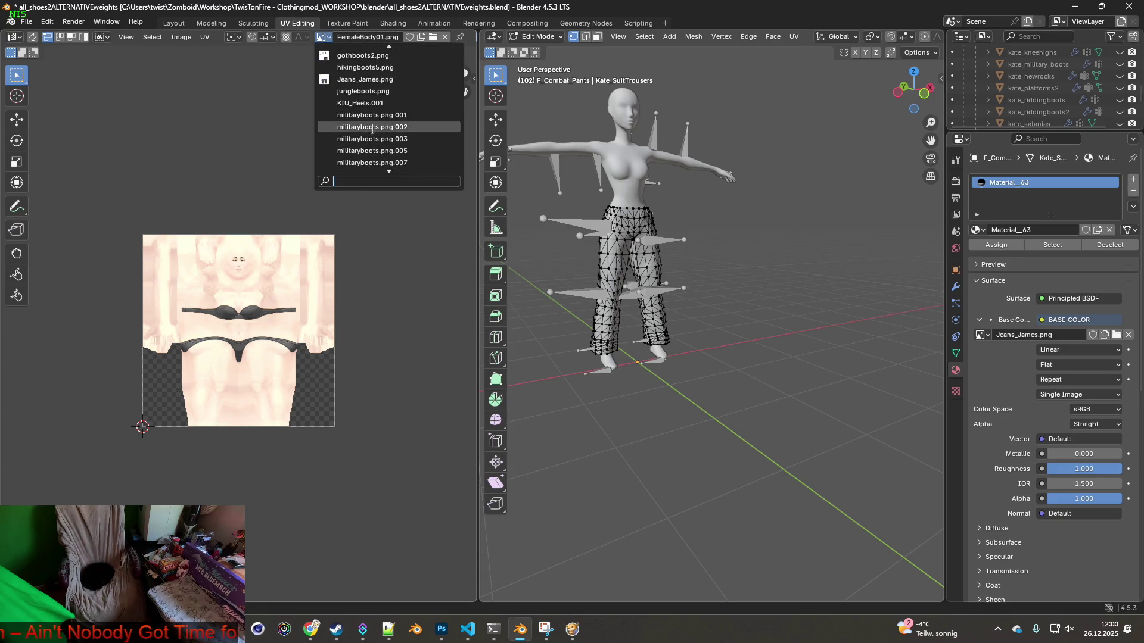
left_click(369, 79)
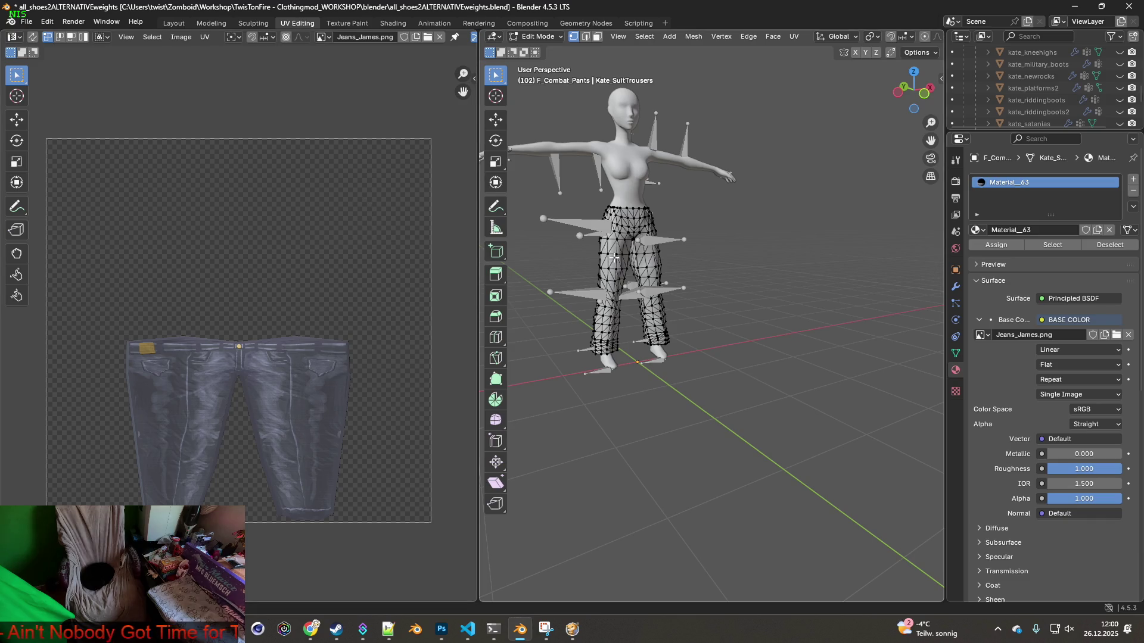
left_click(34, 37)
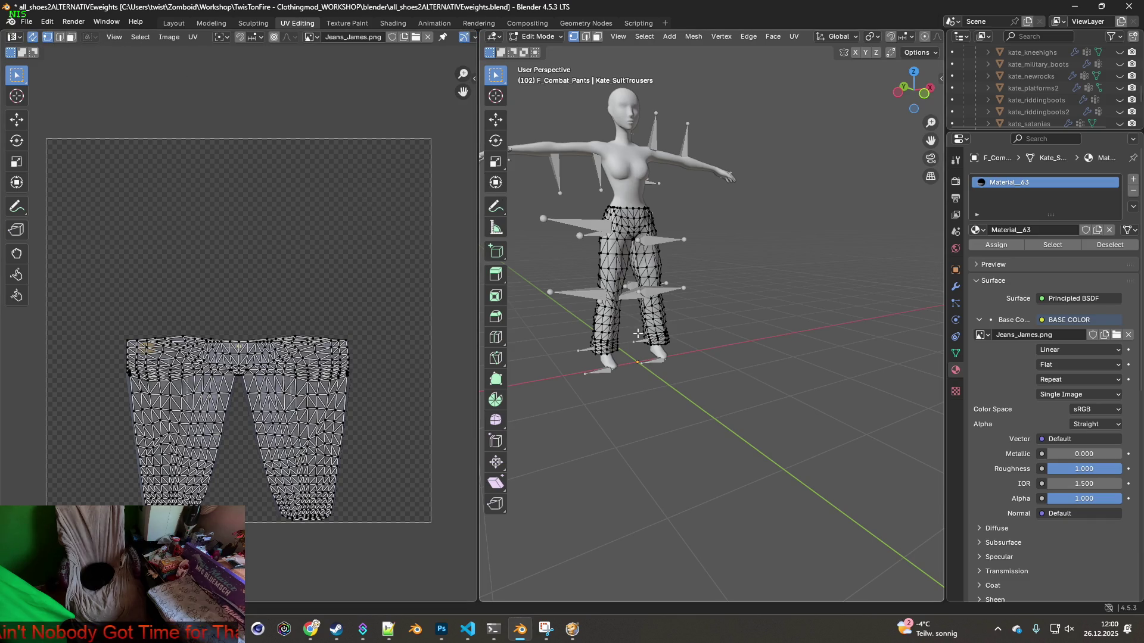
scroll(638, 333, "up", 6)
Select a pant-leg vertex and frame the whole pants UV island in view
left_click(655, 228)
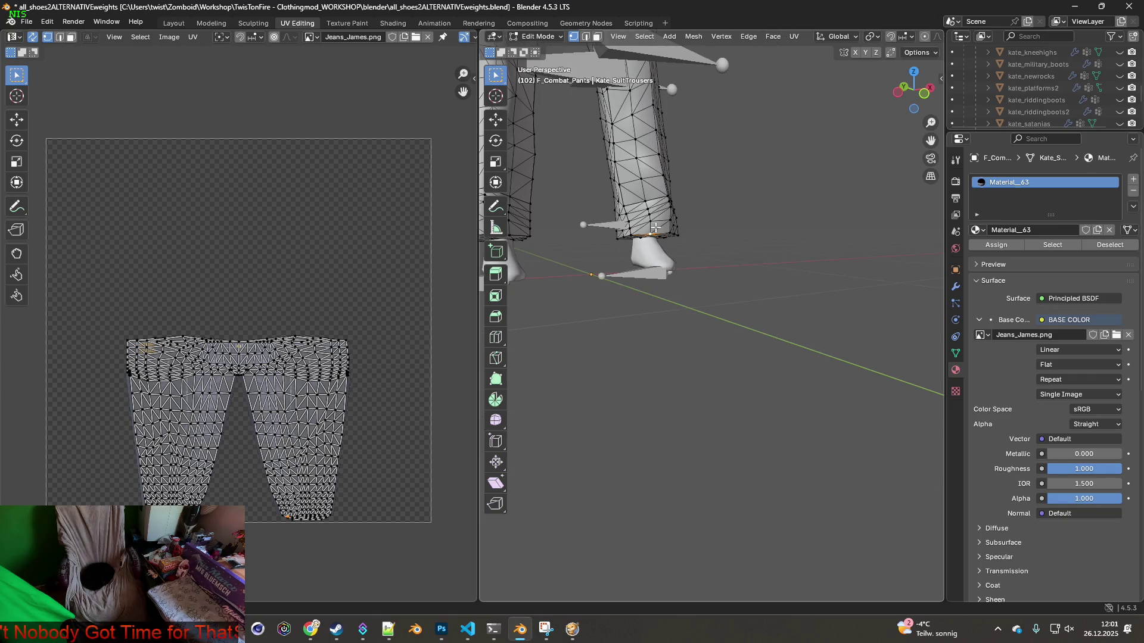
scroll(596, 254, "down", 3)
mouse_move(595, 255)
middle_mouse_down()
mouse_move(649, 279)
mouse_move(653, 262)
middle_mouse_up()
scroll(658, 269, "up", 3)
scroll(653, 262, "up", 3)
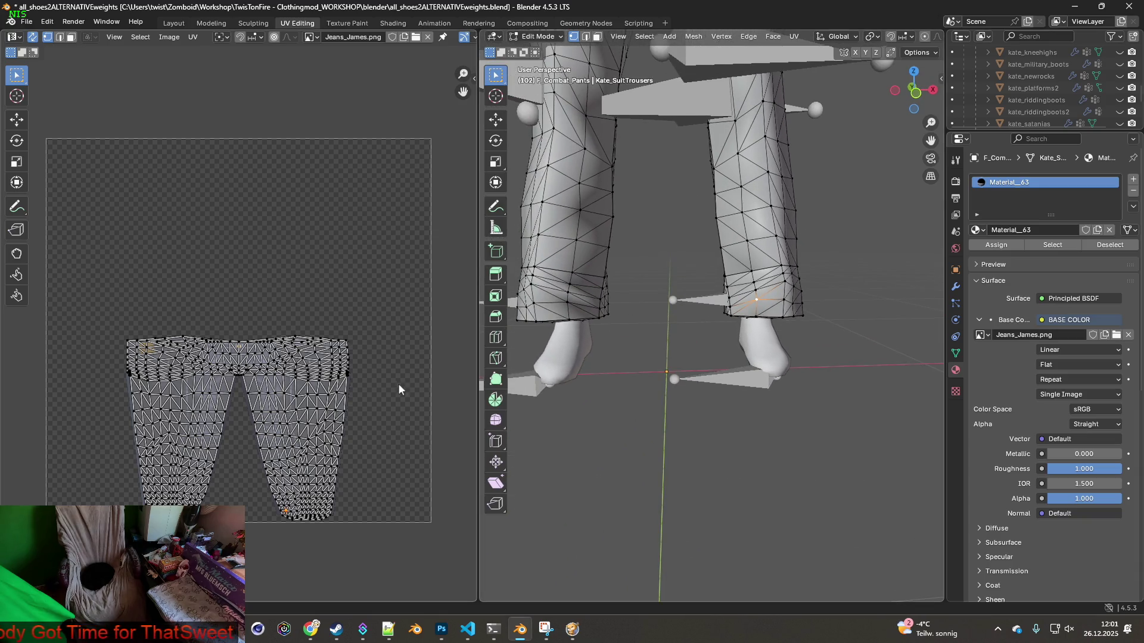
scroll(365, 420, "up", 3)
middle_click_drag(351, 417, 345, 247)
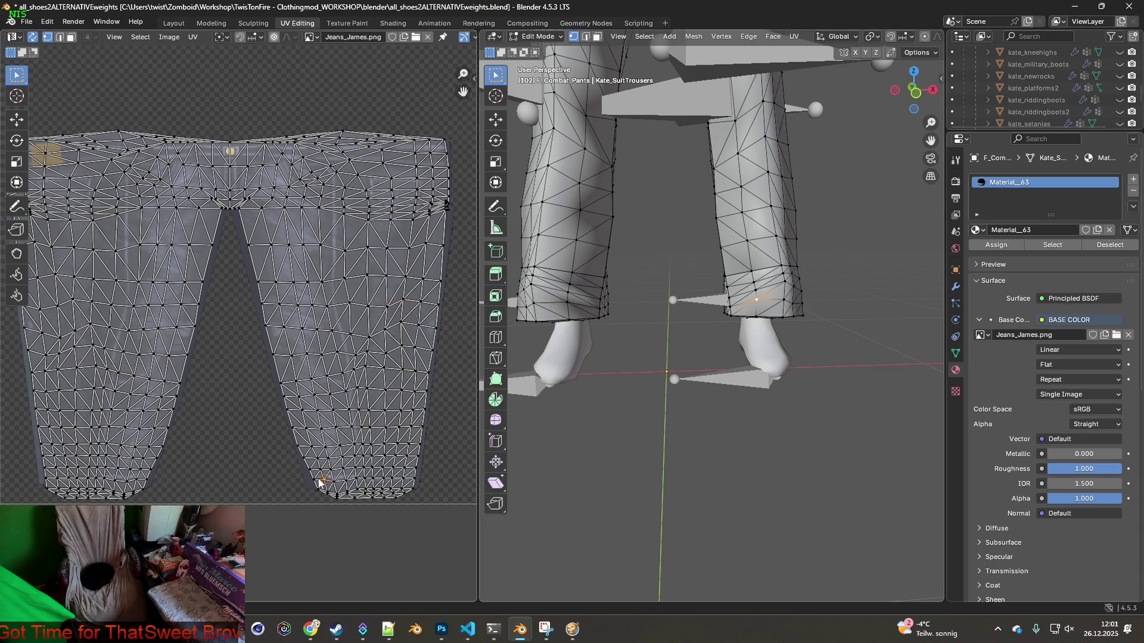
middle_click_drag(355, 492, 411, 375)
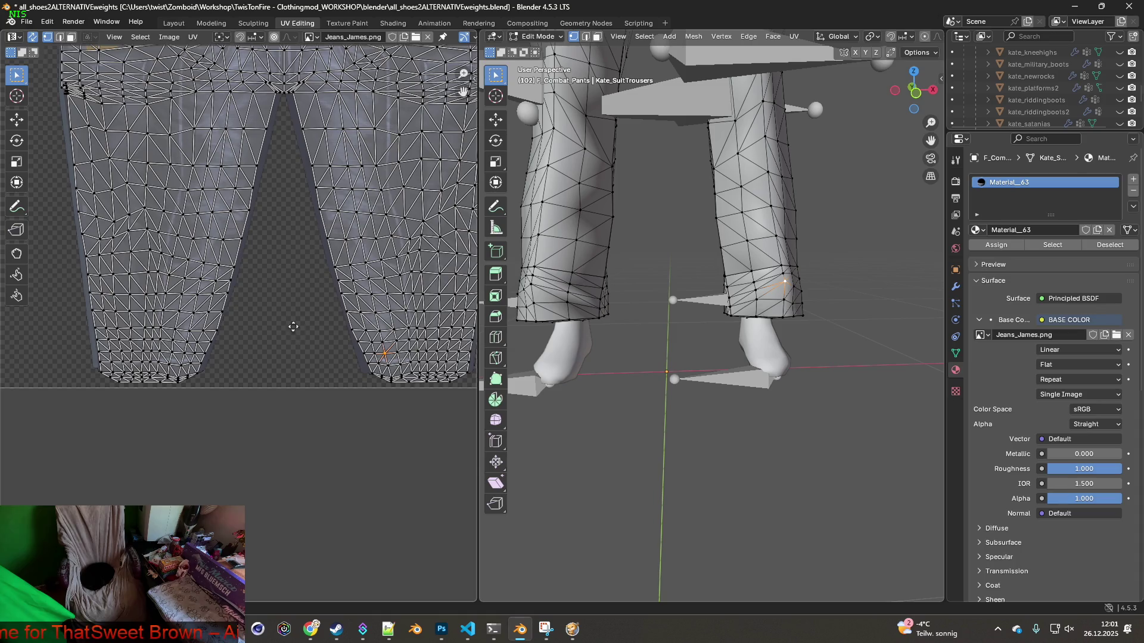
scroll(294, 333, "down", 5)
scroll(305, 316, "up", 3)
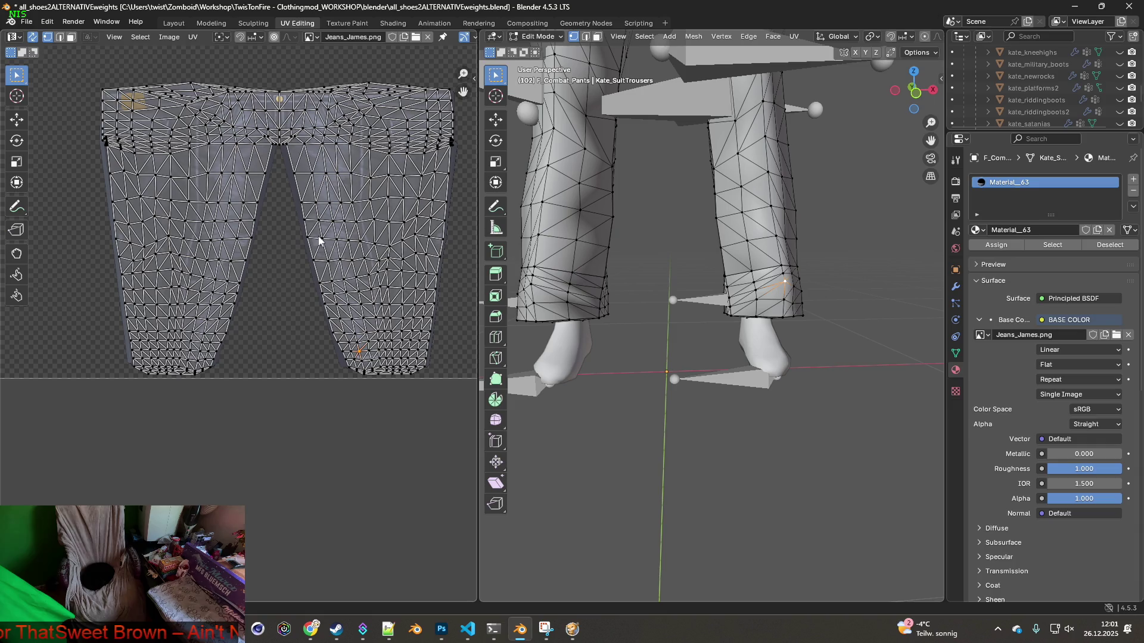
Select all, then deselect the pants mesh and switch from Edit Mode to Object Mode
key("a")
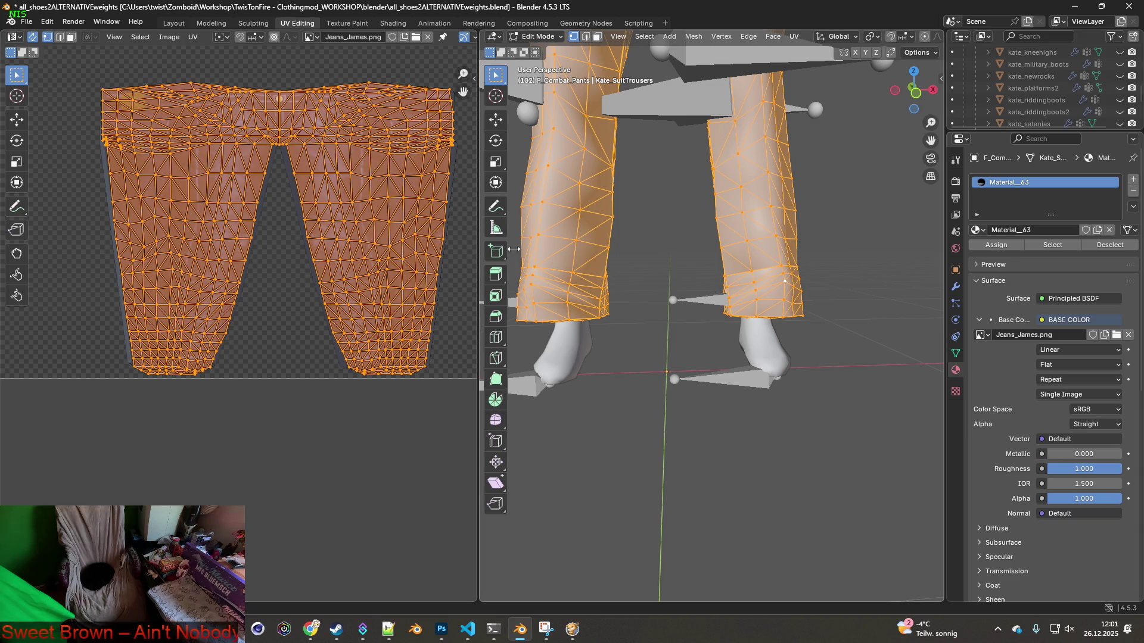
left_click(666, 274)
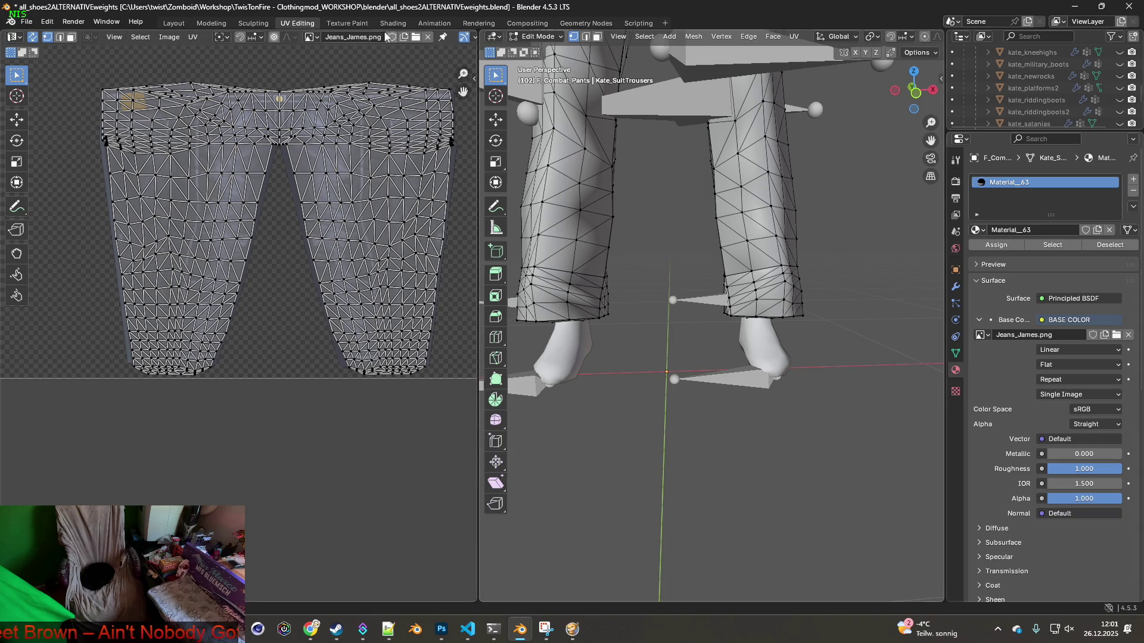
left_click(536, 37)
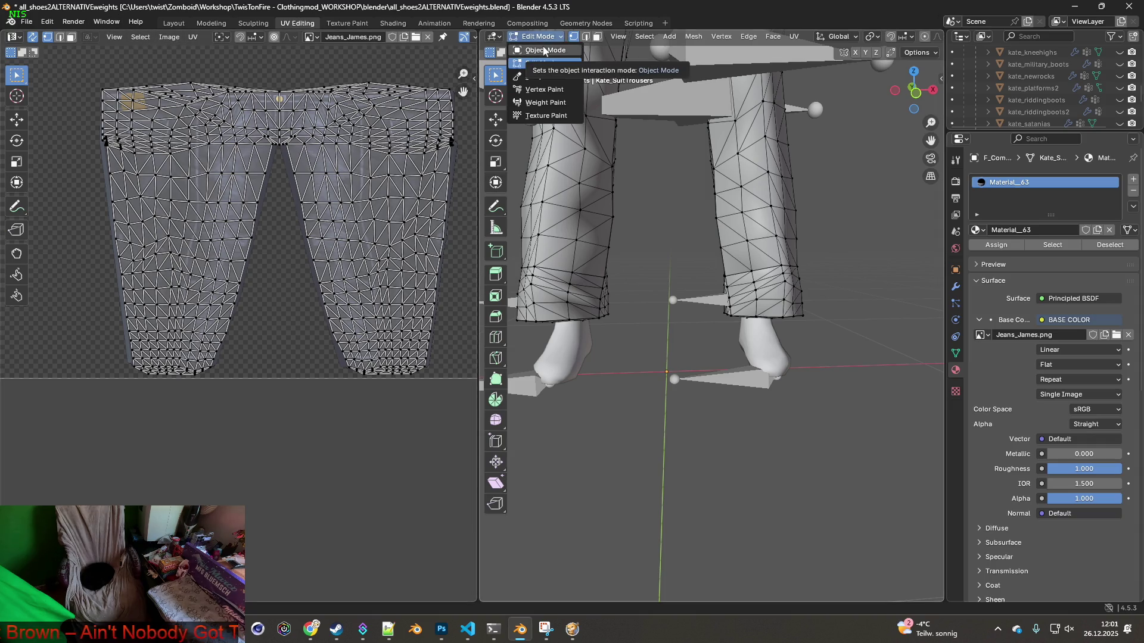
left_click(544, 51)
scroll(654, 187, "up", 1)
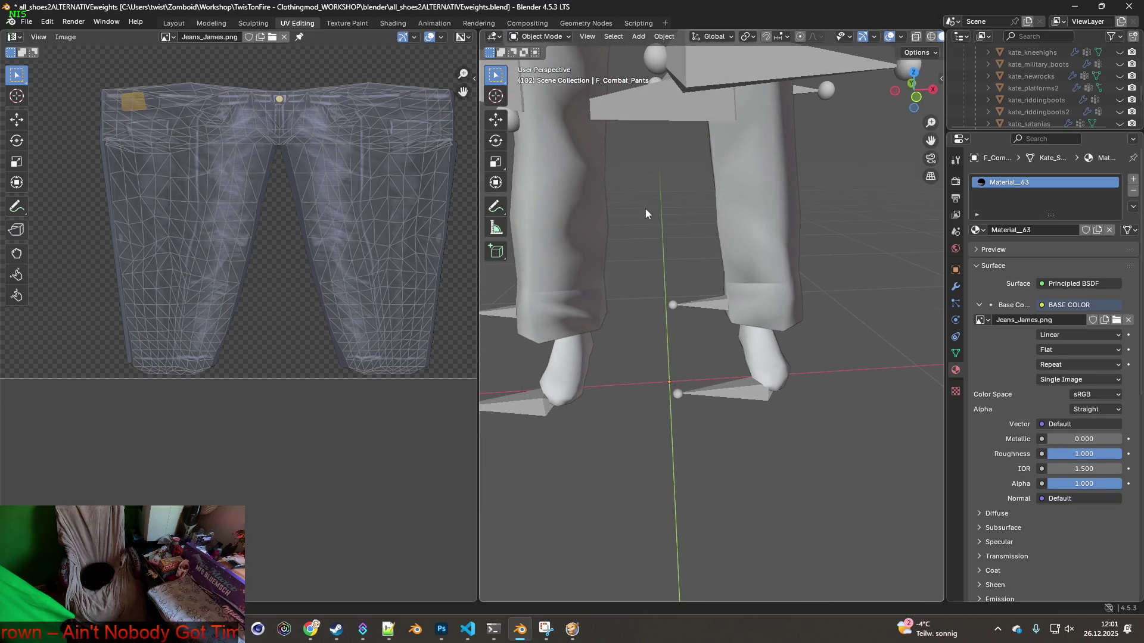
In Layout, orbit to face the pants and look through the mode list and View menu
left_click(173, 24)
middle_click_drag(552, 168, 370, 134)
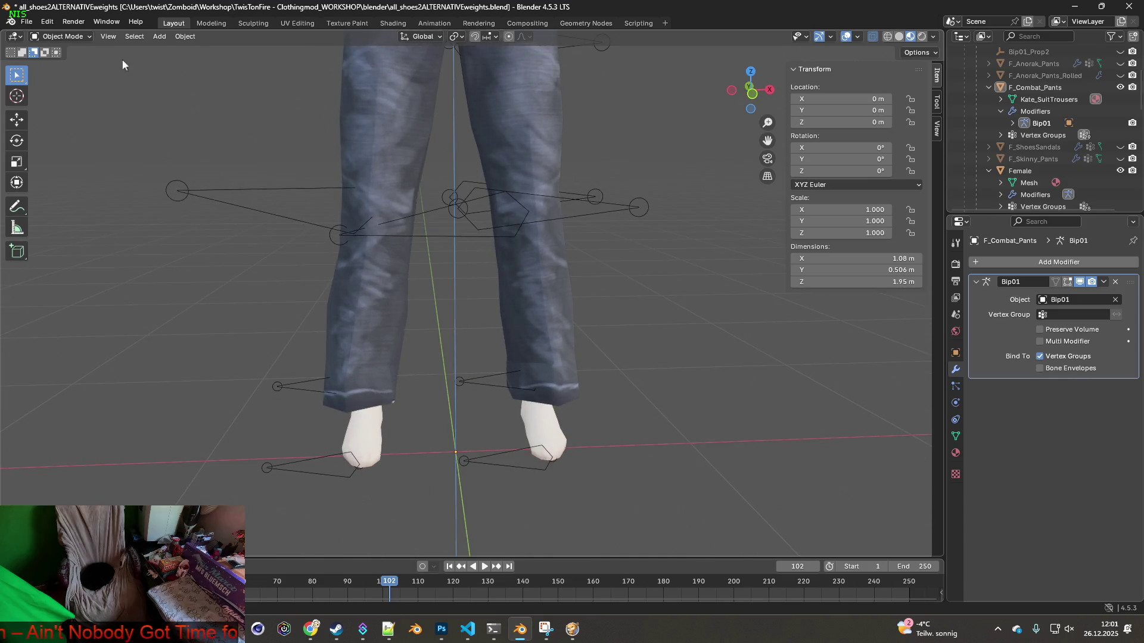
left_click(62, 36)
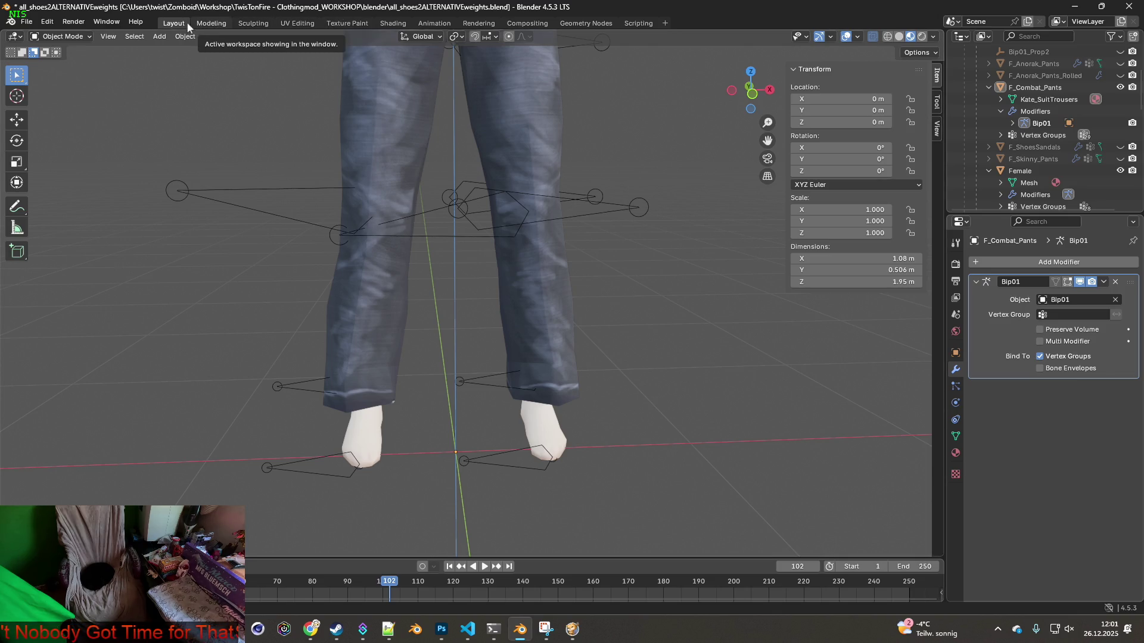
left_click(110, 37)
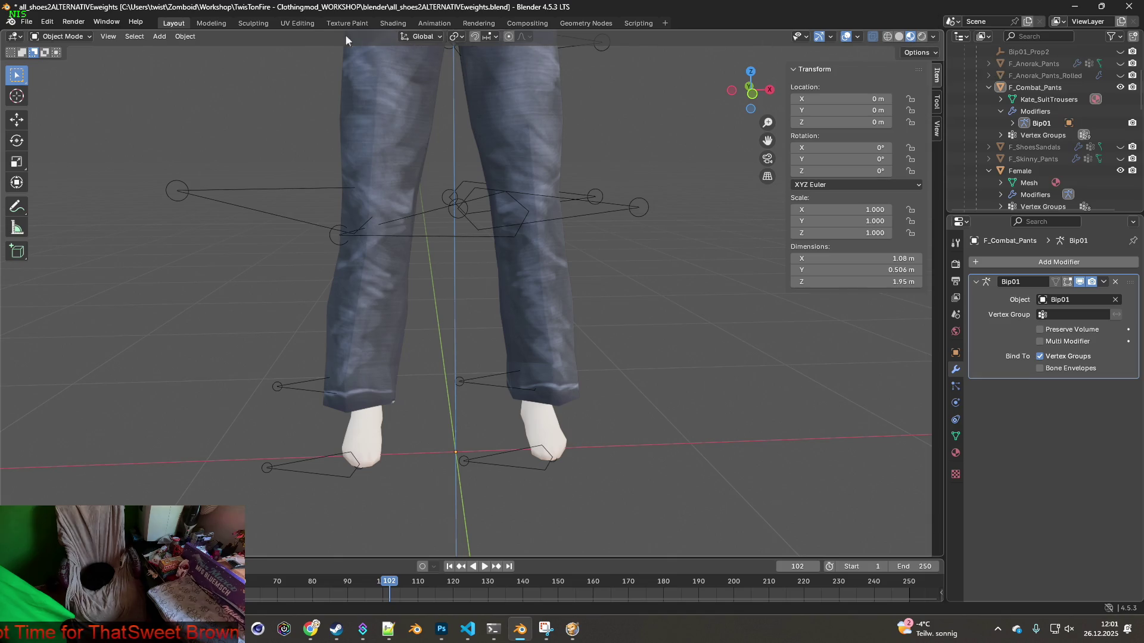
Back in UV Editing, level the view on the legs, browse the UV menu, then go to Shading
left_click(296, 24)
middle_click_drag(563, 149, 598, 167)
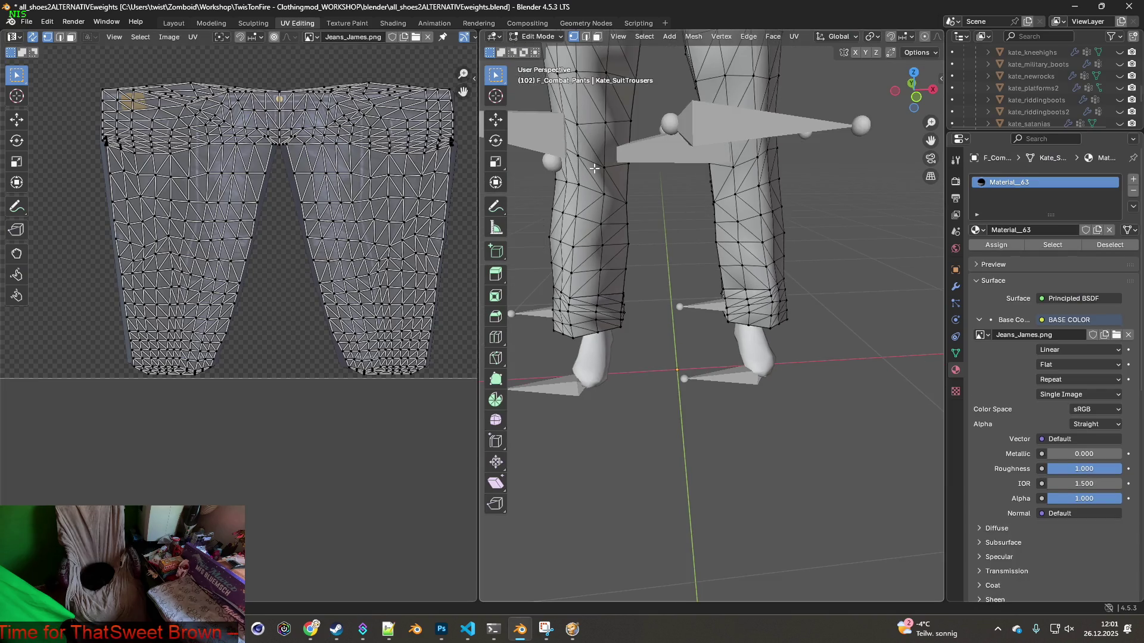
left_click(193, 37)
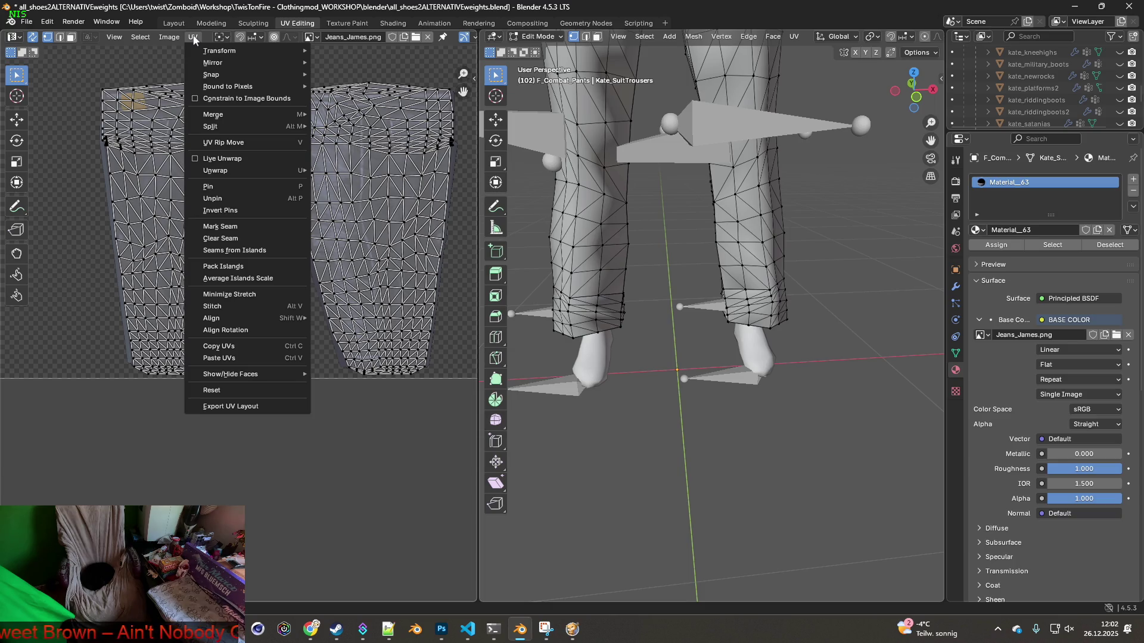
mouse_move(144, 39)
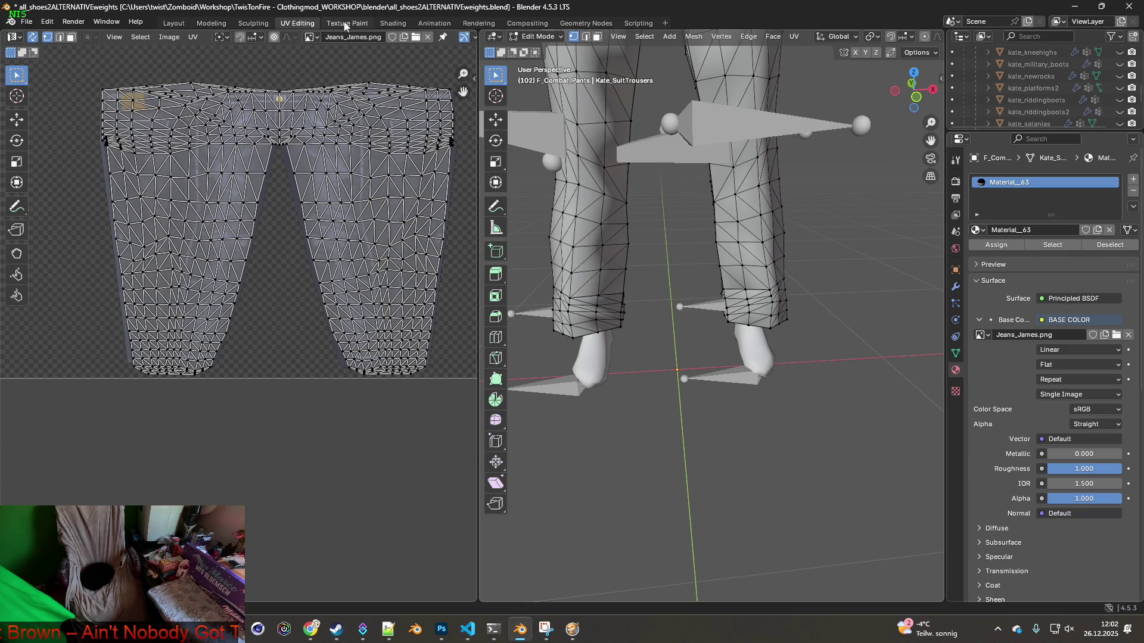
left_click(392, 23)
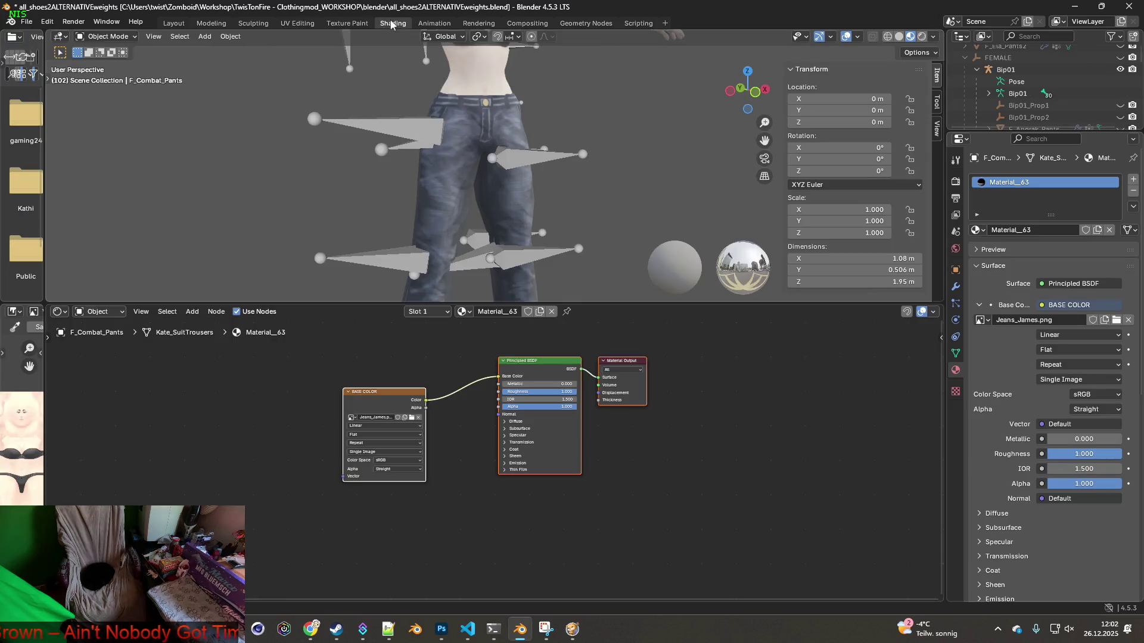
Orbit to the pants' side in Shading, keep Object Mode, and return to Layout
mouse_move(453, 178)
middle_mouse_down()
mouse_move(449, 202)
mouse_move(370, 210)
mouse_move(420, 212)
mouse_move(469, 172)
mouse_move(447, 149)
mouse_move(480, 177)
mouse_move(498, 230)
mouse_move(545, 228)
mouse_move(535, 223)
middle_mouse_up()
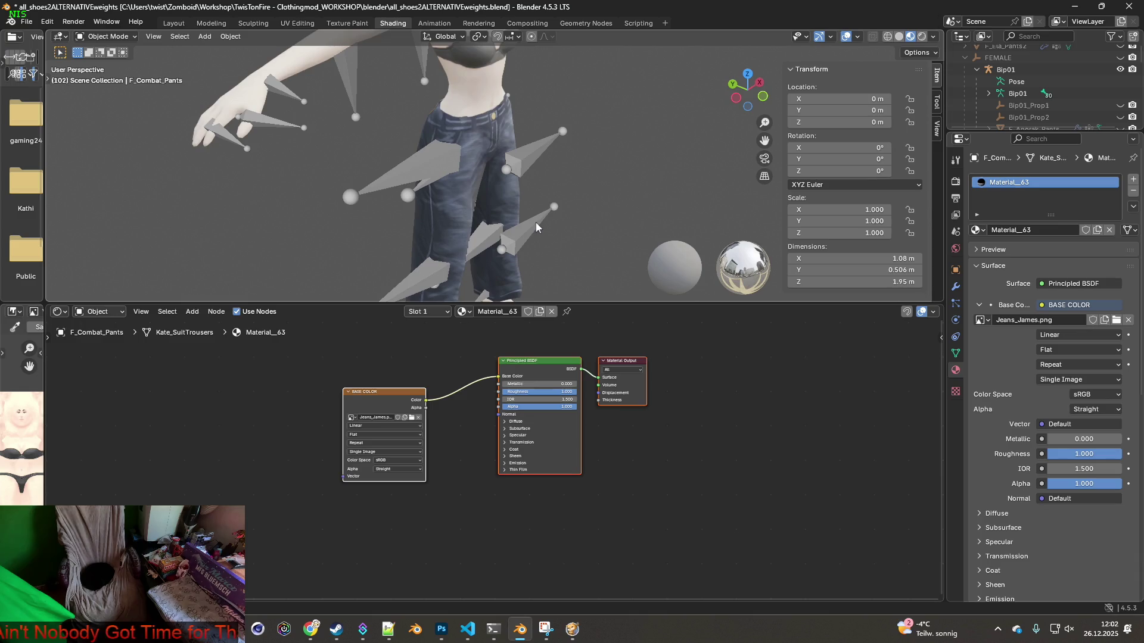
left_click(104, 37)
left_click(111, 52)
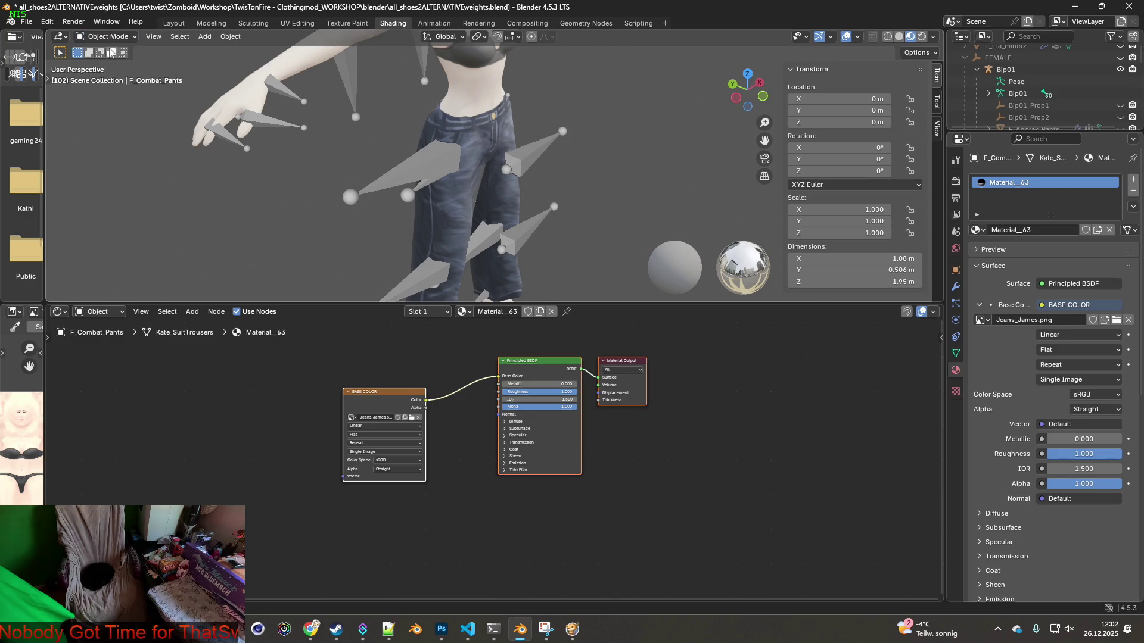
left_click(173, 23)
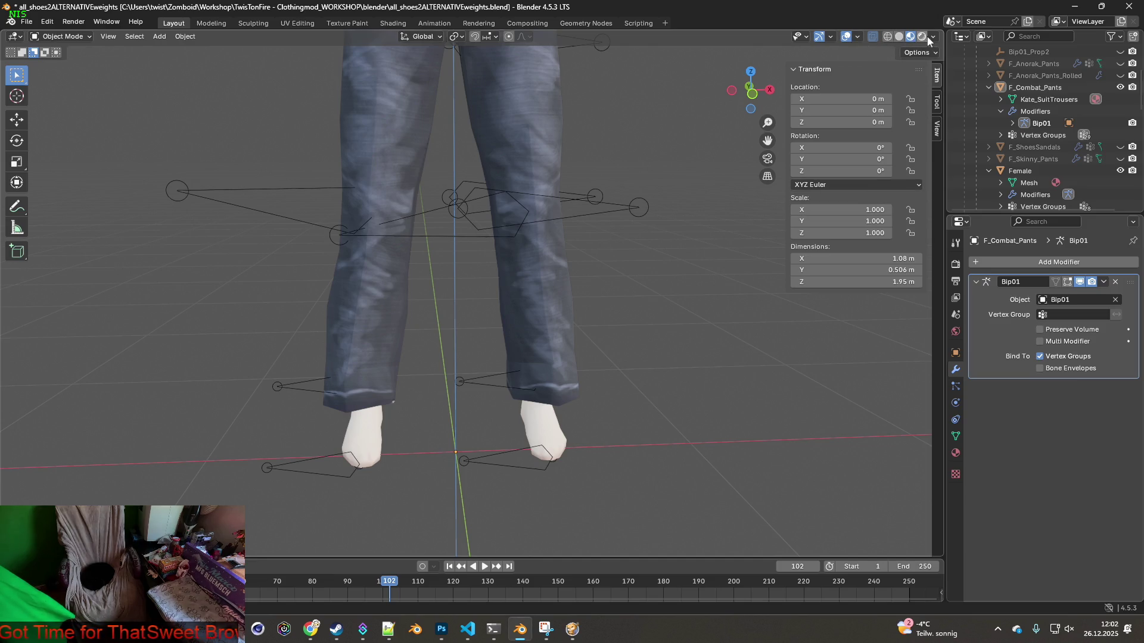
Review the Overlays, Gizmos and Selectability settings, keep Global orientation, then switch to the browser
left_click(858, 37)
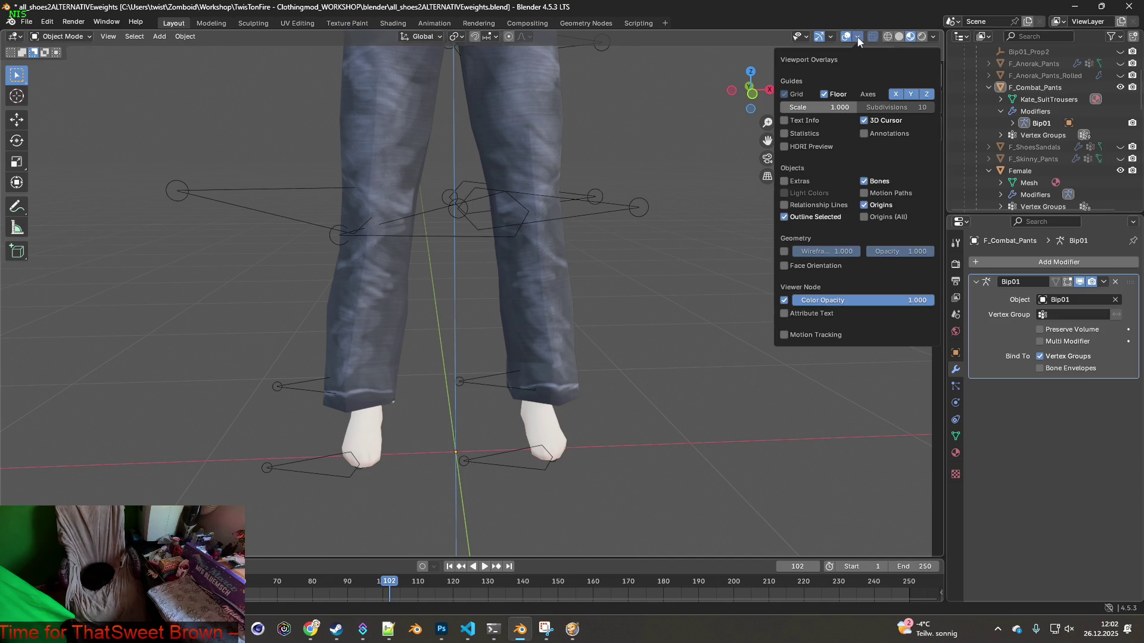
left_click(832, 37)
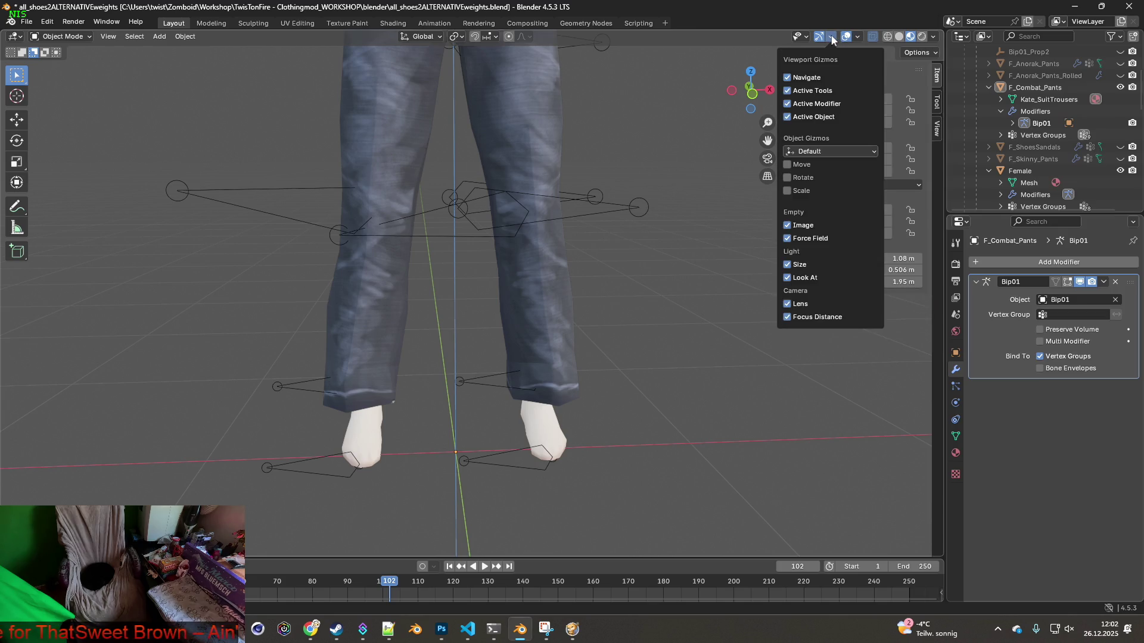
left_click(832, 37)
left_click(807, 37)
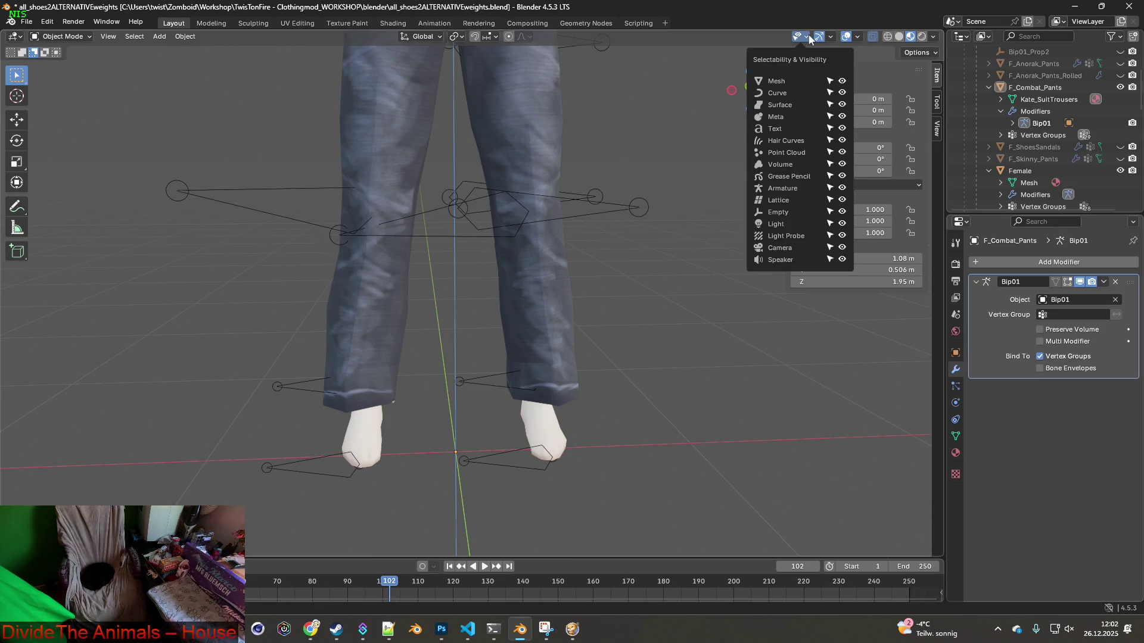
left_click(425, 37)
left_click(425, 36)
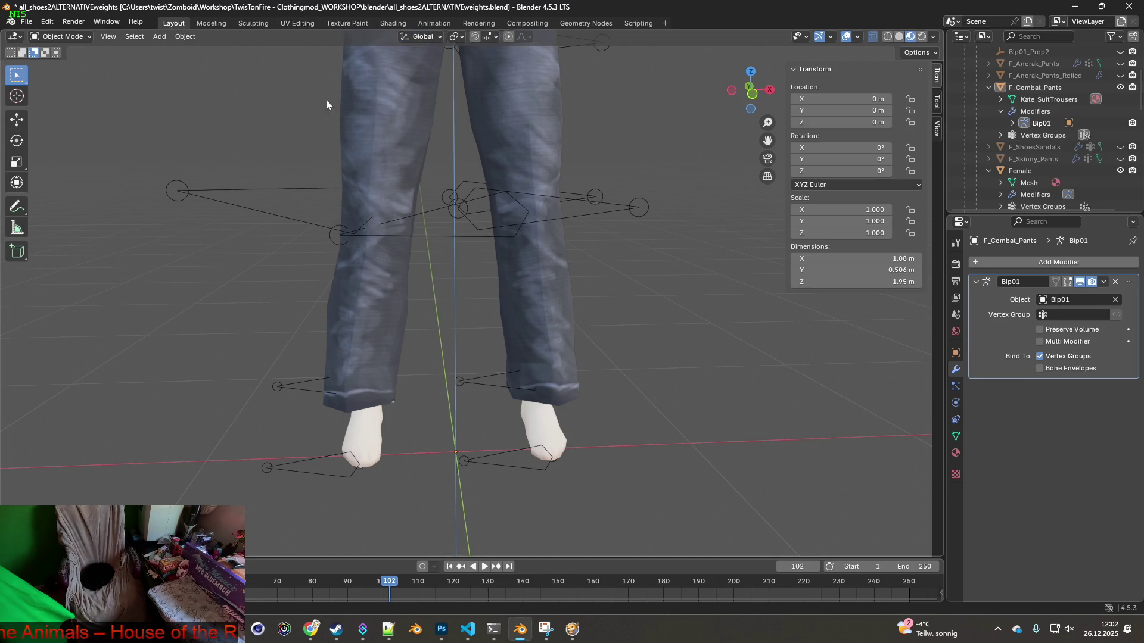
key("alt+Tab")
key("alt+Tab")
key("alt+Tab")
key("alt+Tab")
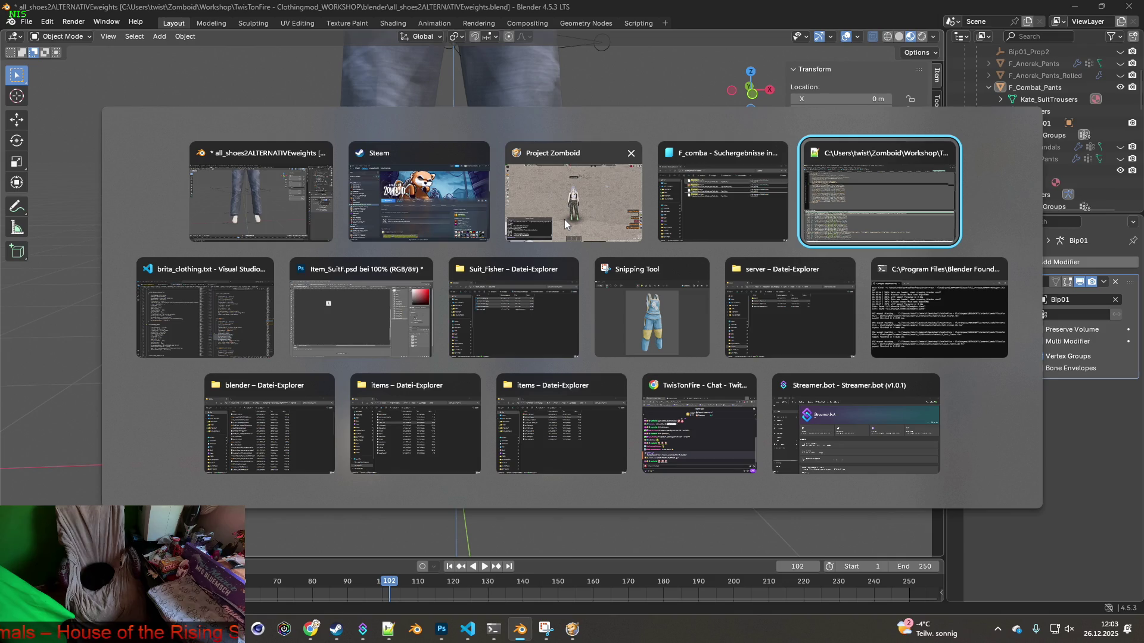
key("alt+Tab")
key("alt+Tab")
key("alt+Tab")
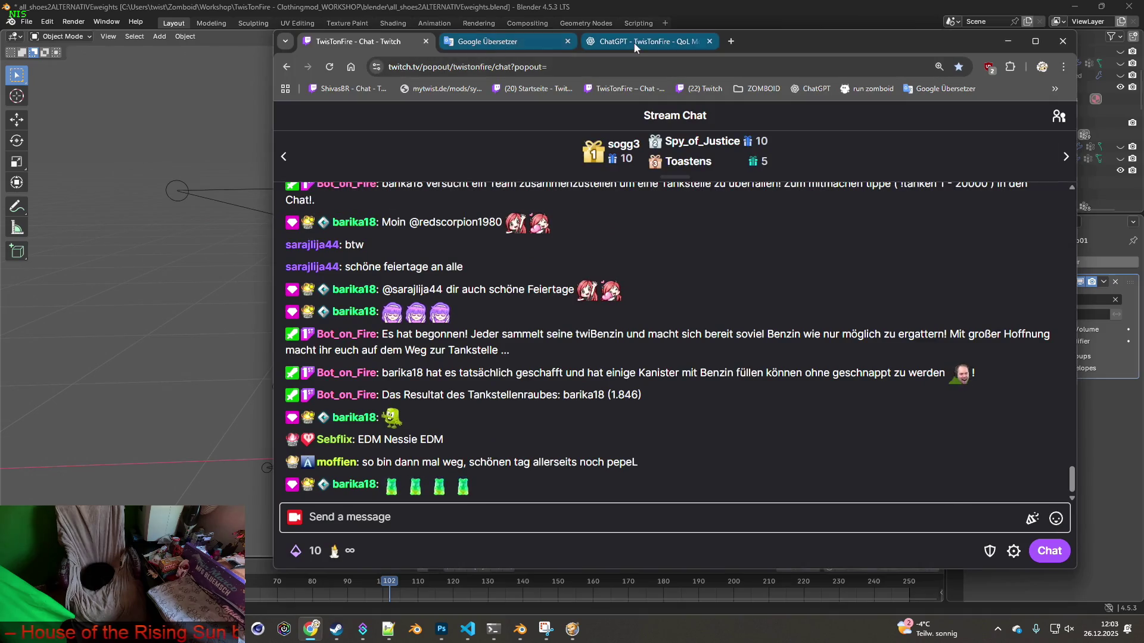
Ask ChatGPT 'blender - wie lasse ich mir nochmal die normals anzeigen ?' and read the reply
left_click(643, 43)
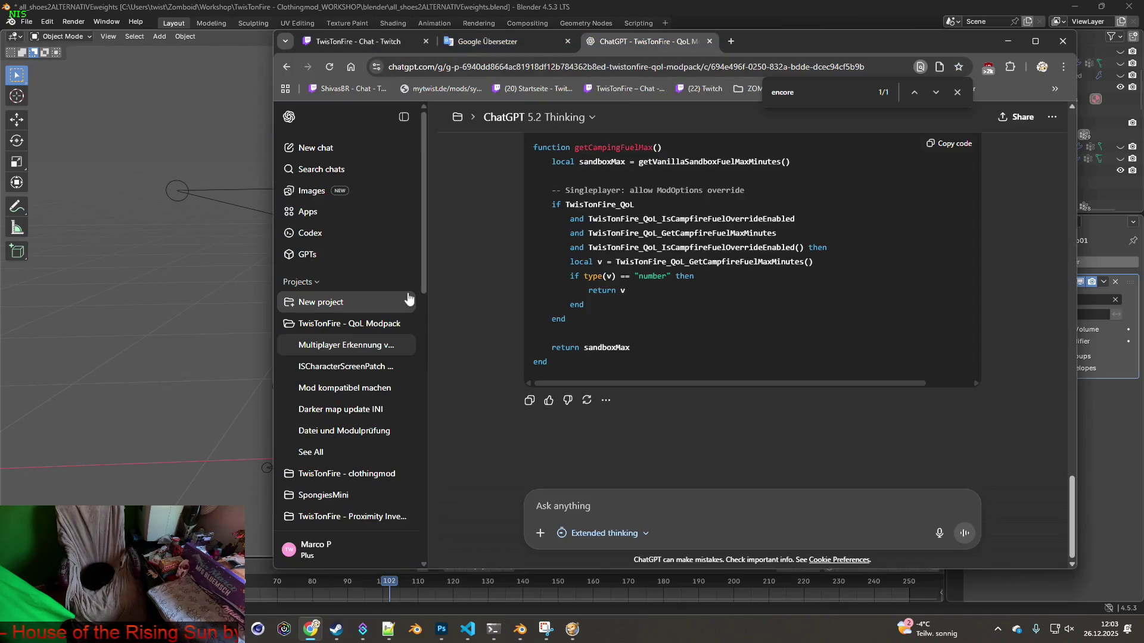
left_click(371, 473)
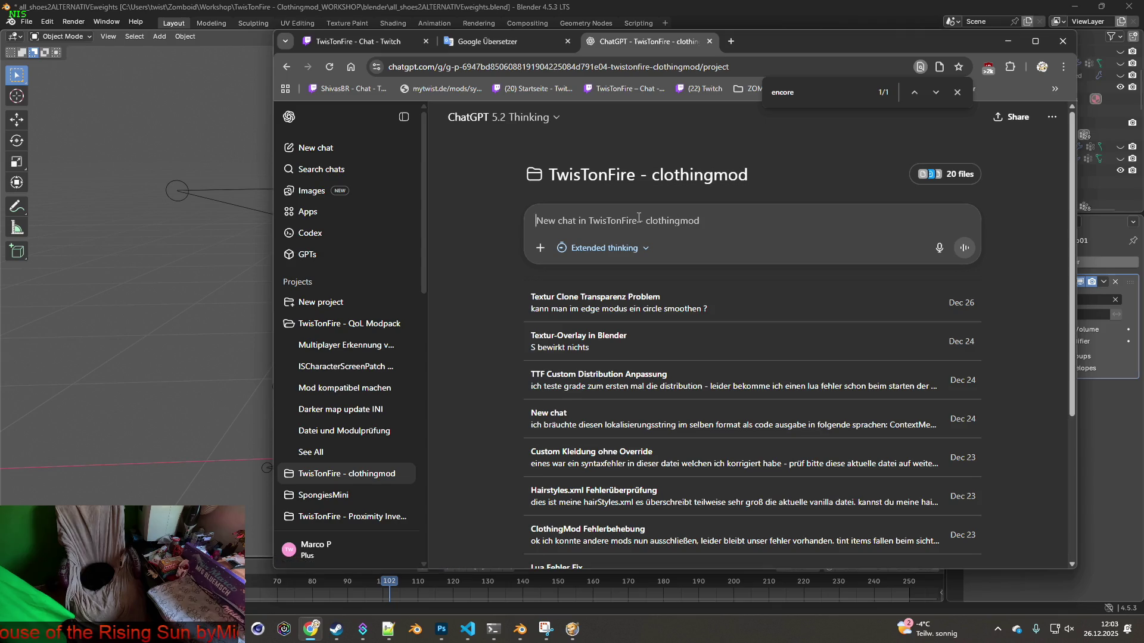
type("blender ")
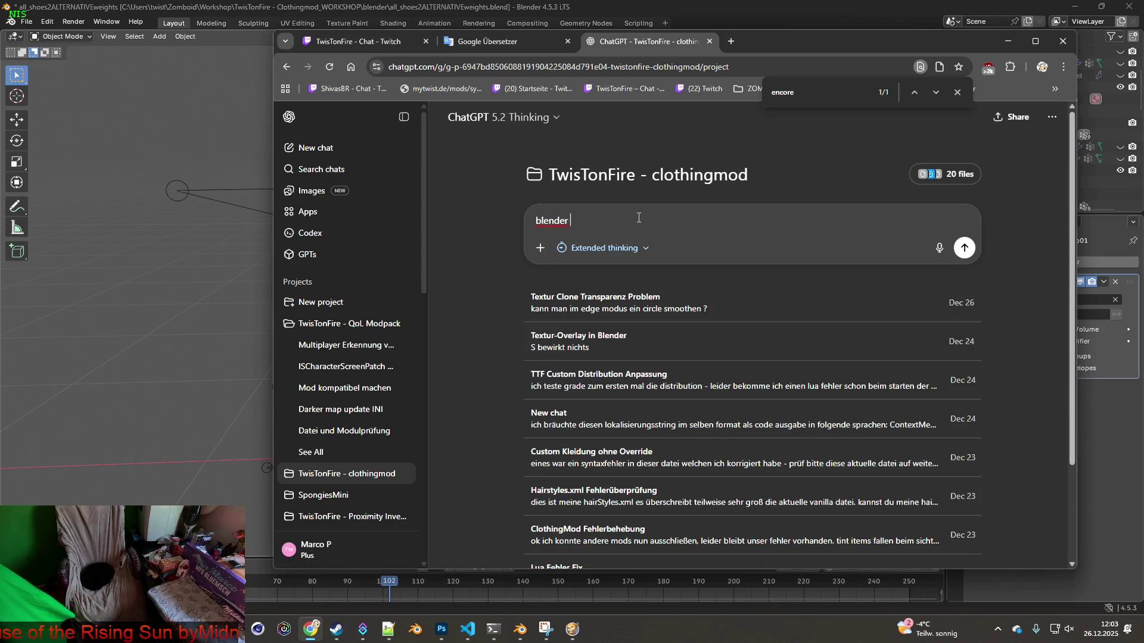
type("- wie lasse ich ")
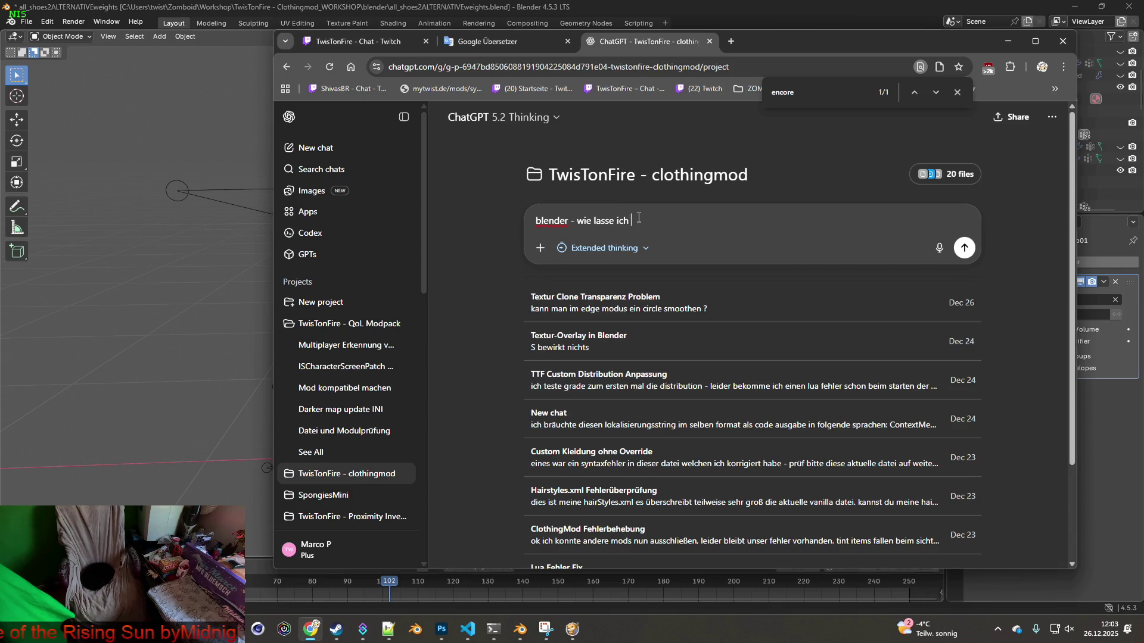
type("mir nochmal die n")
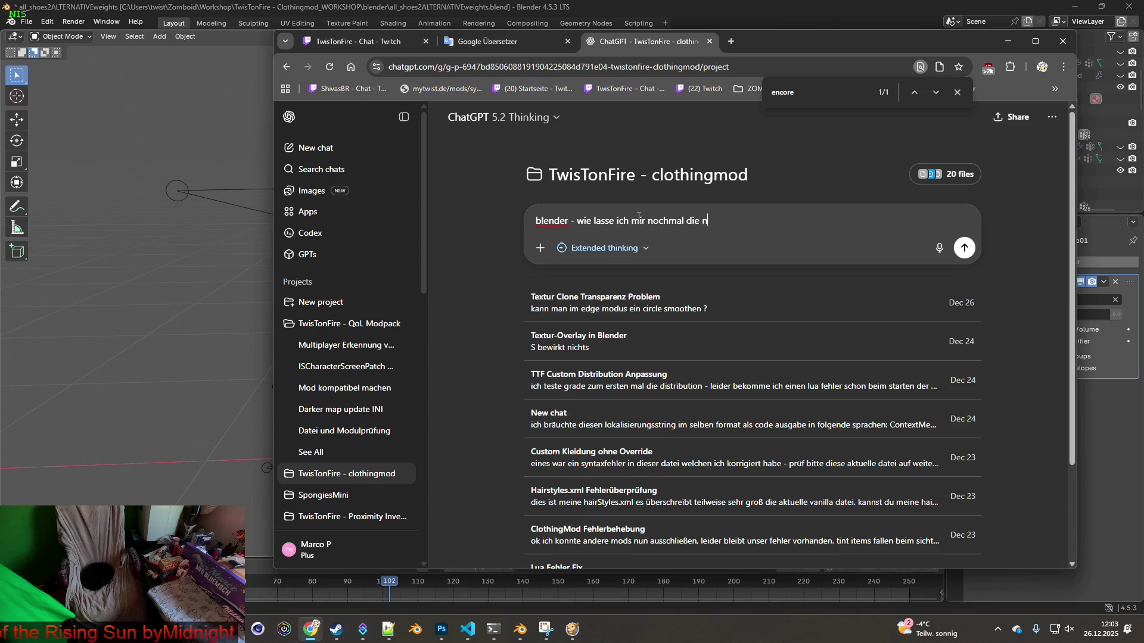
type("ormals anzhei")
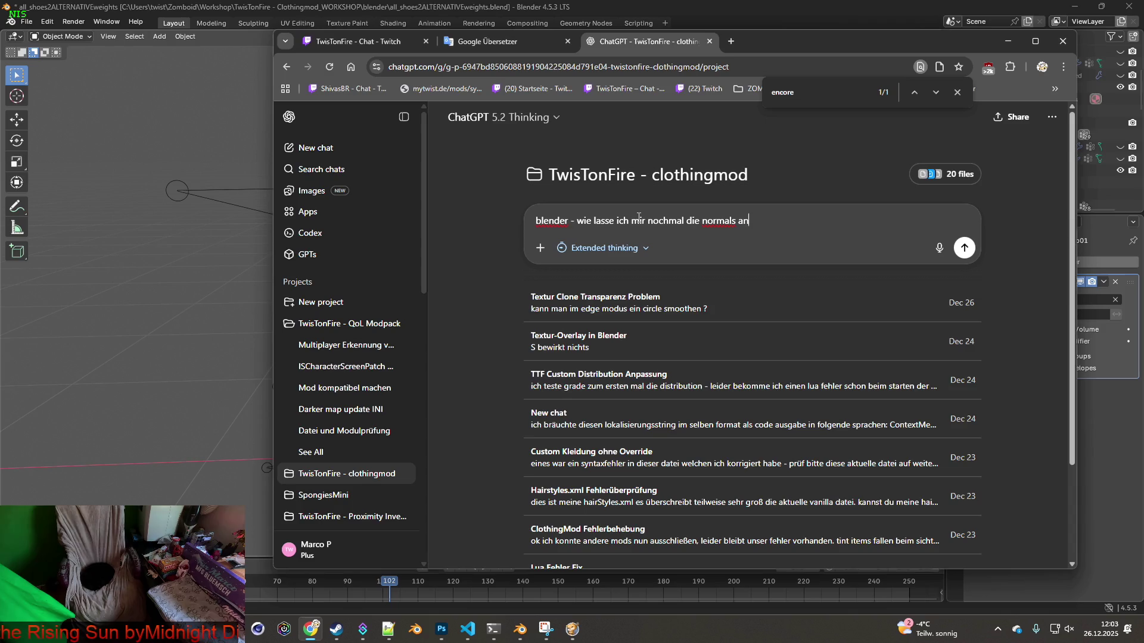
key("BackSpace")
key("BackSpace")
key("BackSpace")
type("eige")
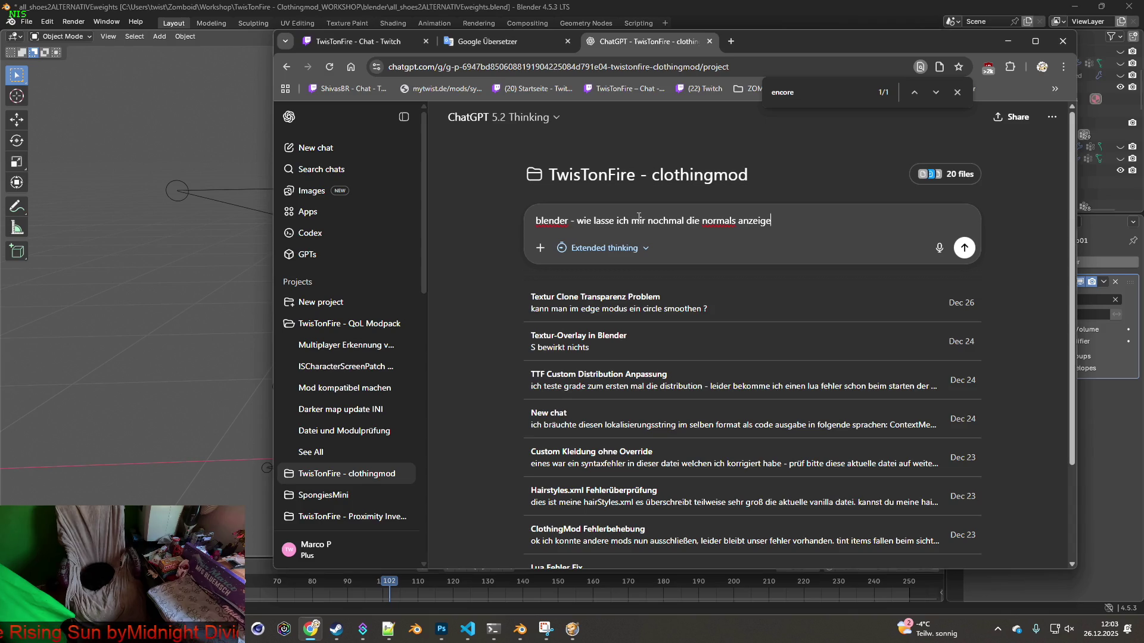
type("n ?")
key("Return")
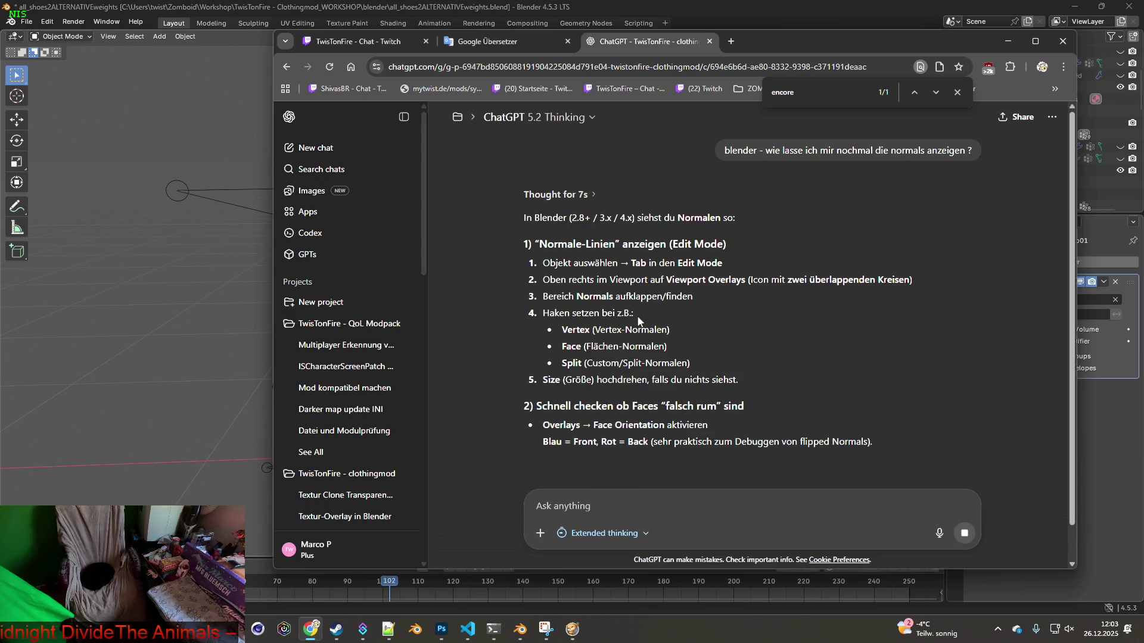
scroll(638, 321, "down", 2)
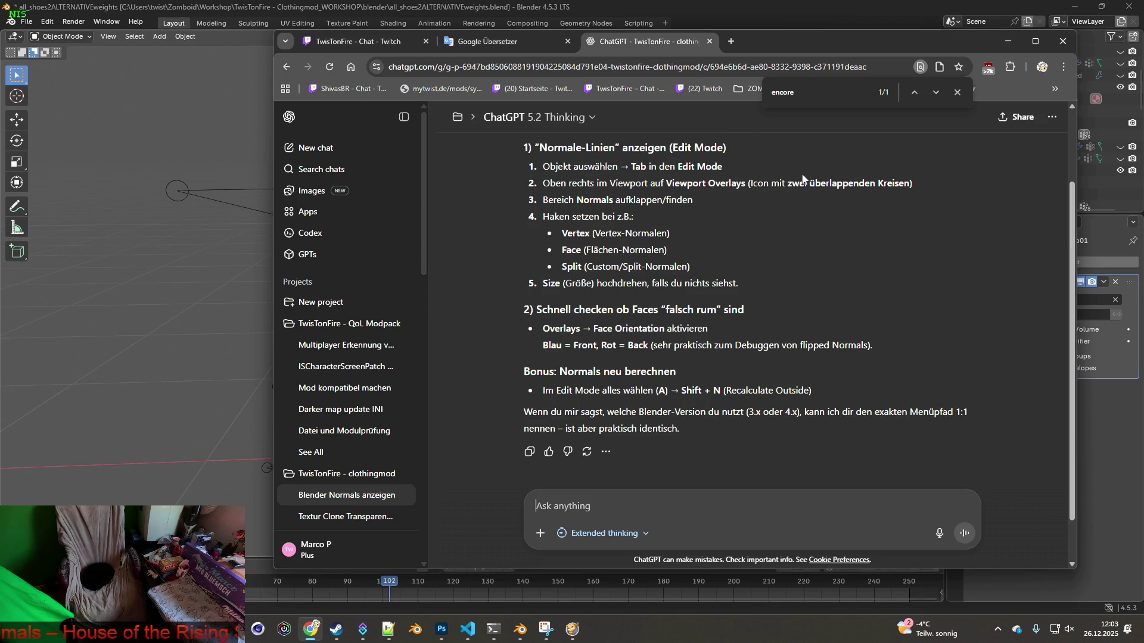
mouse_move(866, 42)
left_mouse_down()
mouse_move(835, 67)
mouse_move(744, 89)
left_mouse_up()
Turn on the Face Orientation overlay and show the N sidebar's transform values, then return to ChatGPT
left_click(856, 36)
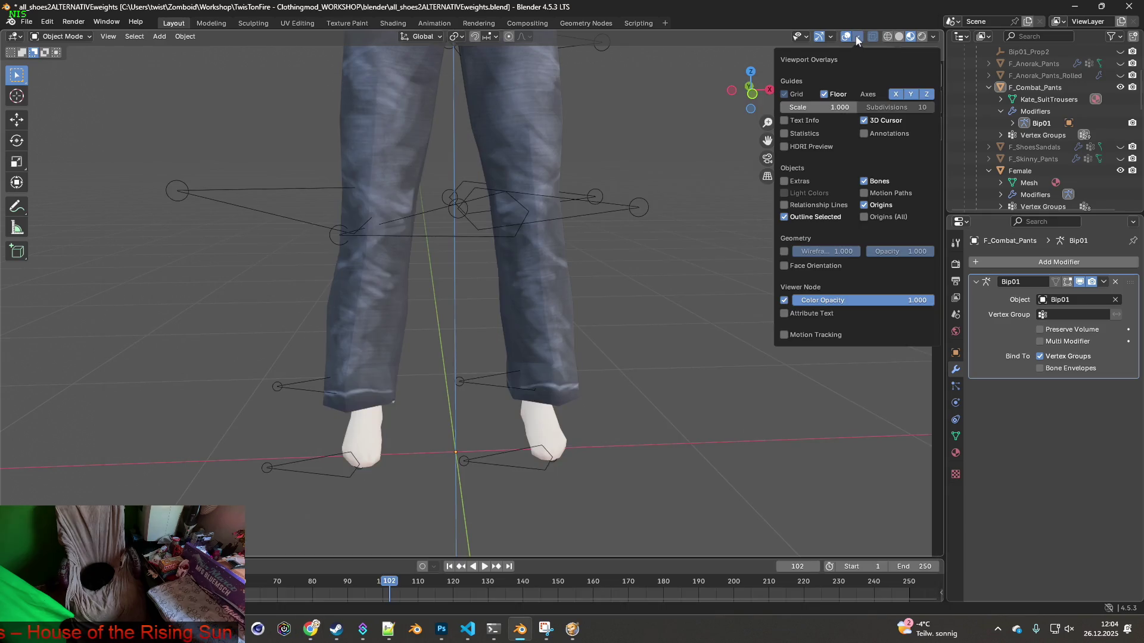
left_click(785, 265)
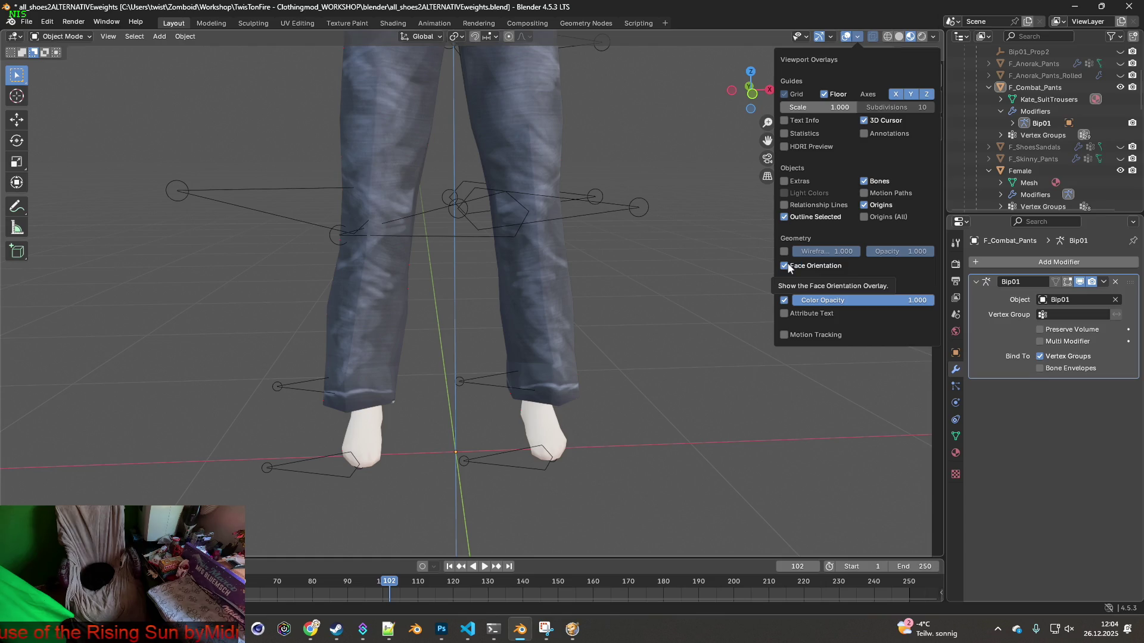
key("n")
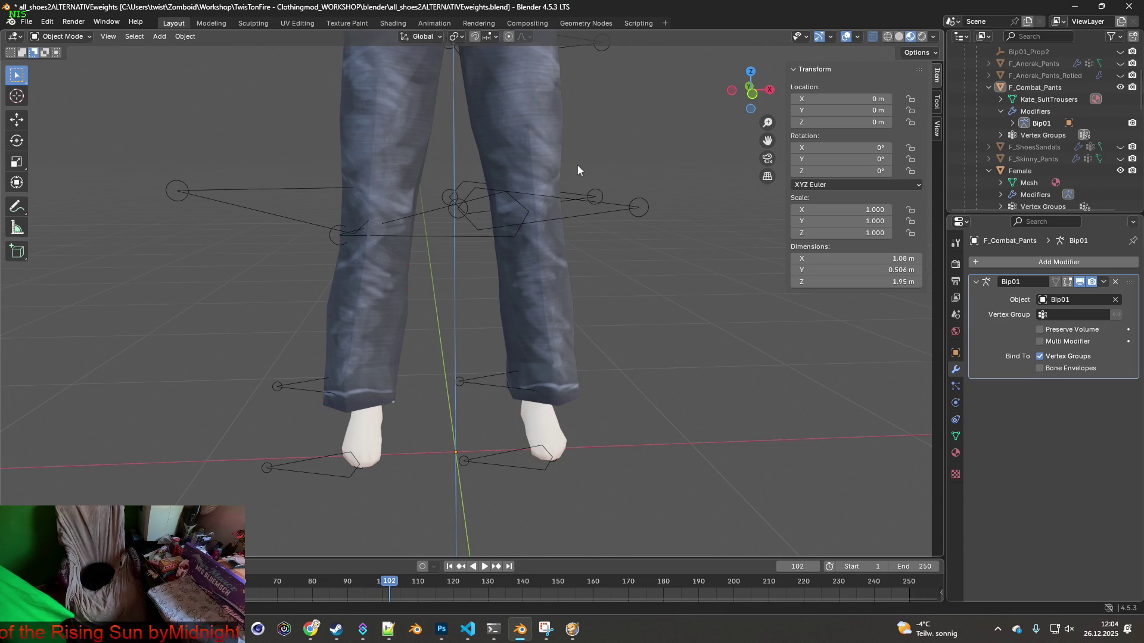
key("alt+Tab")
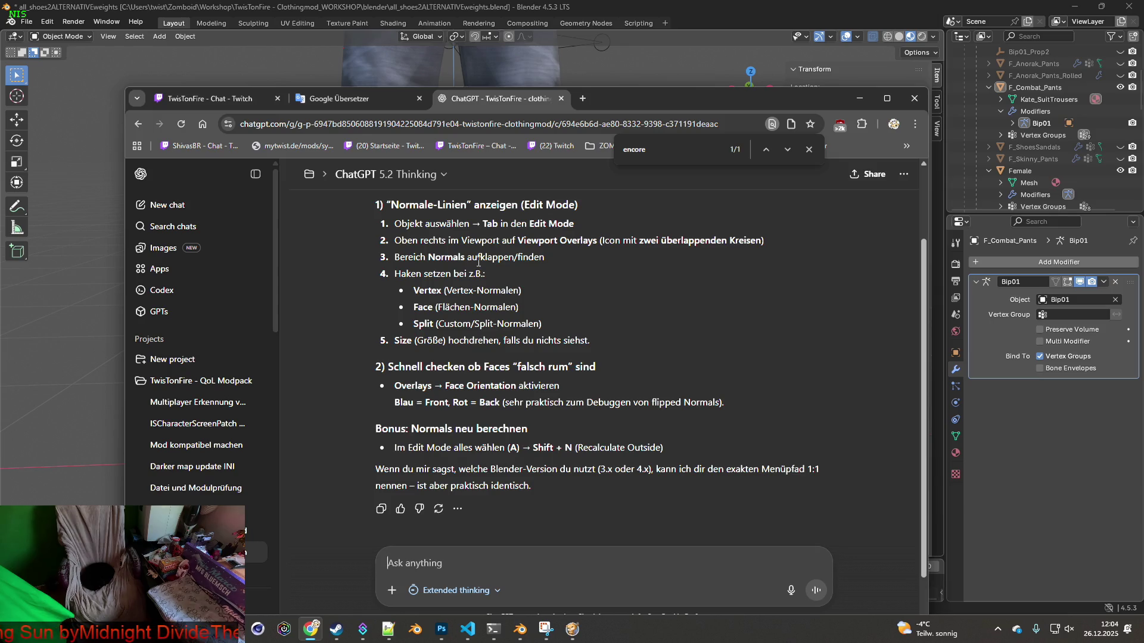
Back in Blender, cycle the viewport through solid, wireframe and material preview shading
key("alt+Tab")
left_click(899, 36)
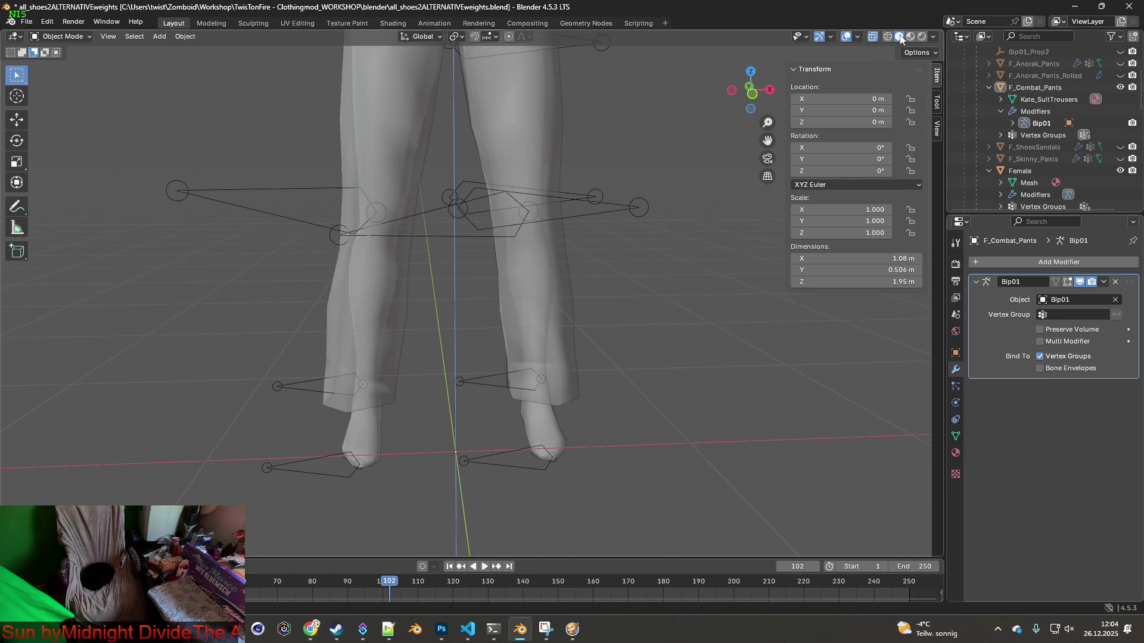
left_click(887, 36)
left_click(899, 37)
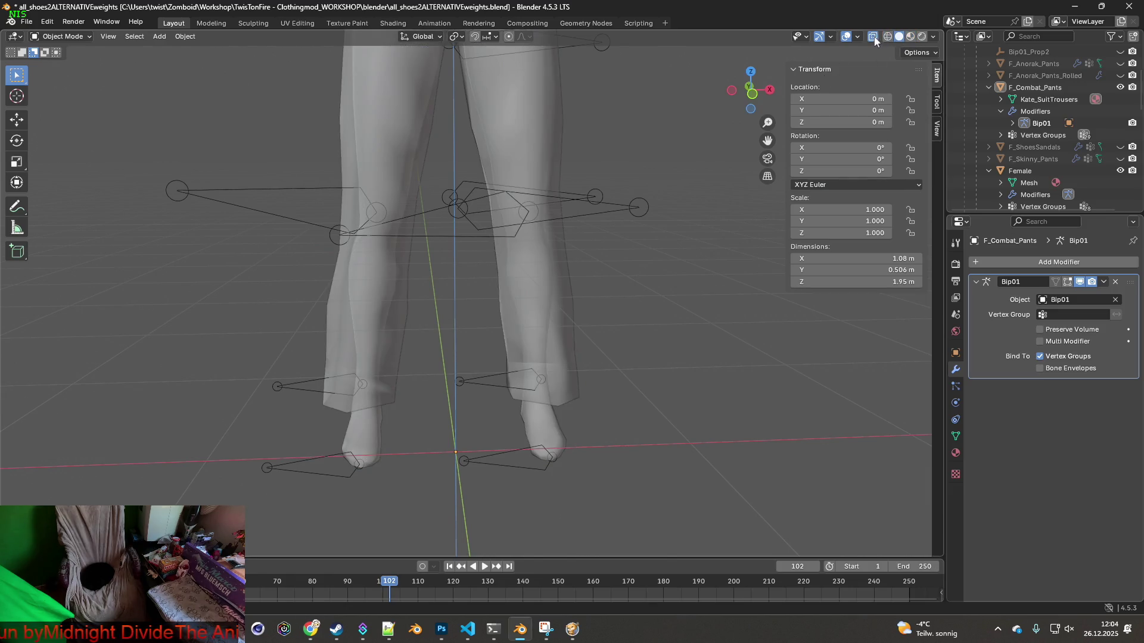
left_click(873, 36)
left_click(910, 36)
Toggle the Wireframe overlay on and off, leaving it off
left_click(858, 37)
left_click(858, 37)
left_click(858, 37)
left_click(784, 252)
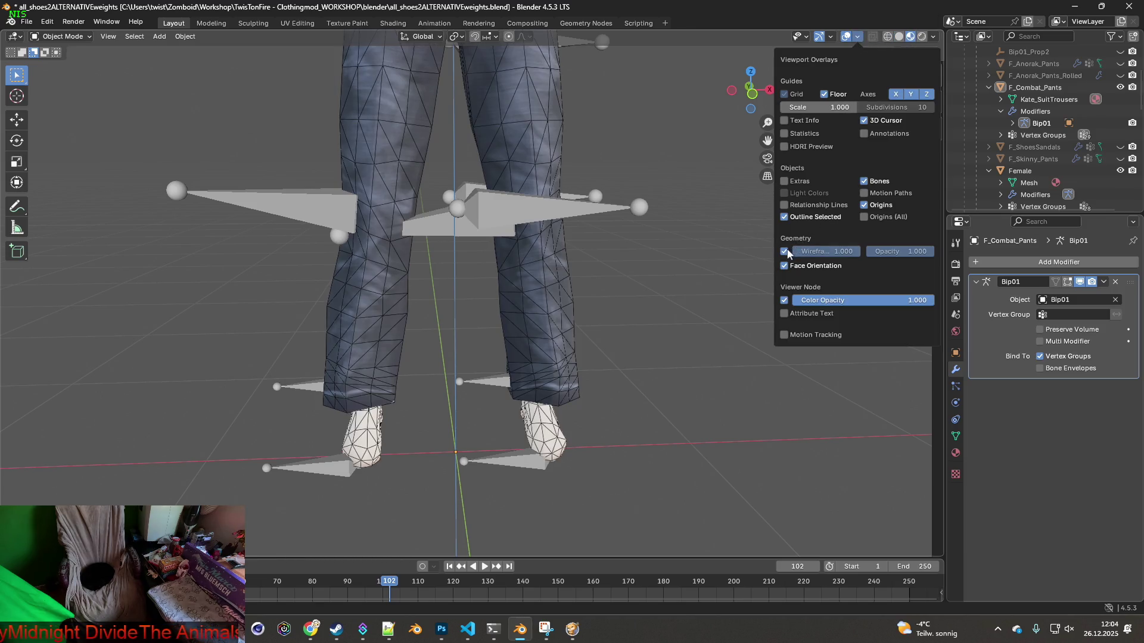
left_click(785, 251)
left_click(785, 252)
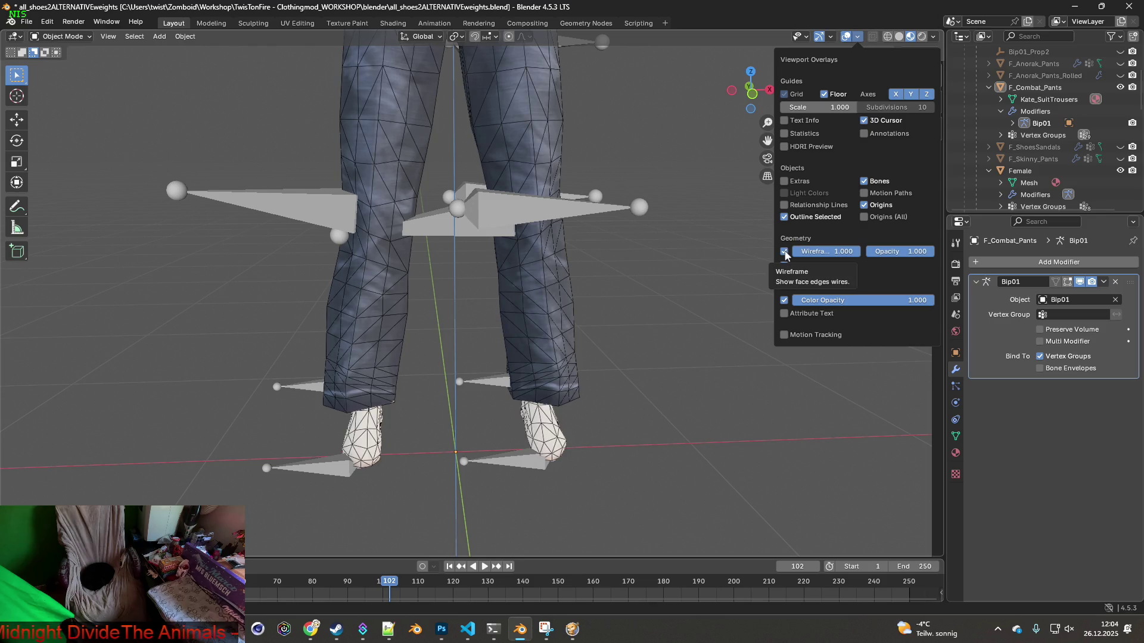
left_click(784, 251)
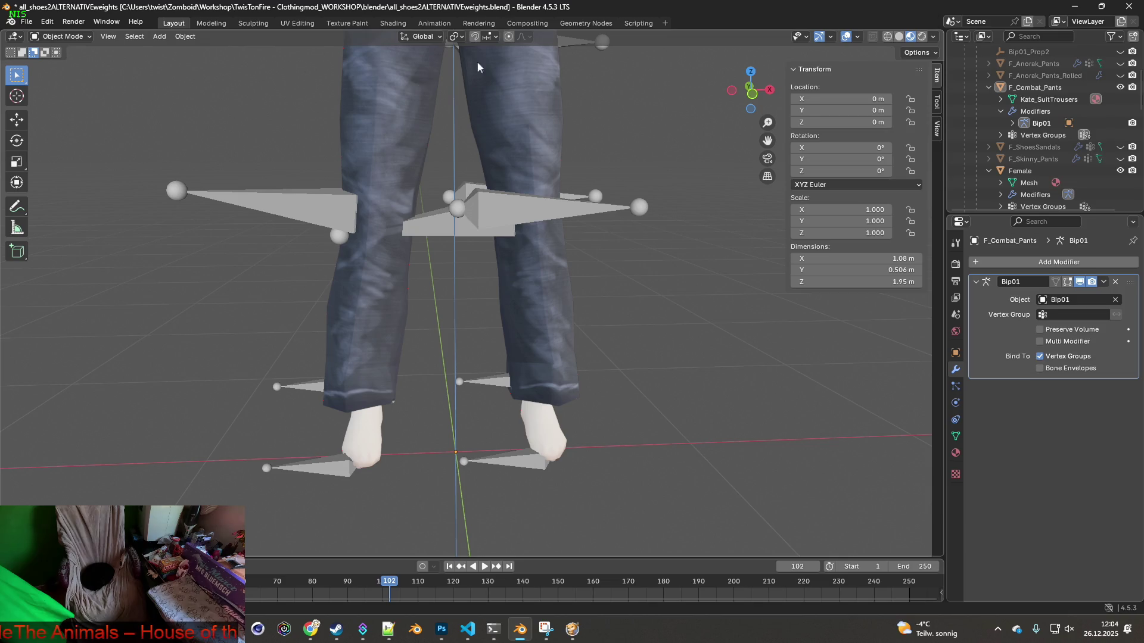
Put the pants in Edit Mode and hide the Female body and Bip01 armature in the outliner
left_click(82, 37)
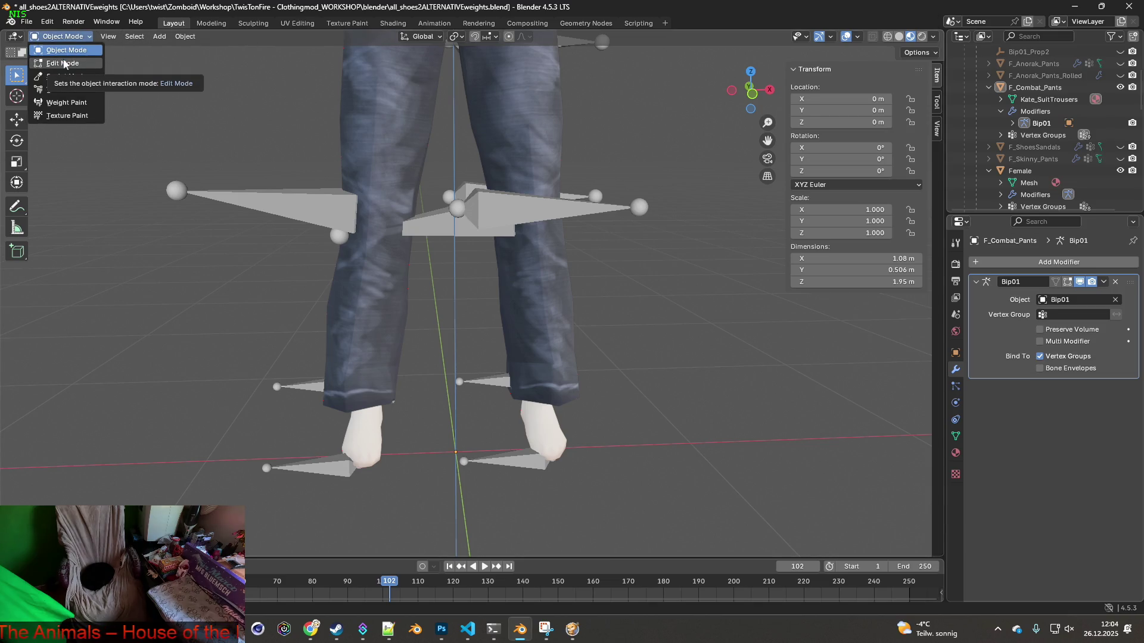
left_click(64, 63)
mouse_move(420, 148)
middle_mouse_down()
mouse_move(388, 143)
mouse_move(429, 152)
middle_mouse_up()
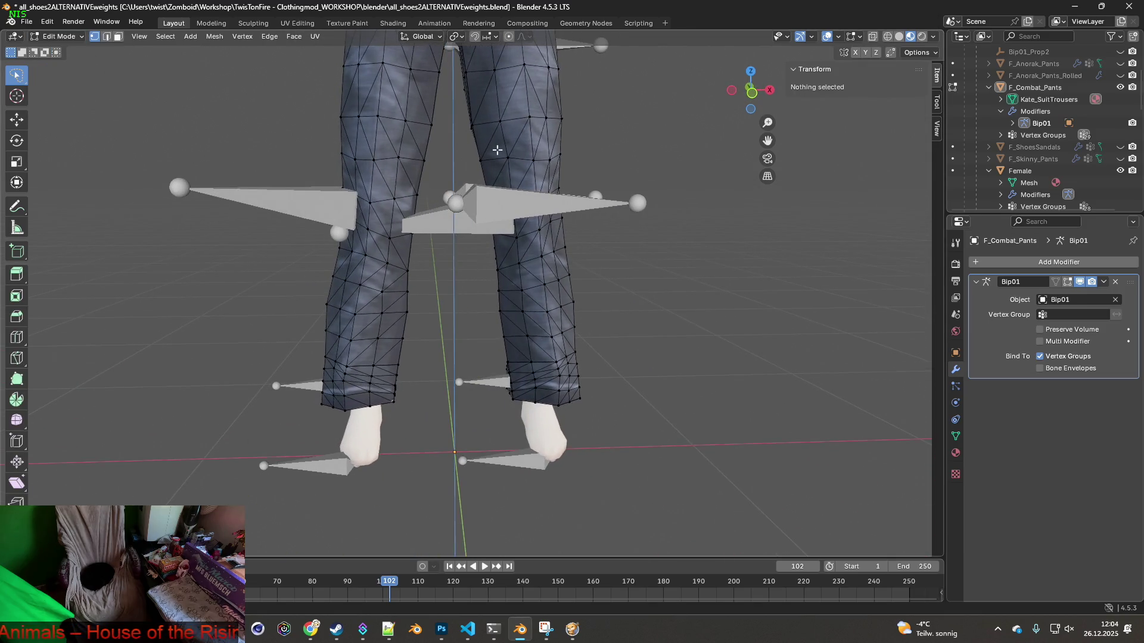
left_click(1120, 170)
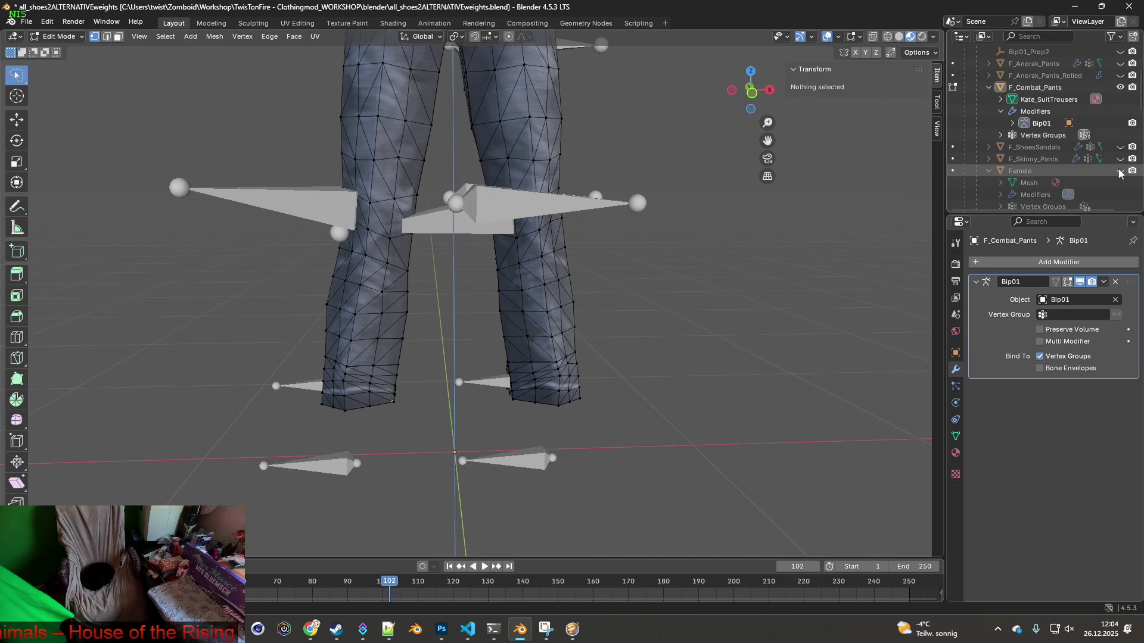
scroll(910, 166, "up", 2)
scroll(1078, 145, "up", 3)
scroll(1078, 144, "up", 1)
left_click(1120, 75)
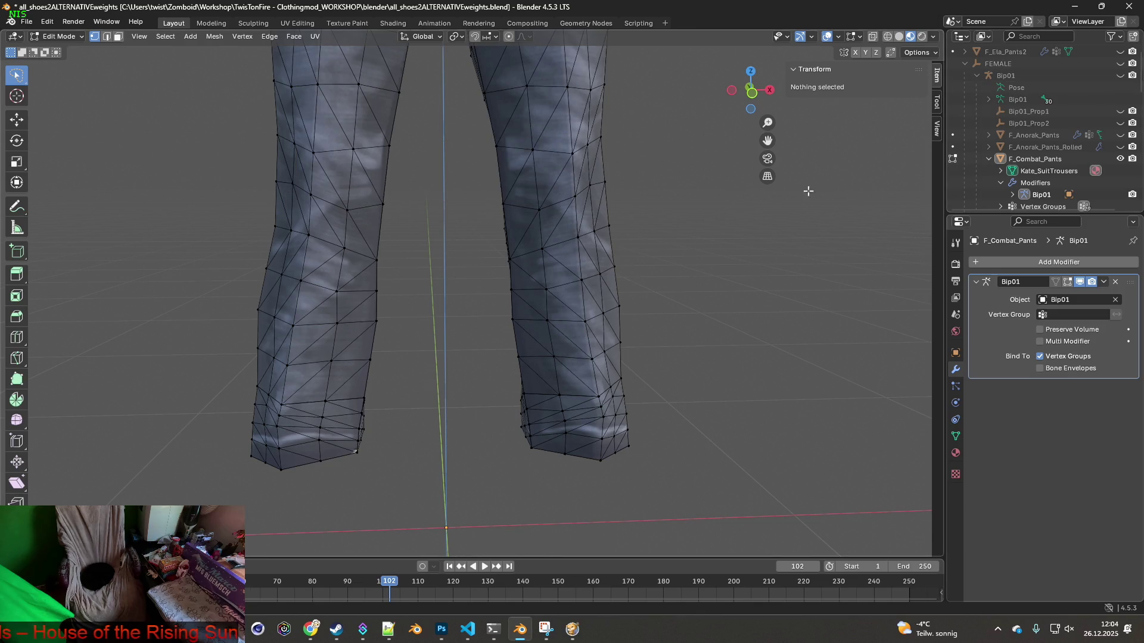
middle_click_drag(648, 233, 659, 248, "shift")
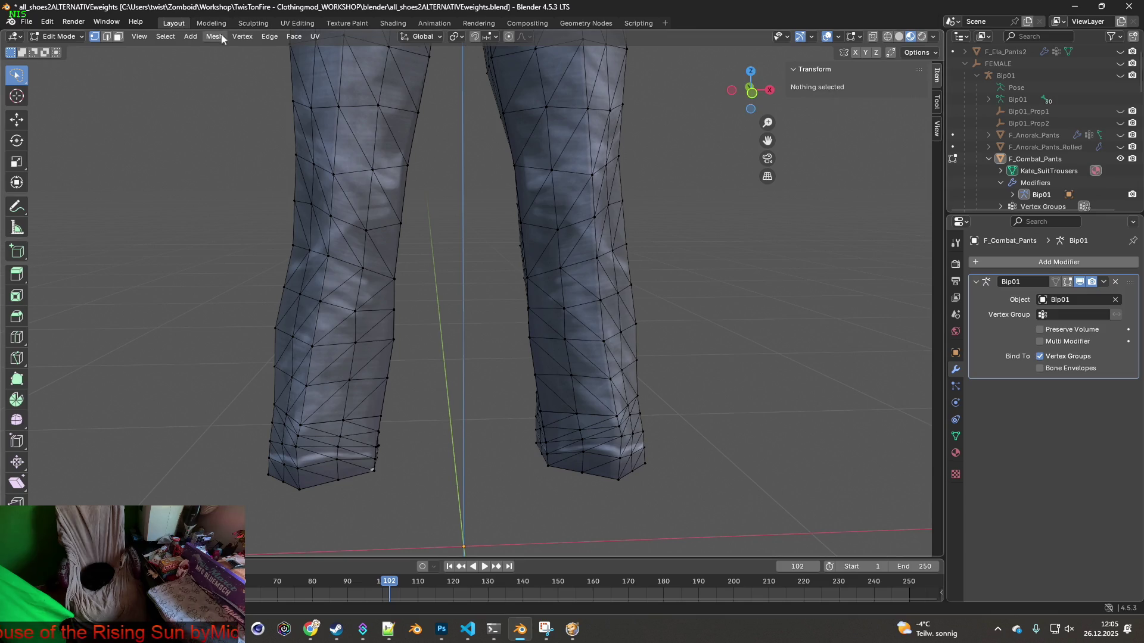
Browse the Face menu, return the pants to Object Mode, and switch to ChatGPT
left_click(293, 38)
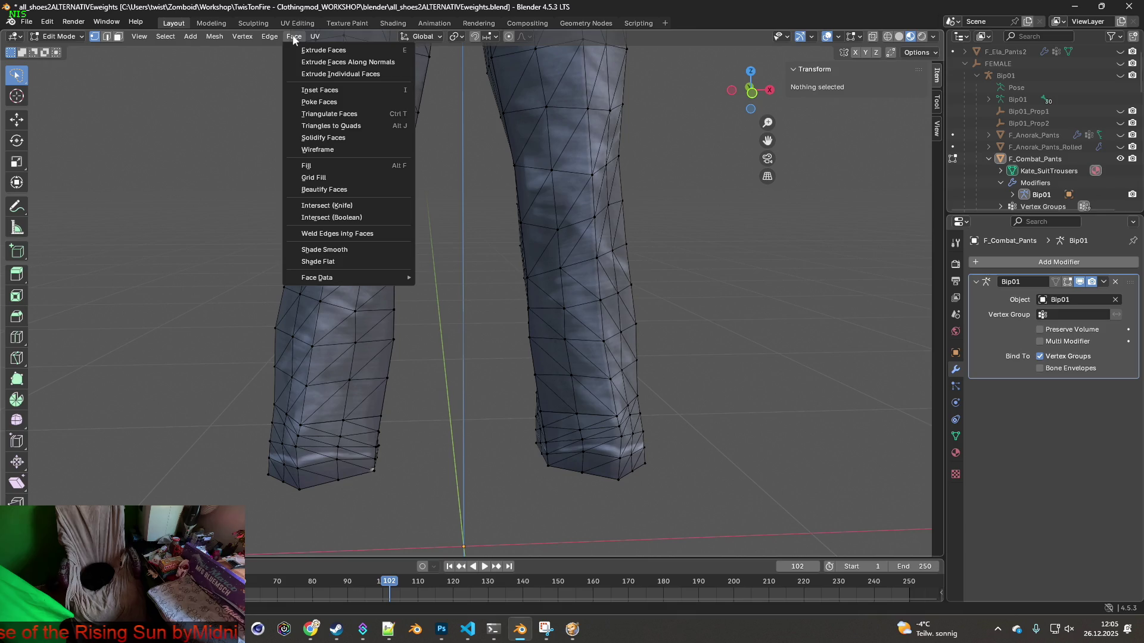
mouse_move(318, 38)
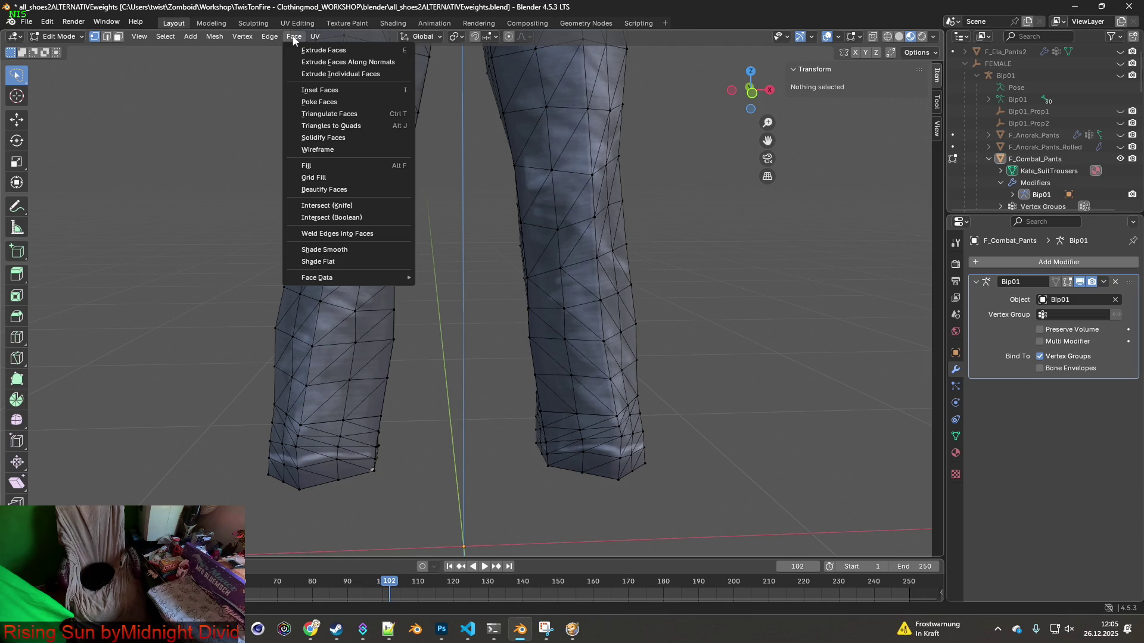
left_click(59, 36)
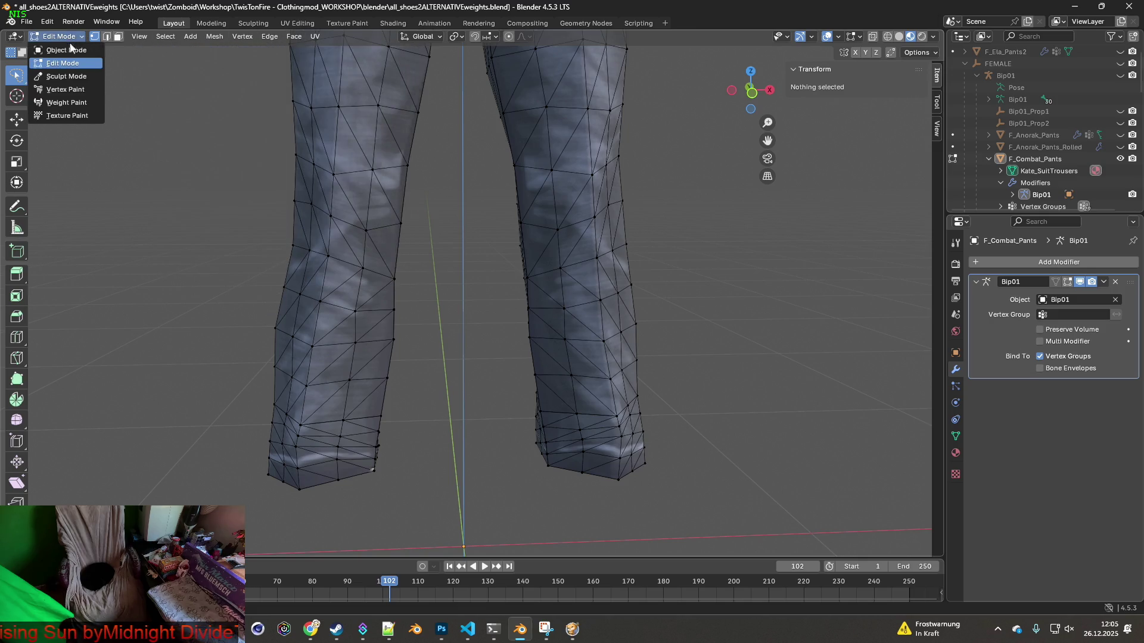
left_click(68, 48)
key("alt+Tab")
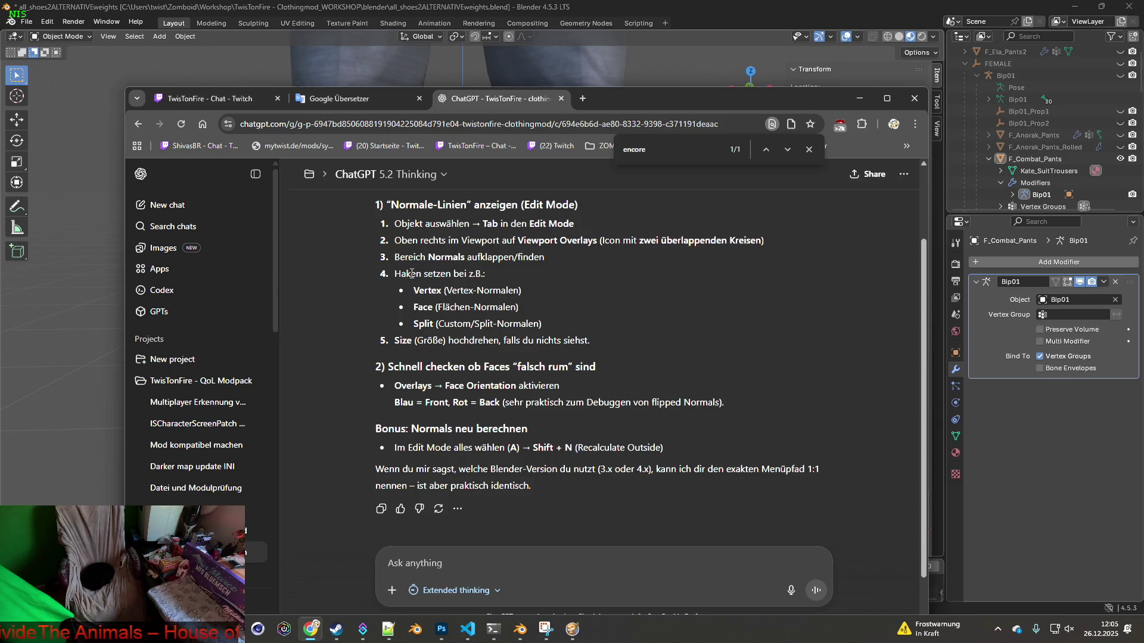
Highlight ChatGPT's 'Bereich Normals aufklappen/finden' step, then open Blender's Geometry Nodes workspace
left_click_drag(395, 257, 531, 263)
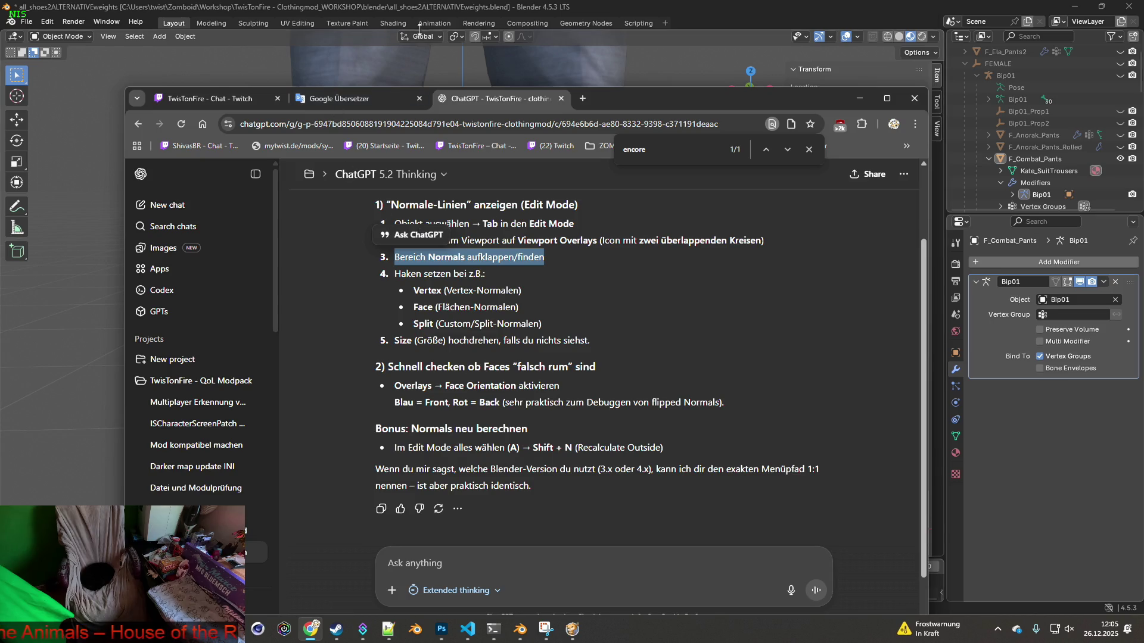
left_click(590, 23)
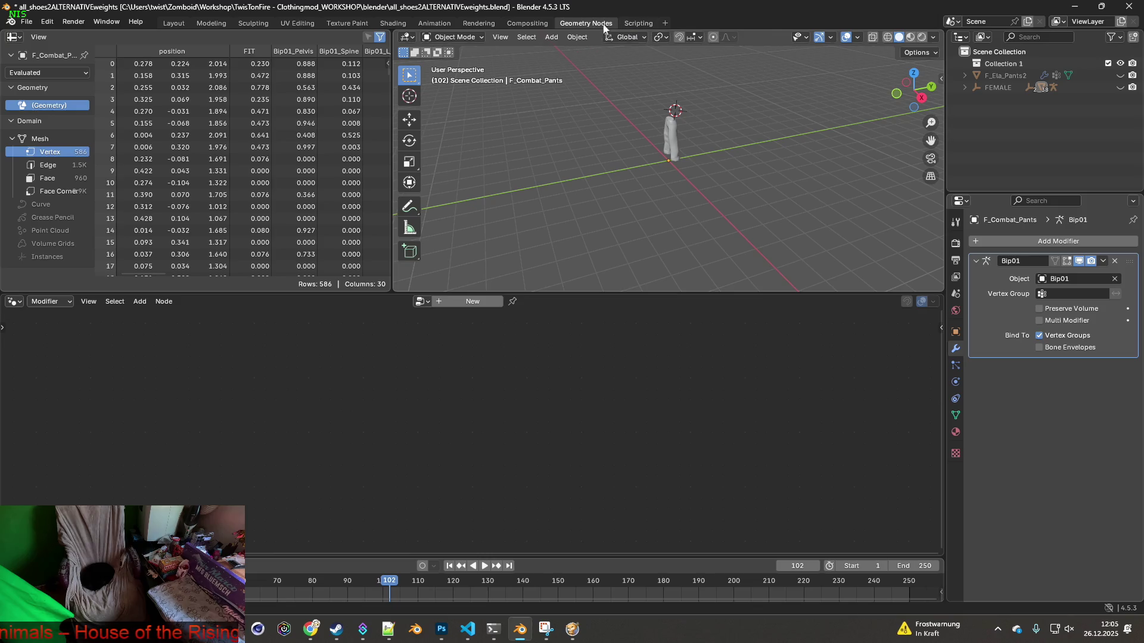
Cycle through the Rendering, Shading, Texture Paint and UV Editing workspaces, ending back in Layout
left_click(470, 24)
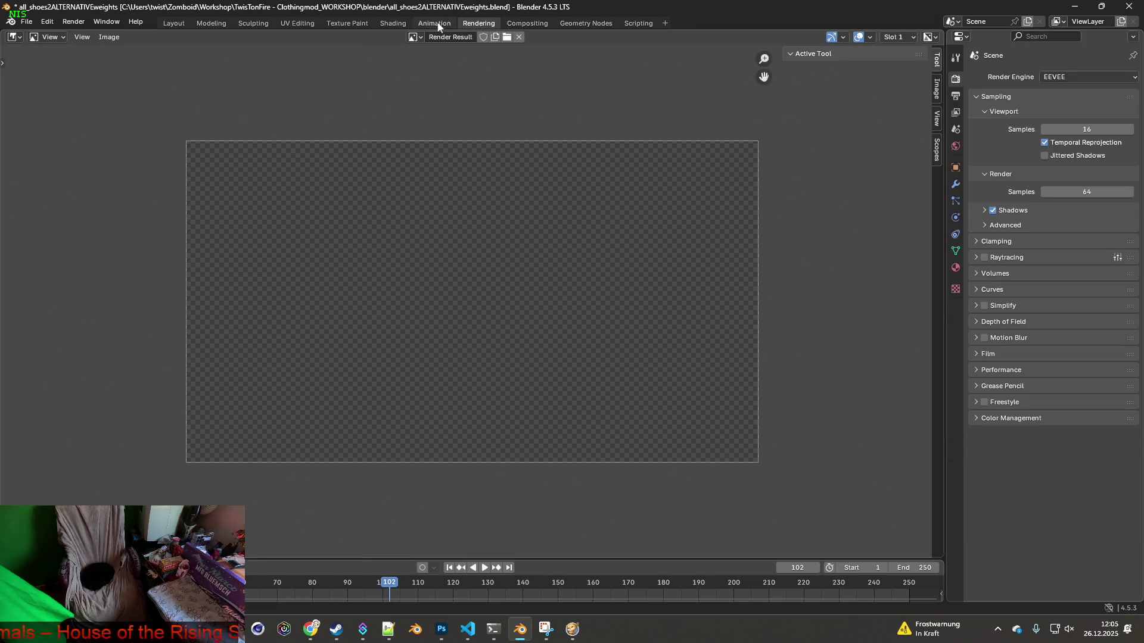
left_click(393, 23)
left_click(348, 23)
left_click(295, 23)
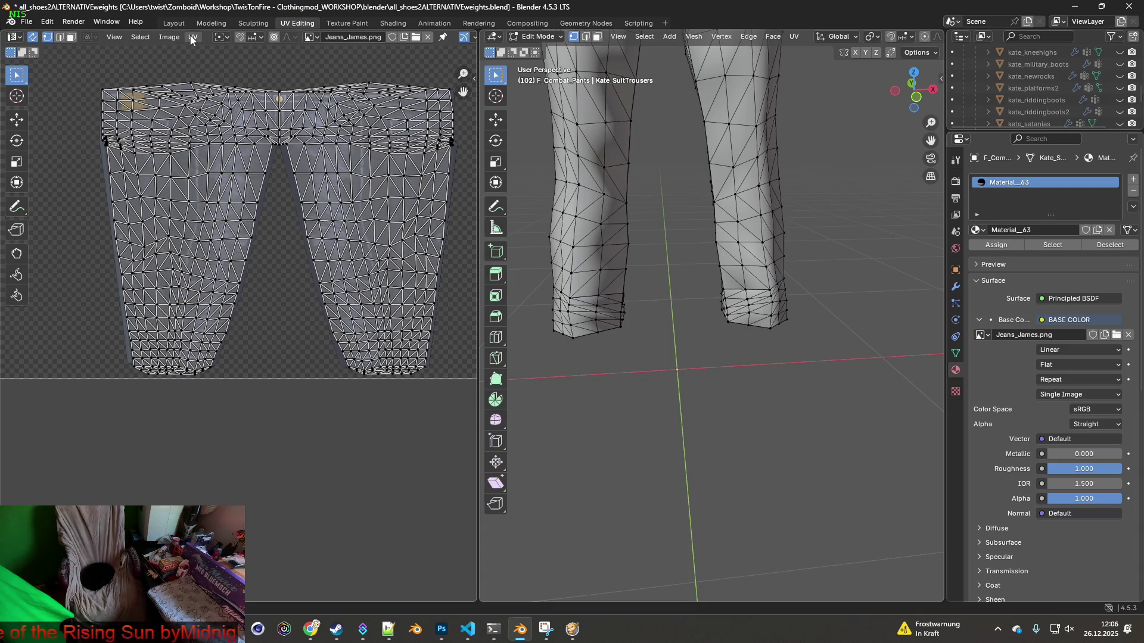
left_click(174, 23)
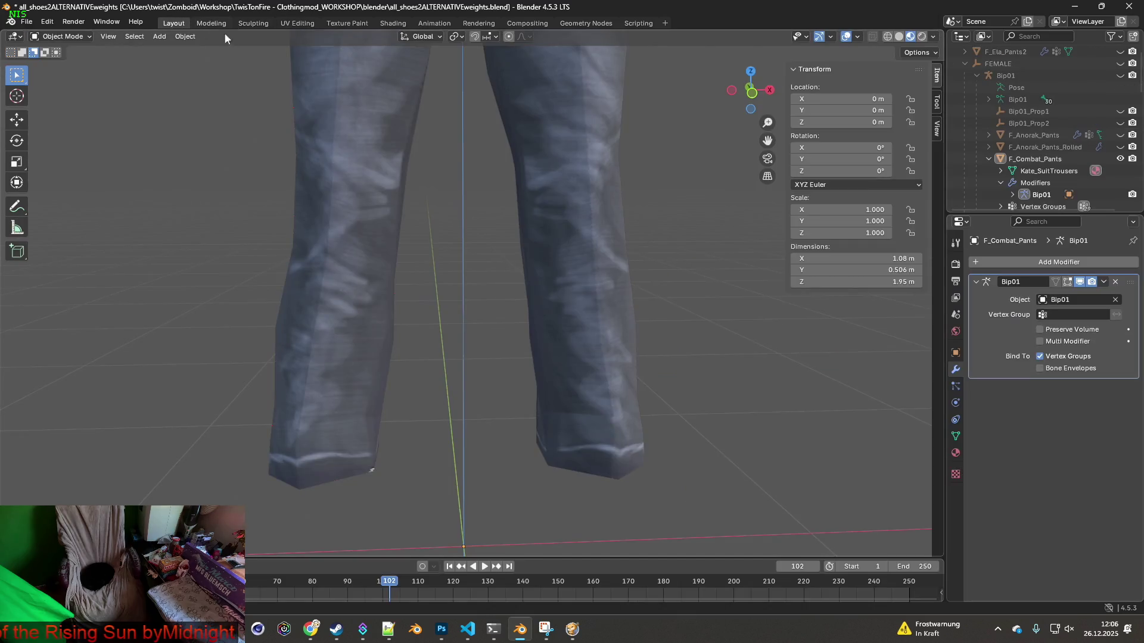
Check ChatGPT's Edit Mode instructions, then switch the combat pants into Edit Mode
key("alt+Tab")
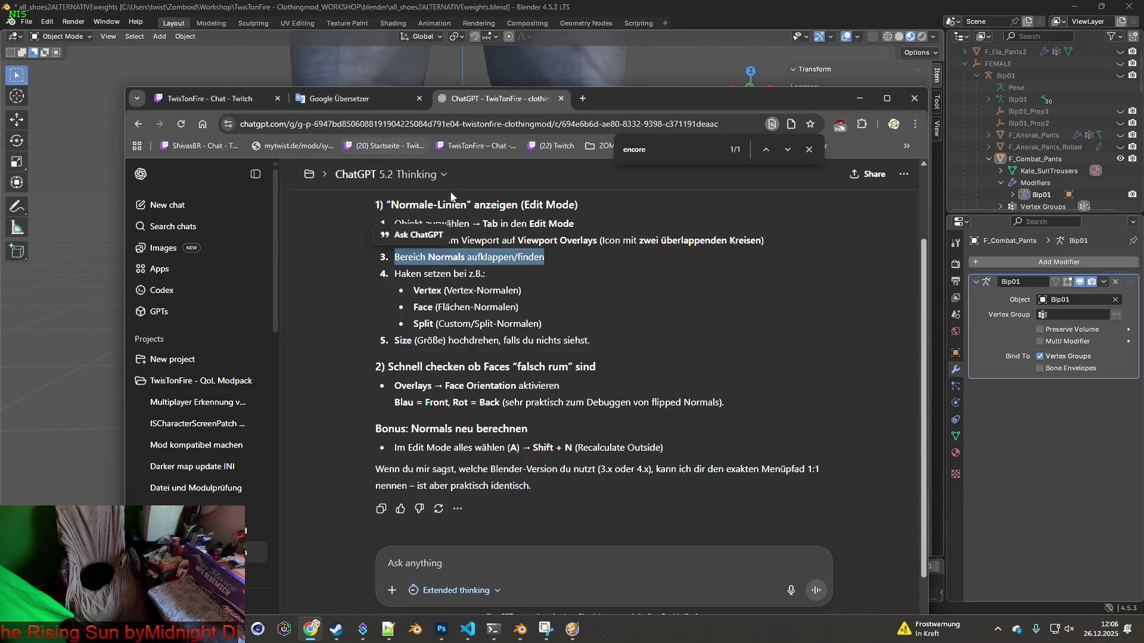
scroll(524, 288, "up", 1)
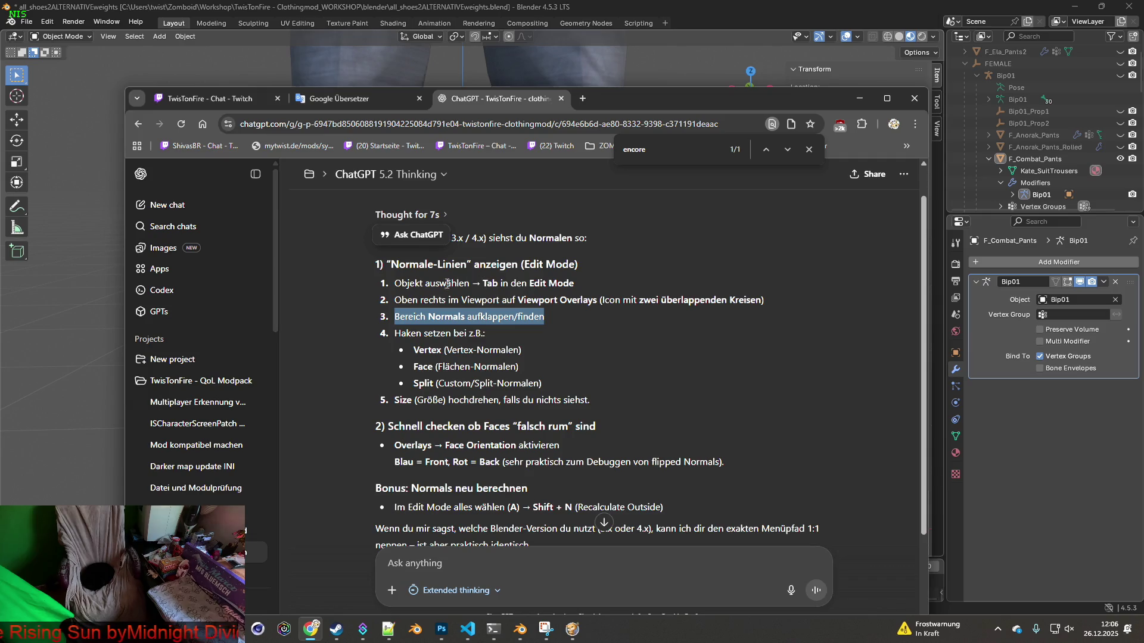
left_click_drag(424, 282, 564, 283)
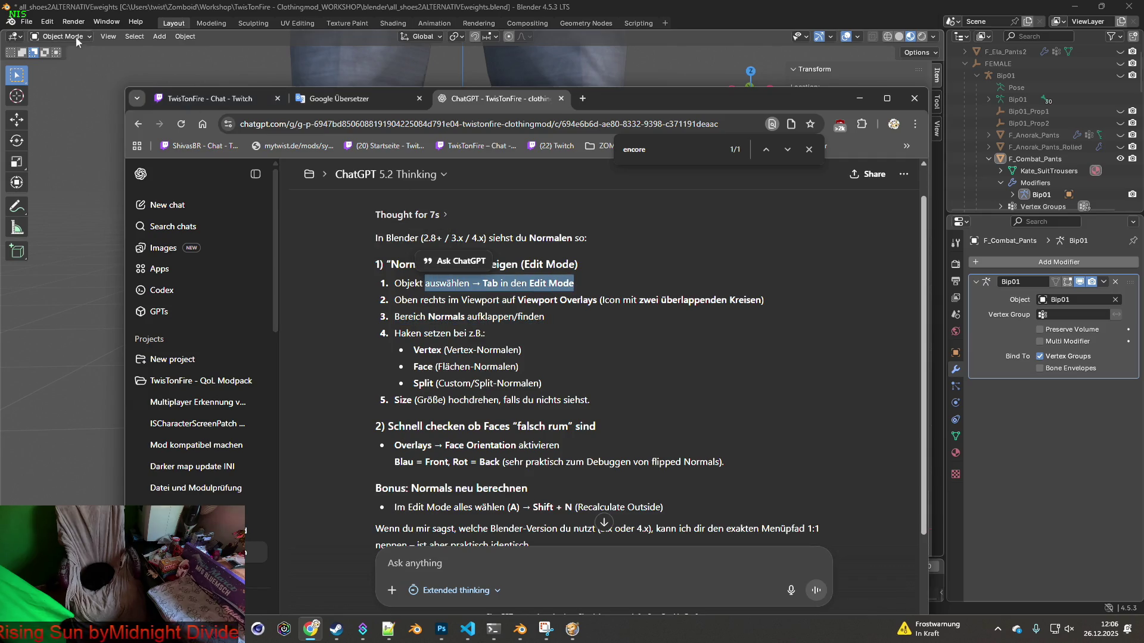
left_click(60, 37)
left_click(64, 63)
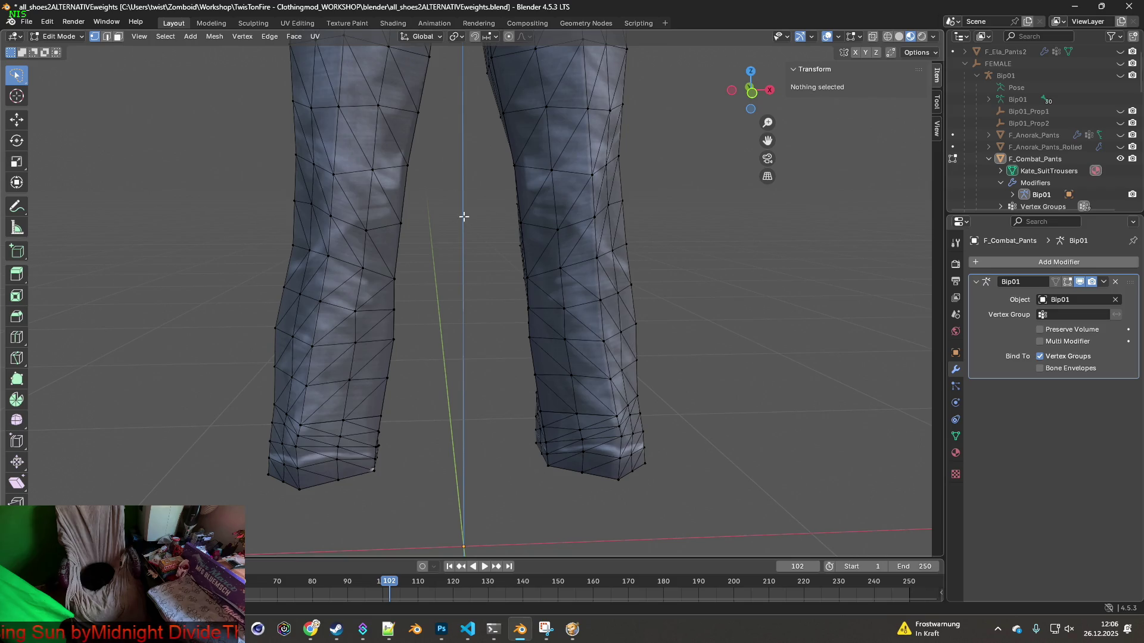
Try the Fade Inactive Geometry and wireframe overlays, turning both back off
left_click(838, 37)
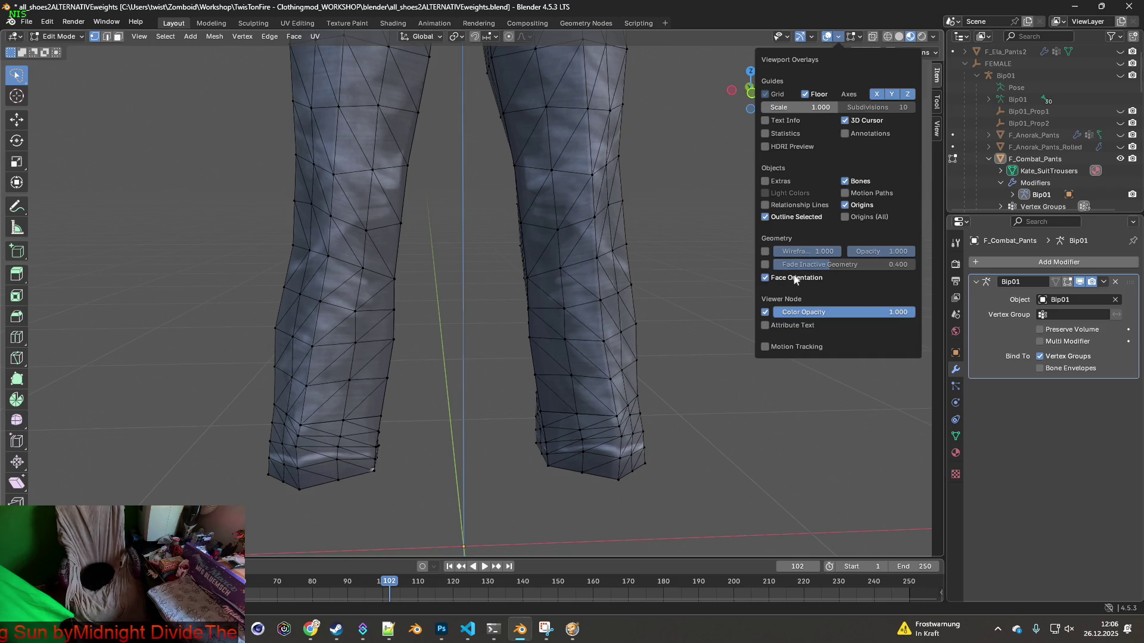
left_click(765, 265)
left_click(765, 265)
left_click(765, 251)
left_click(765, 252)
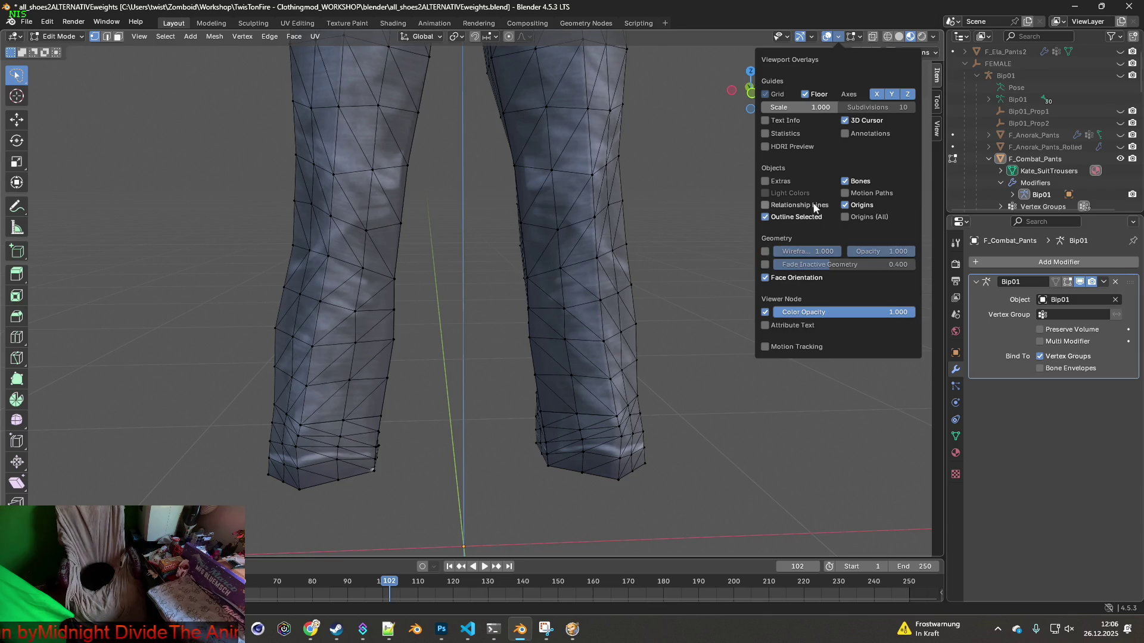
Browse the Face, View and UV menus, then return to the ChatGPT conversation
left_click(293, 37)
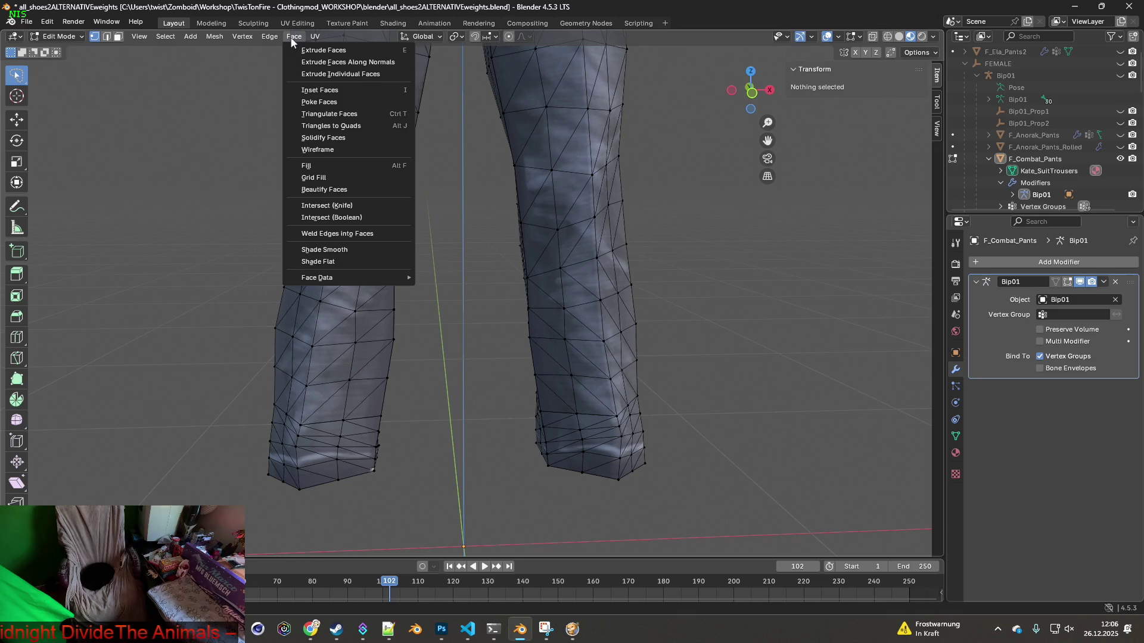
mouse_move(142, 38)
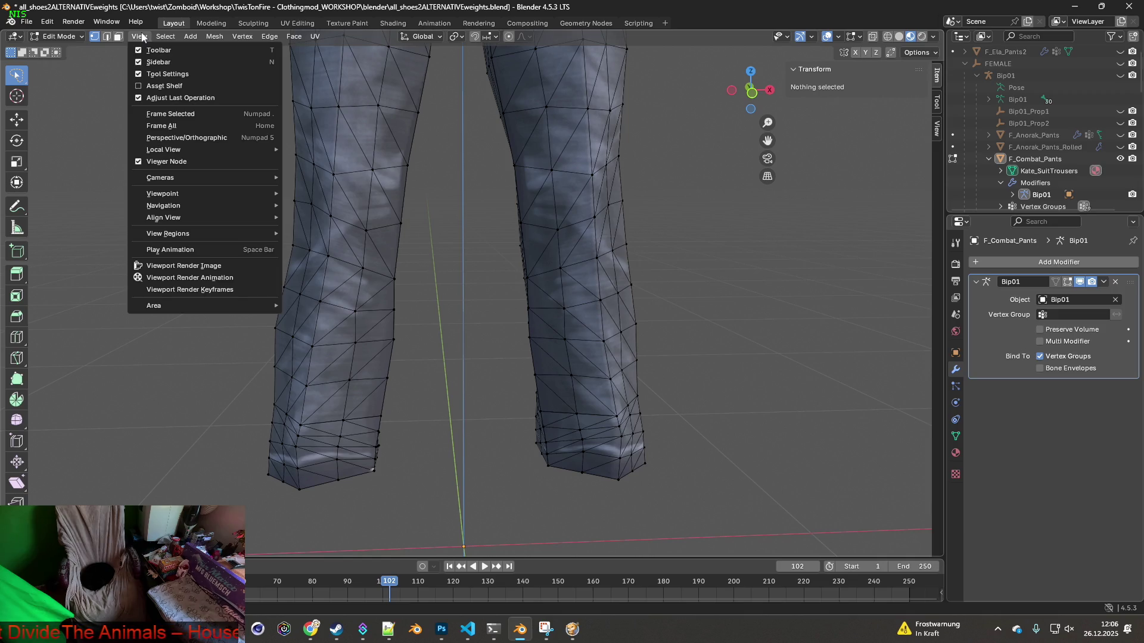
mouse_move(314, 39)
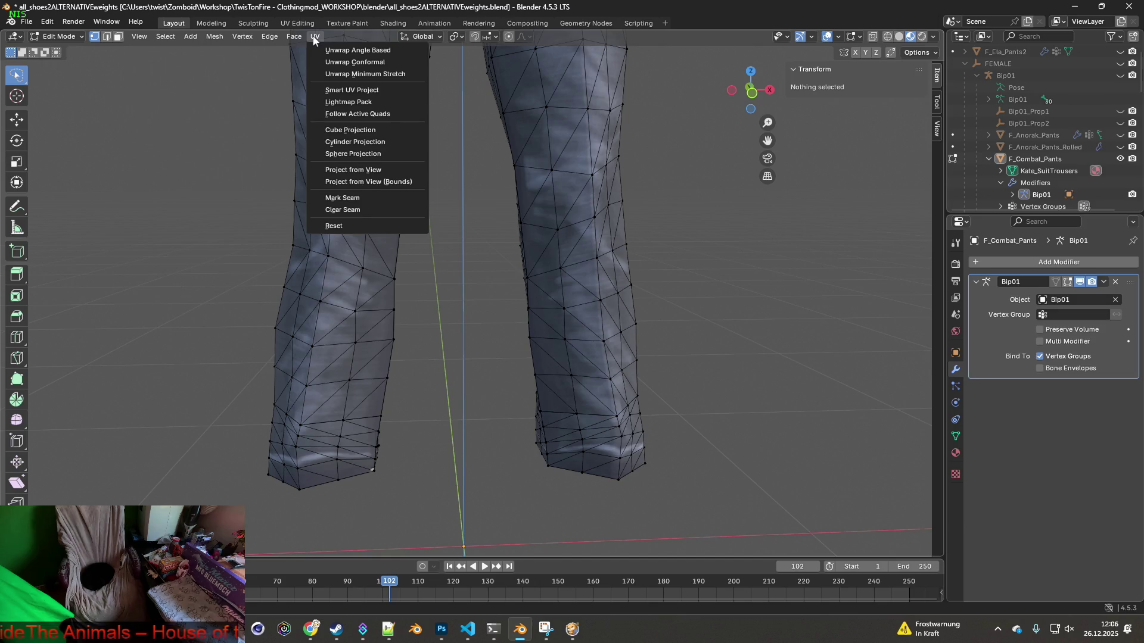
key("alt+Tab")
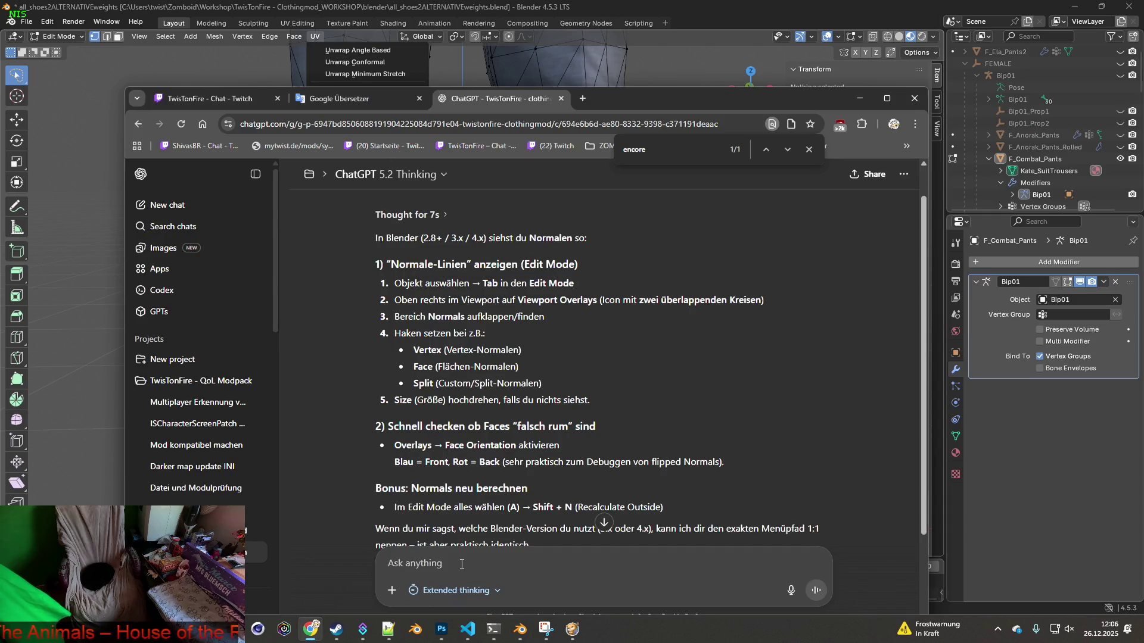
Ask ChatGPT 'Blender 4.5.3 wie lasse ich mir die Face Orientation anzeigen?' with a follow-up line saying it's still not found
type("Ble")
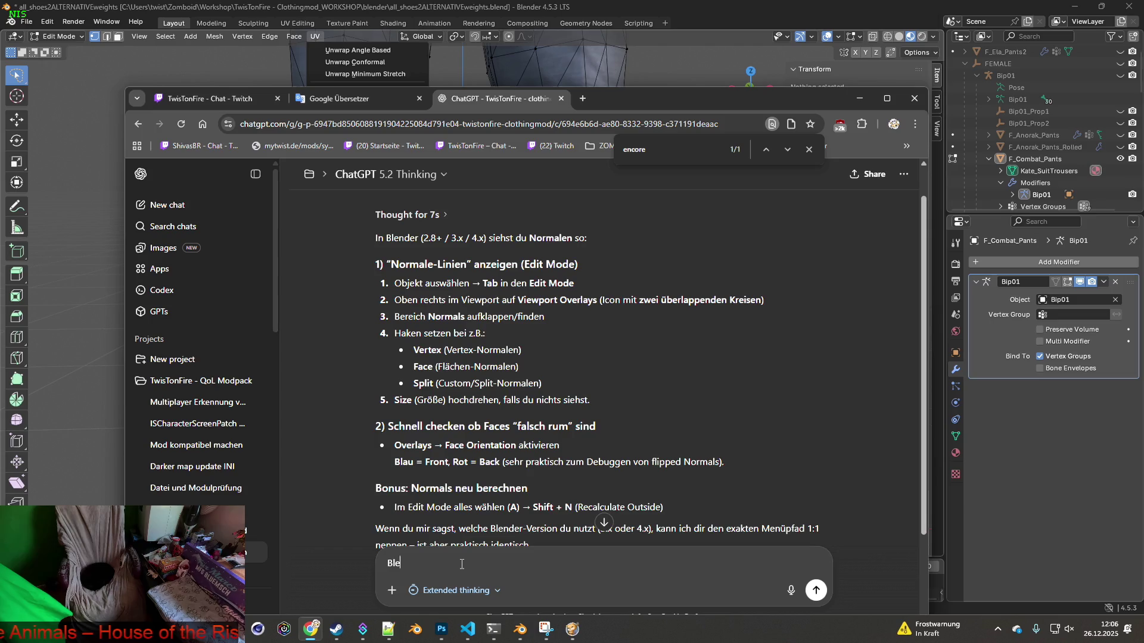
type("nder 4.5")
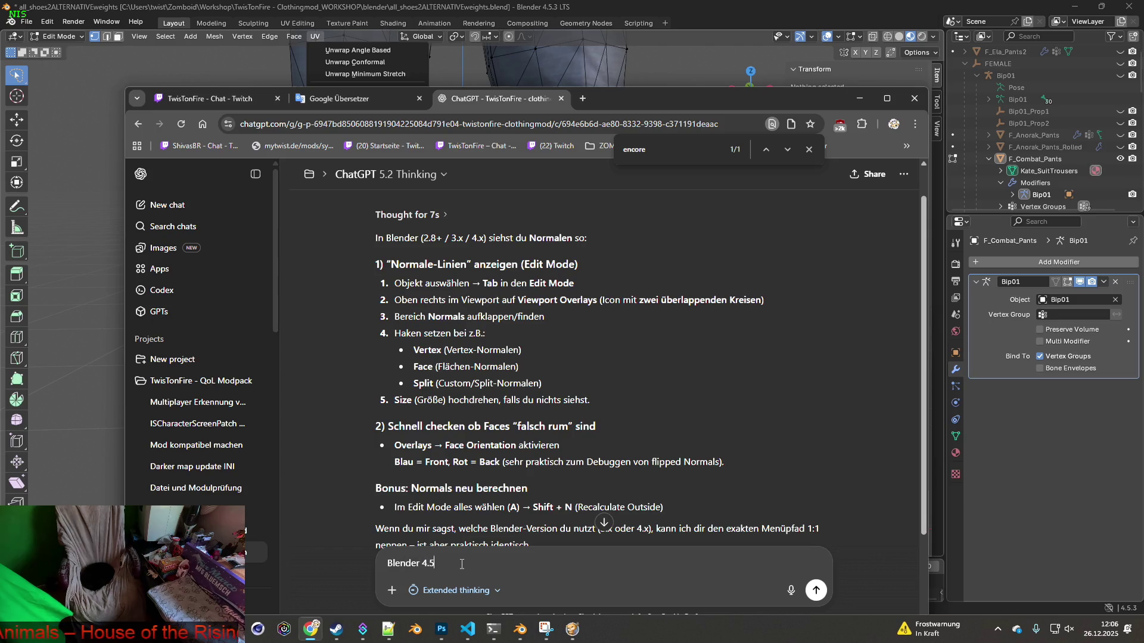
type(".3 wie lass")
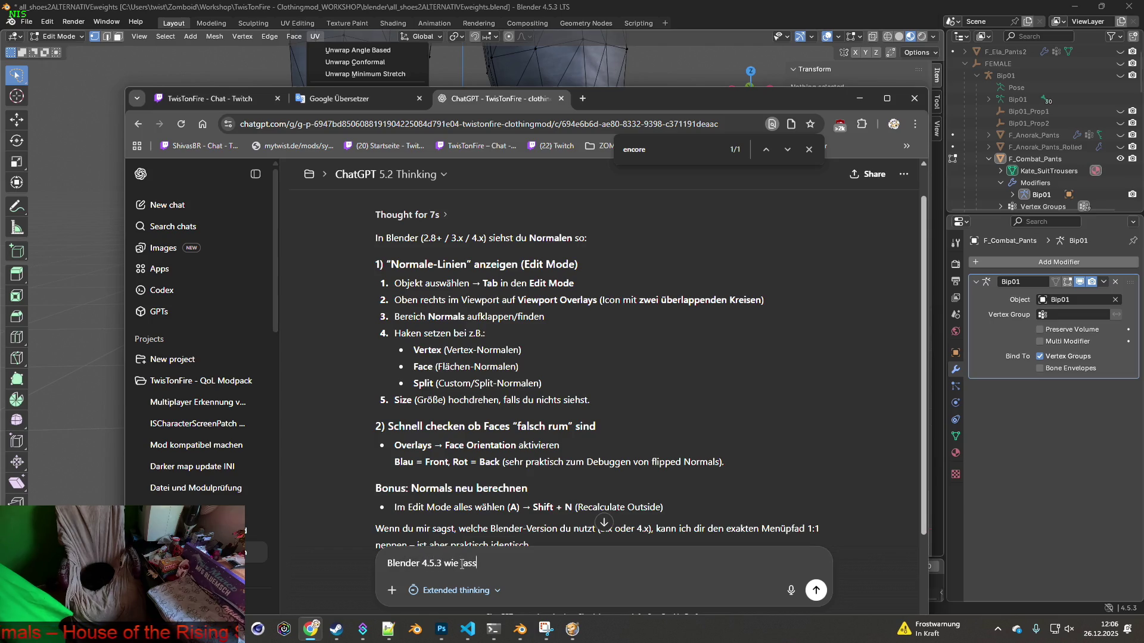
type("e ich mir die F")
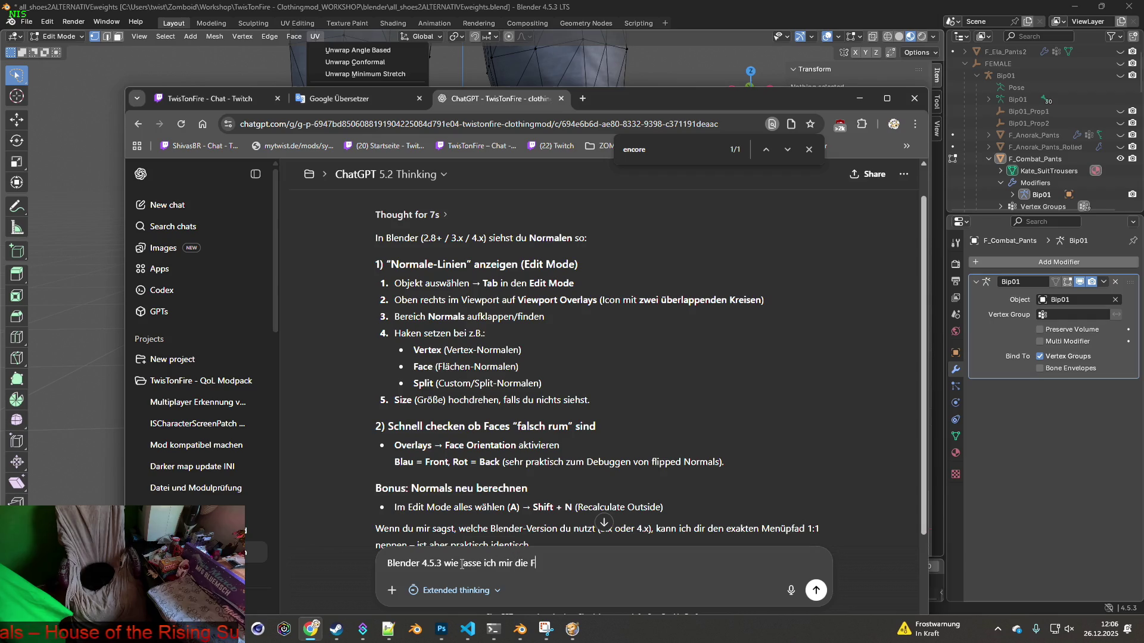
type("ace Orien")
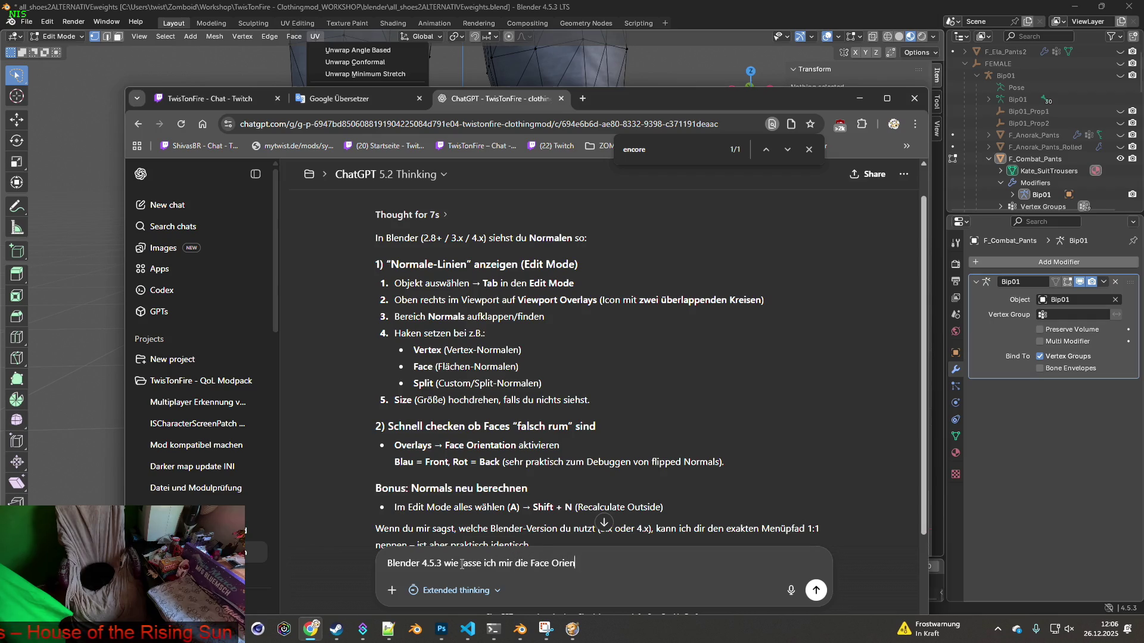
type("tation anzeigen?")
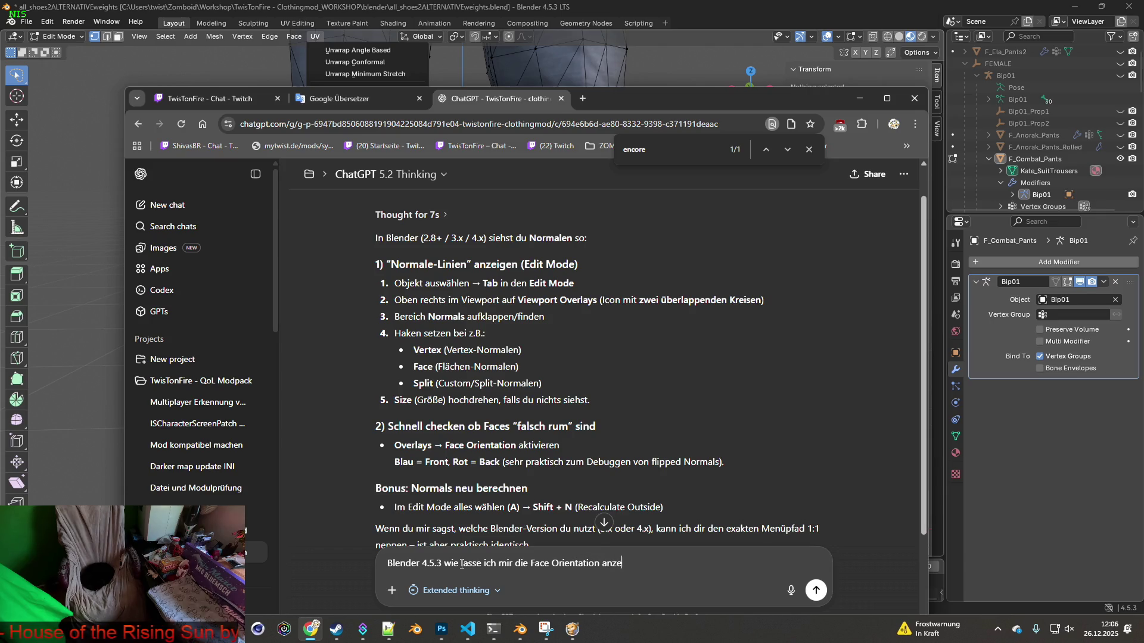
key("shift+Return")
type("Ich fin")
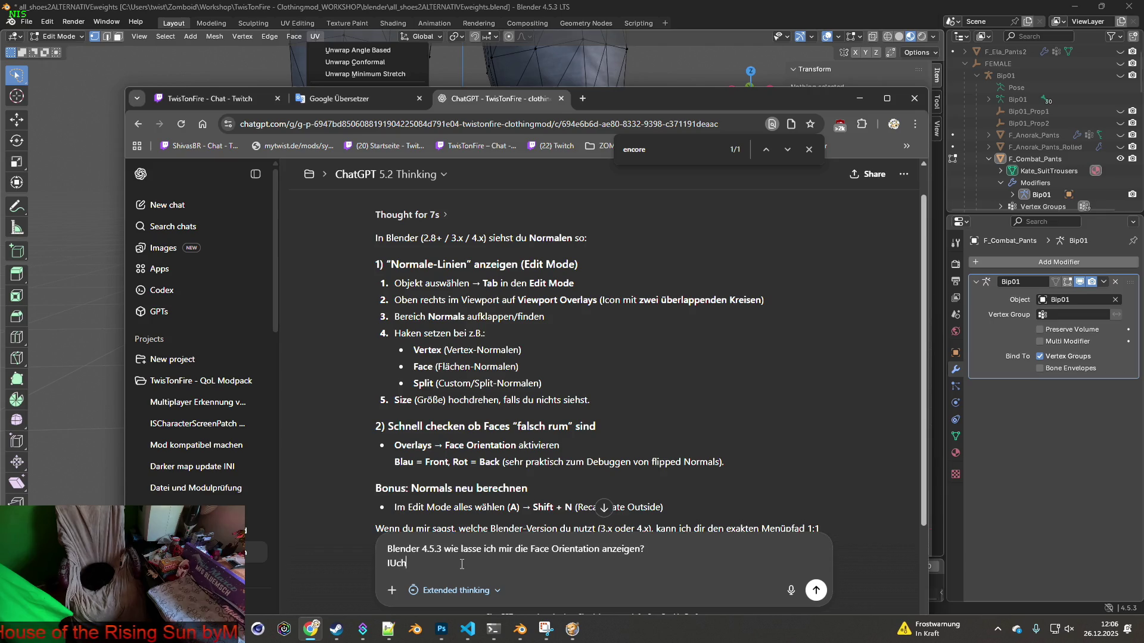
type("de es i")
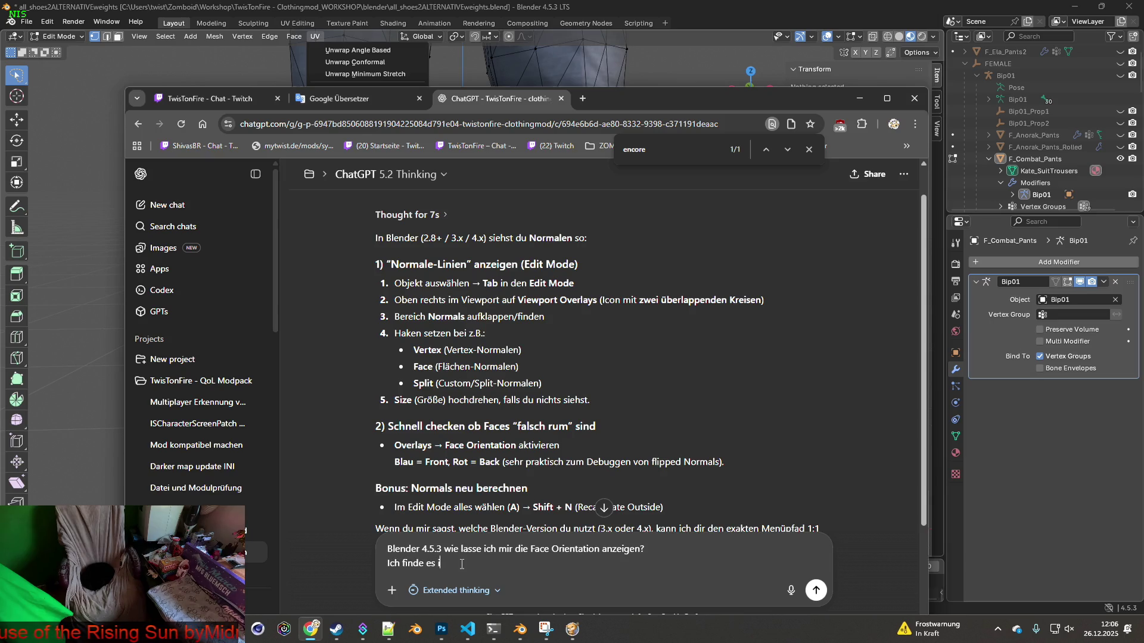
type("mmer noch nicht mit de")
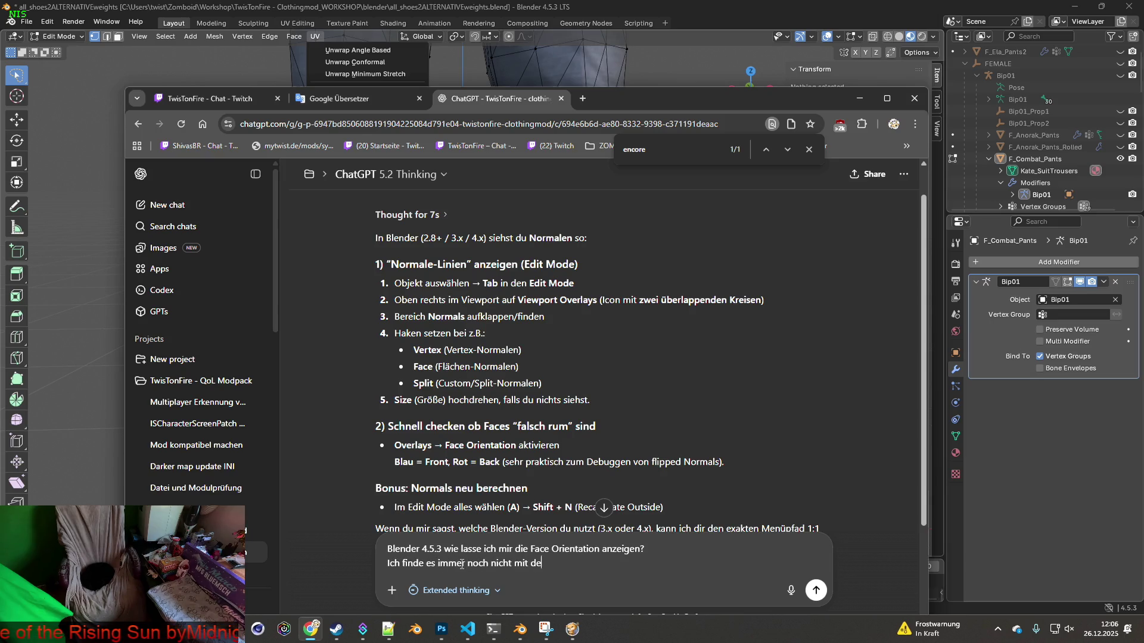
type("iner beschreibung.")
key("Return")
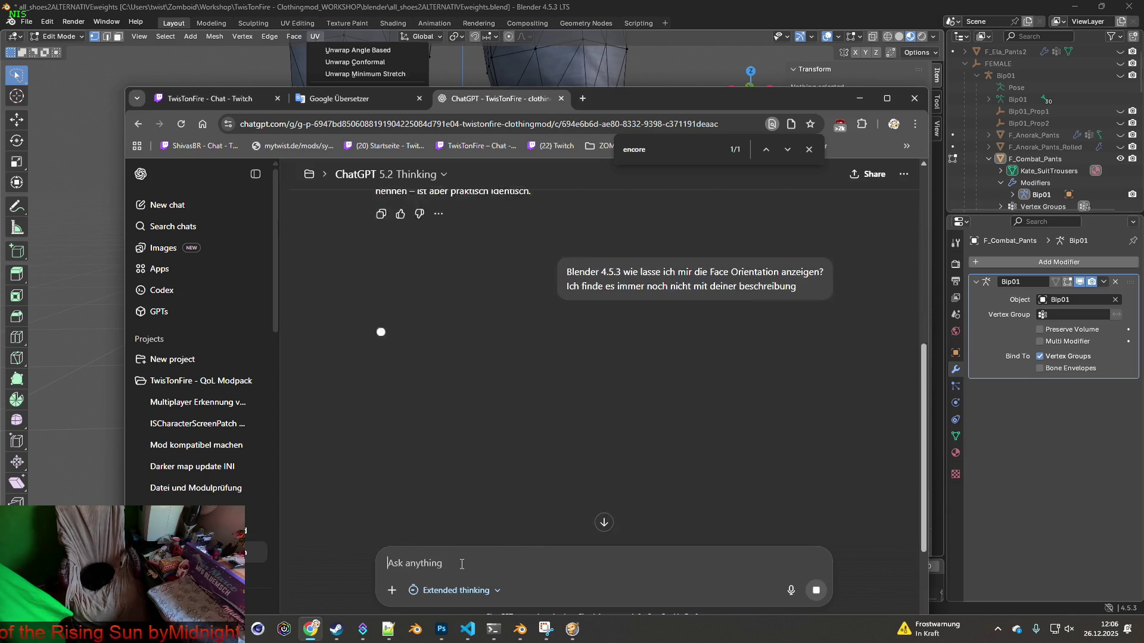
Read through the reply and move the browser window down to uncover the viewport
scroll(535, 489, "up", 3)
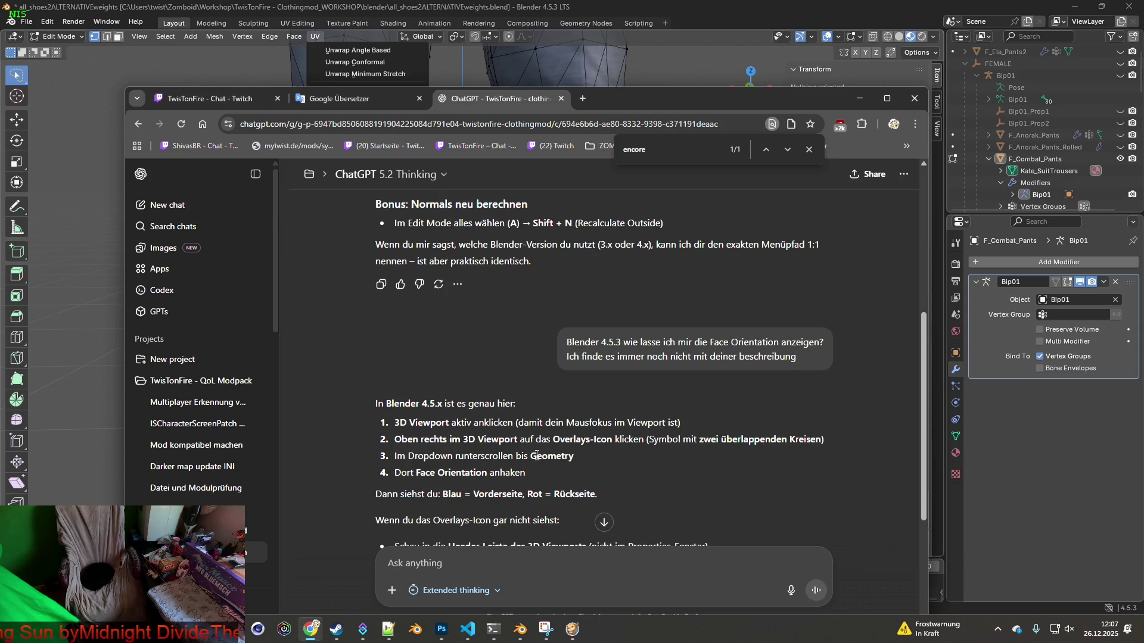
scroll(526, 471, "down", 1)
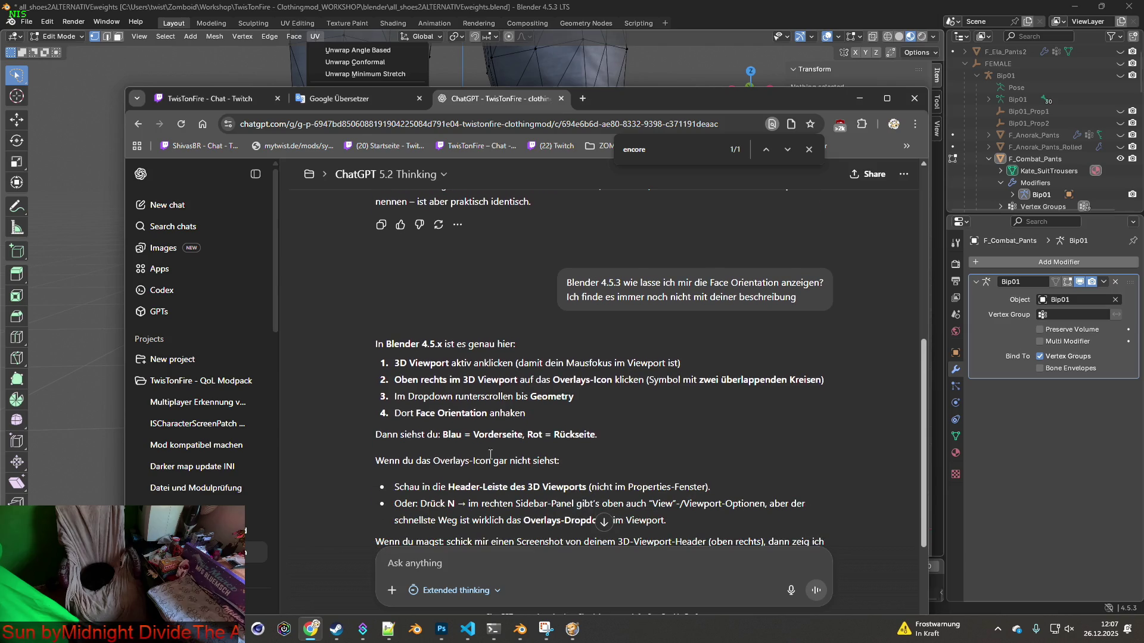
left_click_drag(641, 105, 521, 277)
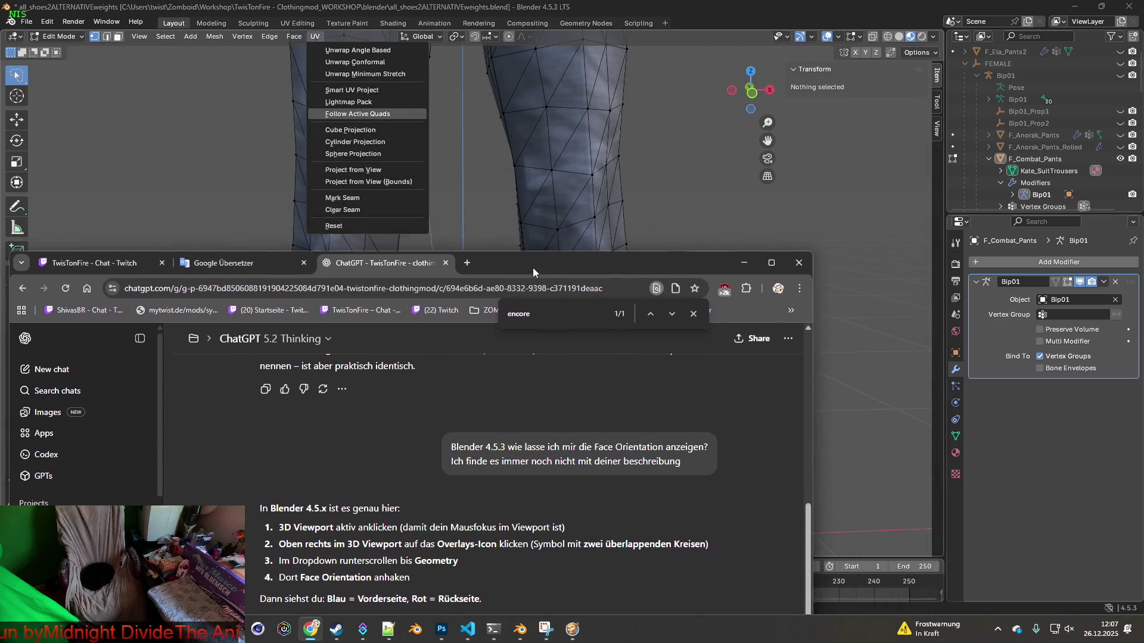
Toggle the Face Orientation overlay off and back on, then reposition the ChatGPT window to reread the answer
left_click(838, 37)
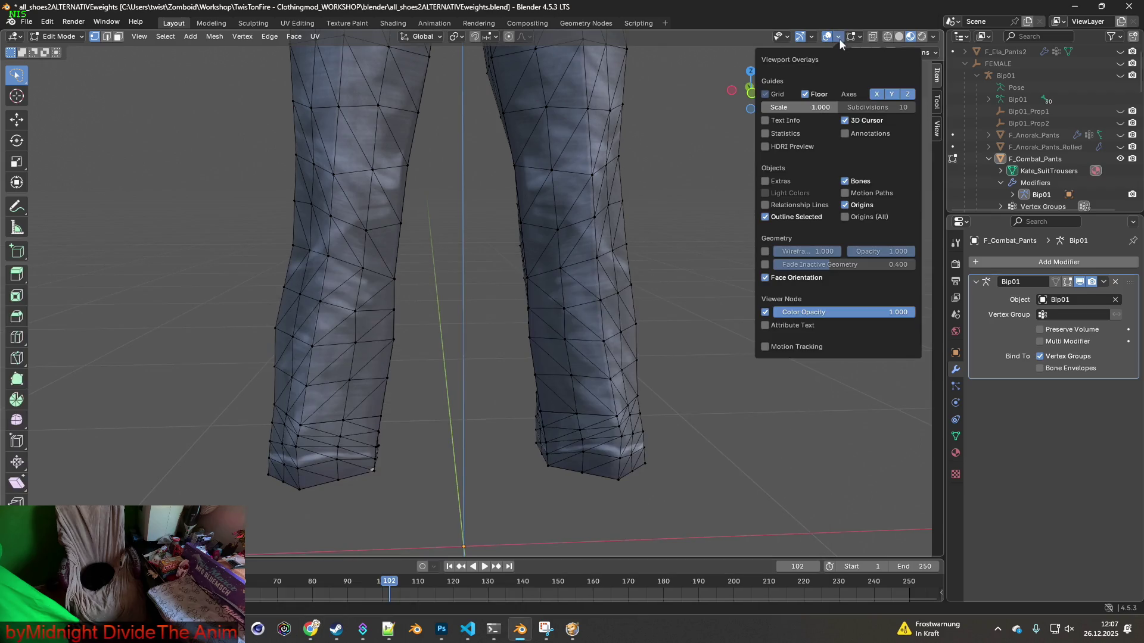
left_click(769, 278)
left_click(767, 278)
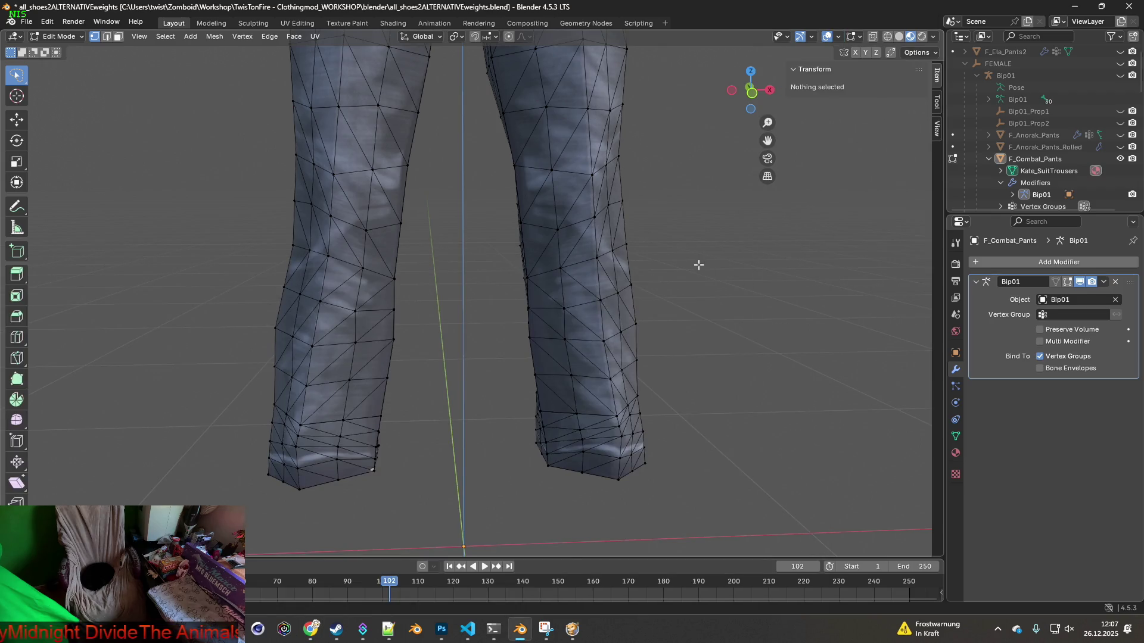
key("alt+Tab")
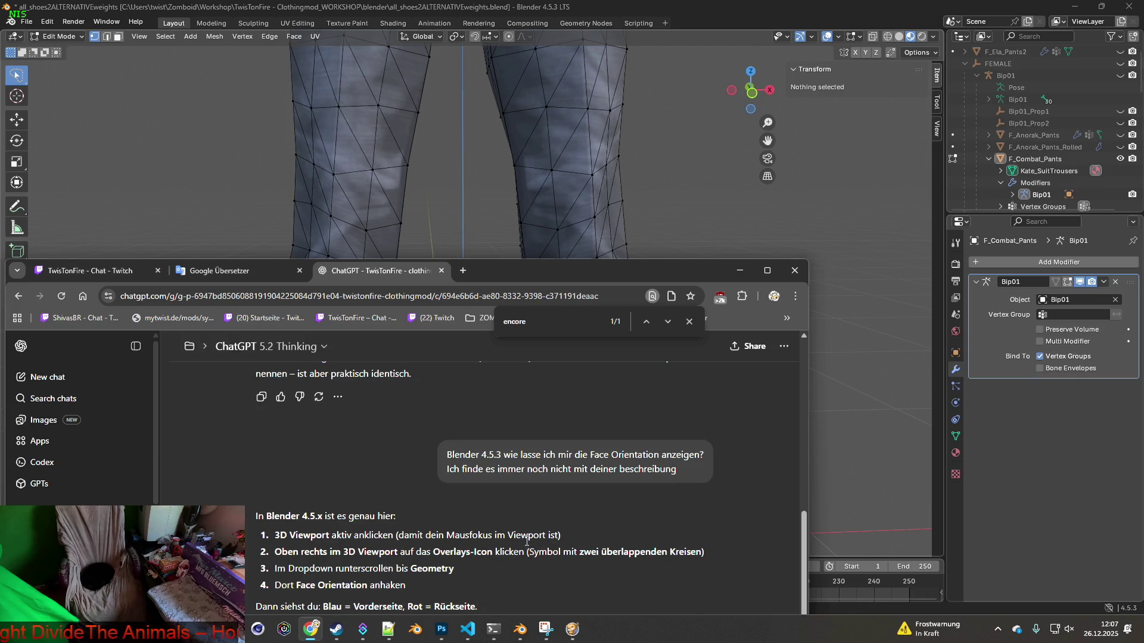
left_click_drag(603, 273, 599, 102)
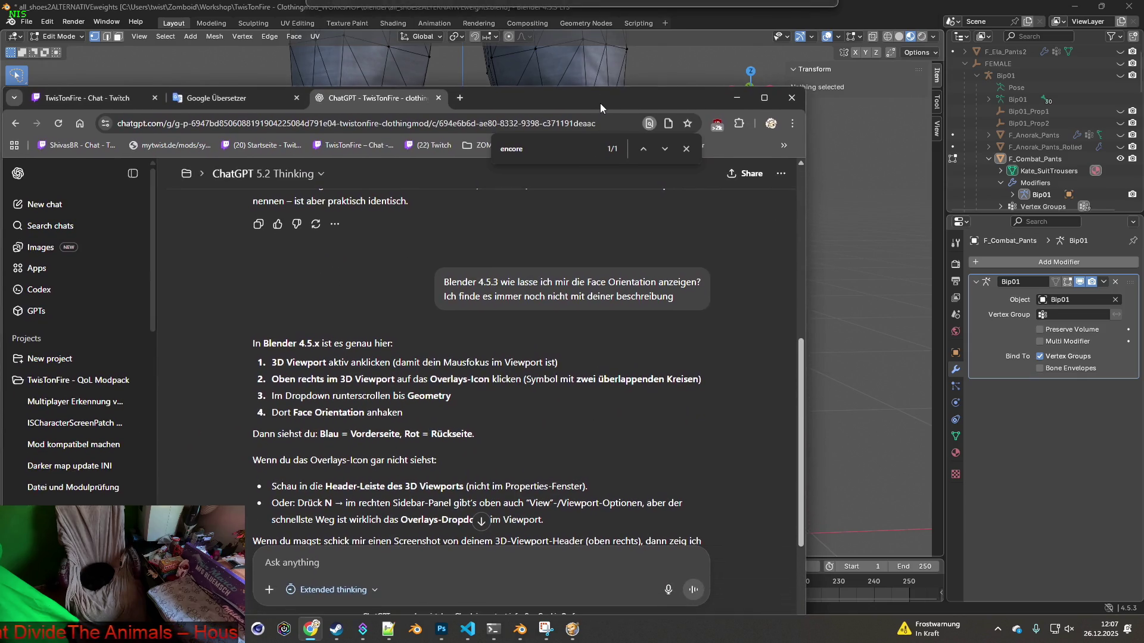
scroll(454, 410, "down", 1)
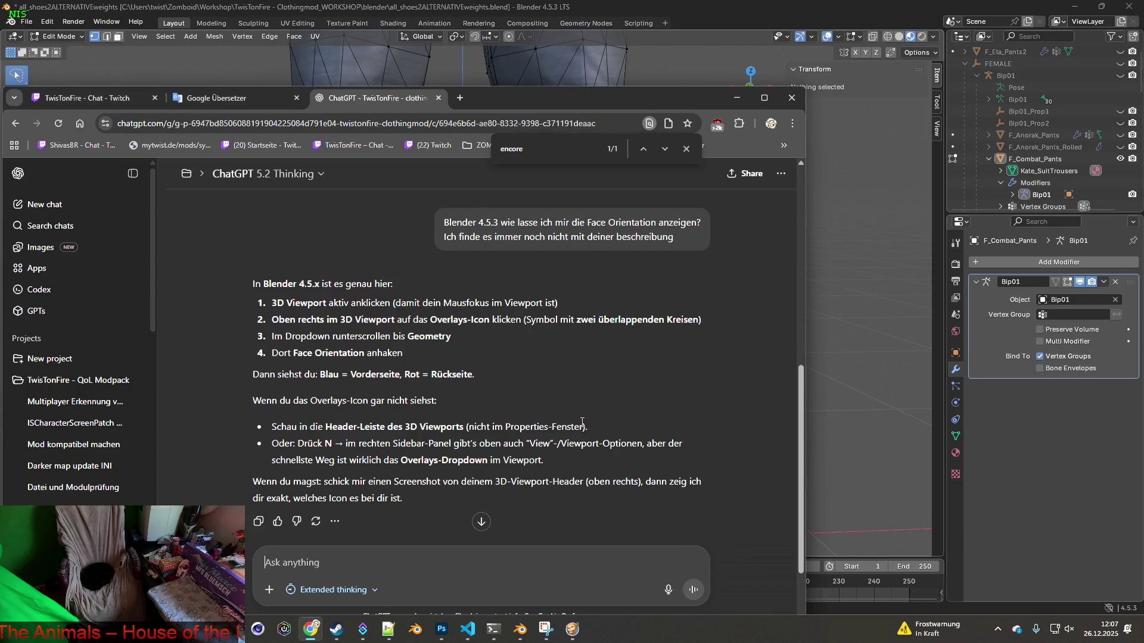
Switch the sidebar between the View and Tool tabs, ending on View, then return to ChatGPT
left_click(884, 114)
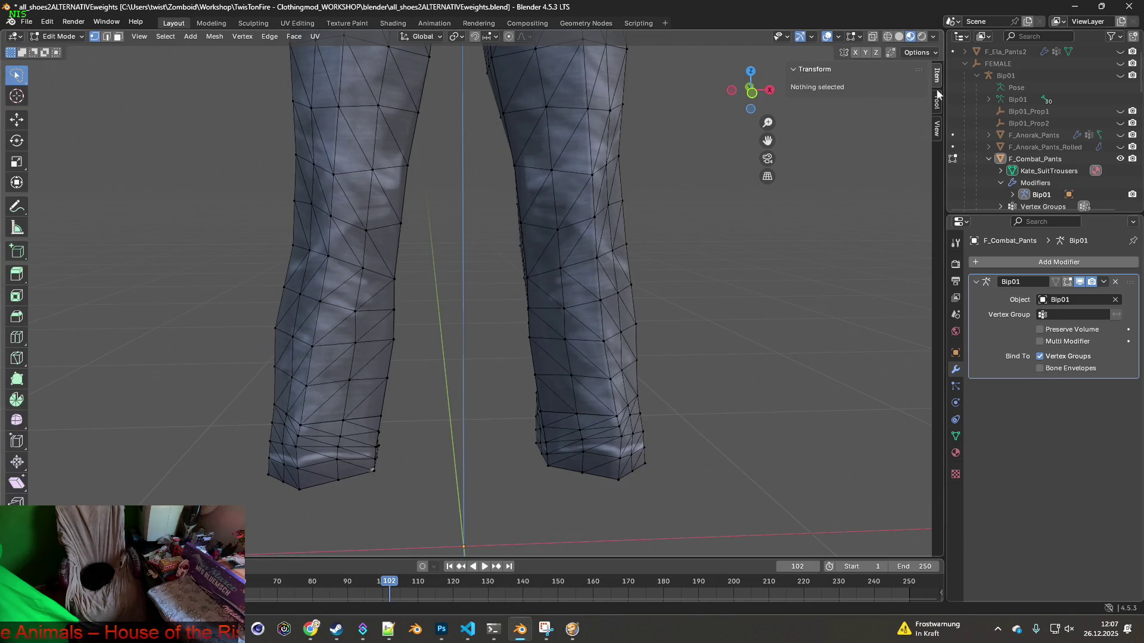
left_click(936, 128)
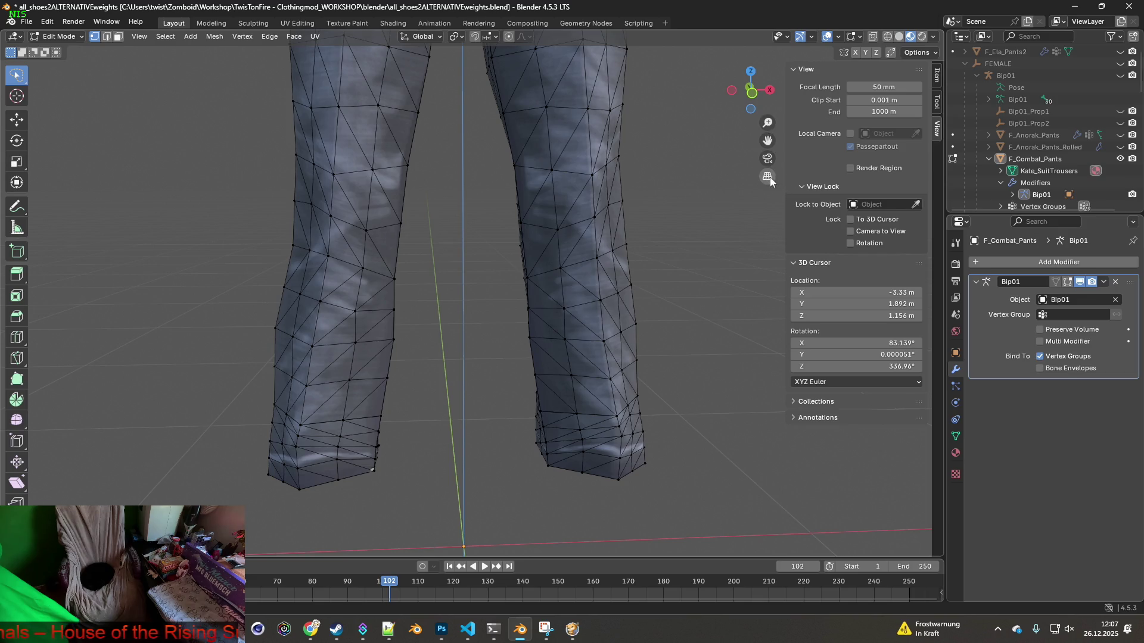
left_click(938, 100)
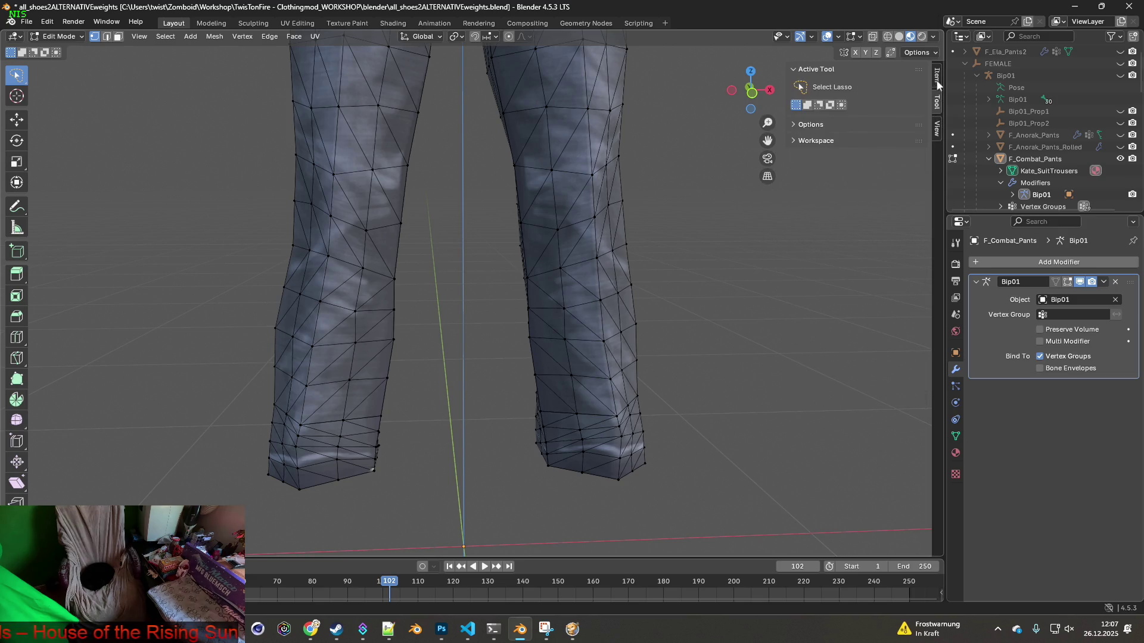
left_click(937, 129)
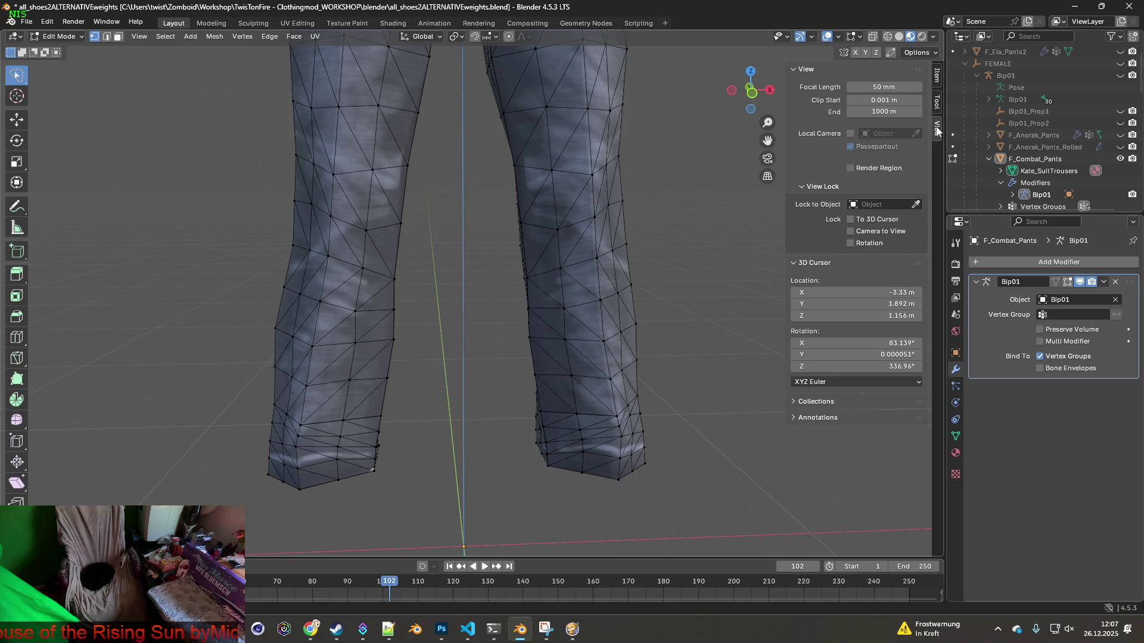
key("alt+Tab")
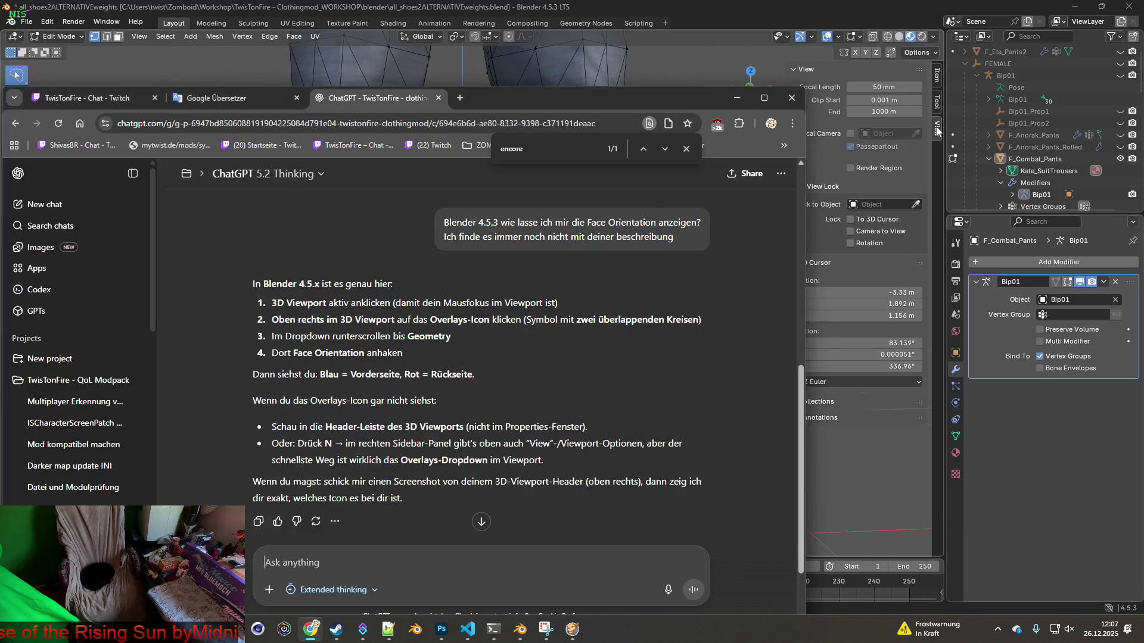
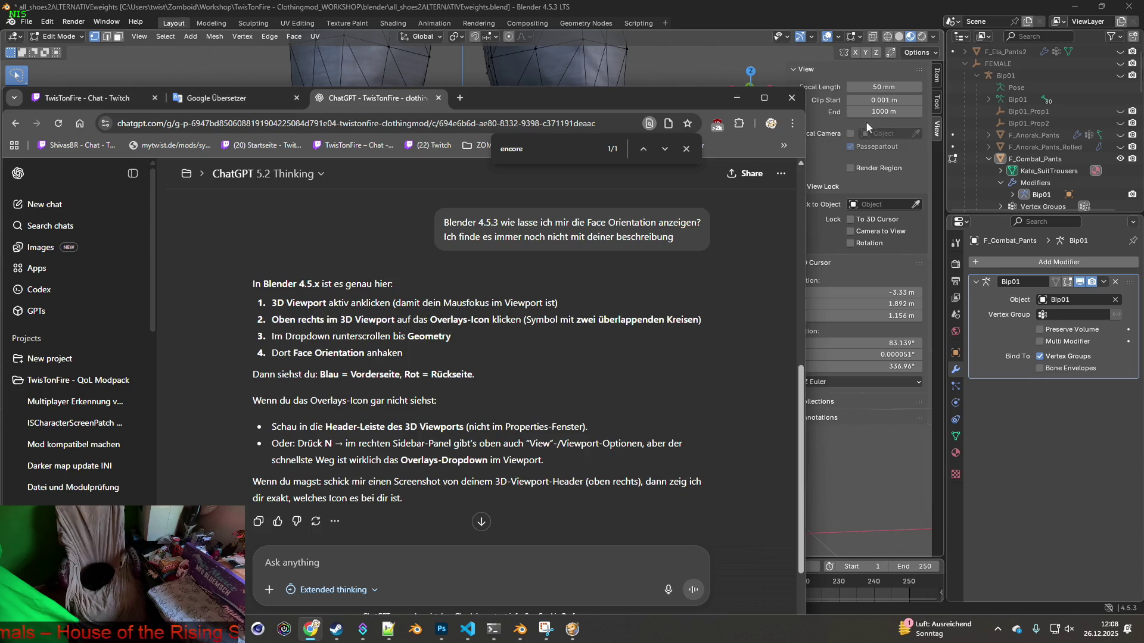
Return to Blender, look over the Window and Face menus, and open the Viewport Overlays settings
left_click(107, 23)
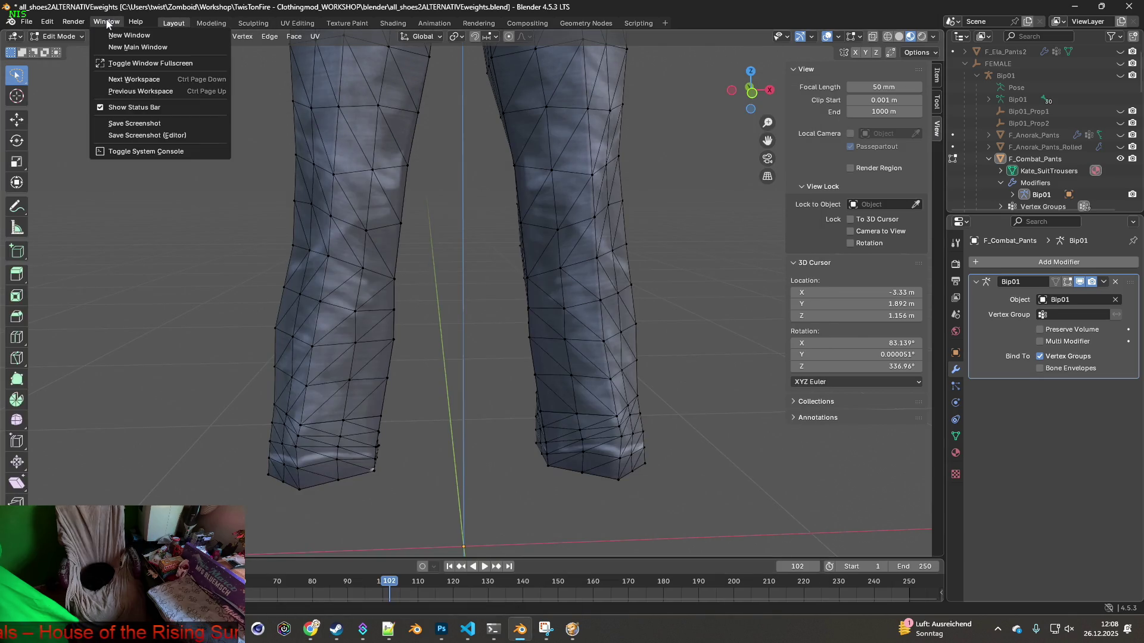
mouse_move(136, 22)
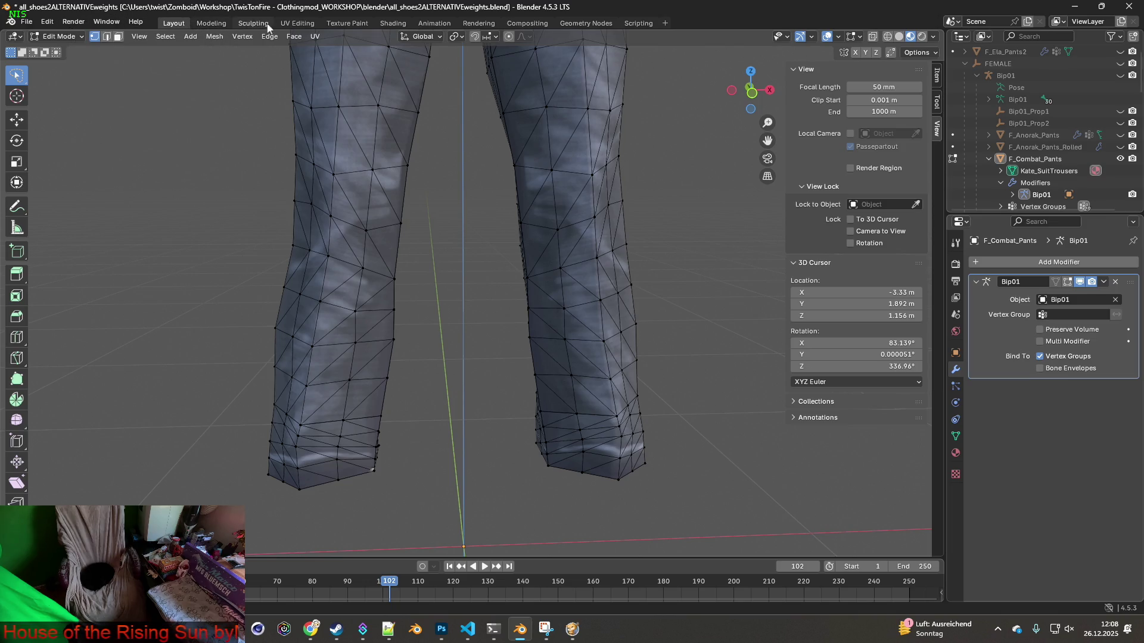
left_click(296, 36)
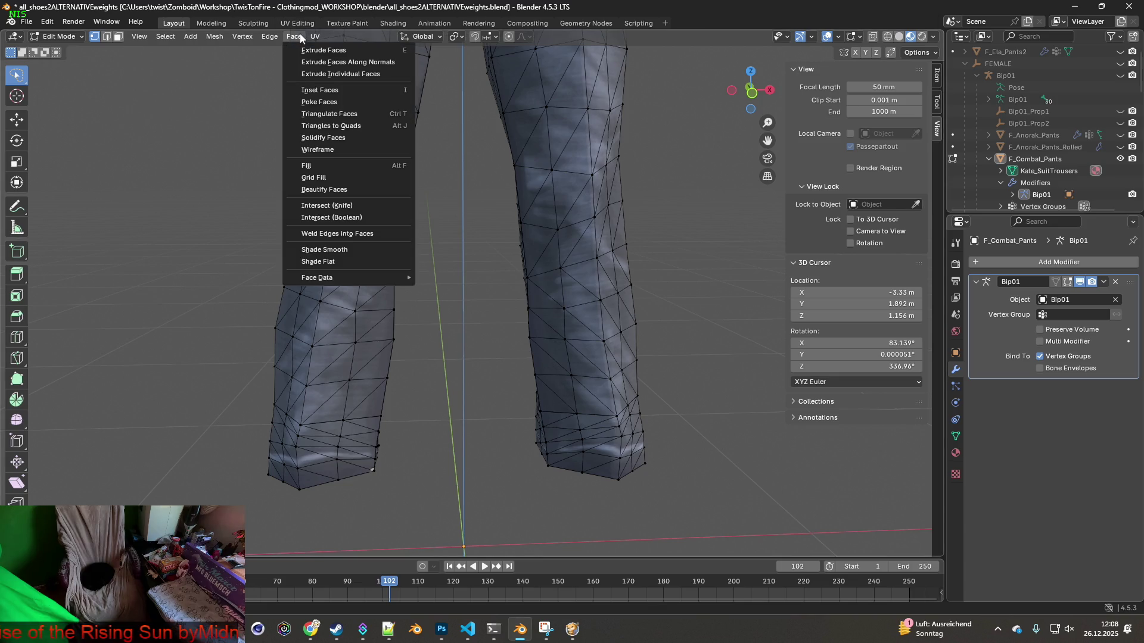
mouse_move(211, 39)
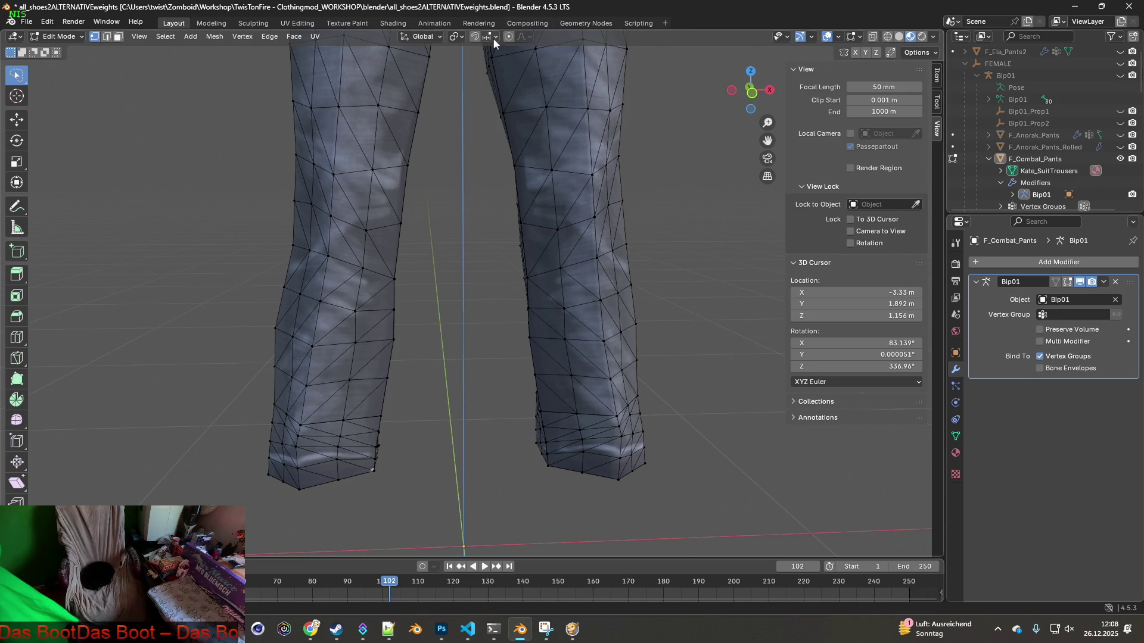
key("alt+Tab")
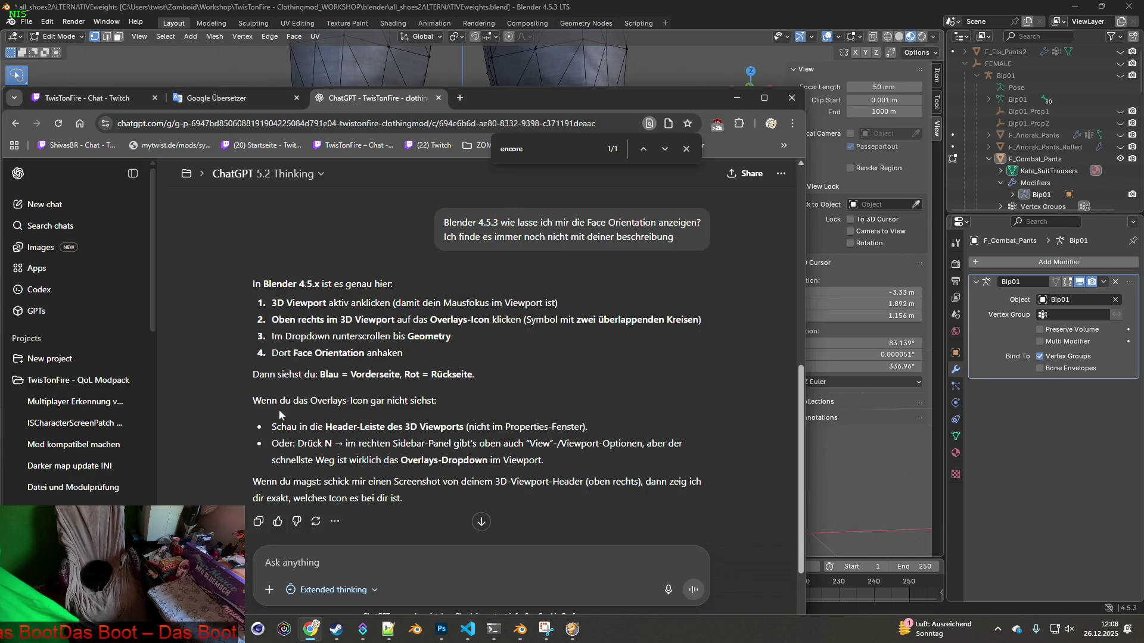
left_click(838, 36)
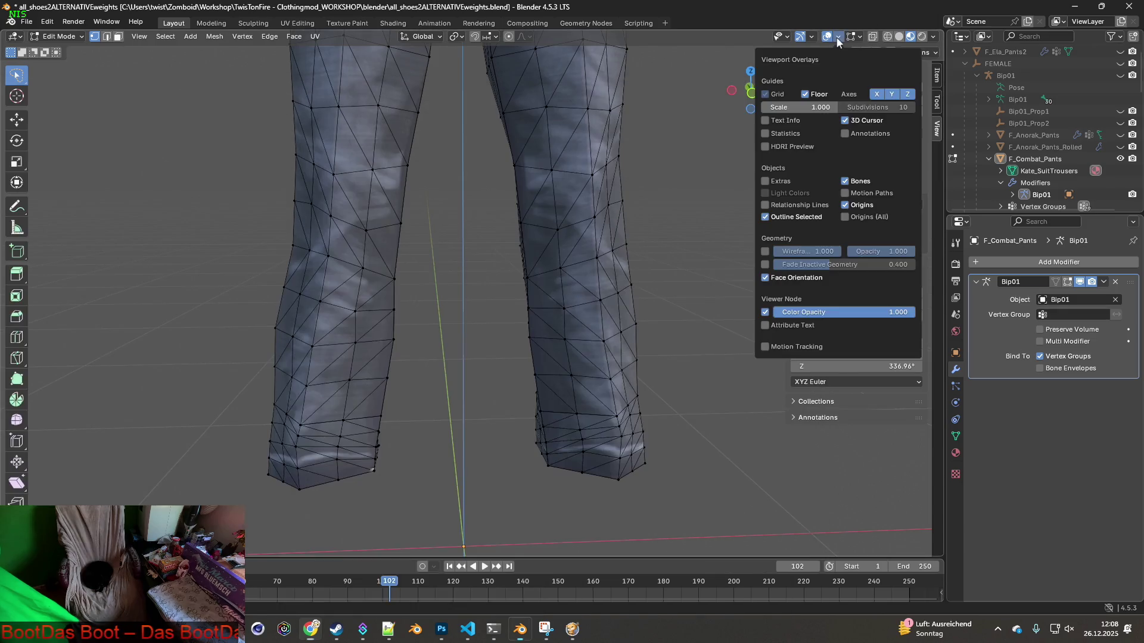
Enable the Face Orientation overlay and start a screen capture of the viewport for ChatGPT
left_click(766, 278)
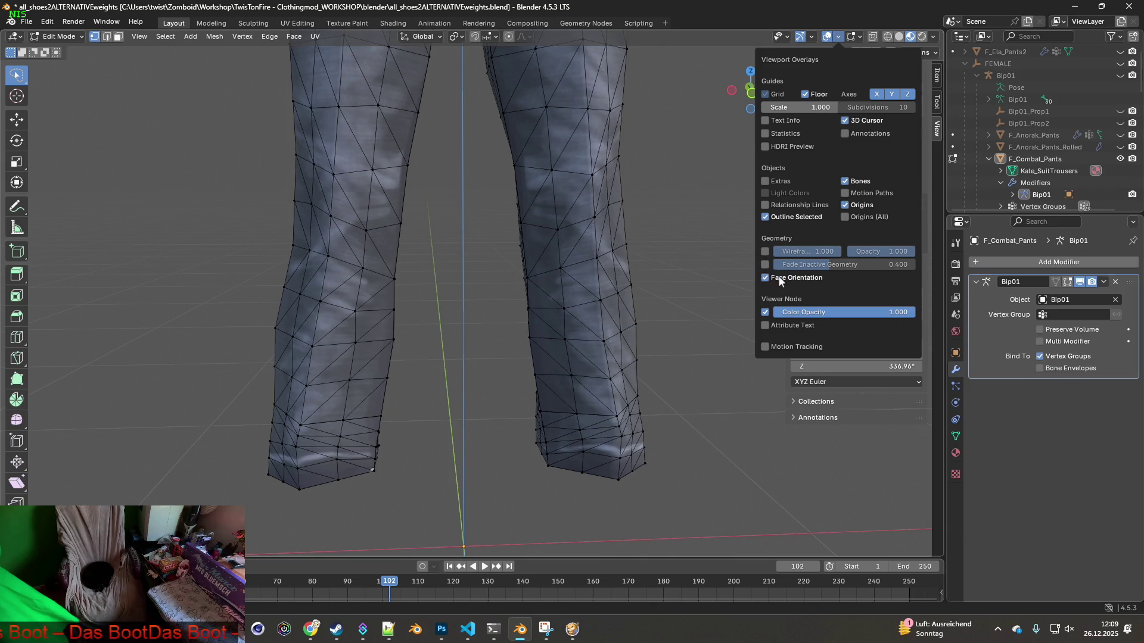
key("super+shift+s")
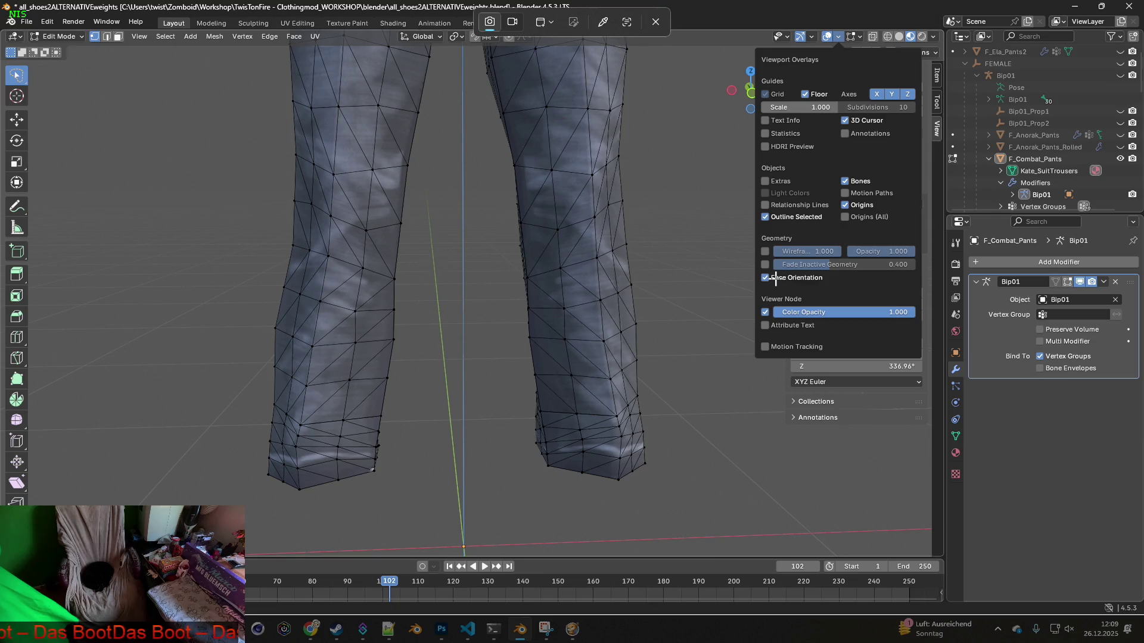
key("alt+Tab")
key("alt+Tab")
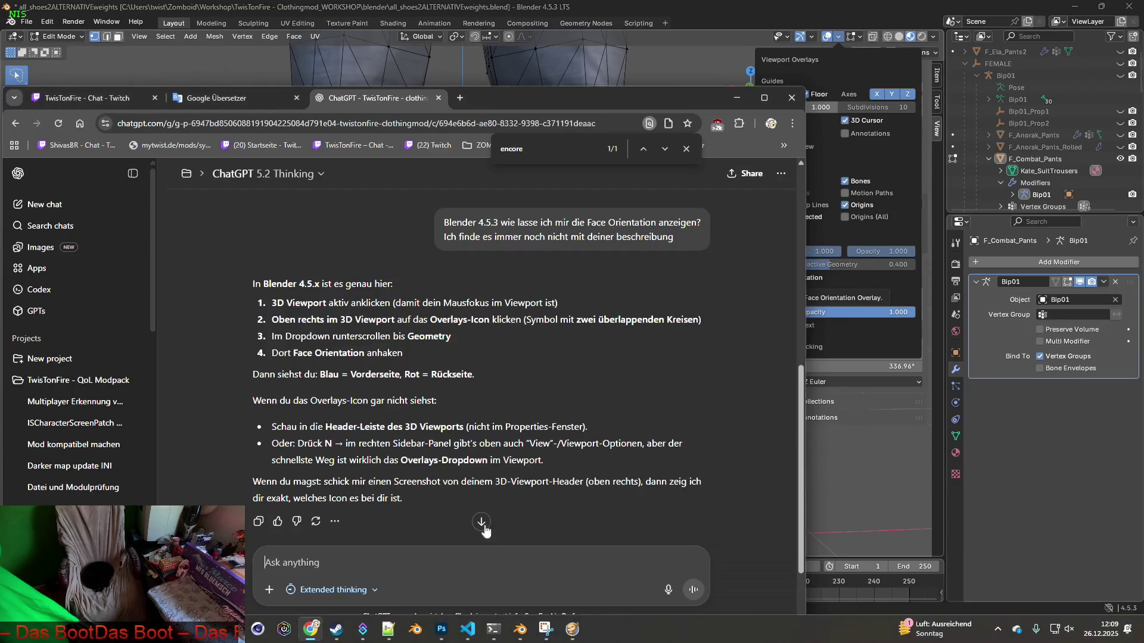
type("Military_Pants")
key("alt+Tab")
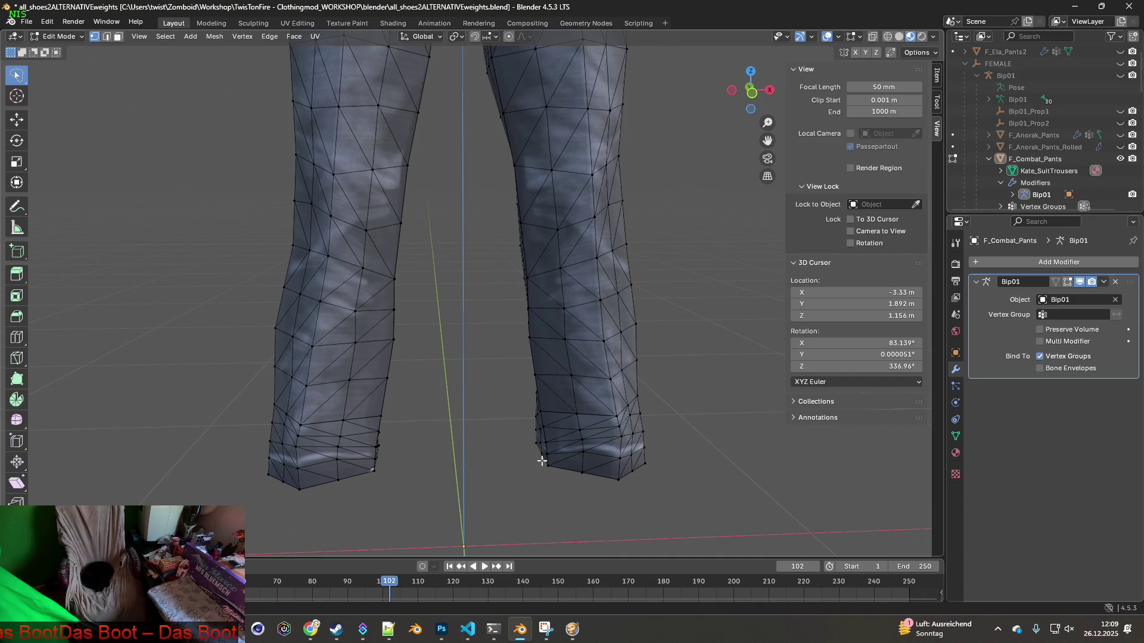
key("super+shift+s")
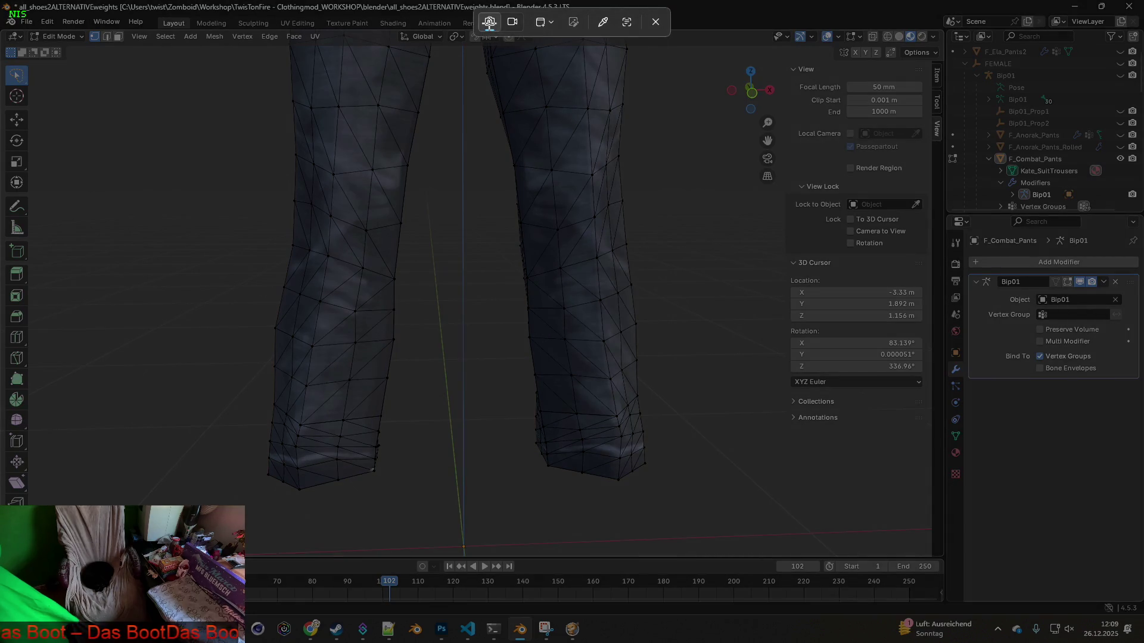
left_click(513, 22)
left_click(486, 24)
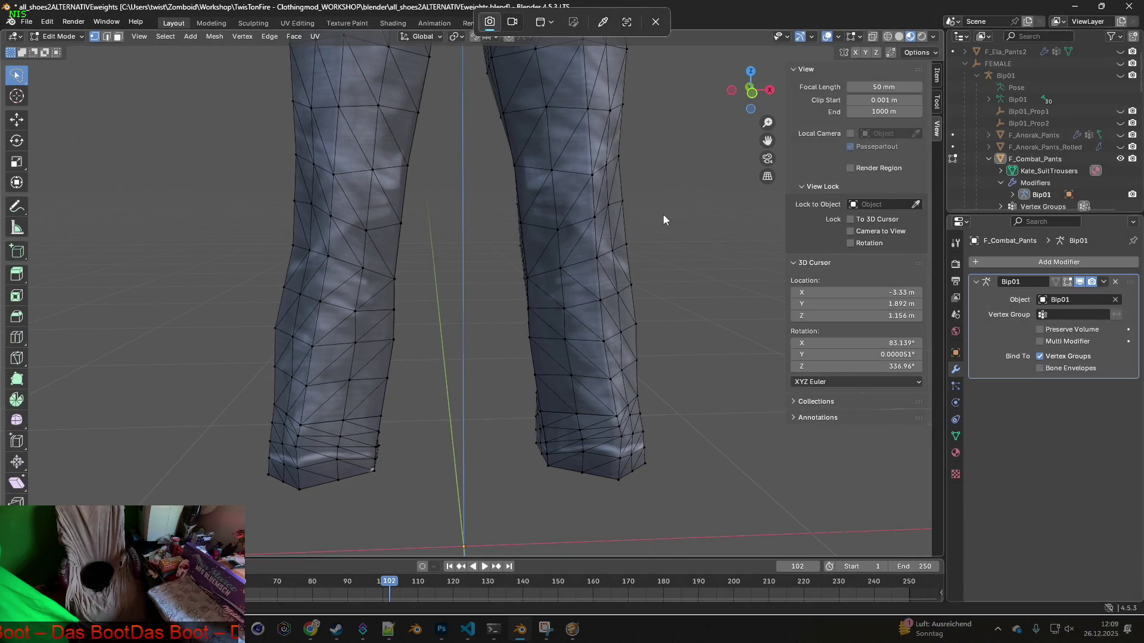
key("alt+Tab")
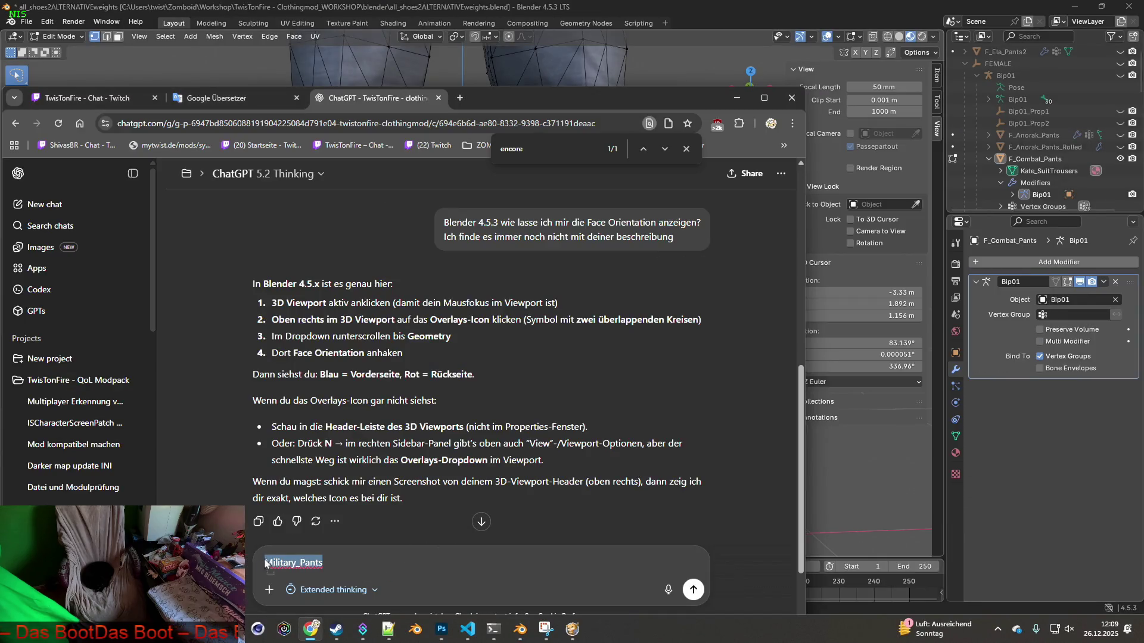
left_click(430, 560)
type("Military_Pants")
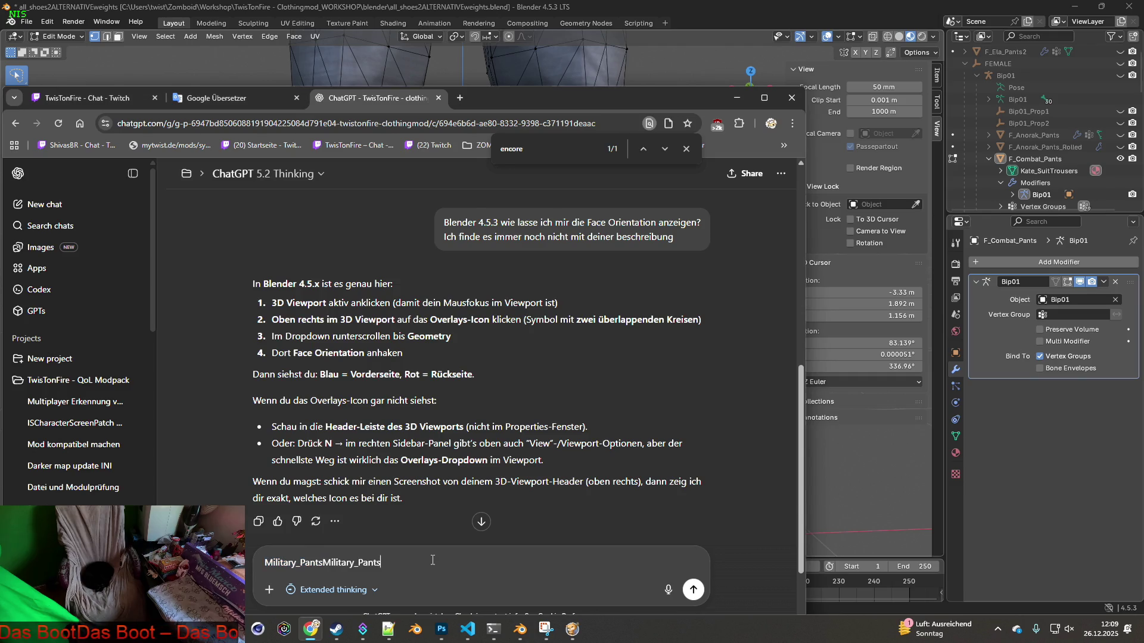
key("alt+Tab")
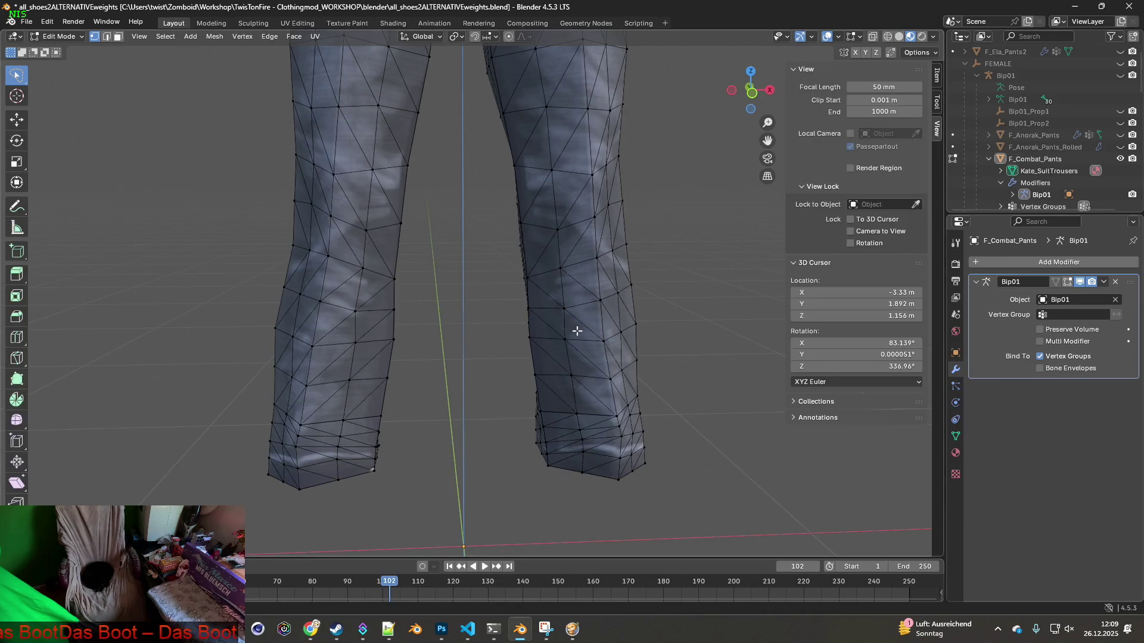
key("super+shift+s")
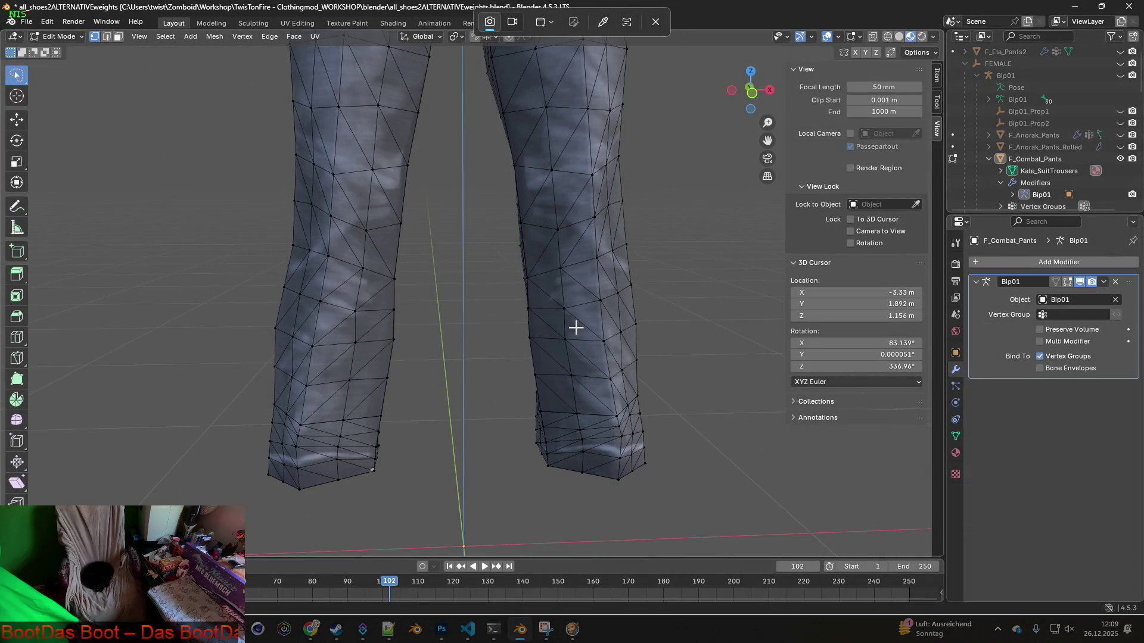
key("Escape")
key("alt+Tab")
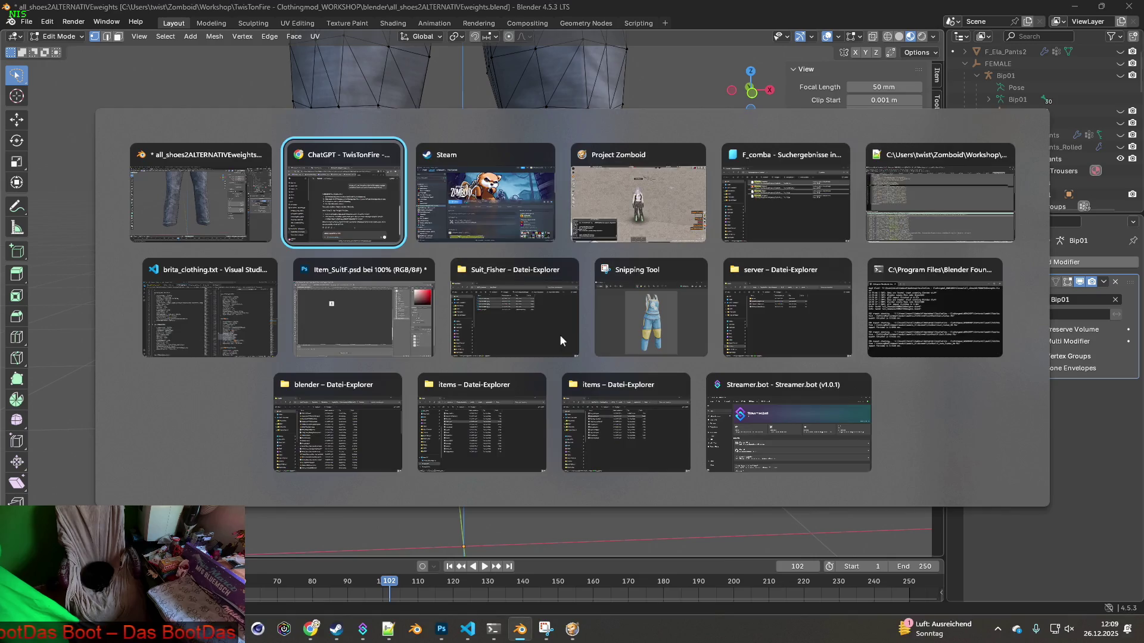
type("Military_Pants")
key("ctrl+a")
key("BackSpace")
key("alt+Tab")
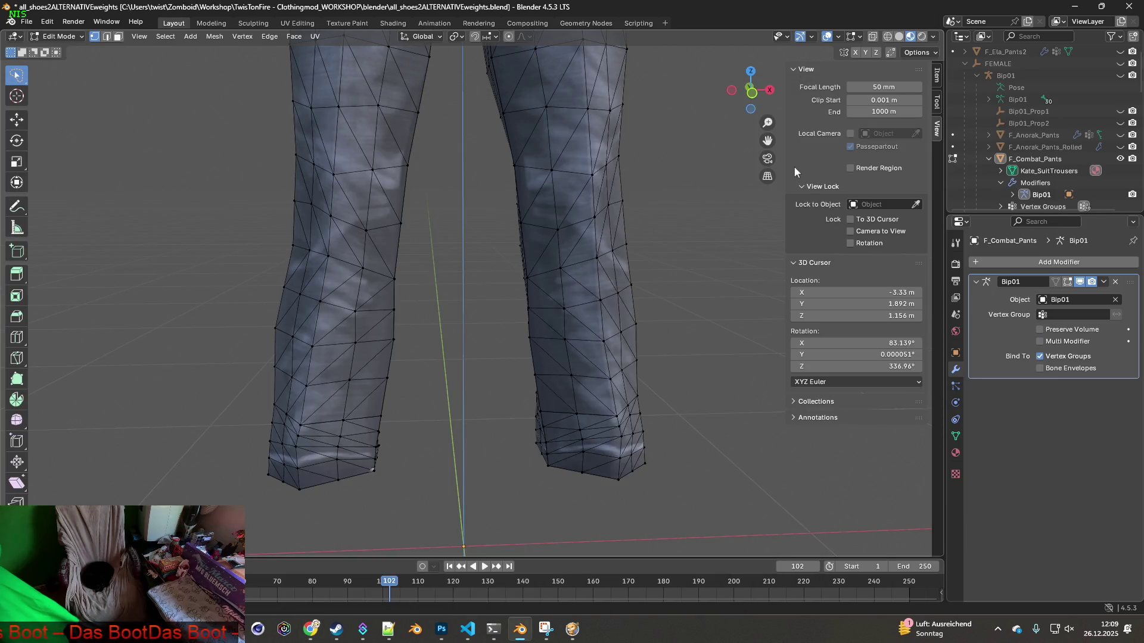
Capture the Viewport Overlays popover over the pants and paste the screenshot into the ChatGPT prompt
left_click(837, 37)
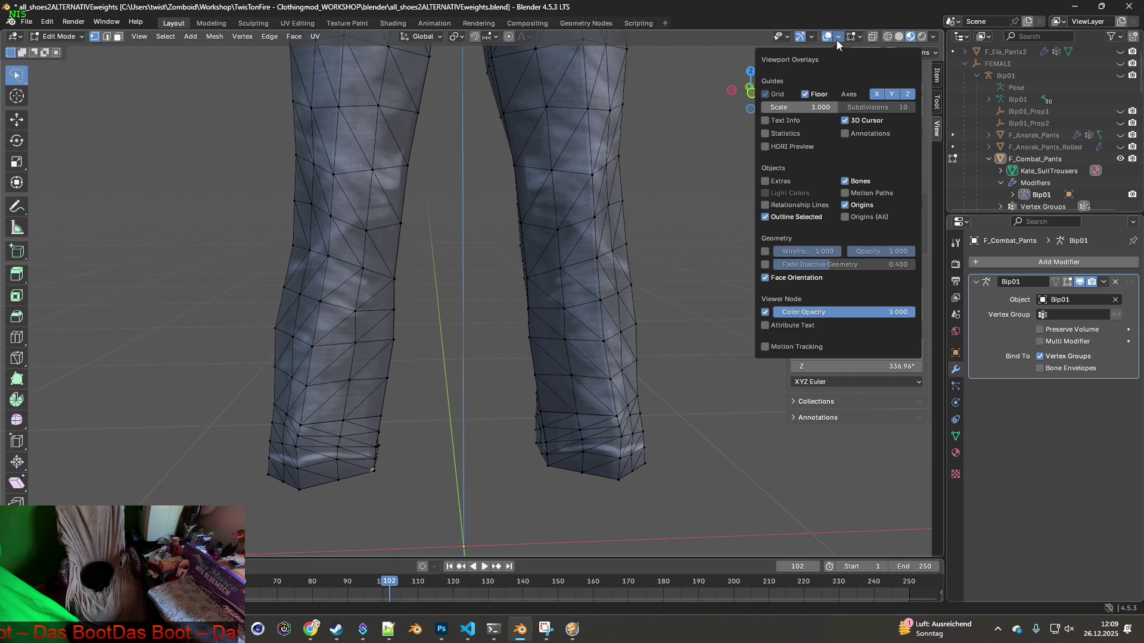
key("super+shift+s")
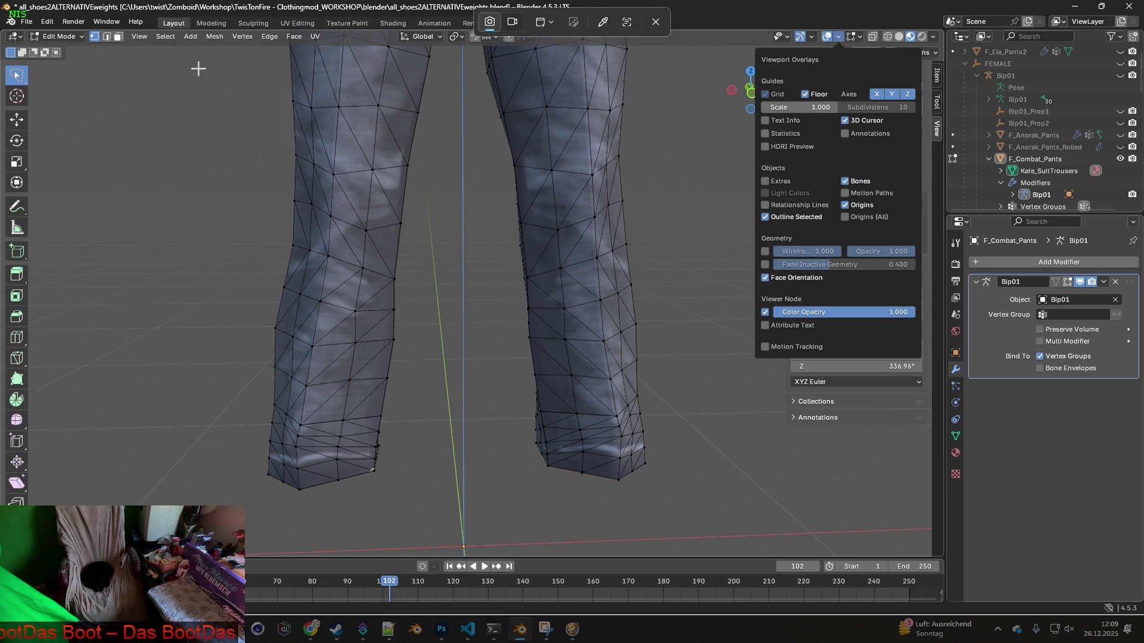
key("Escape")
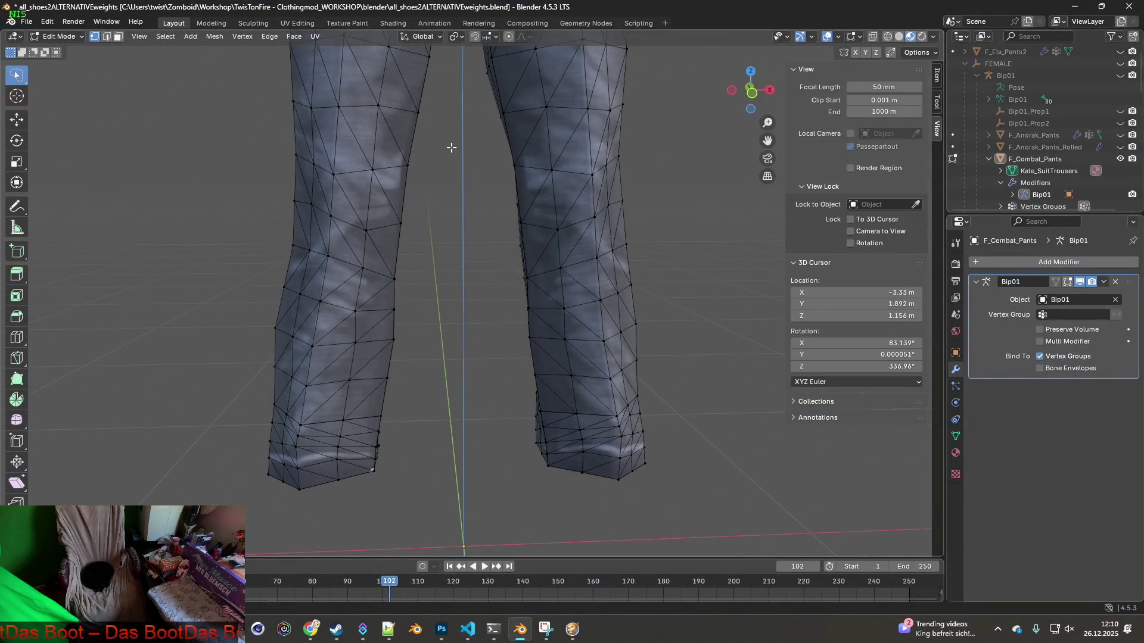
key("alt+Tab")
key("ctrl+v")
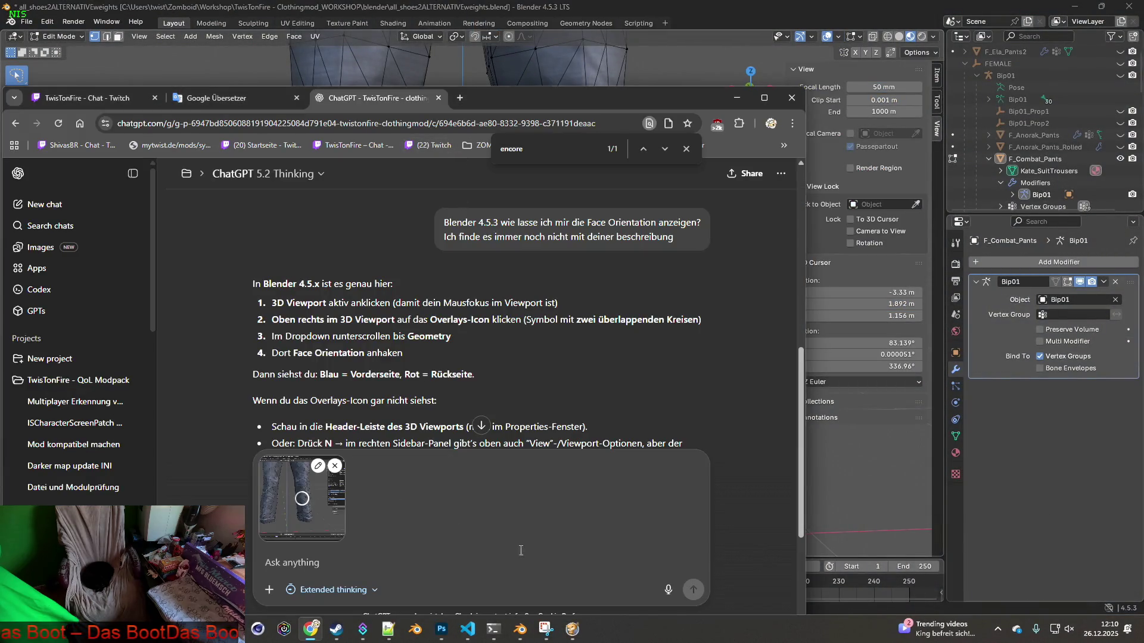
Send the pasted viewport screenshot to ChatGPT, skim the reply, and return to Blender
key("Return")
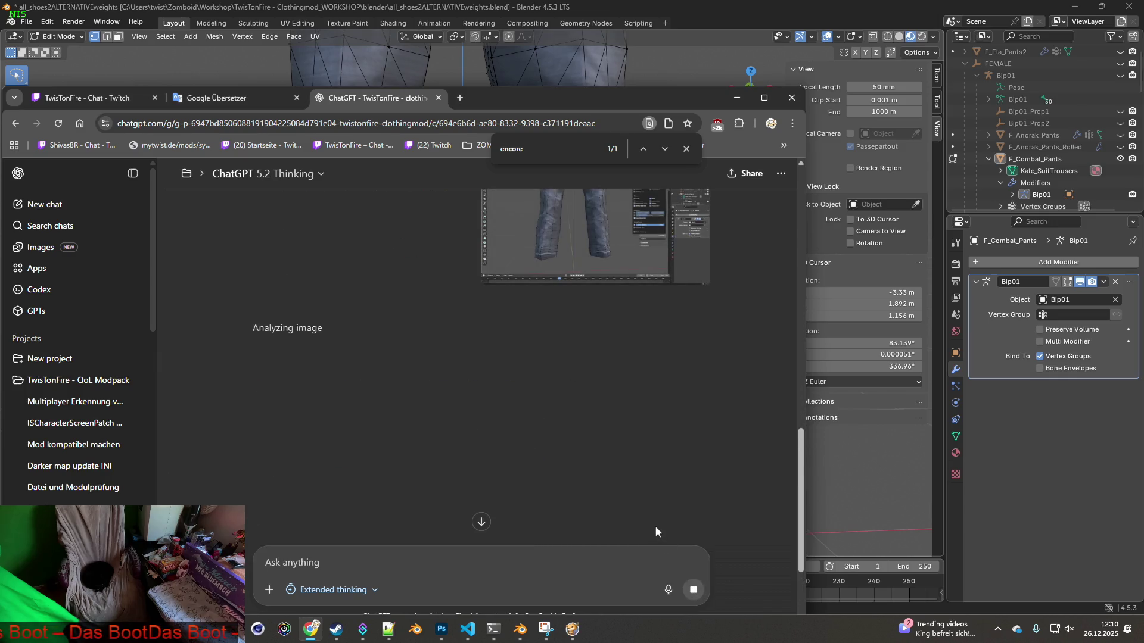
scroll(554, 429, "up", 2)
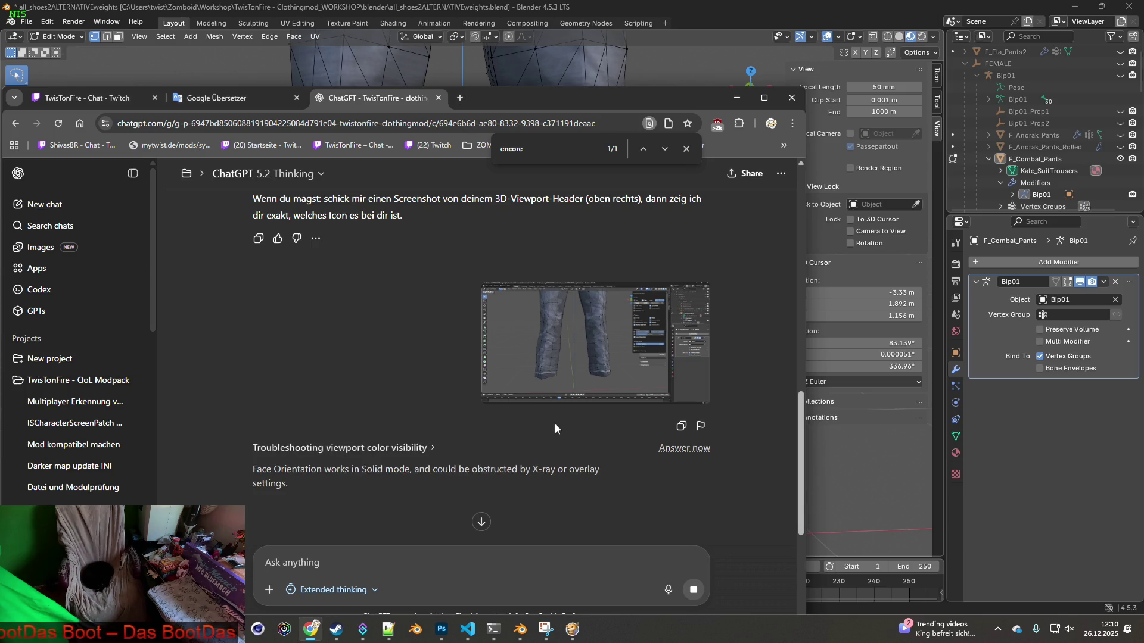
left_click(691, 5)
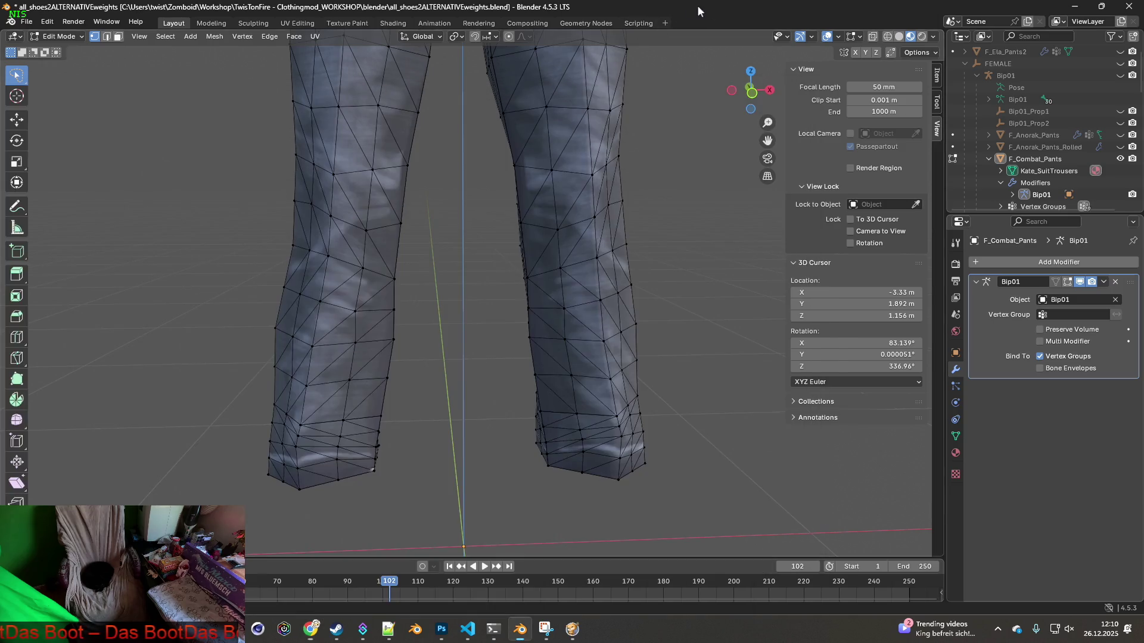
Switch the pants to Solid shading, briefly trying Wireframe in between
left_click(901, 37)
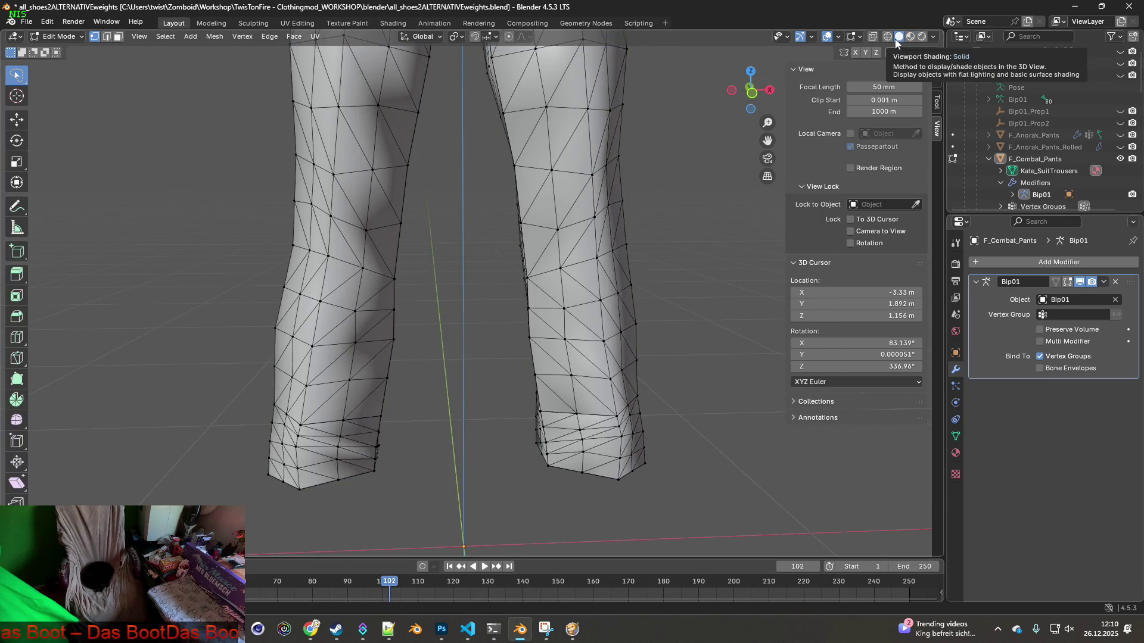
left_click(888, 37)
left_click(899, 37)
key("alt+Tab")
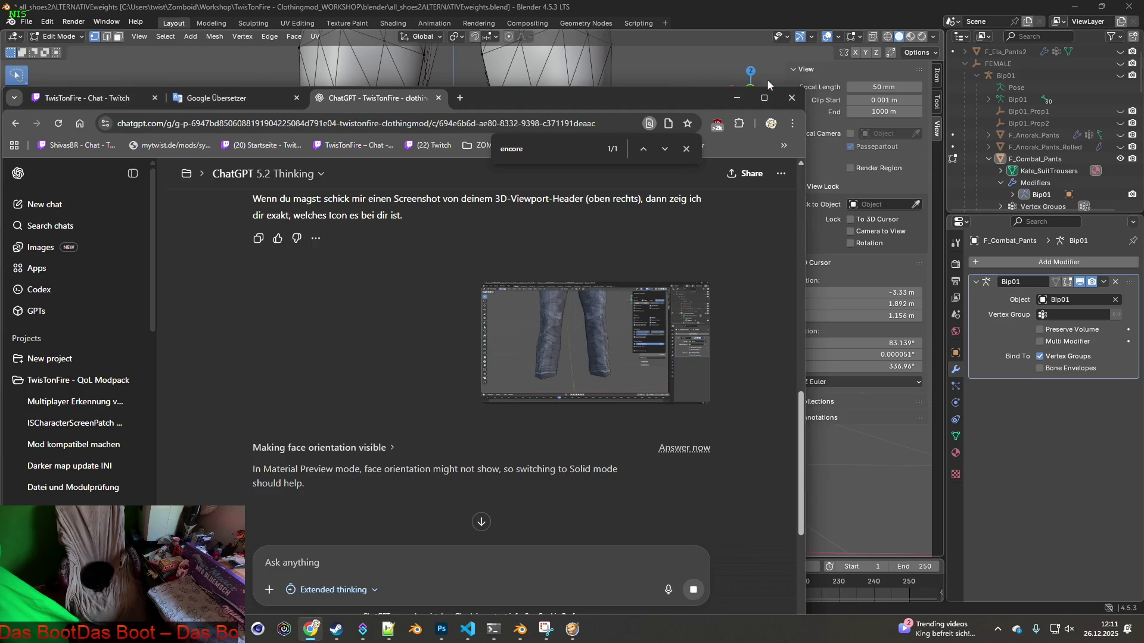
Look over the Transform Orientation and Pivot Point options, then go back to ChatGPT
left_click(438, 37)
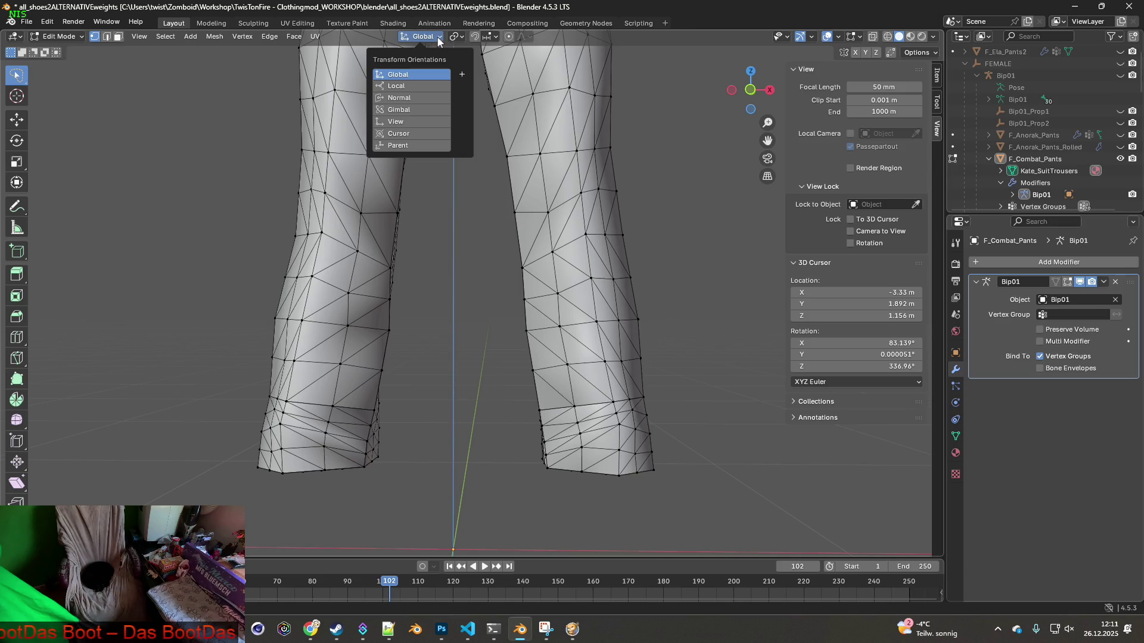
left_click(438, 36)
left_click(455, 38)
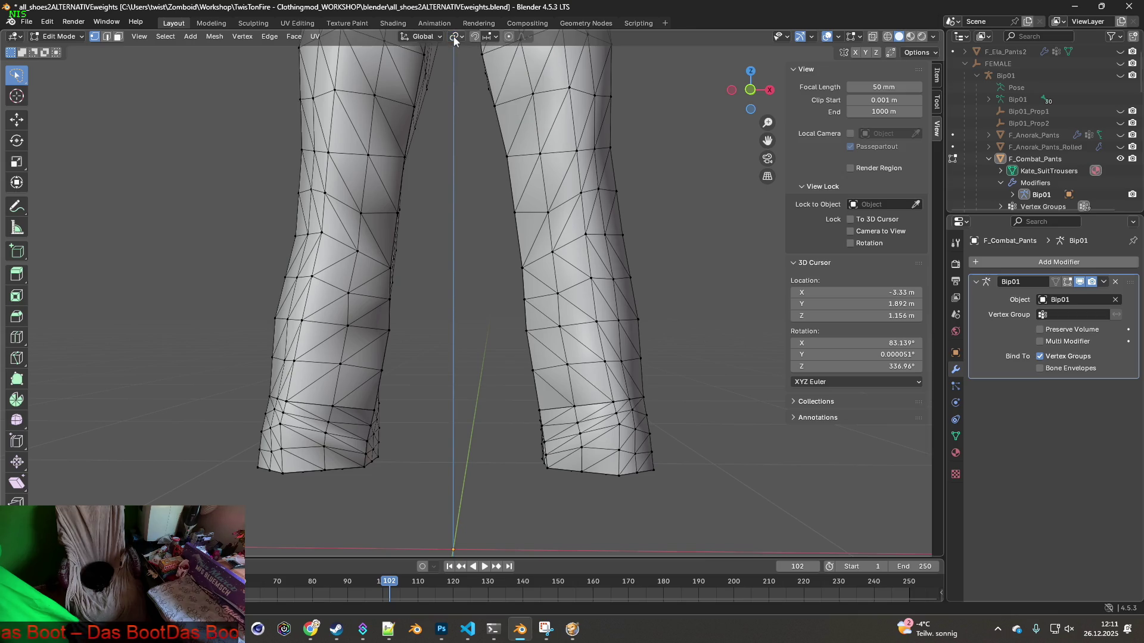
key("alt+Tab")
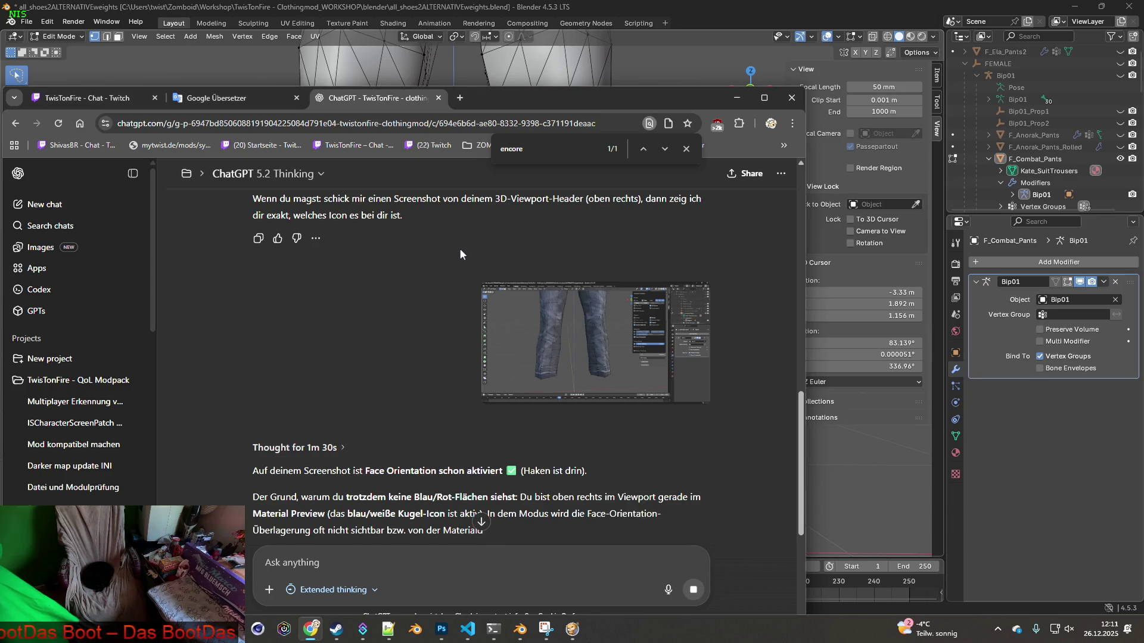
Read the rest of ChatGPT's Face Orientation answer and minimize Chrome
scroll(462, 326, "down", 2)
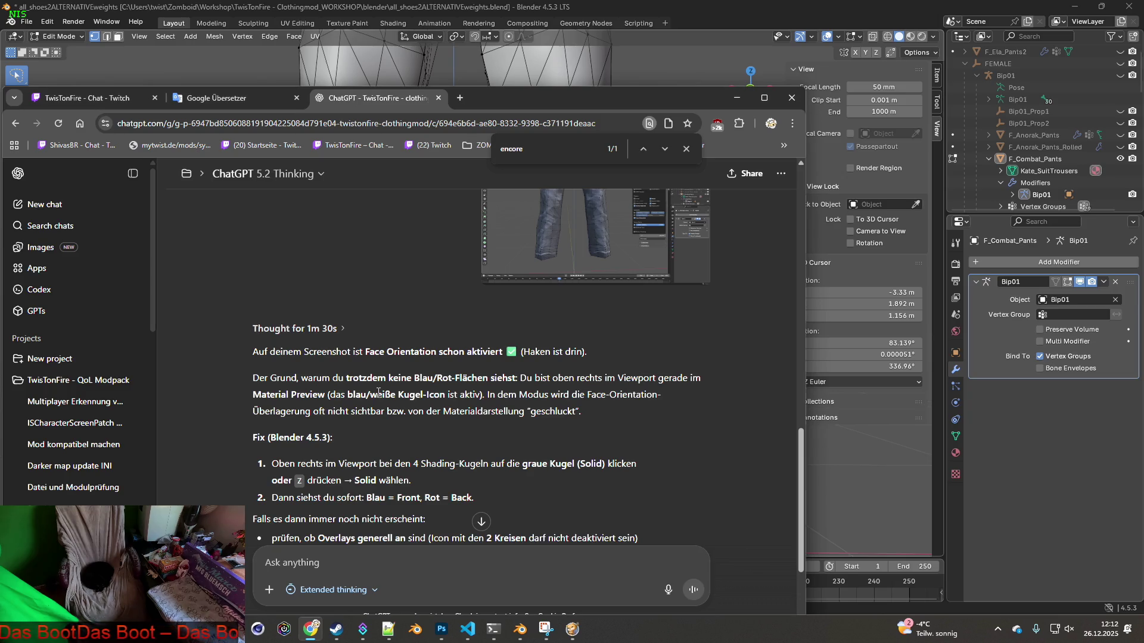
scroll(379, 392, "down", 1)
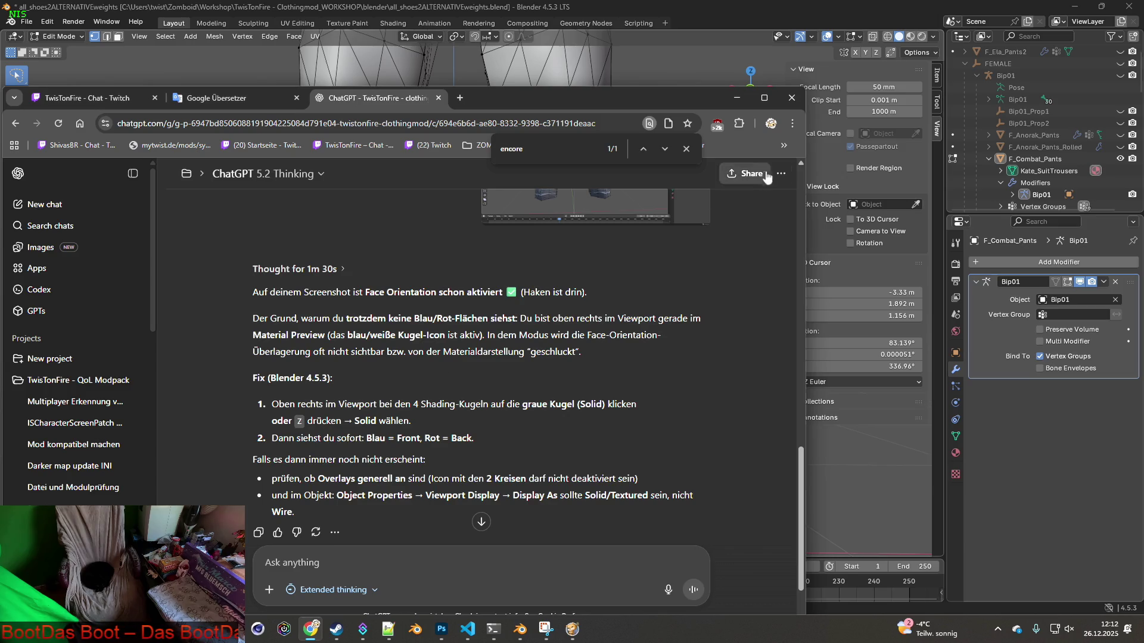
left_click(827, 39)
Toggle the viewport overlays off and on, then open the Mesh Edit Mode Overlays options
left_click(827, 38)
left_click(827, 38)
left_click(827, 38)
left_click(859, 37)
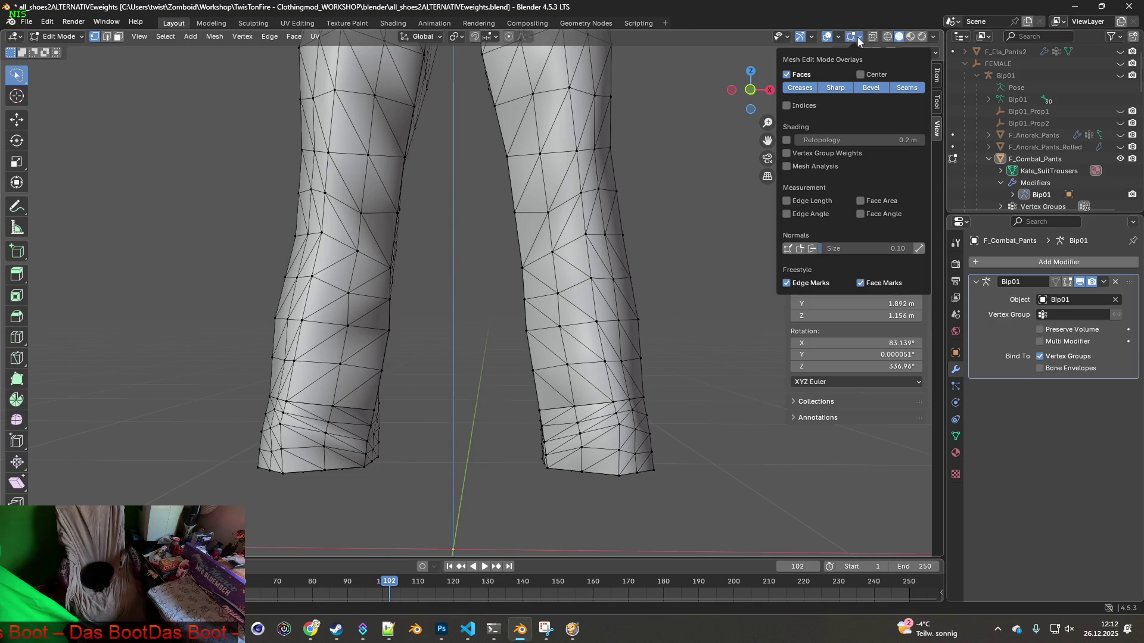
Turn the Extras overlays on in the Viewport Overlays settings after toggling them a few times
left_click(839, 37)
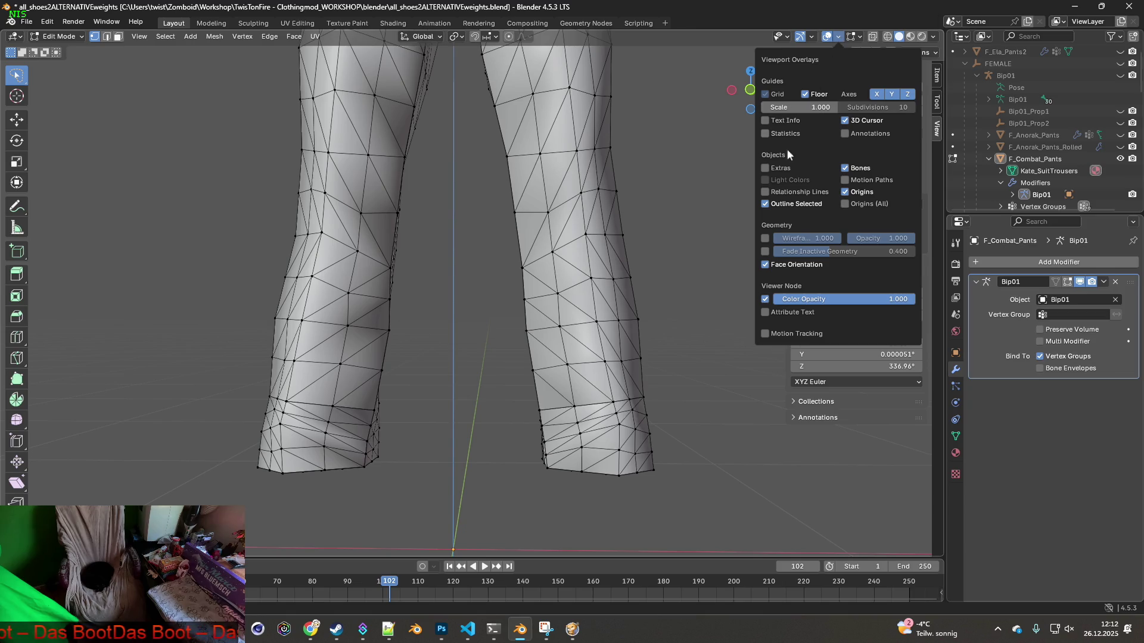
left_click(766, 169)
left_click(766, 169)
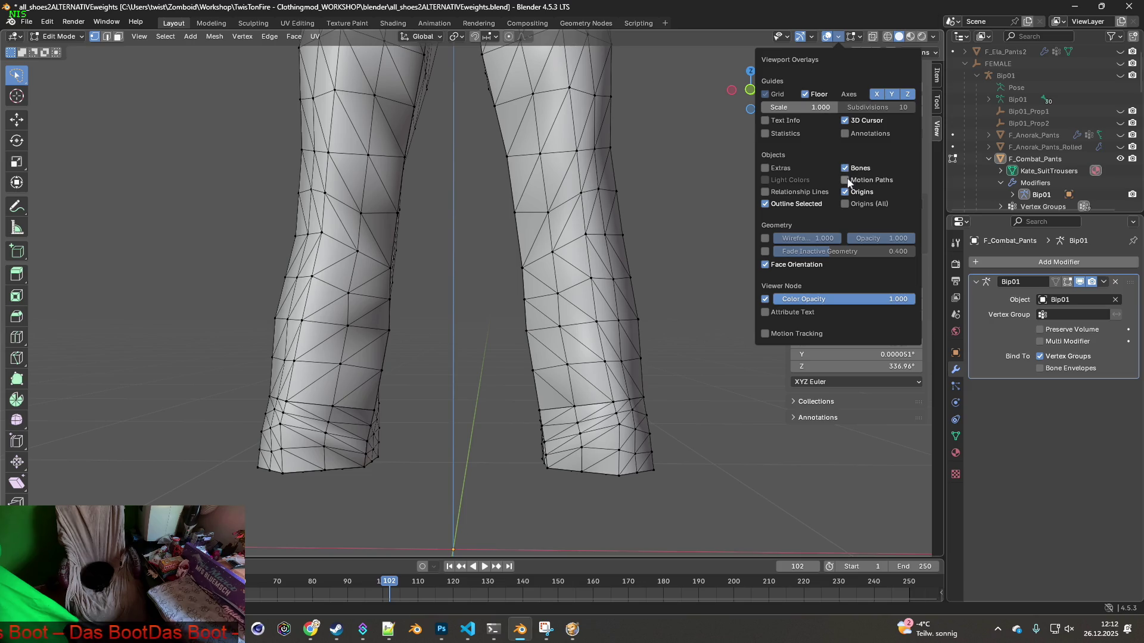
left_click(767, 173)
left_click(765, 169)
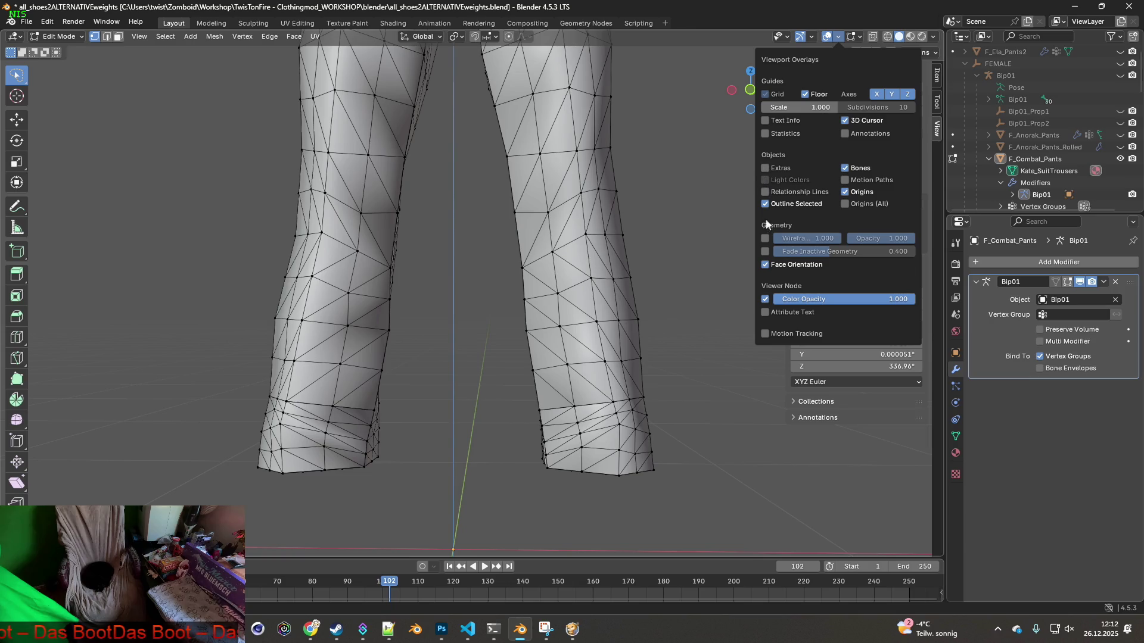
left_click(767, 170)
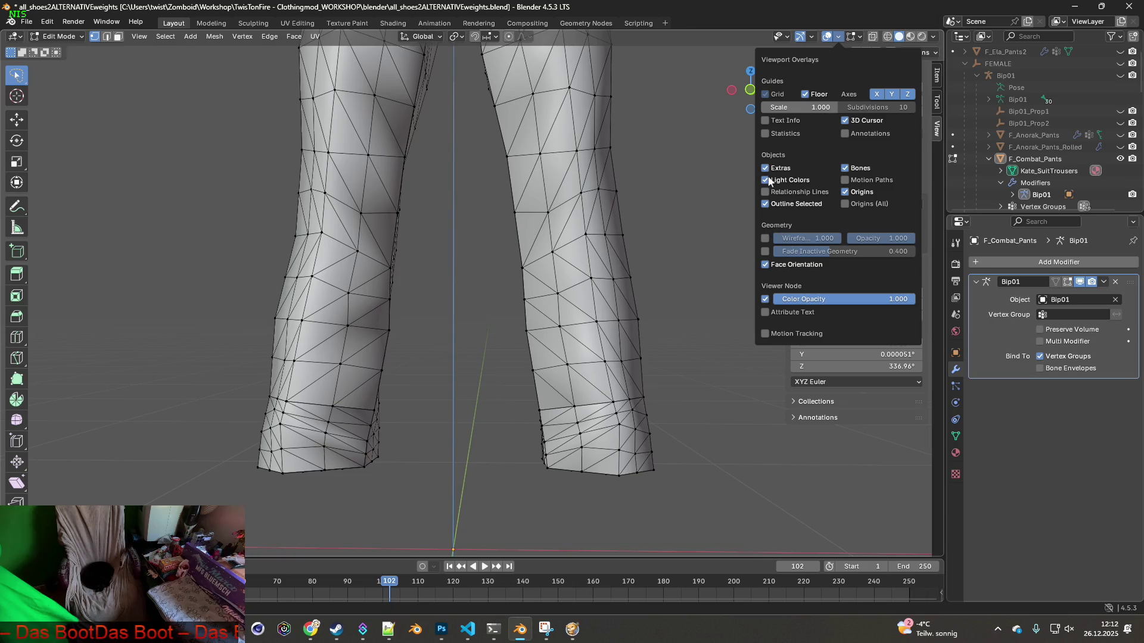
Cycle the shading through Wireframe back to Solid and check the sidebar's Item and View tabs
left_click(891, 37)
left_click(899, 37)
left_click(910, 37)
left_click(899, 38)
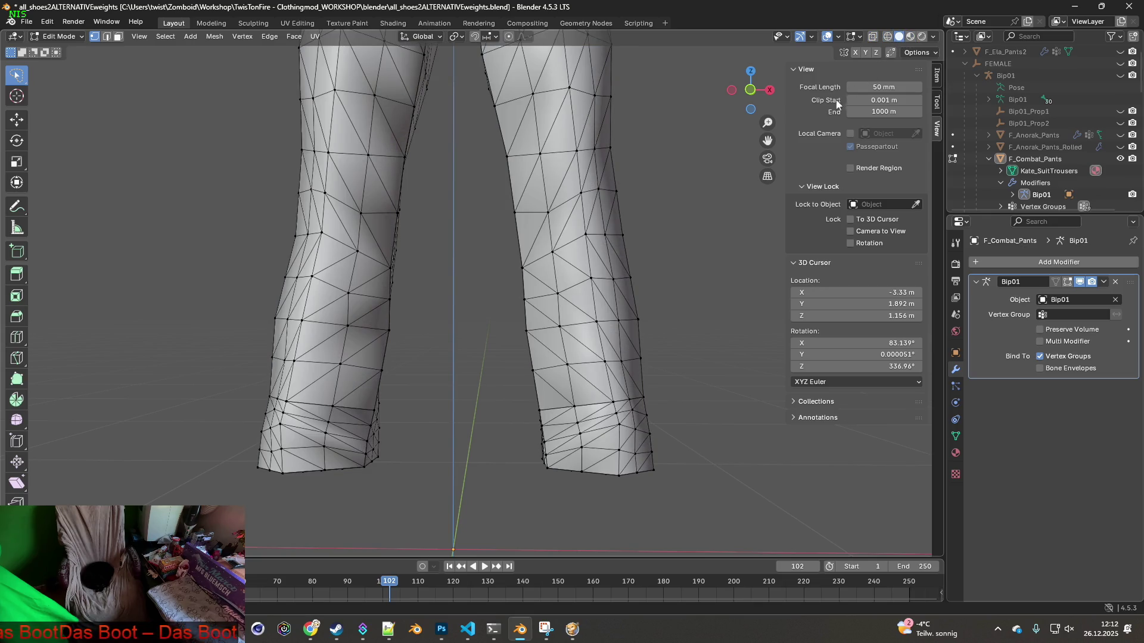
left_click(937, 77)
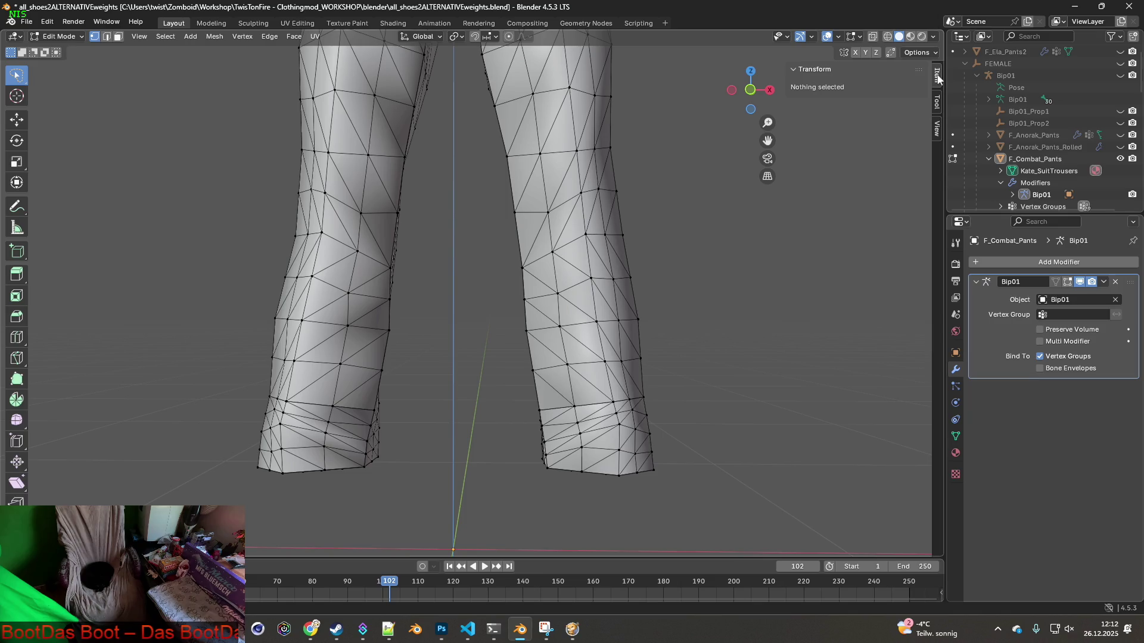
left_click(936, 129)
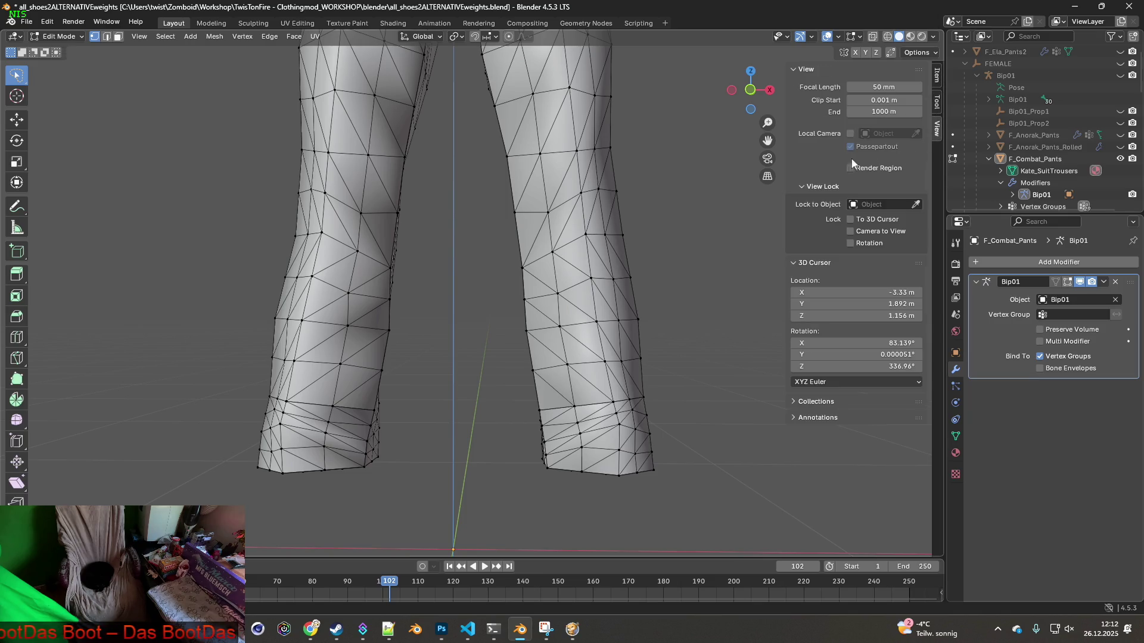
Cycle the pants through Object Mode and Vertex Paint, then return to Edit Mode
left_click(62, 37)
left_click(66, 50)
left_click(70, 37)
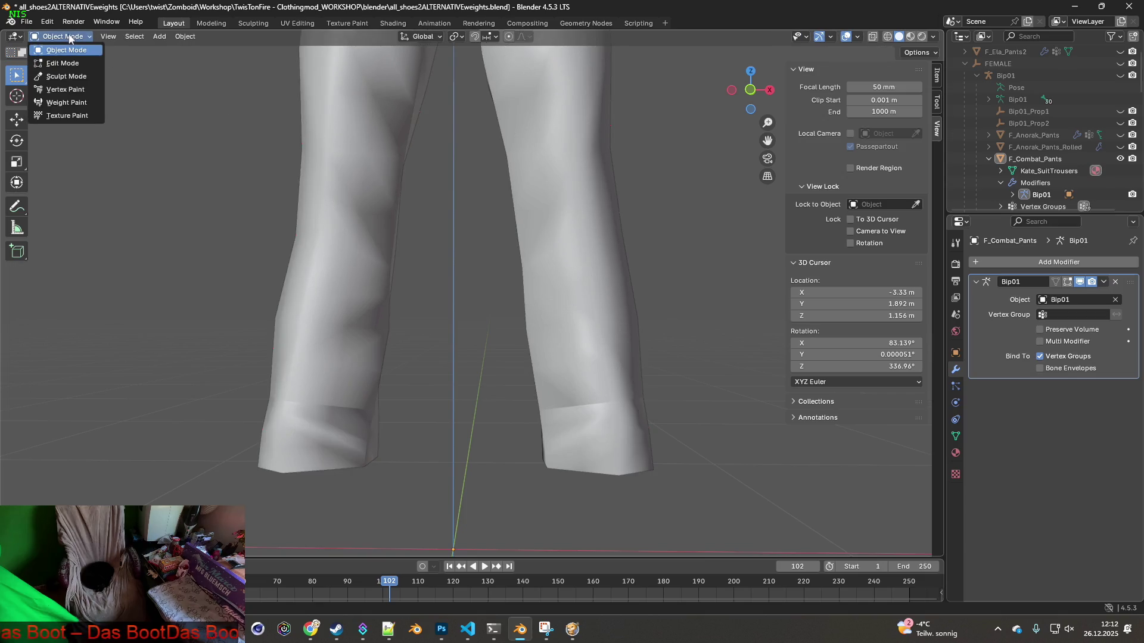
left_click(70, 90)
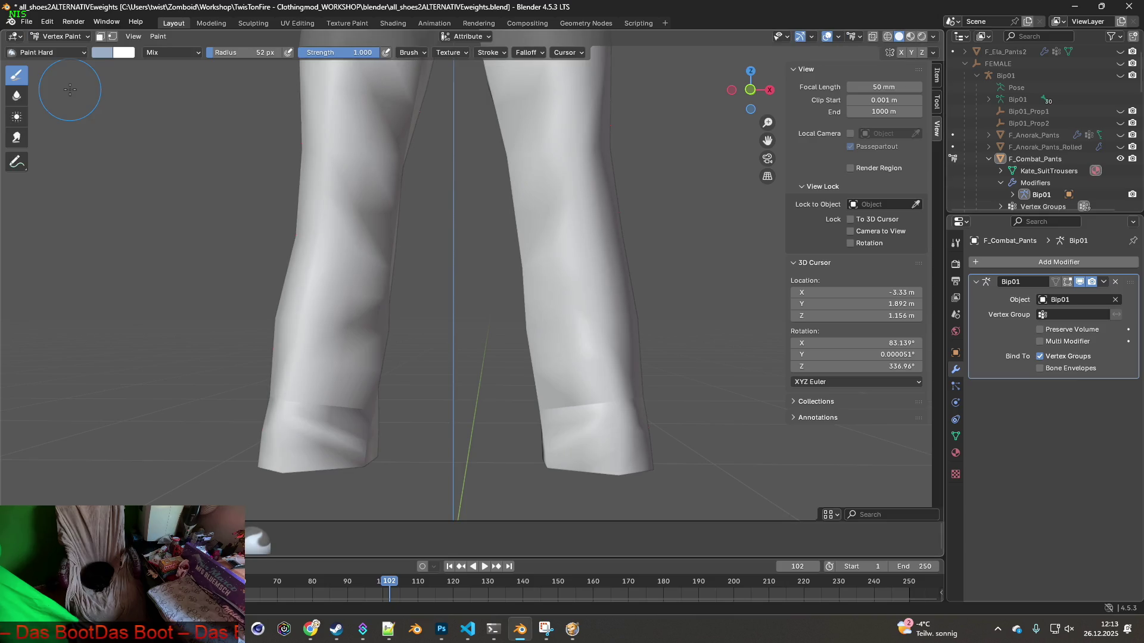
left_click(59, 37)
left_click(67, 47)
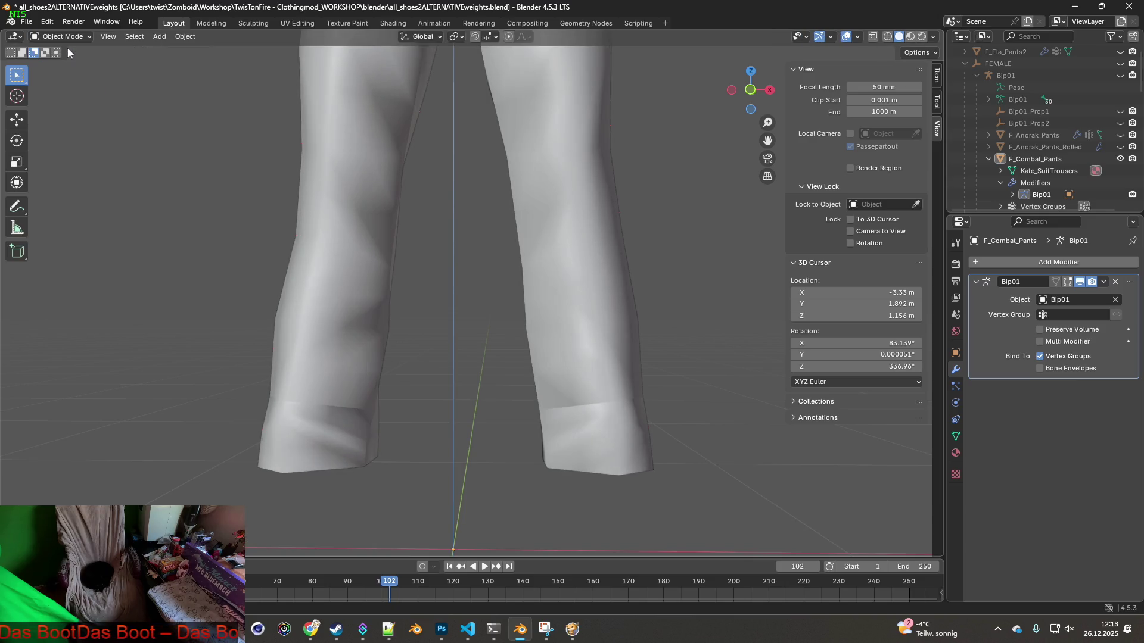
left_click(91, 36)
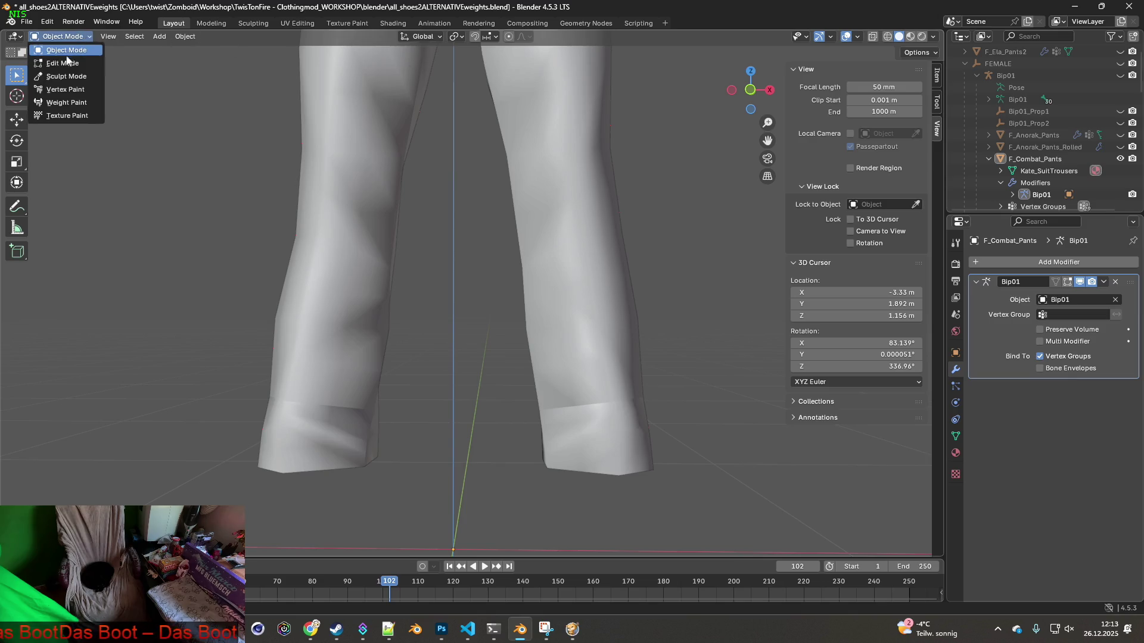
left_click(66, 60)
Toggle the Face Orientation overlay and review the Mesh Edit Mode and Viewport Overlays settings
left_click(838, 37)
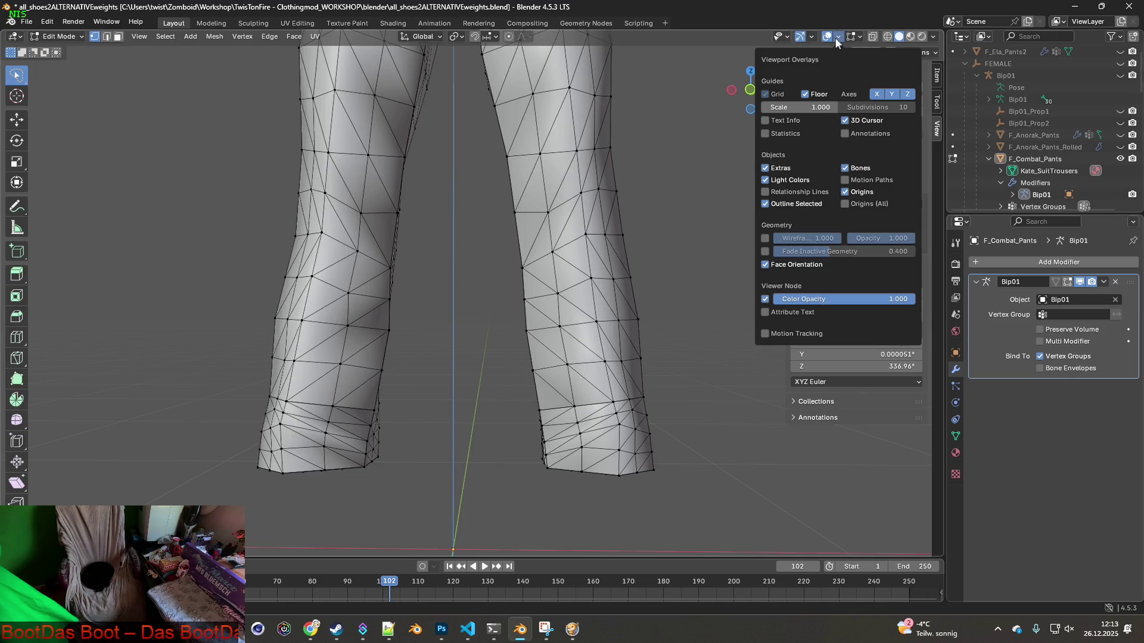
left_click(766, 265)
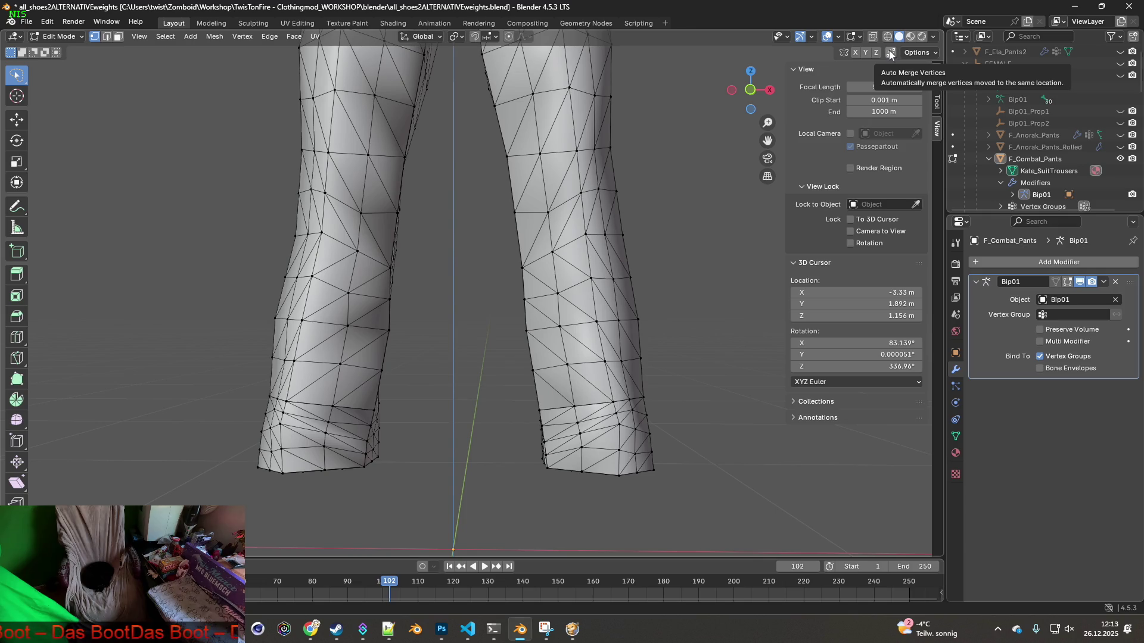
left_click(859, 37)
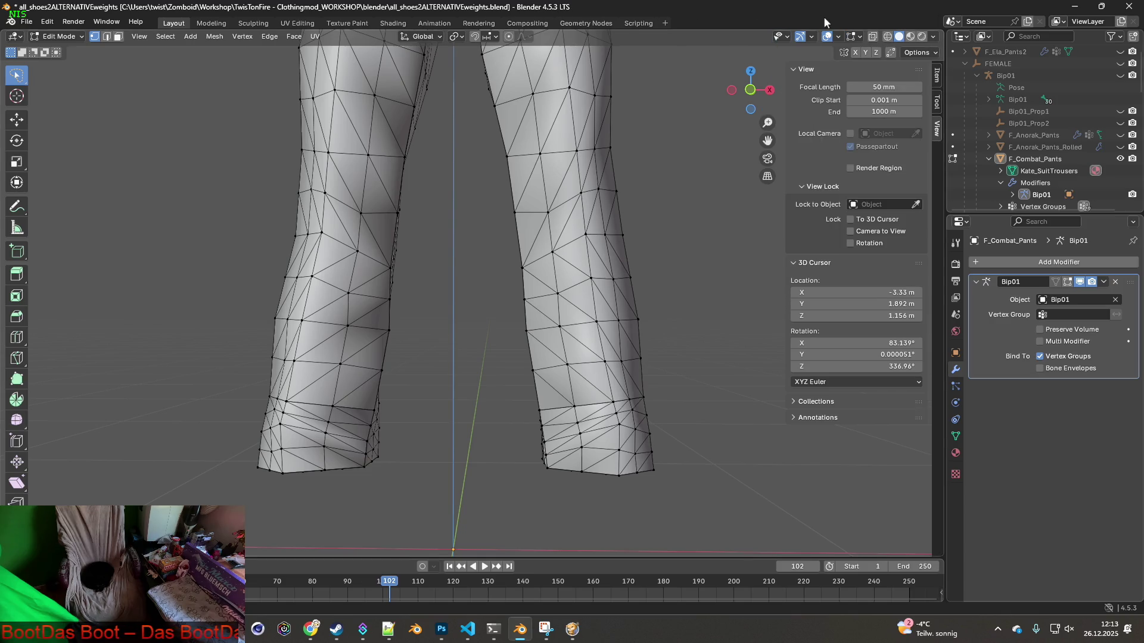
left_click(838, 37)
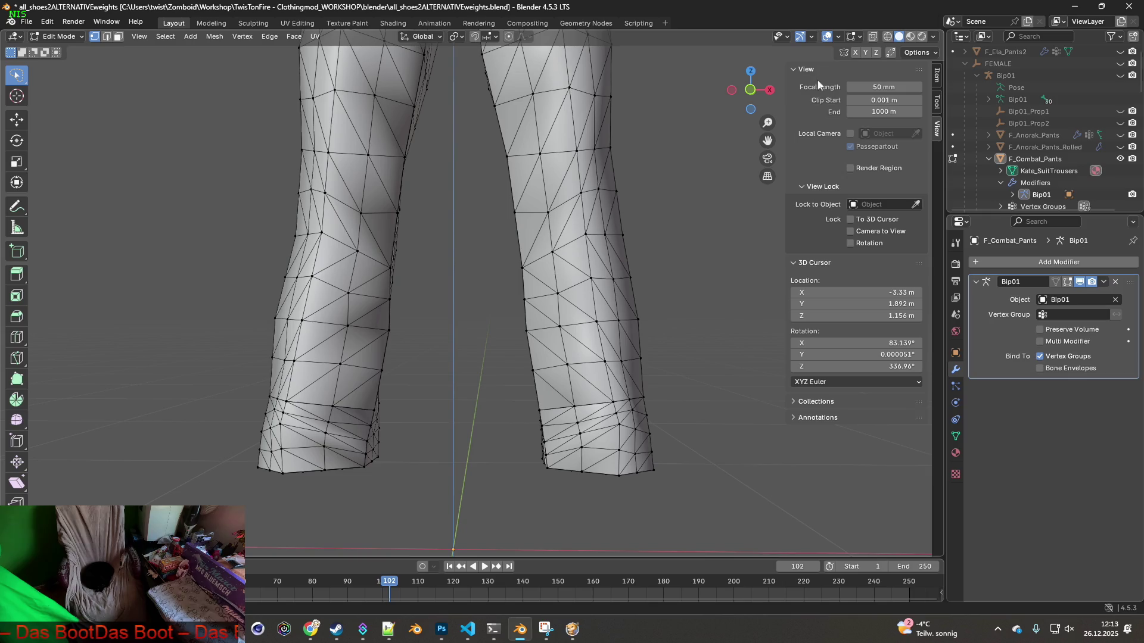
left_click(839, 37)
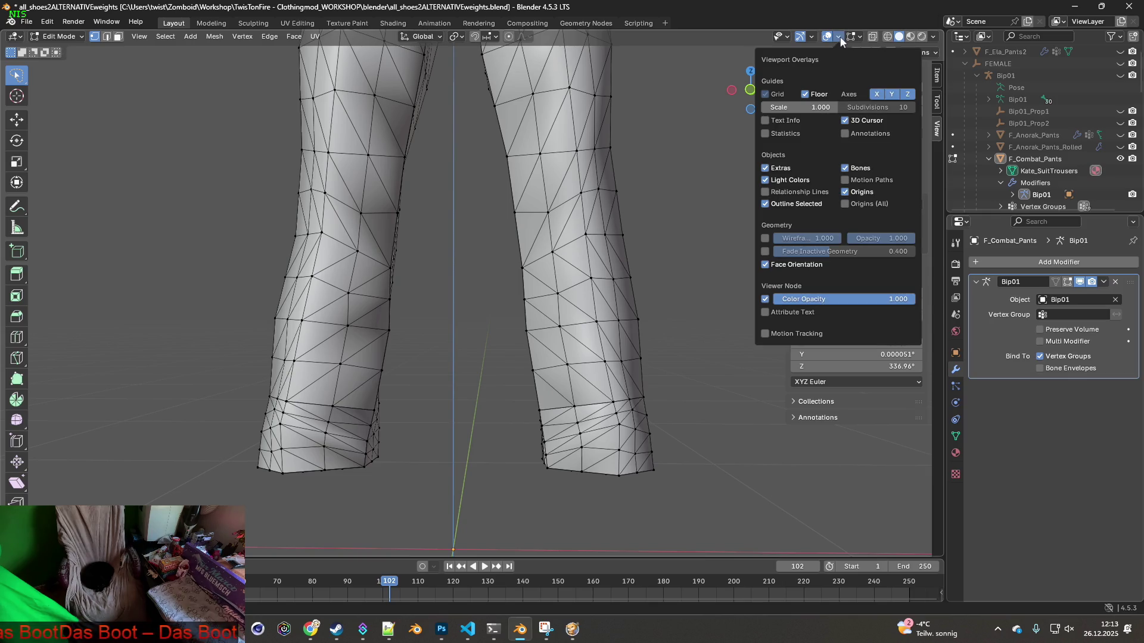
left_click(873, 36)
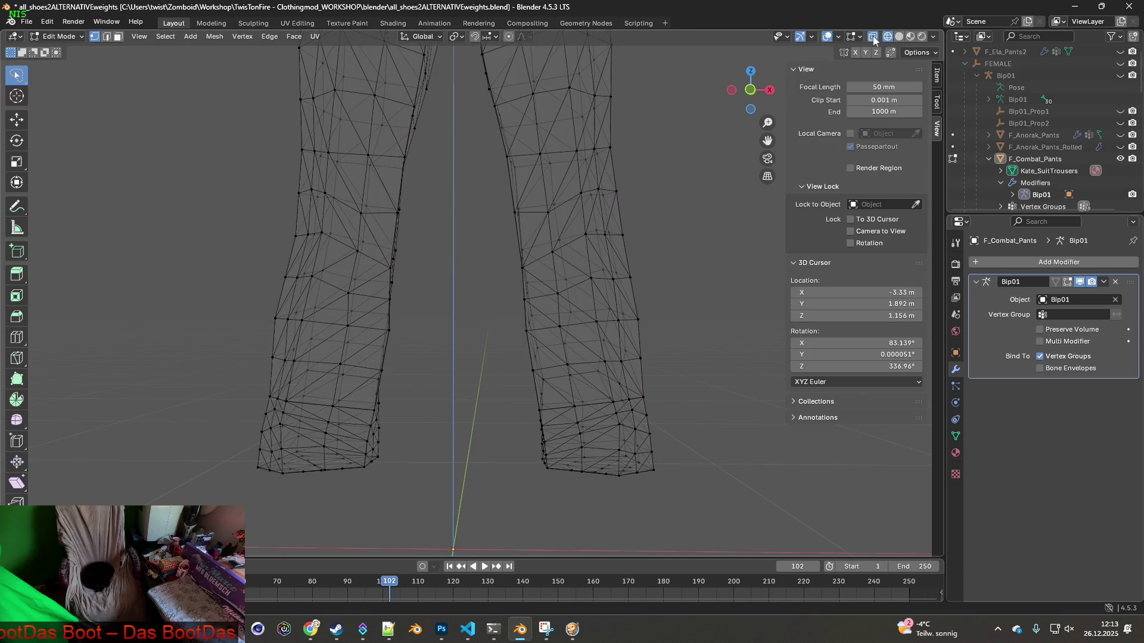
left_click(909, 38)
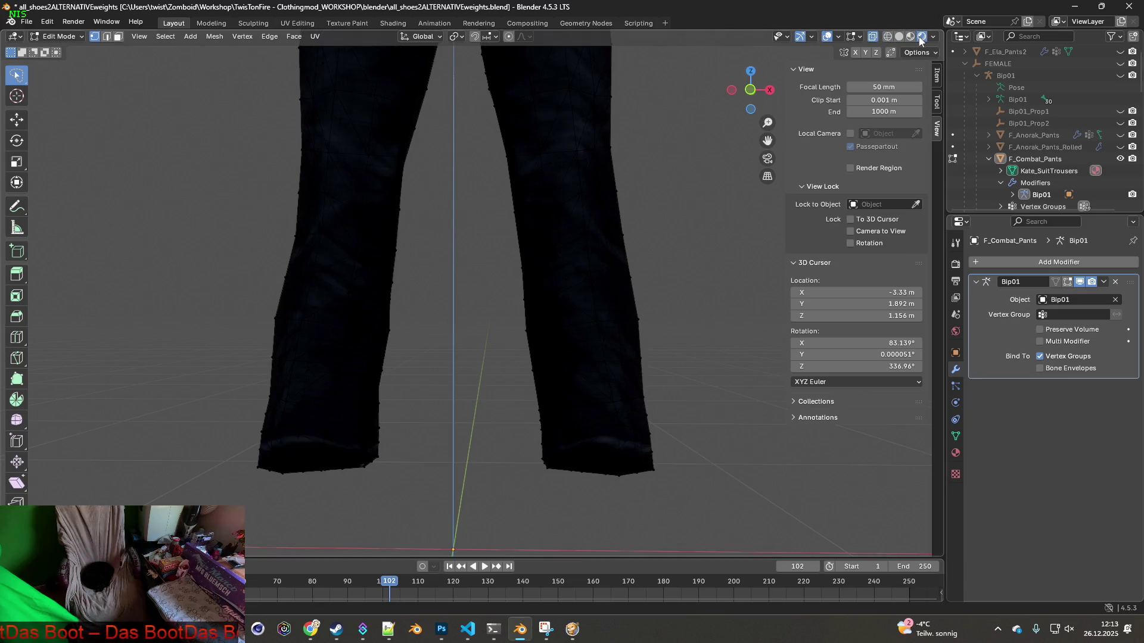
left_click(897, 37)
left_click(887, 37)
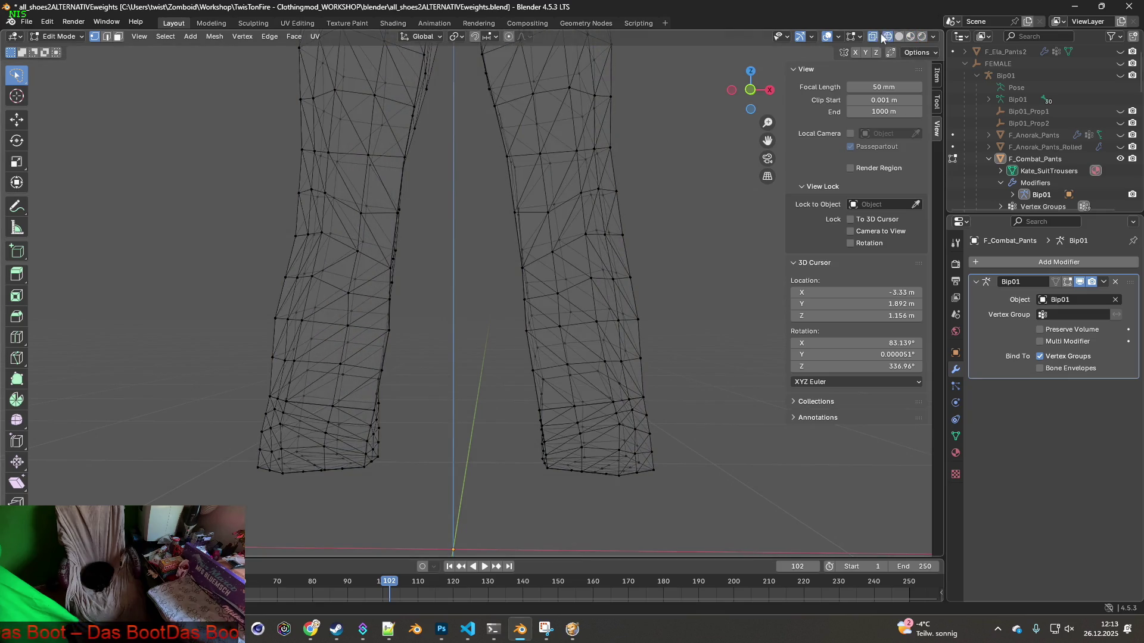
key("shift+z")
left_click(874, 37)
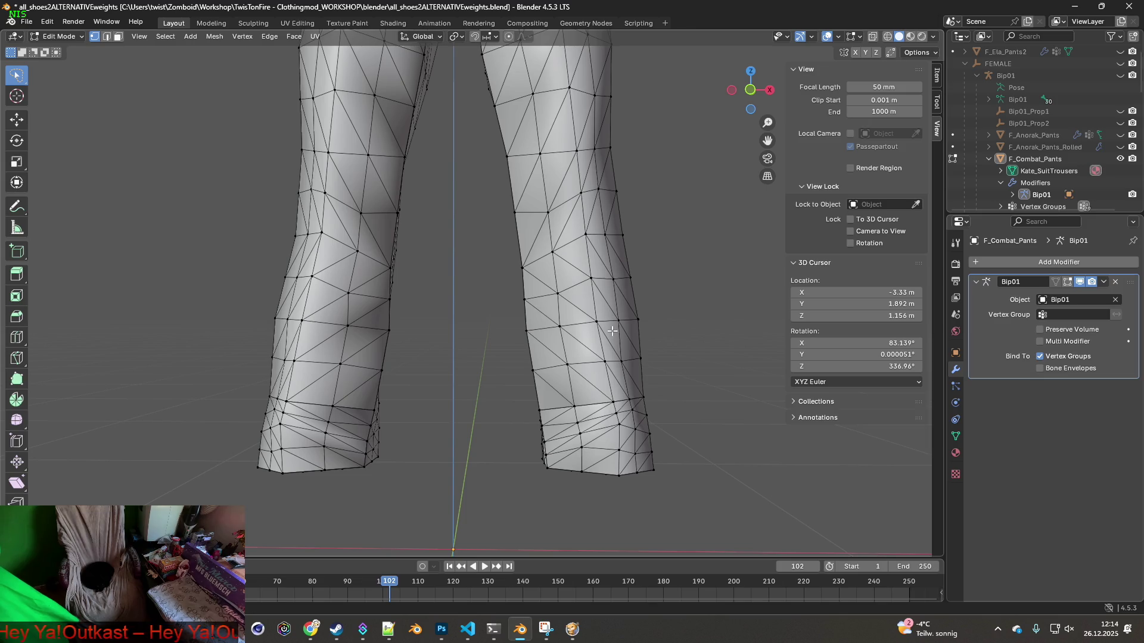
key("alt+Tab")
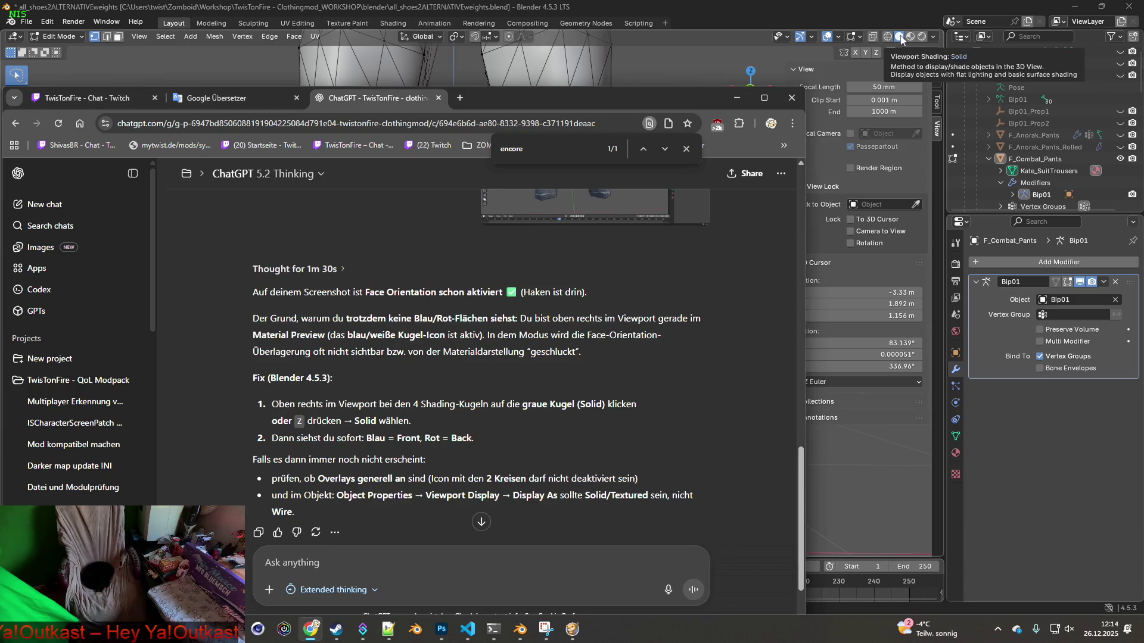
Ask ChatGPT in German why it's still not shown: Edit Mode, Face Orientation on, solid shading, texture stays white
scroll(577, 342, "down", 2)
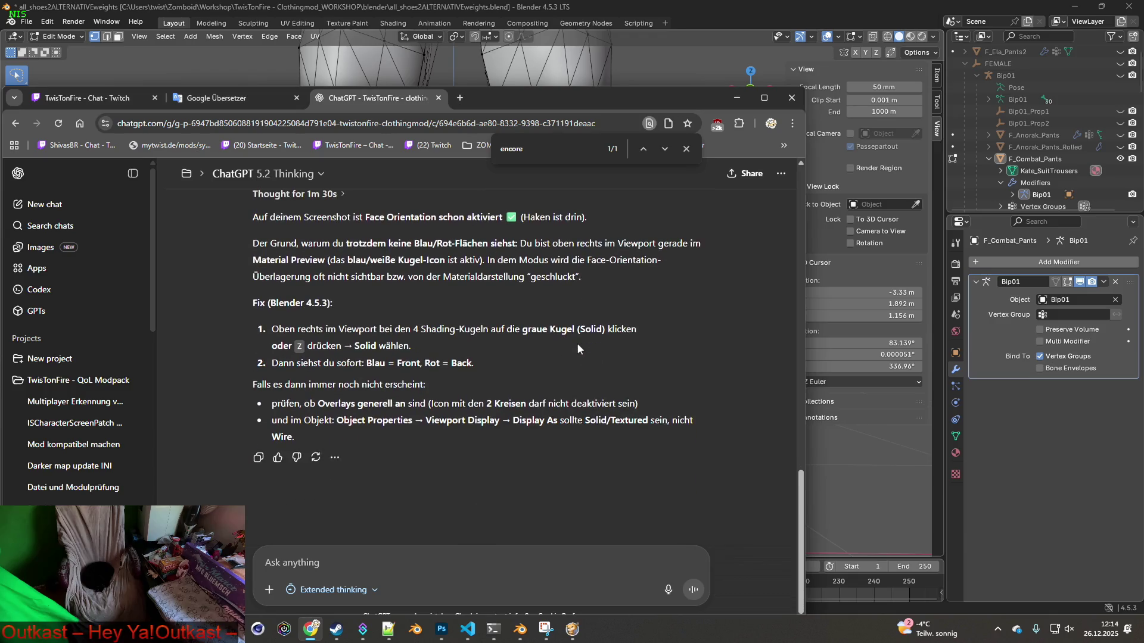
left_click(352, 559)
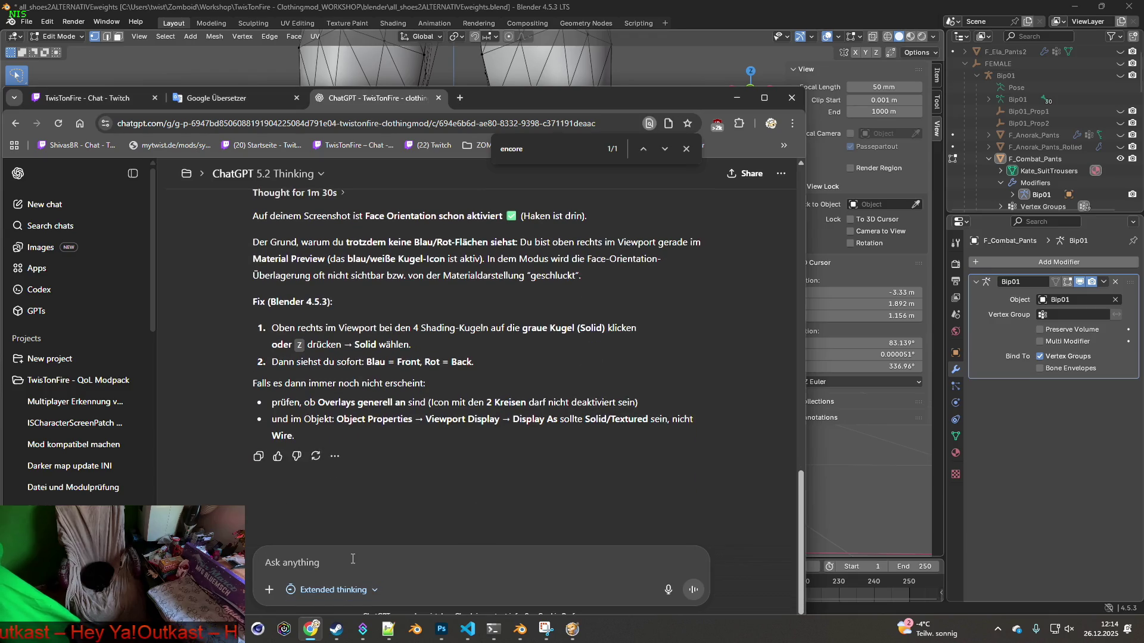
type("was wenn es immer noch nicfht an")
key("BackSpace")
key("BackSpace")
key("BackSpace")
type("ich")
key("BackSpace")
key("BackSpace")
key("BackSpace")
type("ch nicht angezeigt wird. ich bin im edit mode , face orientation ist an und ich bin")
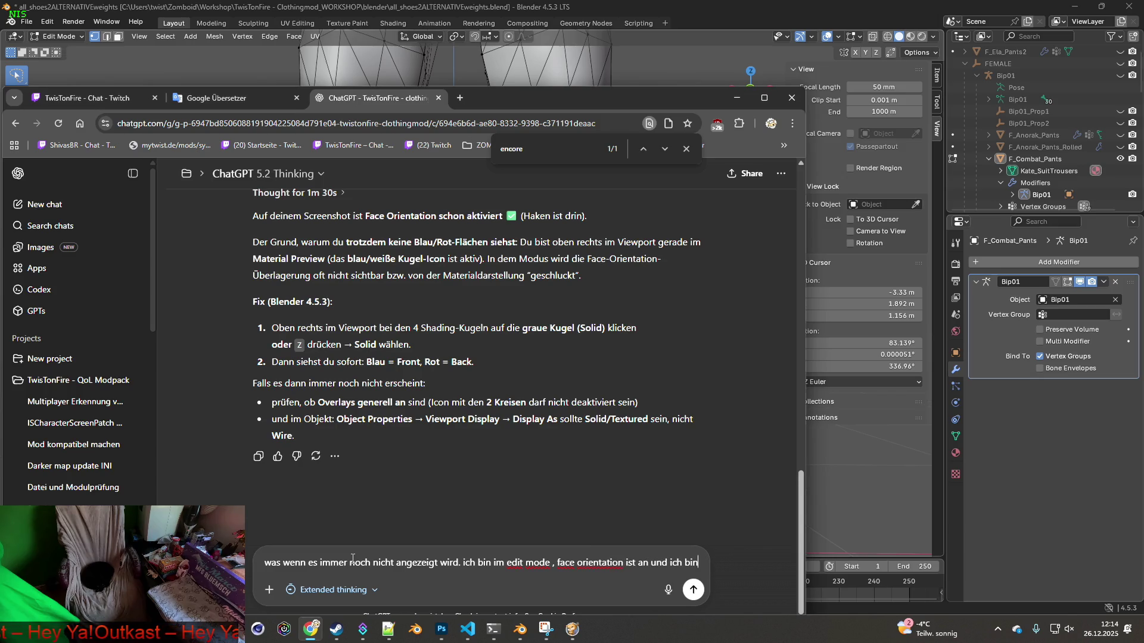
type(" im solid")
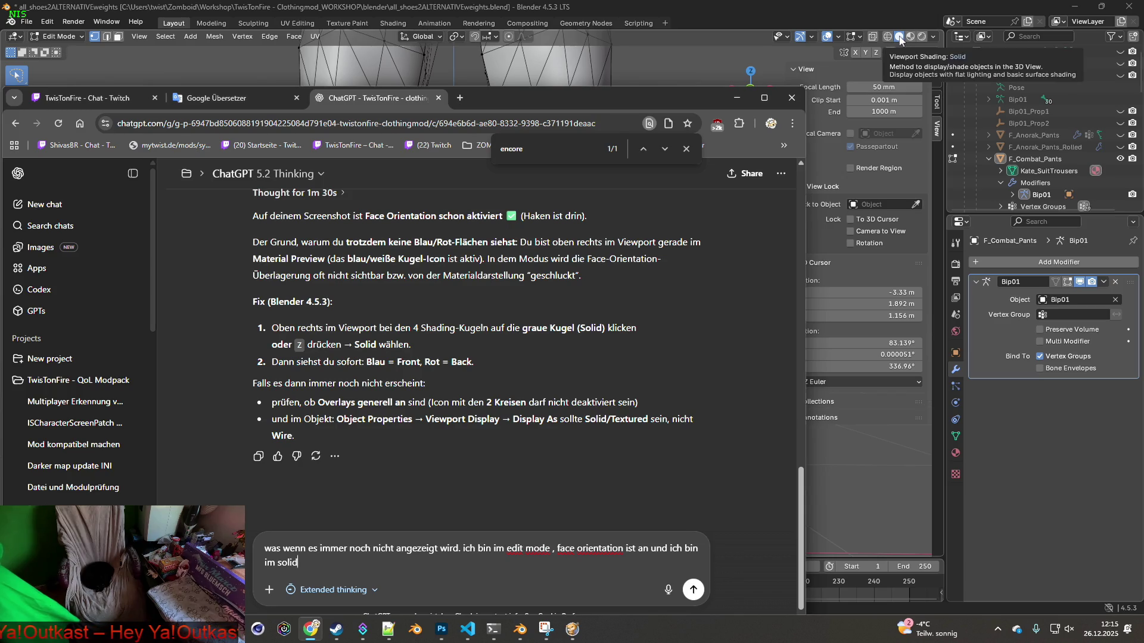
type("shading mod")
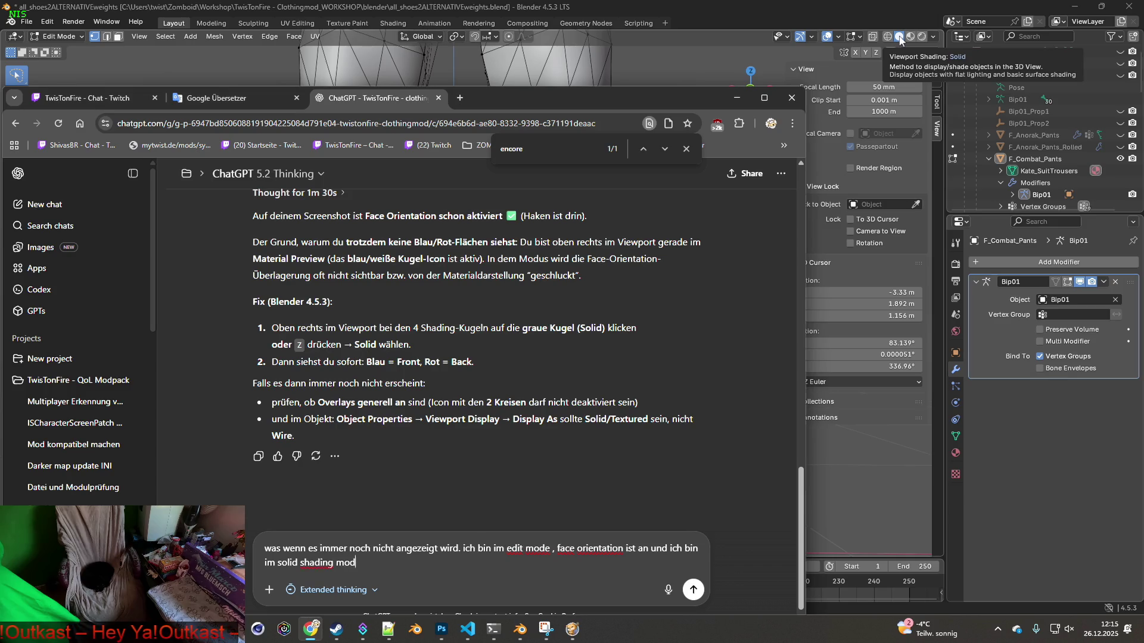
type("e - meine textu")
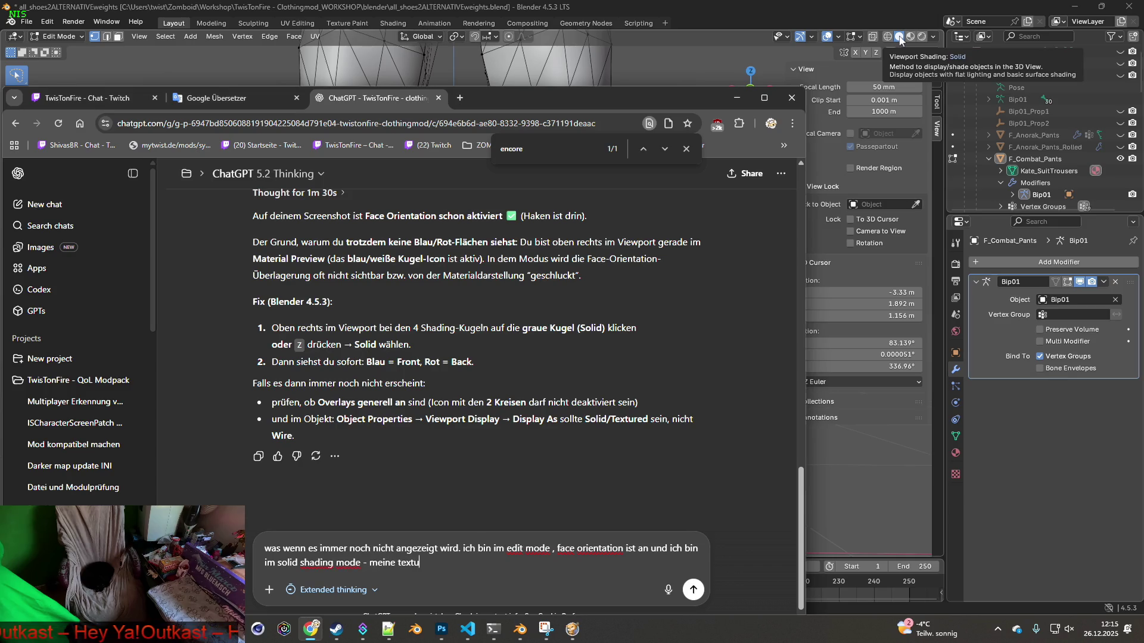
type("r bleibt weiss")
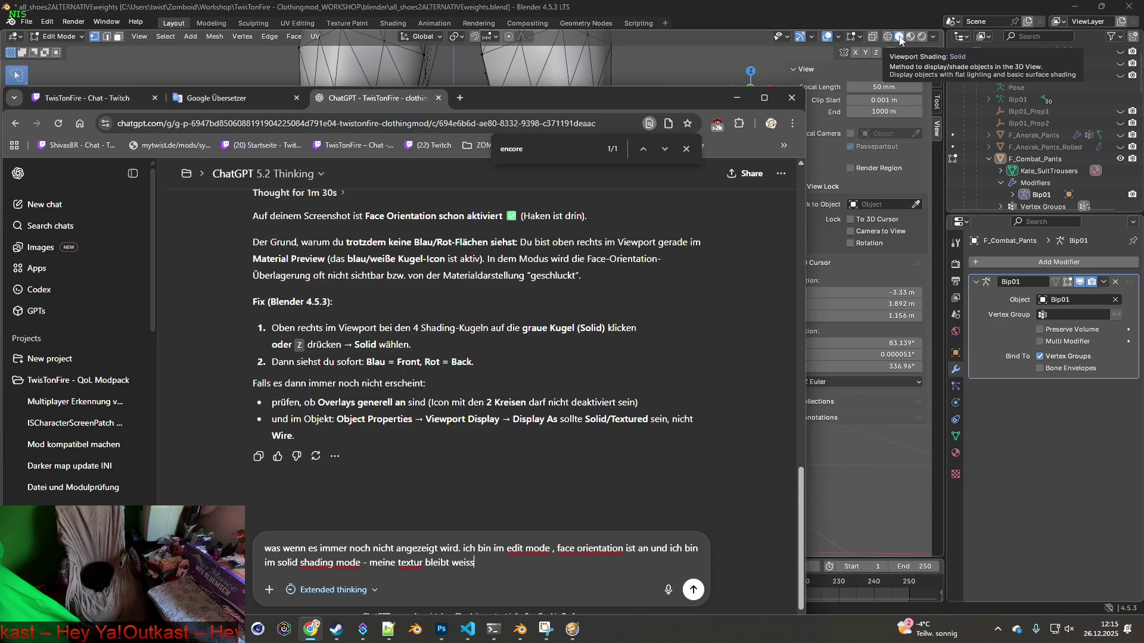
key("Return")
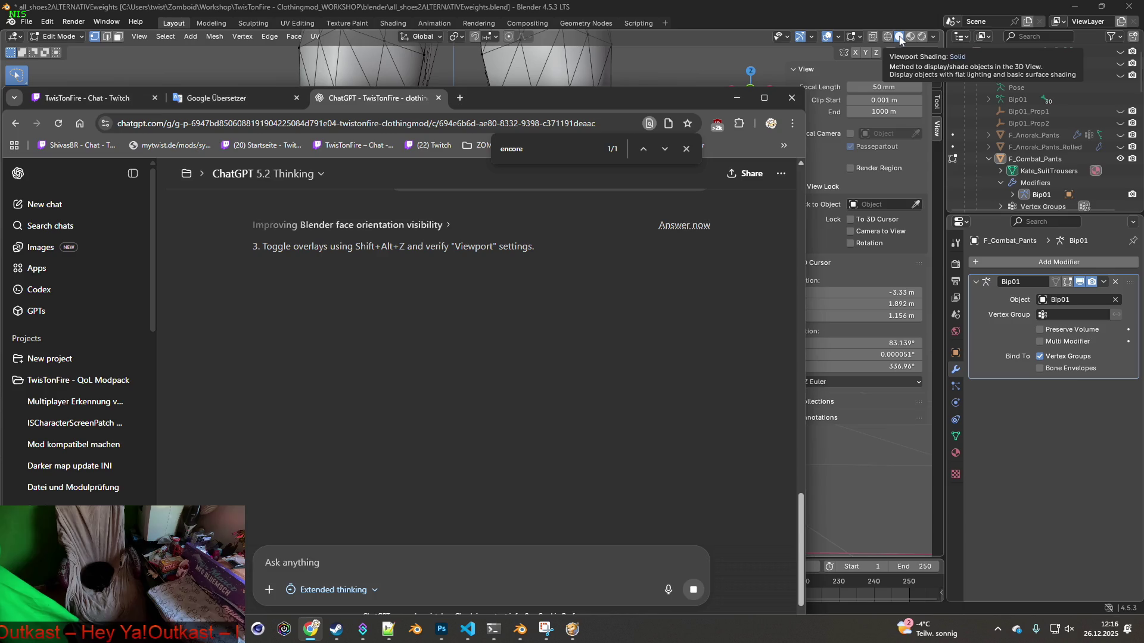
Bring Blender forward and open the Viewport Shading options next to the Solid button
left_click(899, 39)
left_click(934, 37)
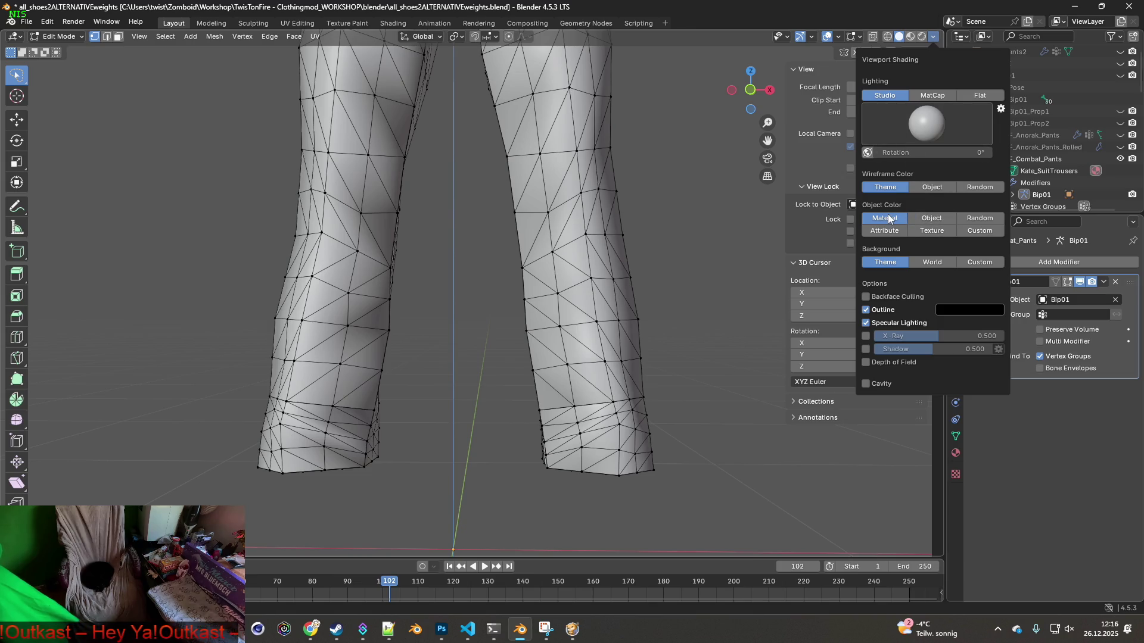
Try each Object Color option (Object, Random, Attribute, Texture, Single) and reset it to Material
left_click(923, 219)
left_click(980, 218)
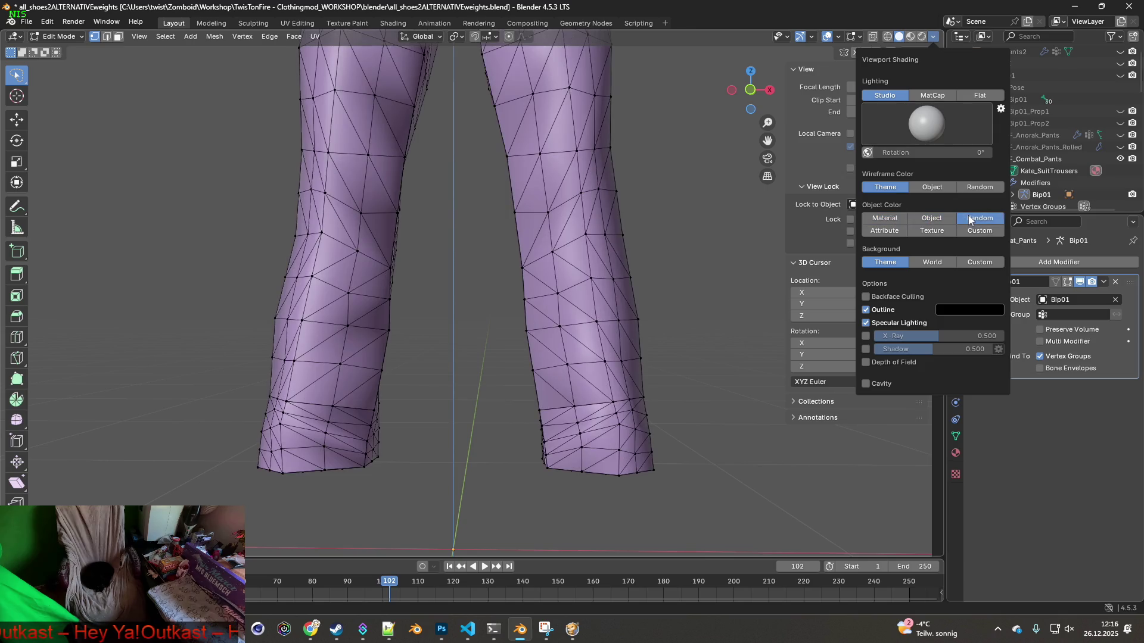
left_click(891, 231)
left_click(936, 232)
left_click(979, 232)
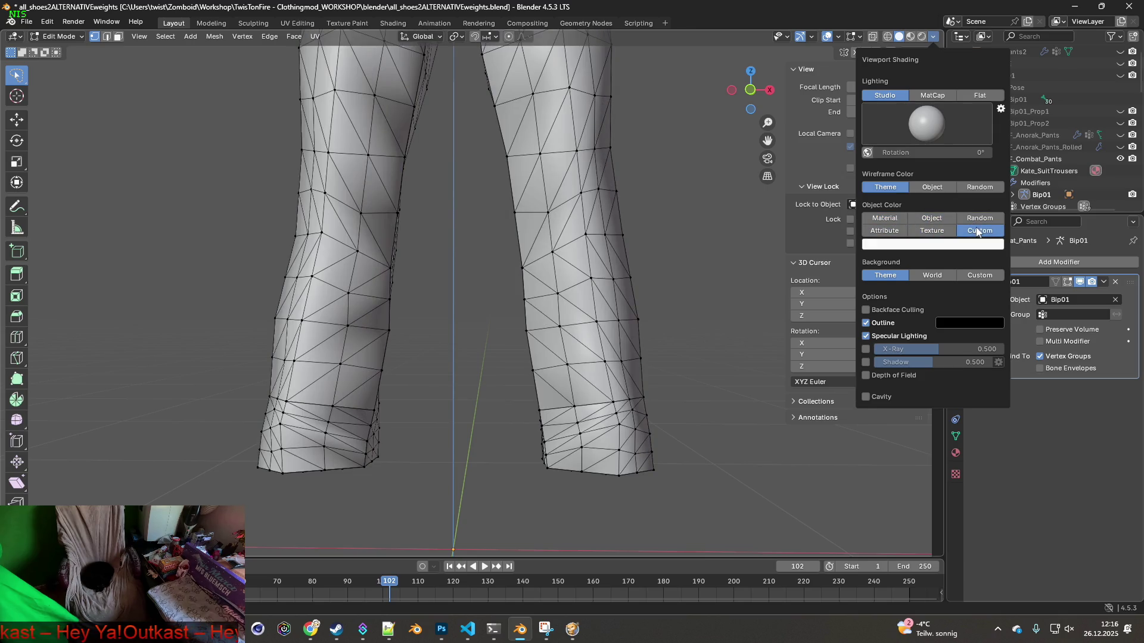
left_click(890, 220)
Try Object and Random wireframe colours, reset to Theme, and return to ChatGPT
left_click(932, 188)
left_click(977, 188)
left_click(902, 190)
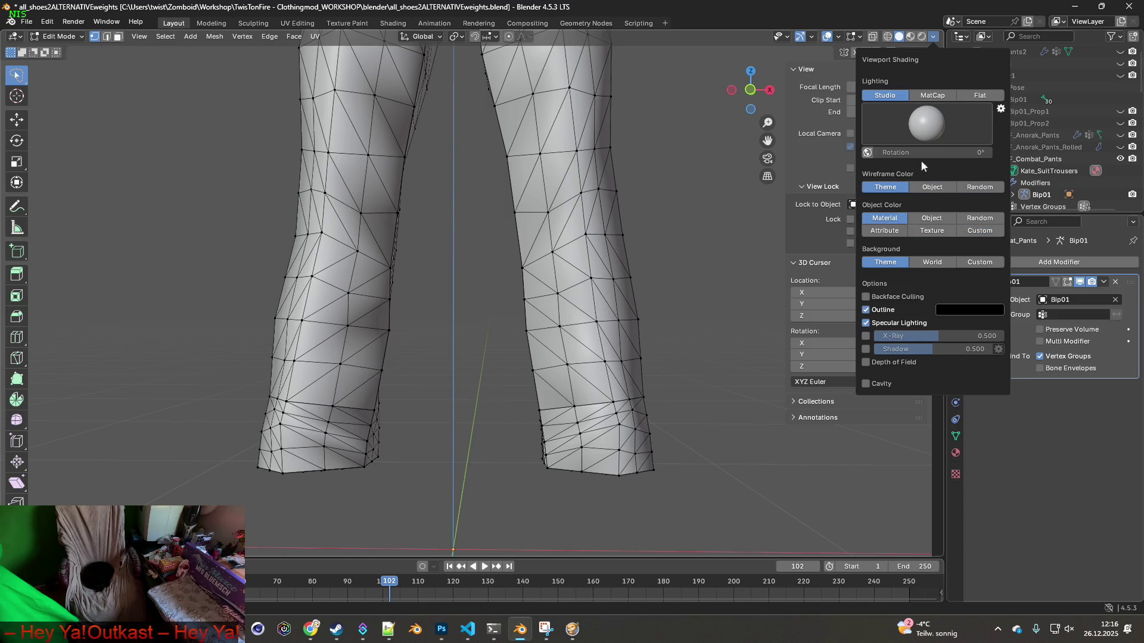
key("alt+Tab")
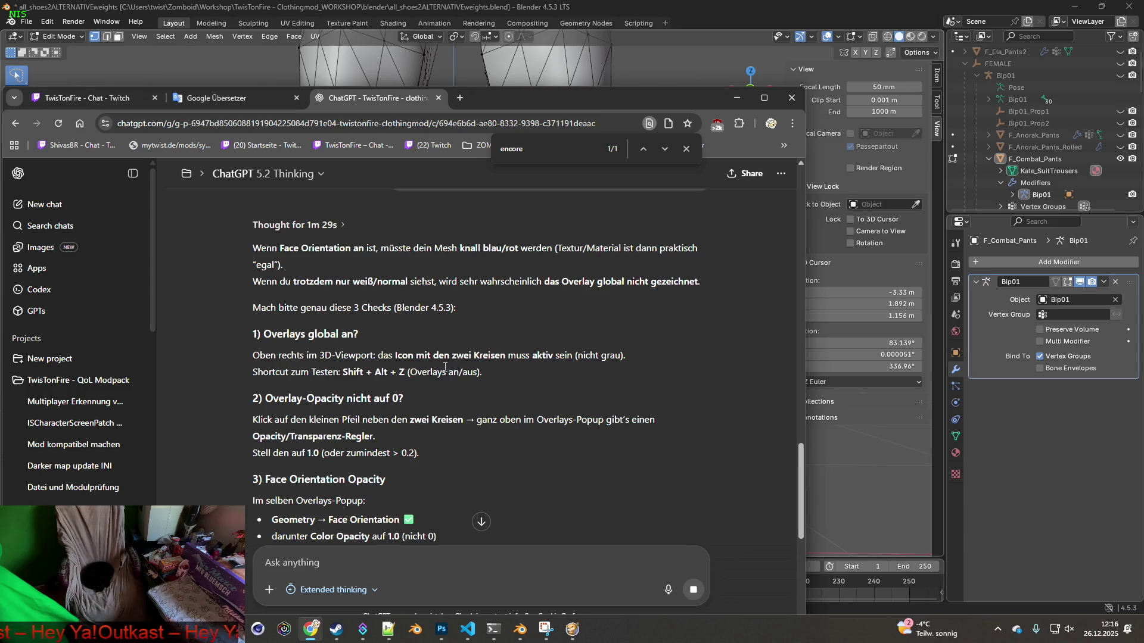
Toggle Blender's viewport overlays off and on to compare the grey pants mesh
left_click(832, 41)
left_click(828, 37)
left_click(828, 37)
left_click(828, 36)
left_click(828, 36)
key("alt+Tab")
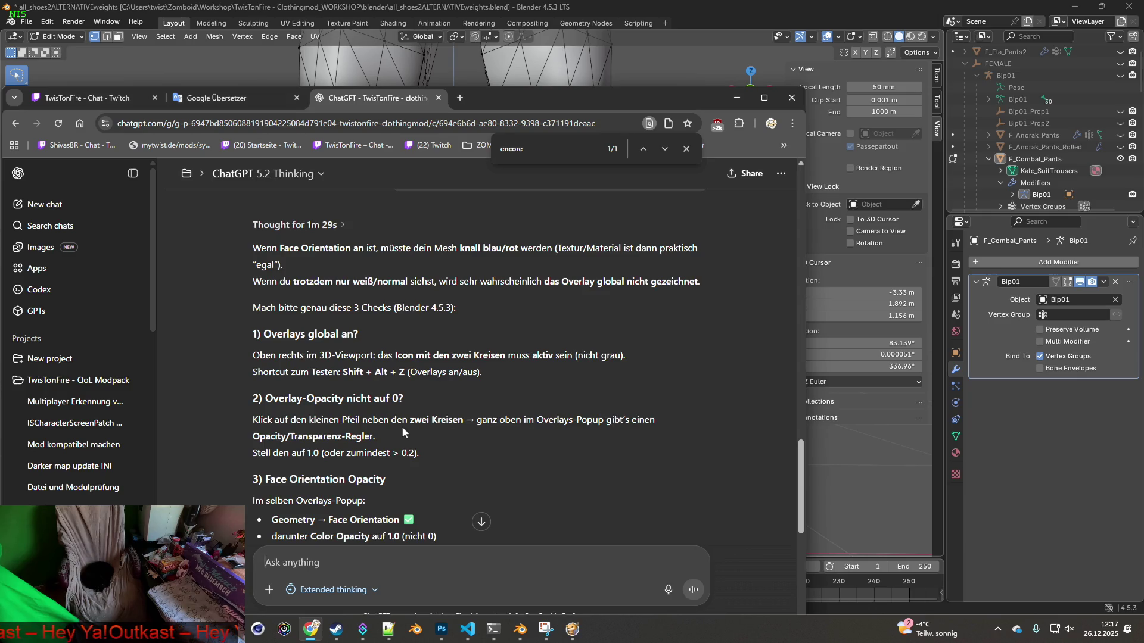
Check Blender's Shading and Overlays popovers against ChatGPT's Solid-shading colour advice
left_click(932, 37)
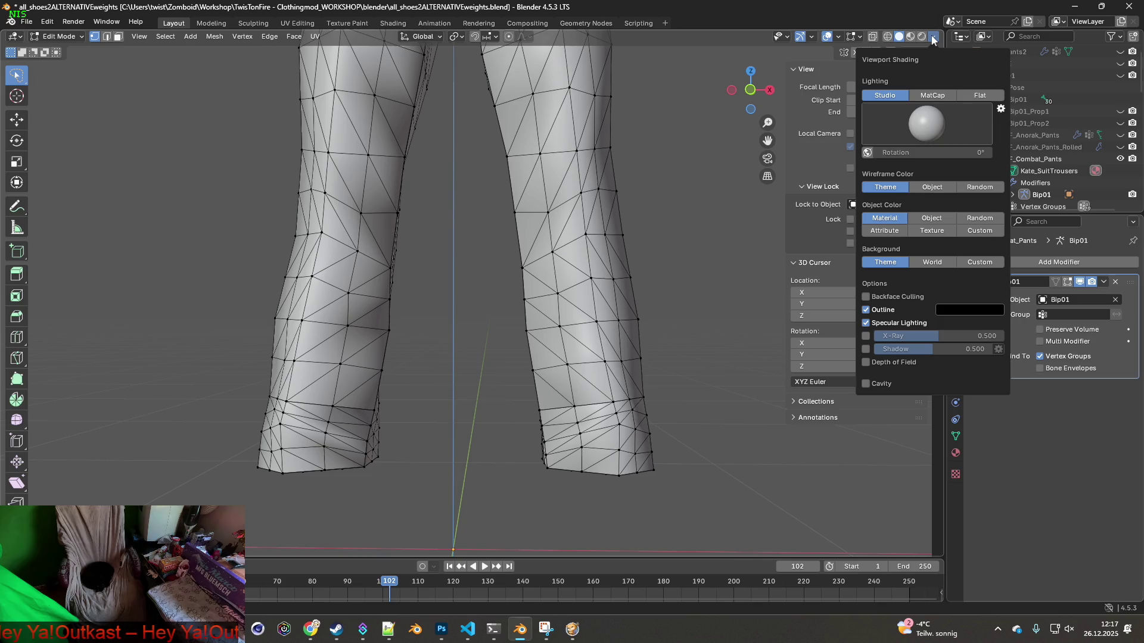
key("alt+Tab")
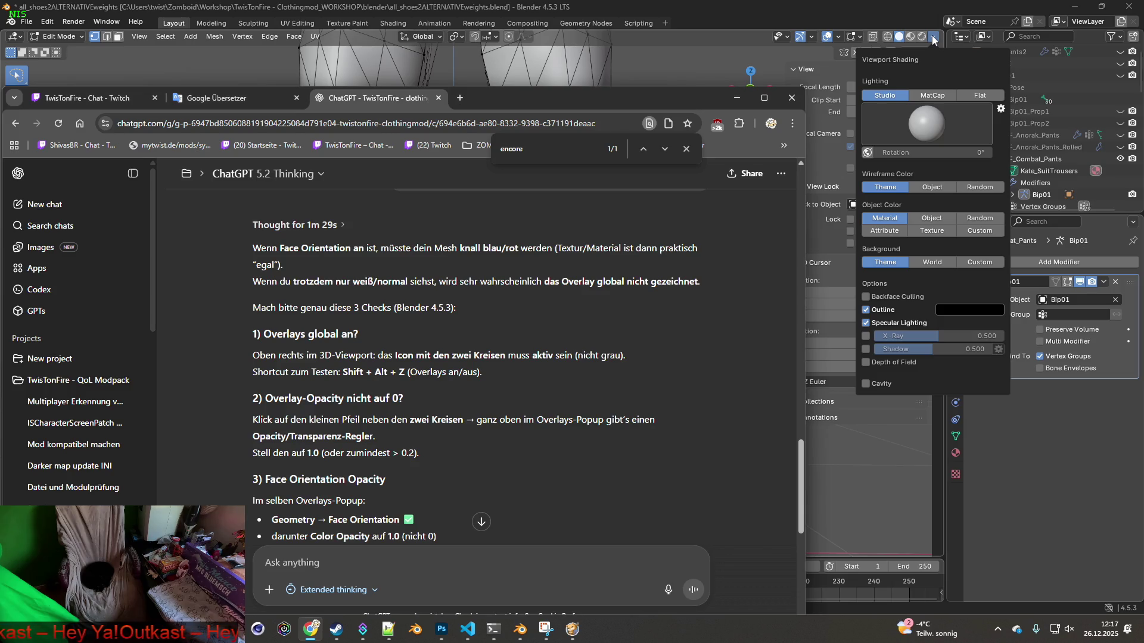
left_click(839, 37)
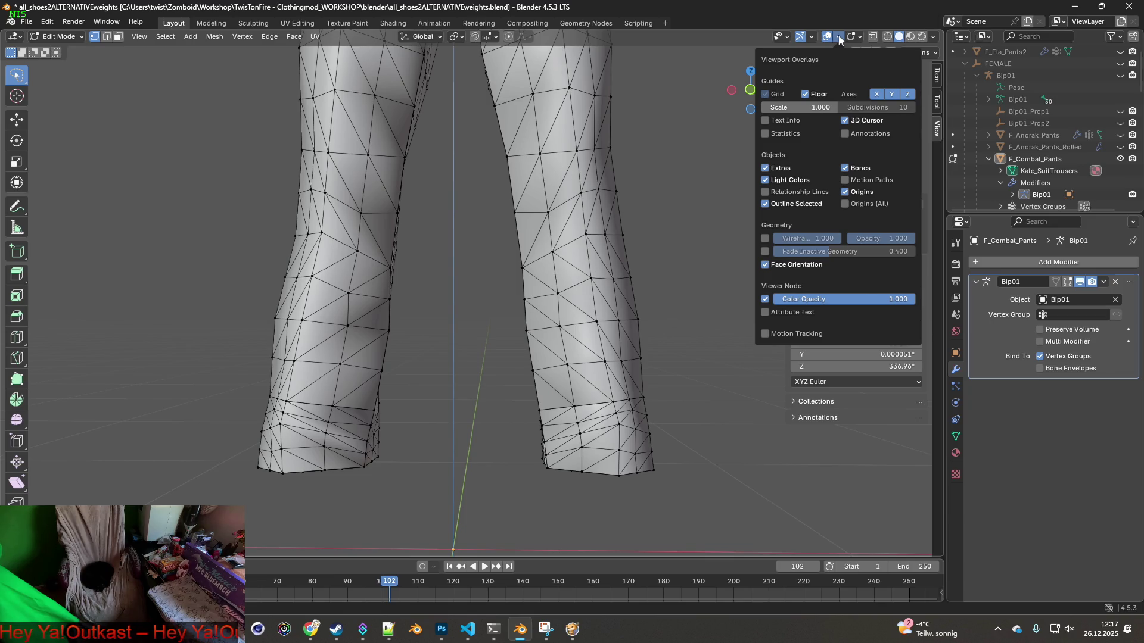
key("alt+Tab")
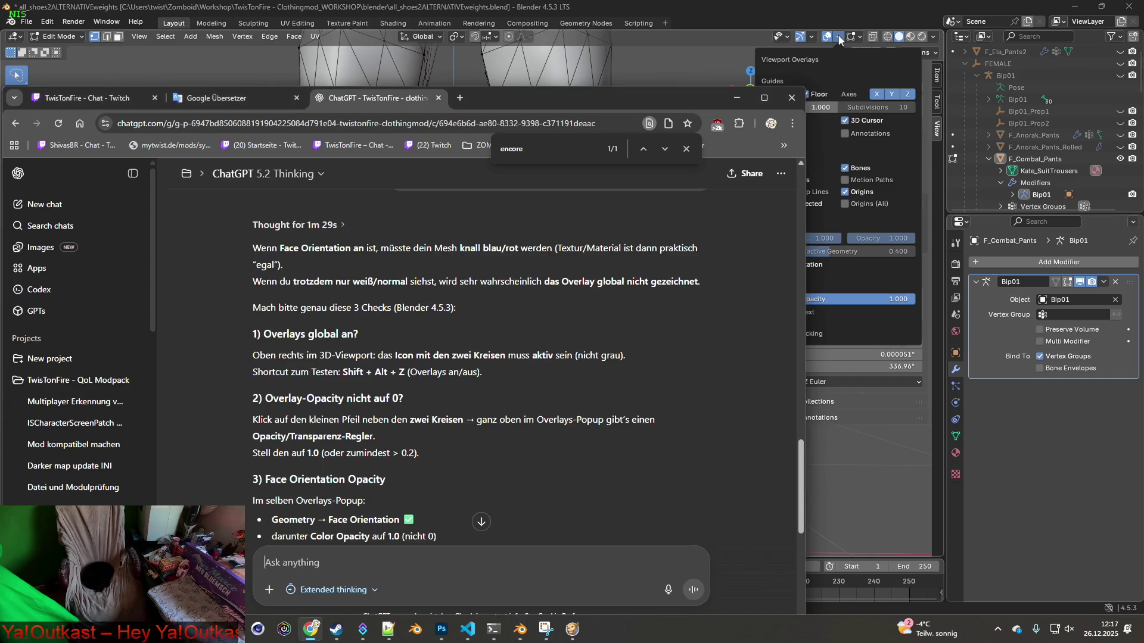
scroll(604, 310, "down", 2)
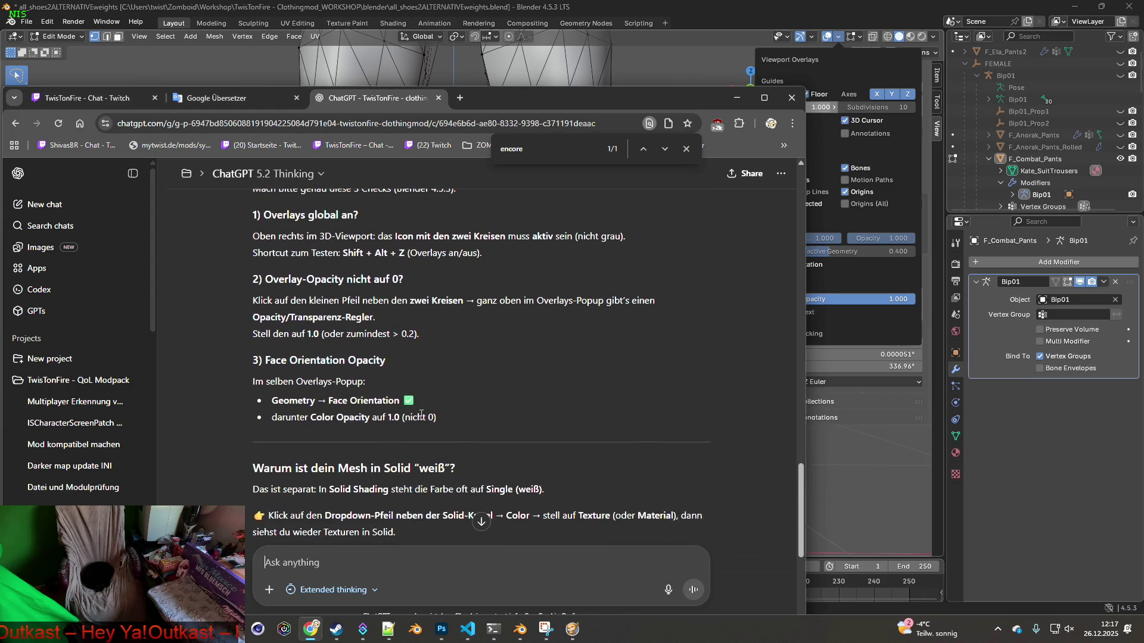
scroll(421, 416, "down", 2)
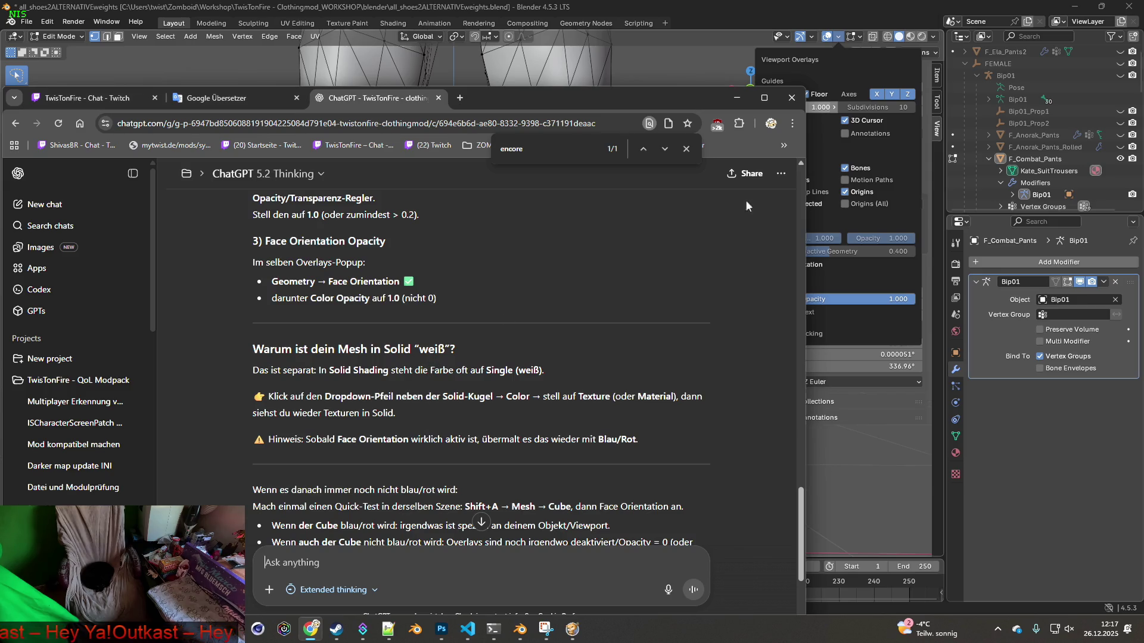
left_click(845, 62)
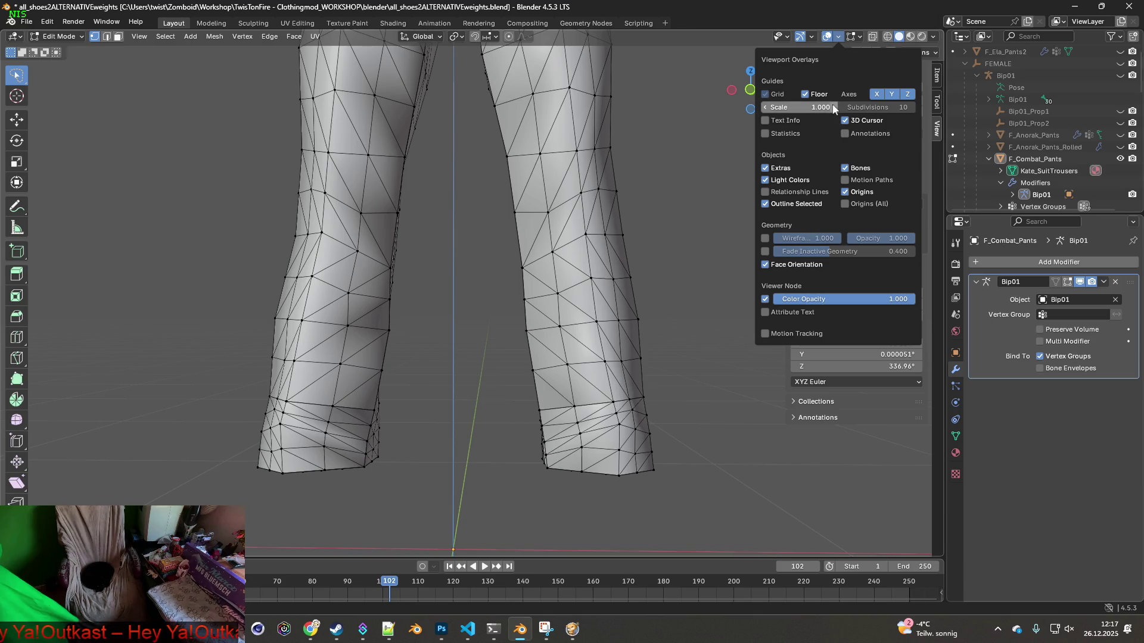
mouse_move(659, 174)
middle_mouse_down()
mouse_move(578, 181)
mouse_move(695, 165)
middle_mouse_up()
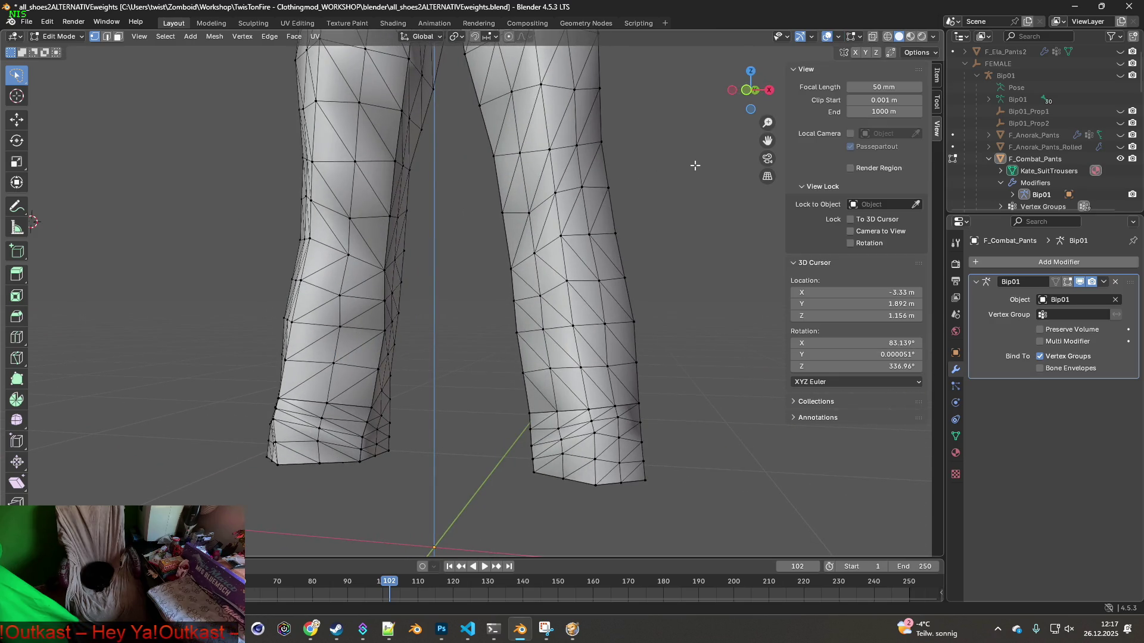
Reopen the Overlays popover, zoom out and orbit behind the whole combat pants mesh
left_click(841, 38)
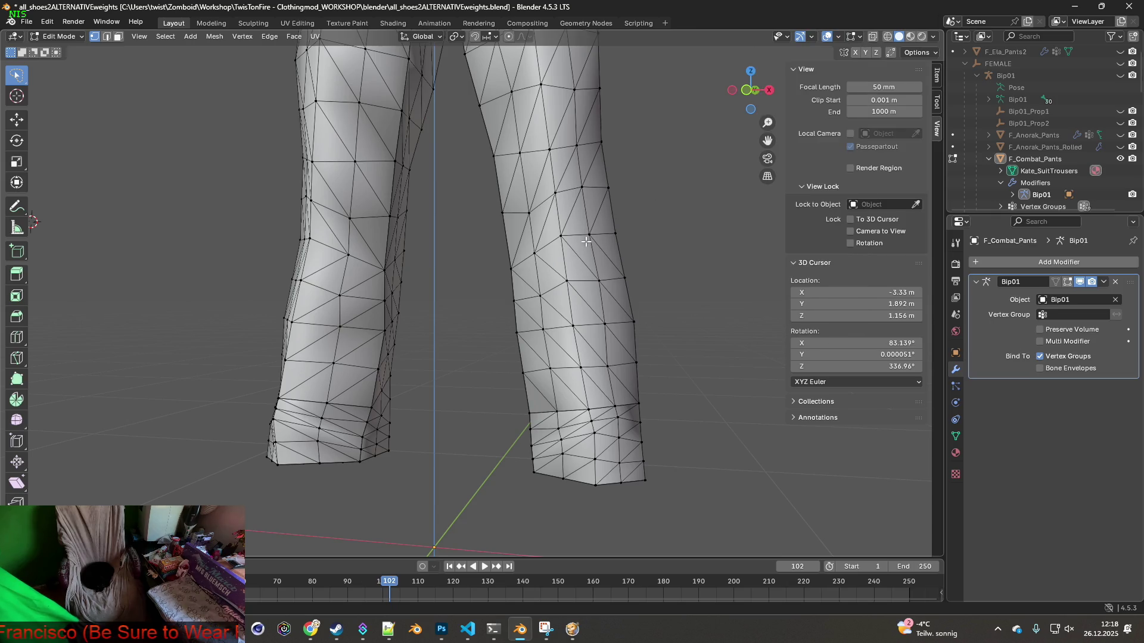
scroll(591, 251, "down", 5)
middle_click_drag(596, 239, 507, 256)
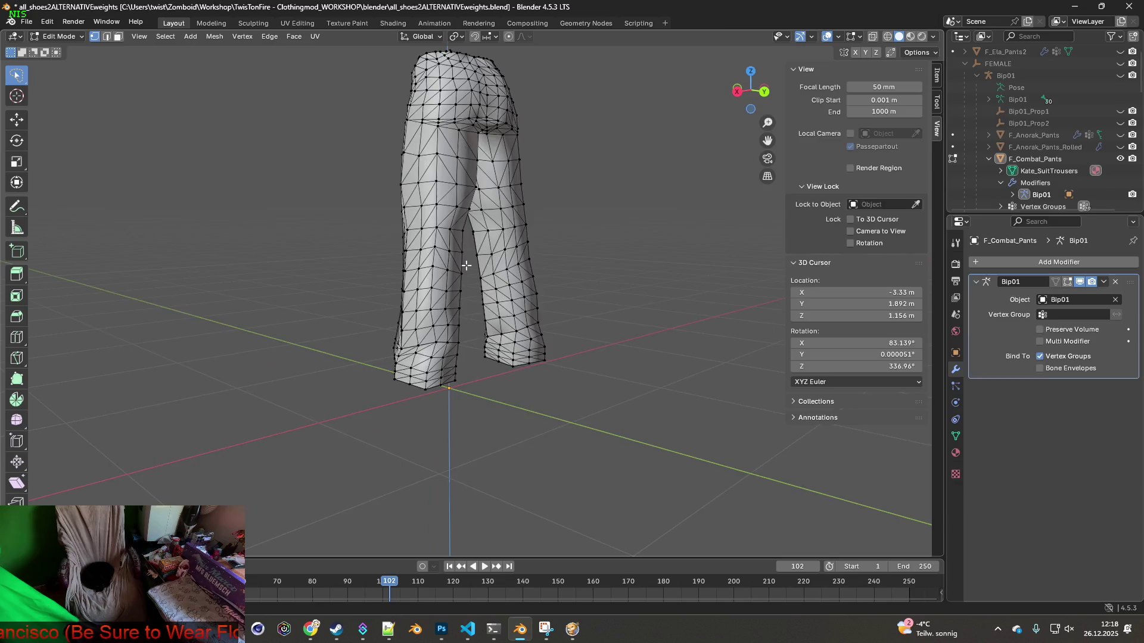
key("alt+Tab")
key("alt+Tab")
key("alt+Tab")
Walk the character around Project Zomboid to inspect the camo pants, then orbit Blender's pants to a front view
key("s")
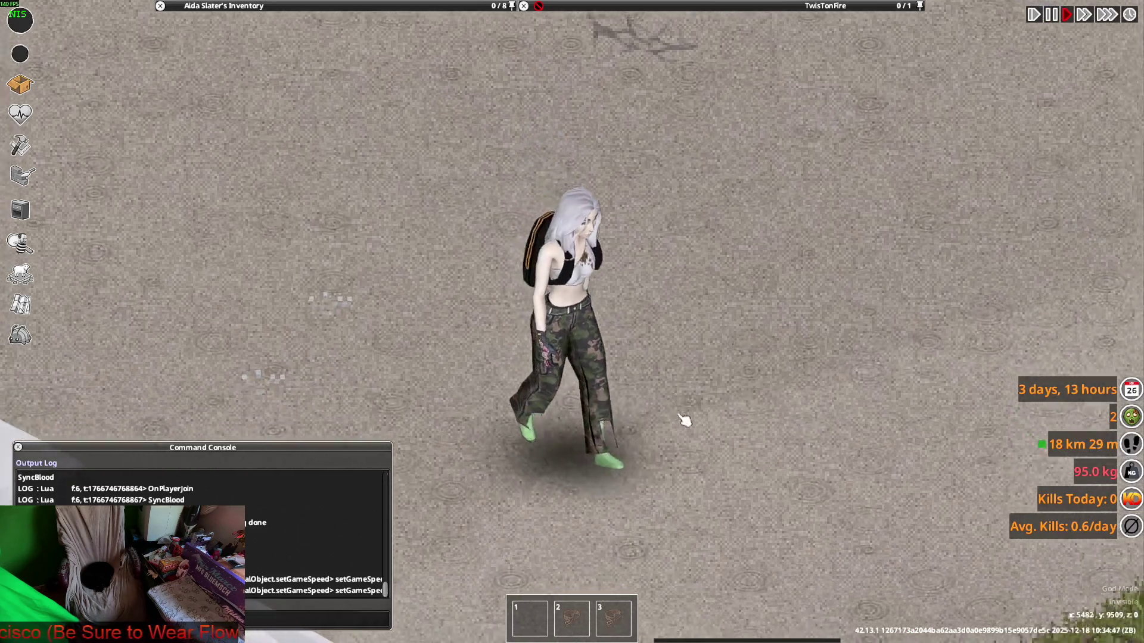
key("d")
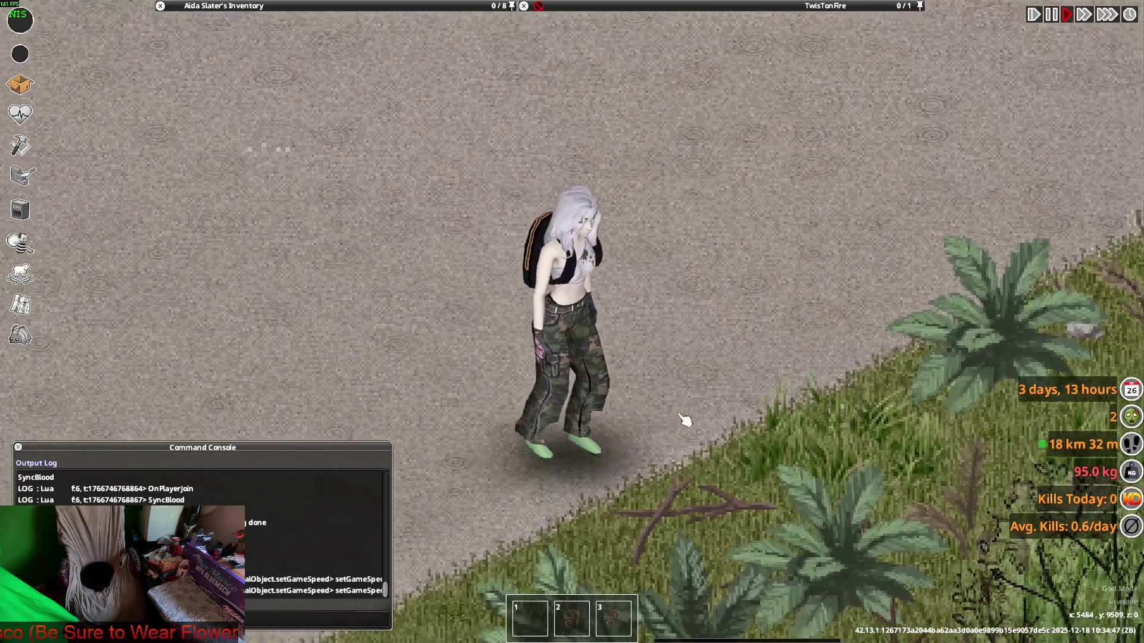
key("a")
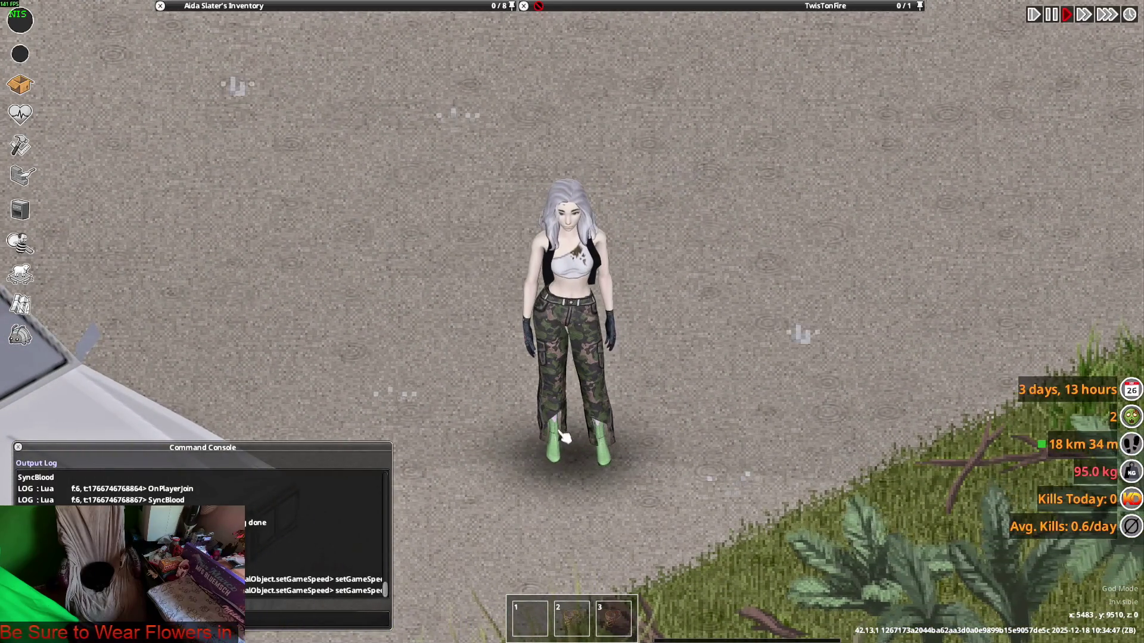
scroll(739, 399, "down", 5)
key("w")
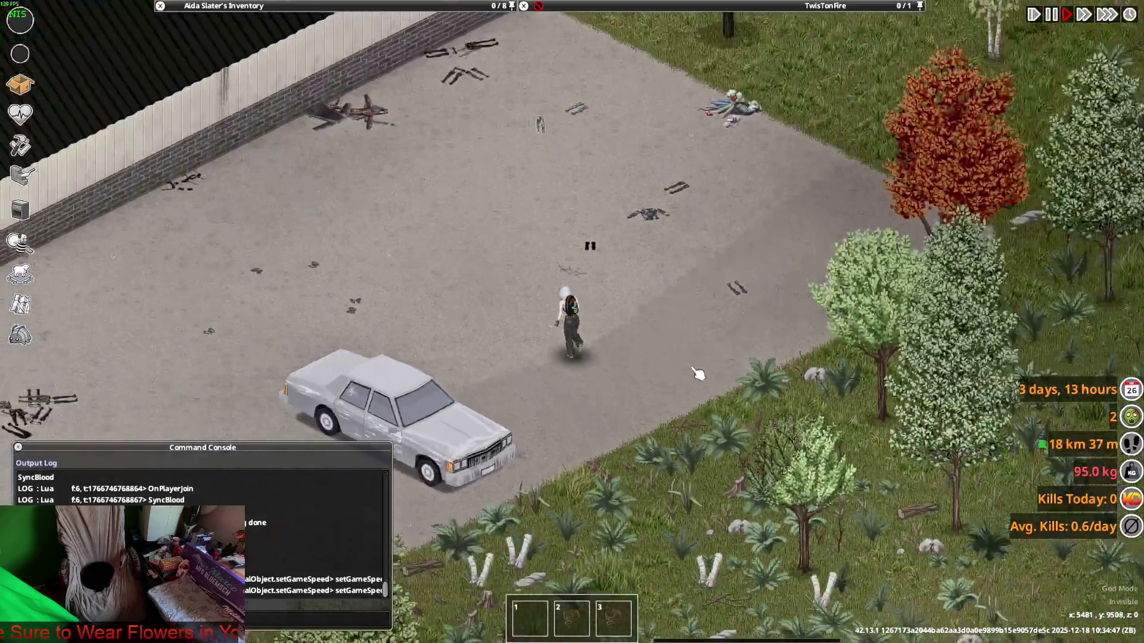
scroll(697, 373, "up", 5)
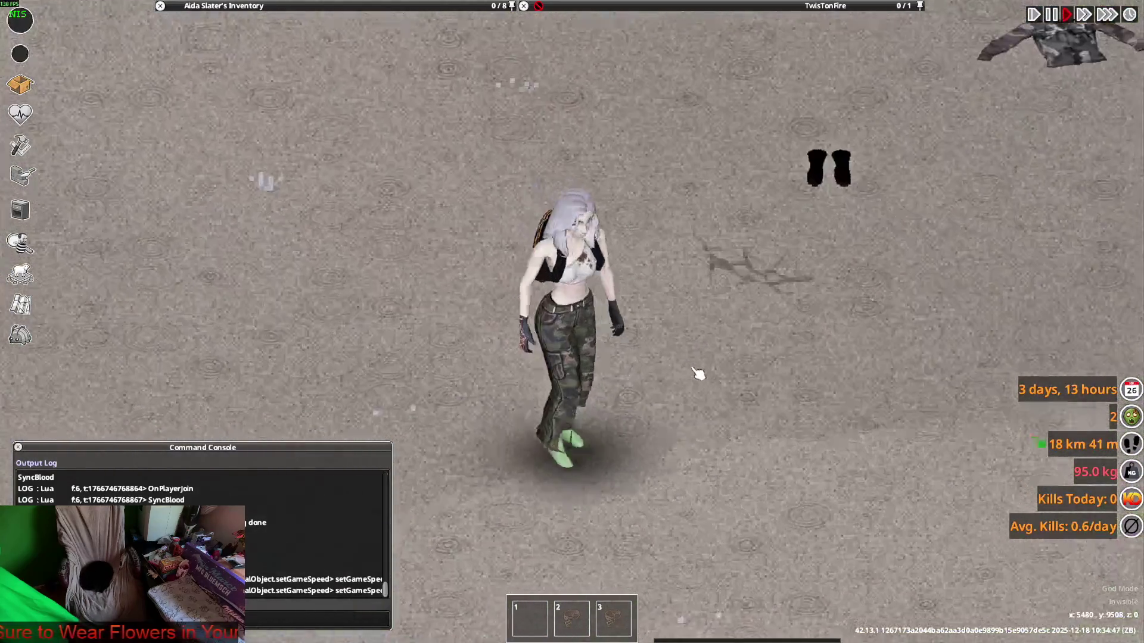
scroll(697, 374, "down", 3)
key("alt+Tab")
mouse_move(586, 354)
middle_mouse_down()
mouse_move(653, 327)
mouse_move(544, 369)
mouse_move(624, 375)
mouse_move(520, 373)
mouse_move(582, 373)
mouse_move(590, 388)
middle_mouse_up()
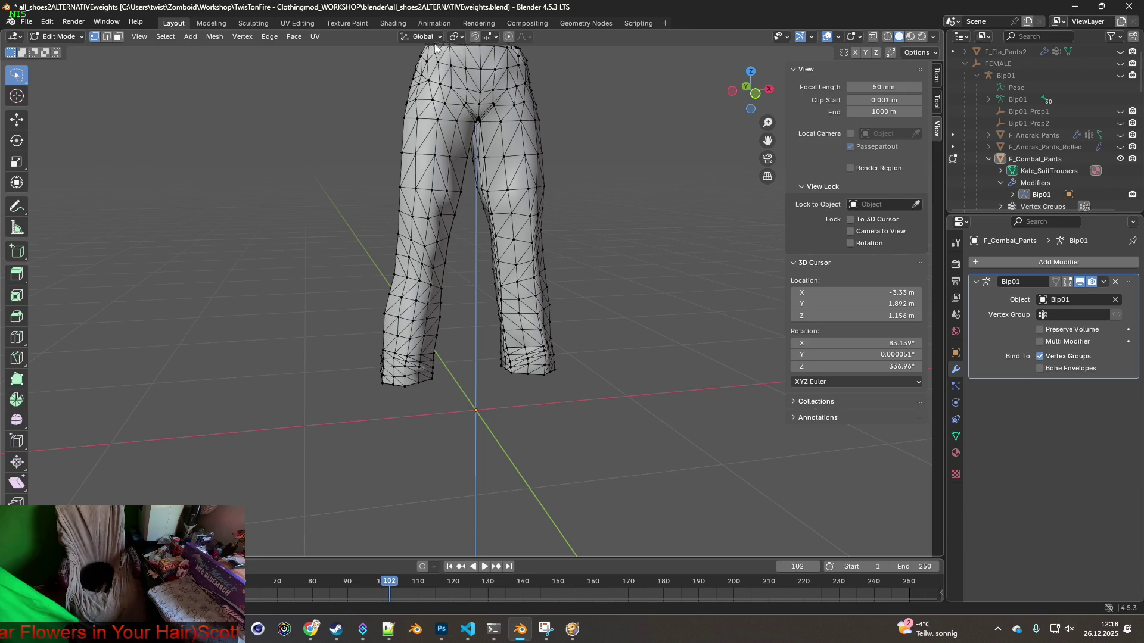
Check the Pivot Point, Transform Orientation and Overlays menus in Blender's viewport header
left_click(456, 37)
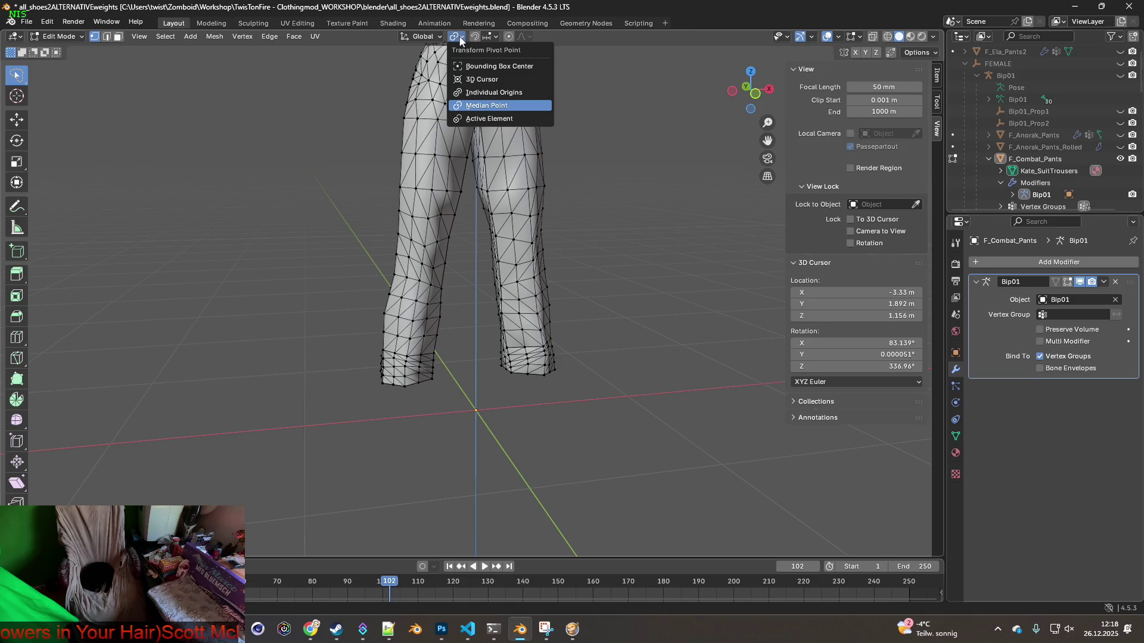
left_click(434, 37)
left_click(435, 38)
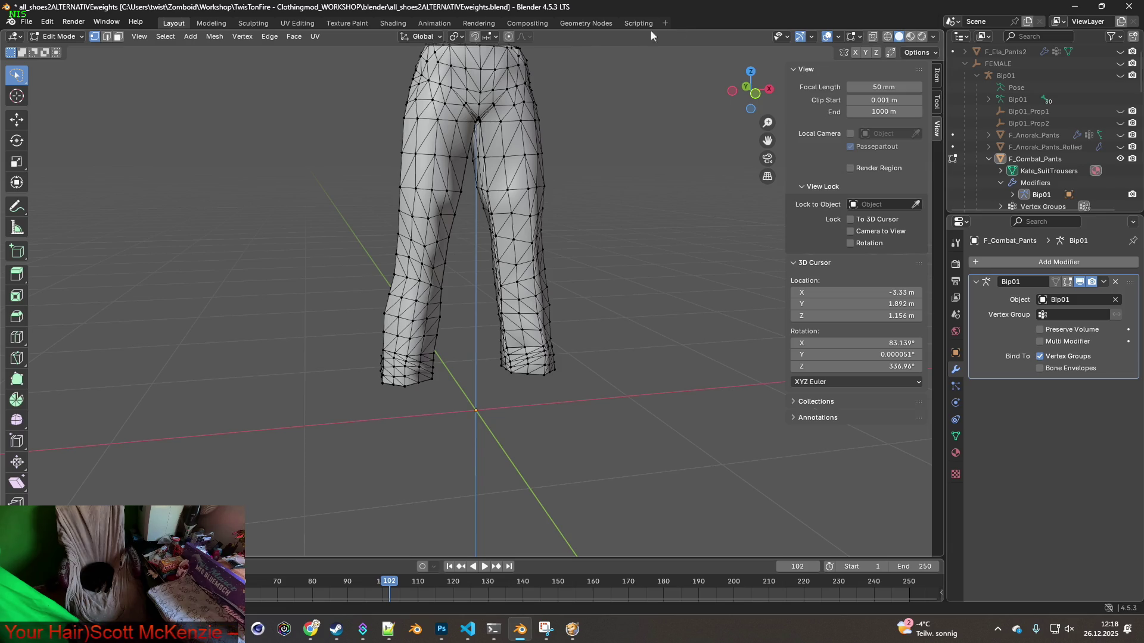
left_click(838, 37)
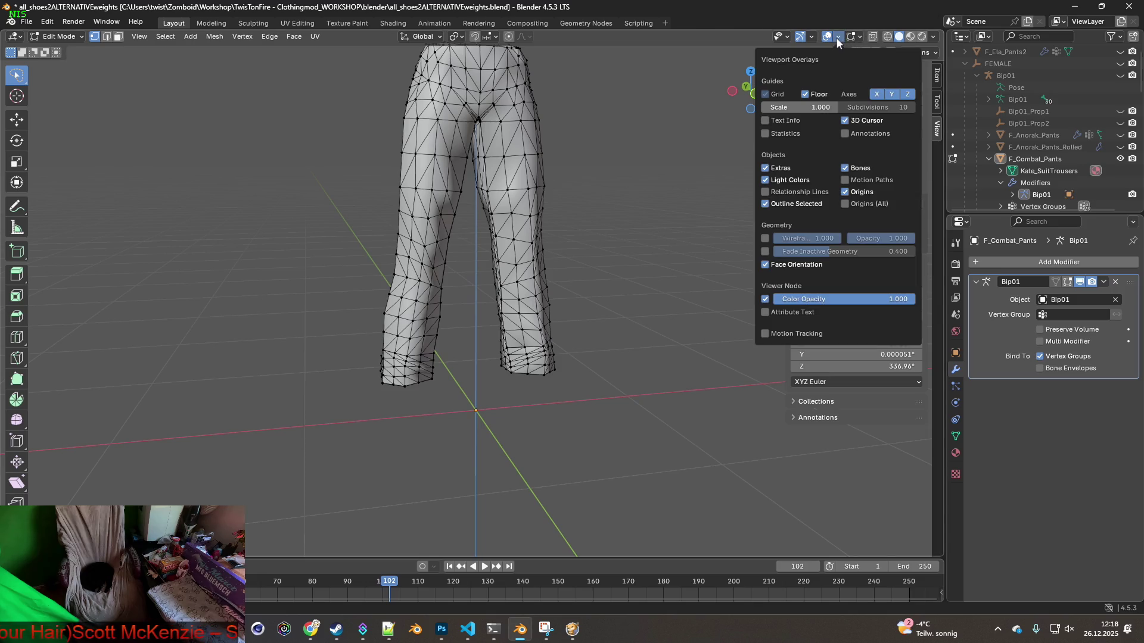
left_click(838, 39)
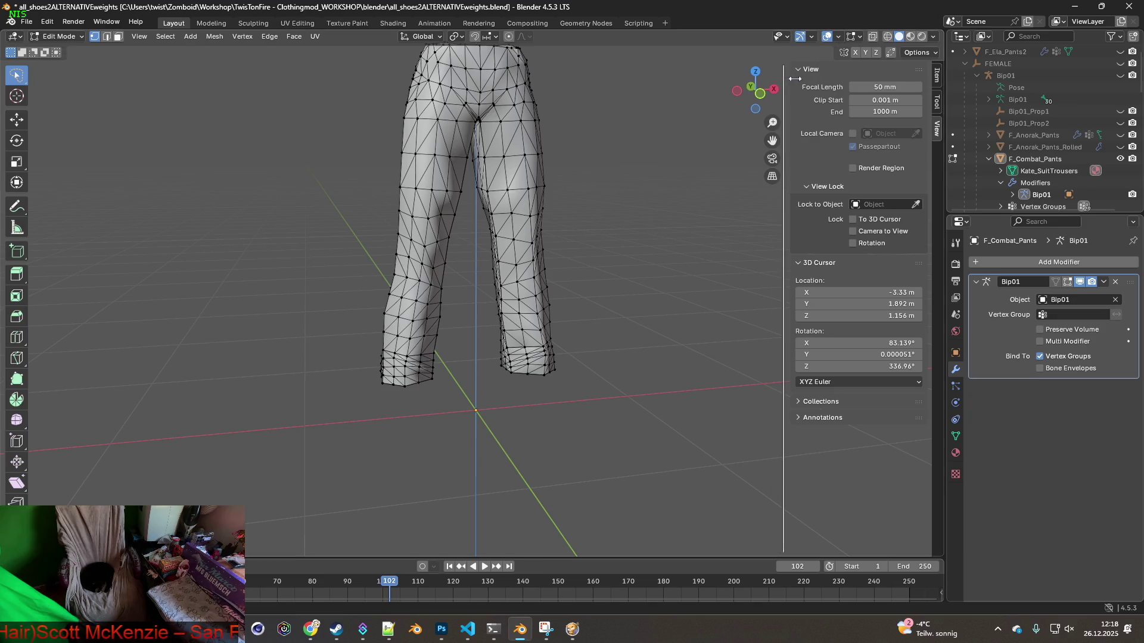
Hide the viewport sidebar, reopen Overlays and restore Snipping Tool from the taskbar
left_click_drag(784, 78, 962, 76)
left_click(839, 37)
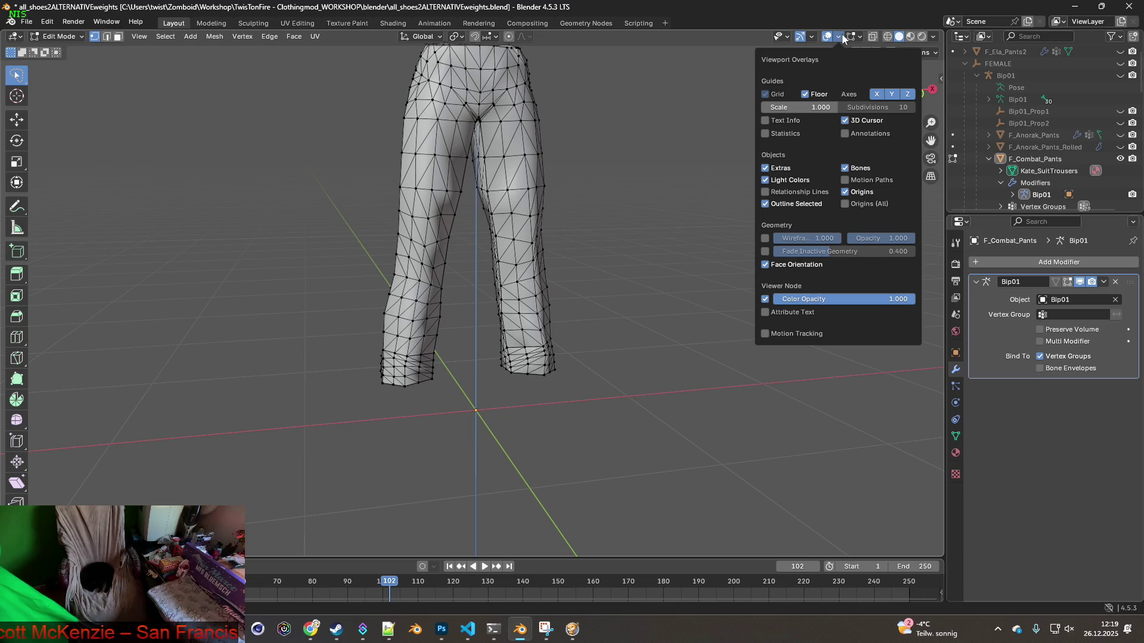
left_click(546, 630)
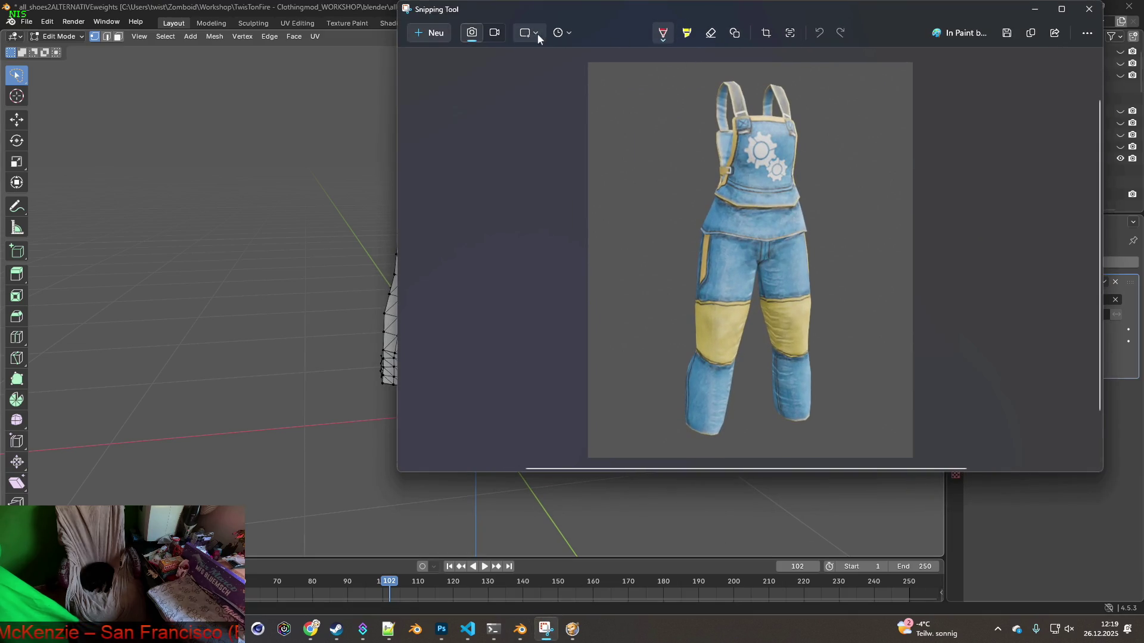
Take a 5-second delayed snip of Blender's viewport with the overlay settings open
left_click(565, 33)
left_click(596, 82)
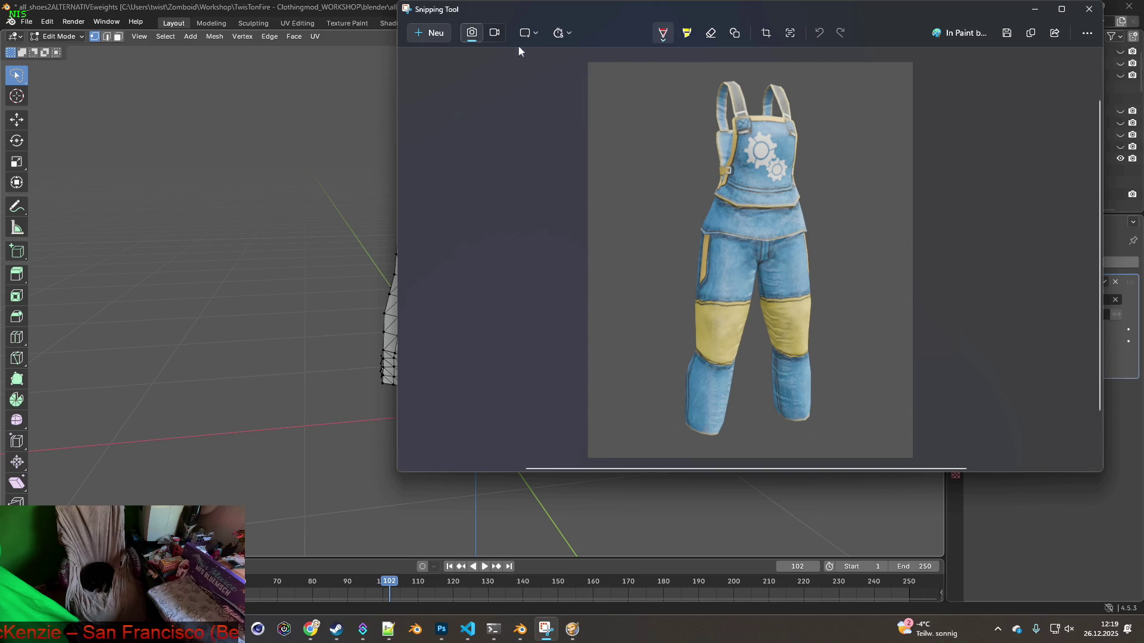
left_click(442, 34)
left_click(839, 38)
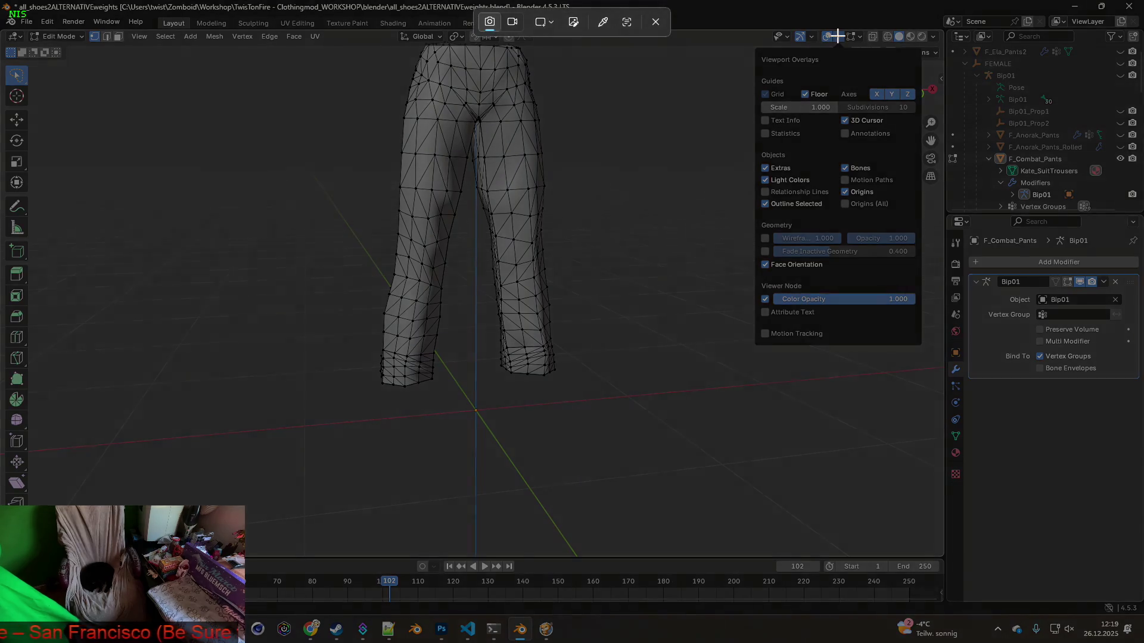
mouse_move(945, 3)
left_mouse_down()
mouse_move(847, 328)
mouse_move(2, 443)
left_mouse_up()
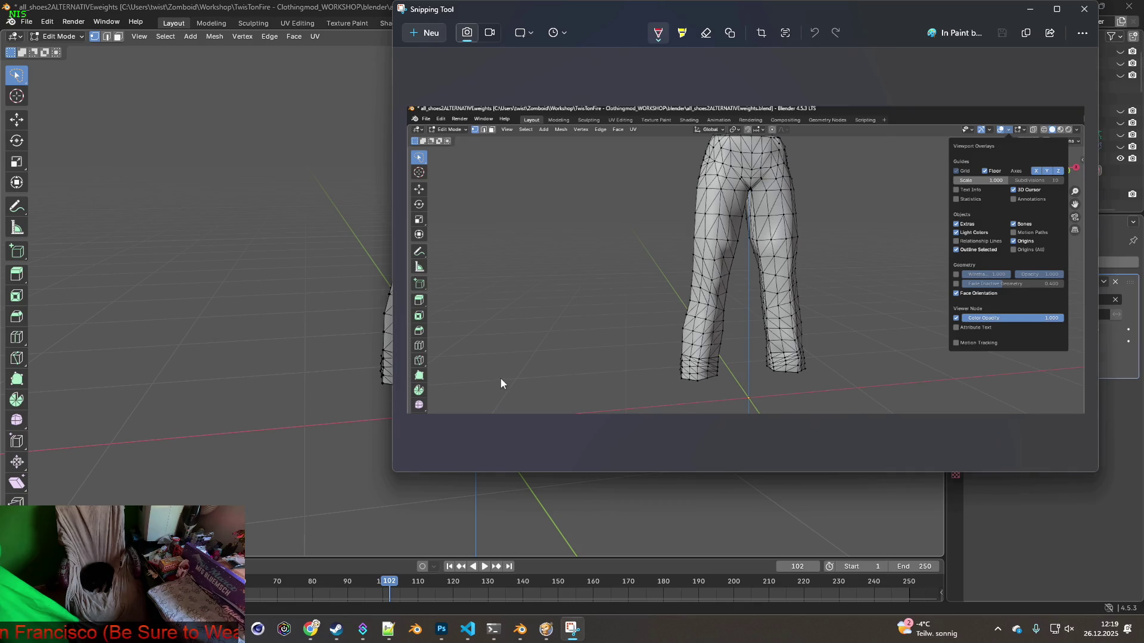
key("alt+Tab")
key("alt+Tab")
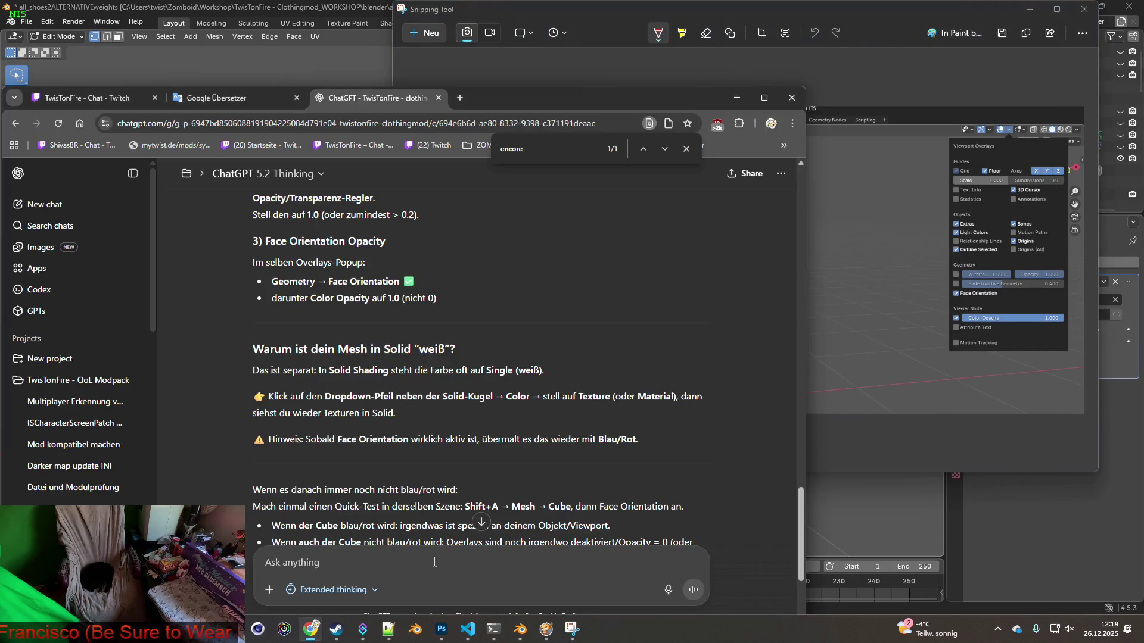
Send ChatGPT the pants screenshot with a German question about Blender 4.5.3 LTS face-orientation changes
type("schau dir den scren")
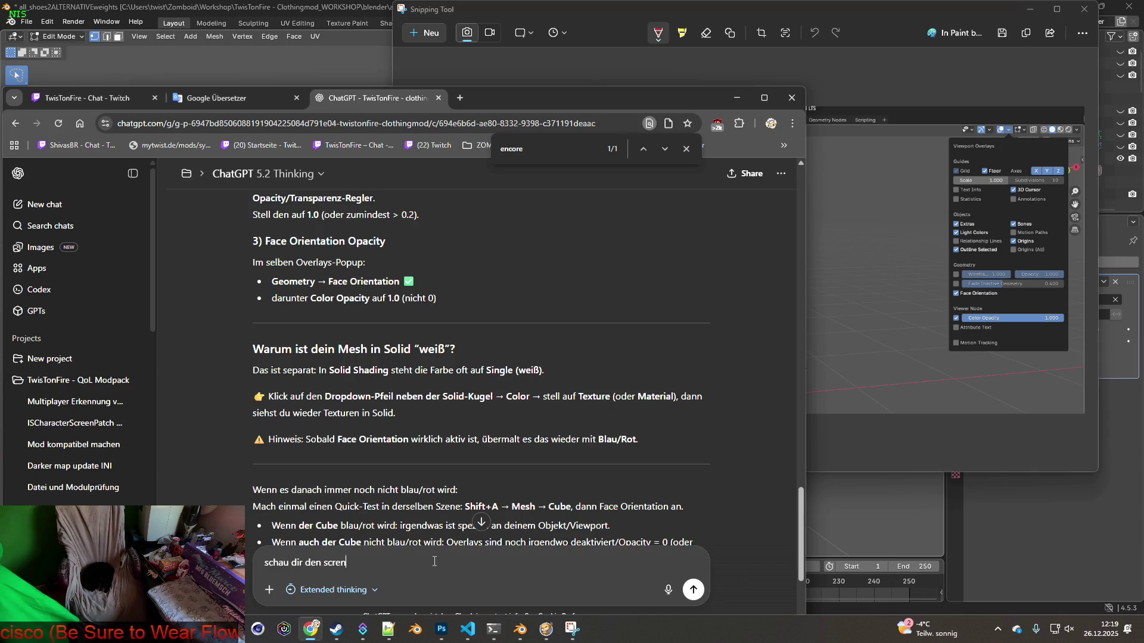
key("BackSpace")
key("BackSpace")
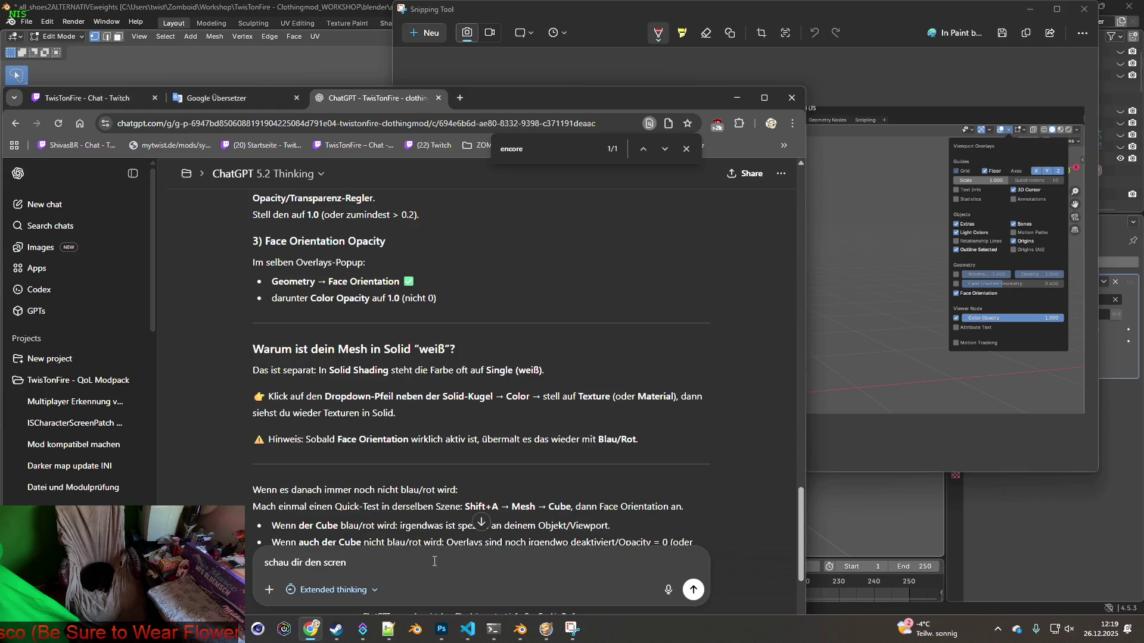
type("enshot an - ")
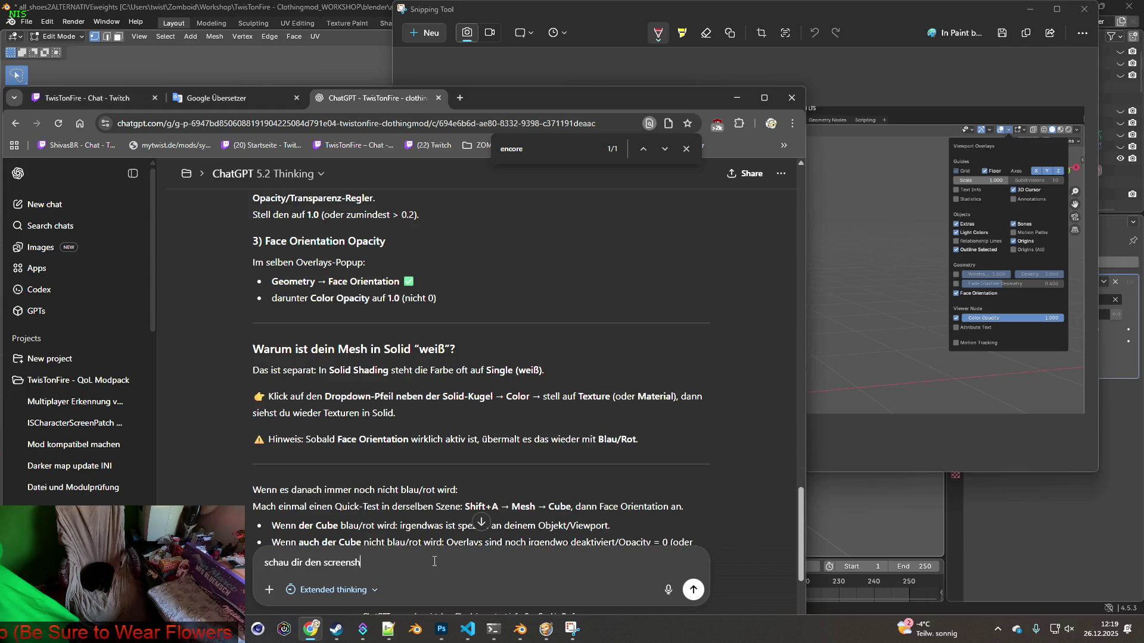
type("alles w")
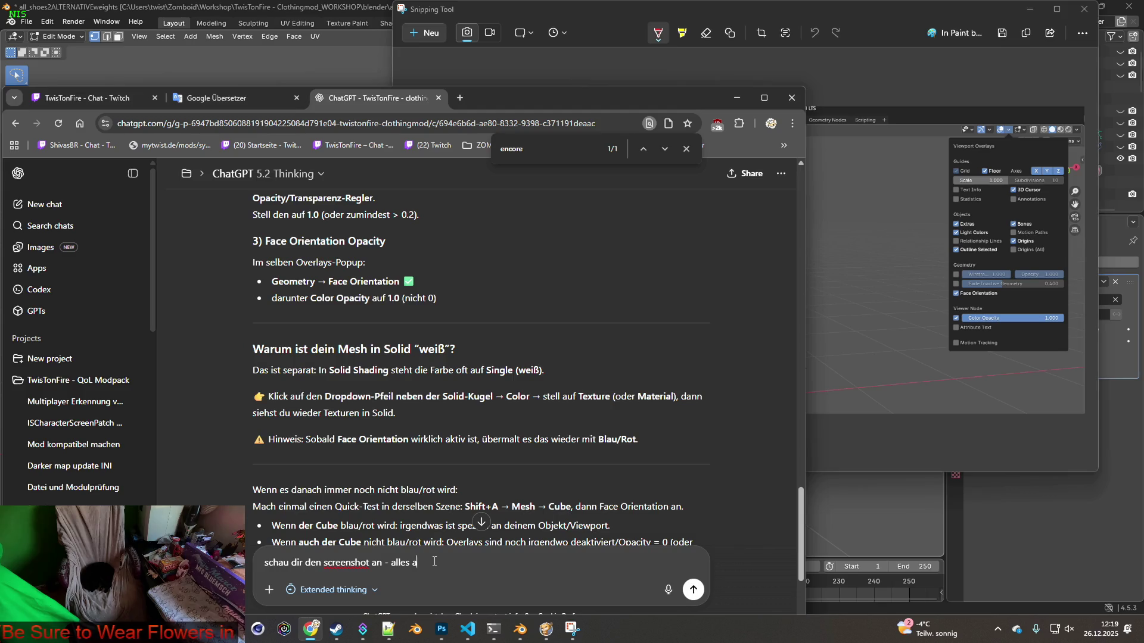
type("as du sag")
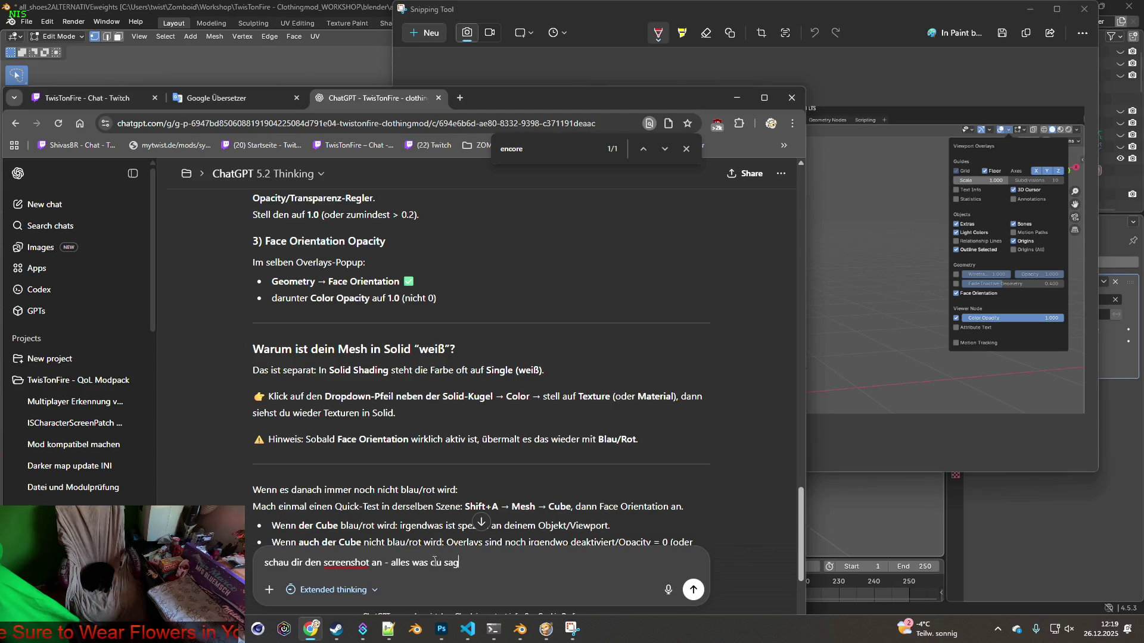
type("st ist an und aktiviert -")
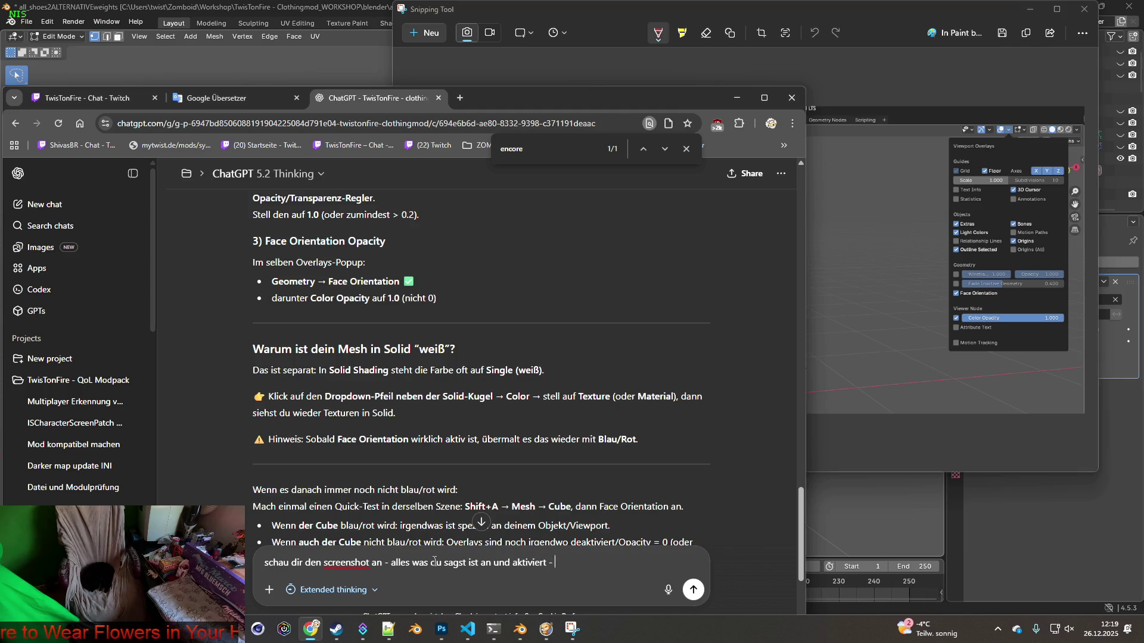
key("ctrl+v")
type("we")
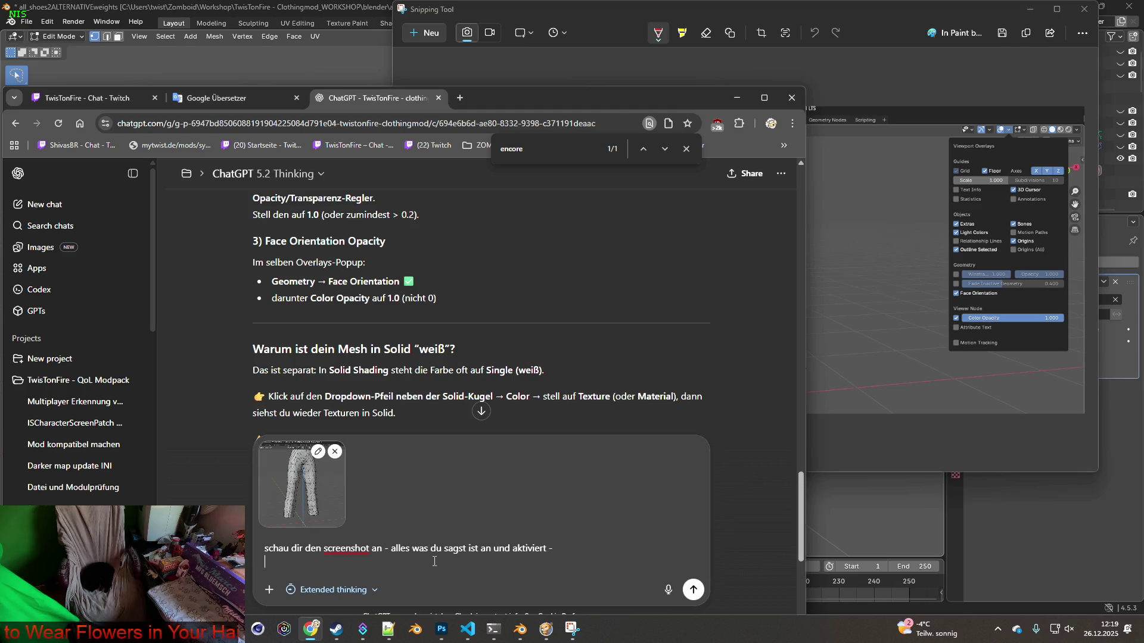
type("nn du mir immer noch nicht helfen")
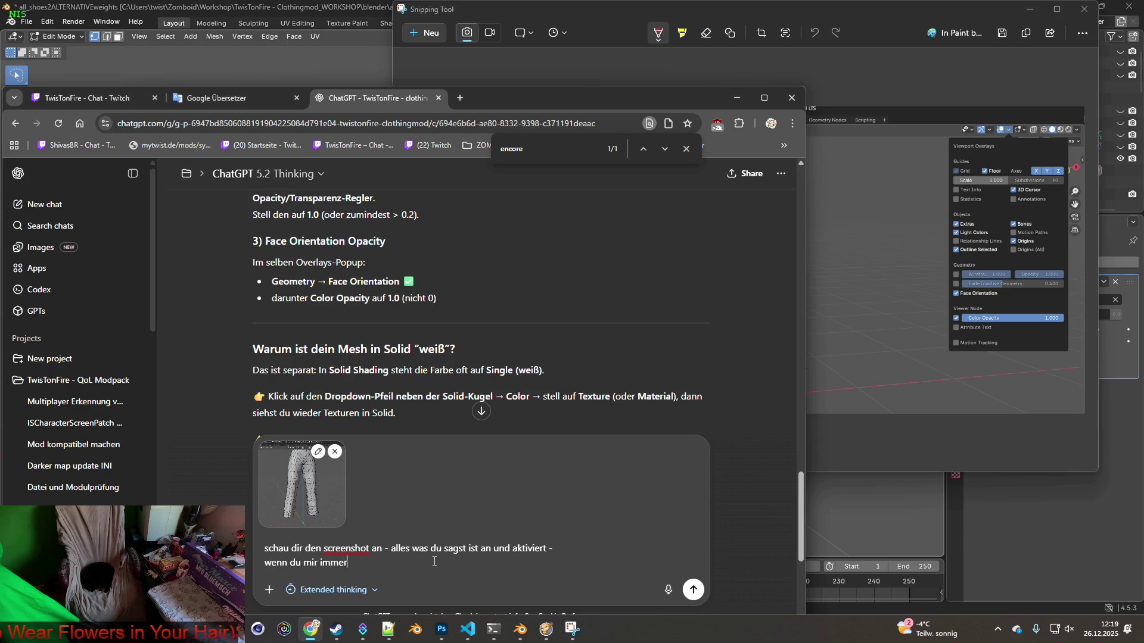
type(" kanns")
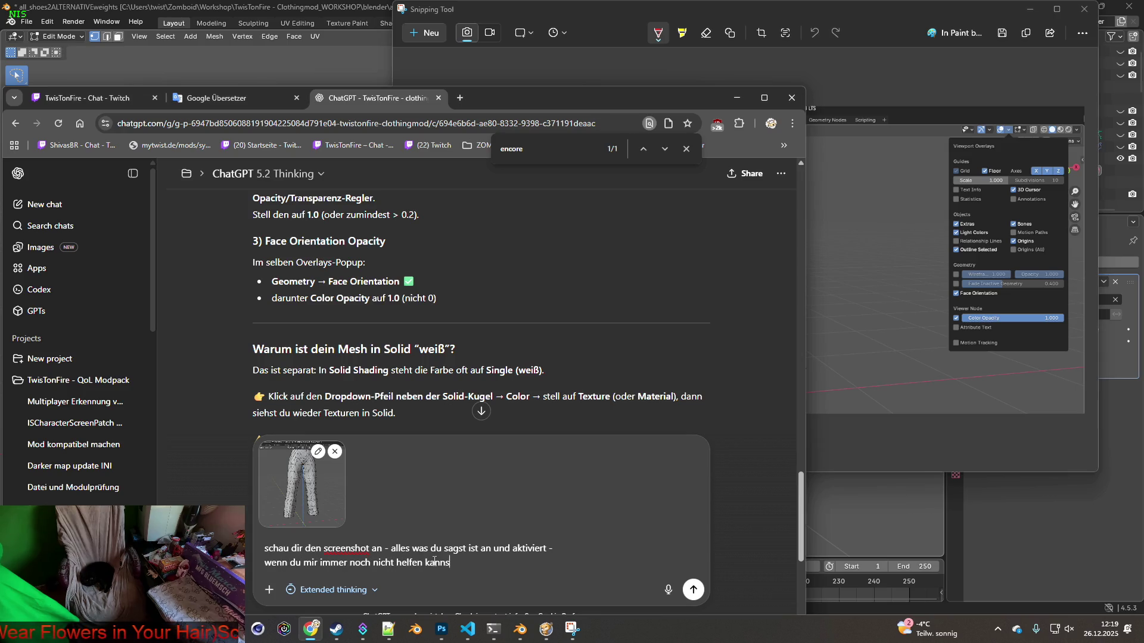
type("tg schschau ")
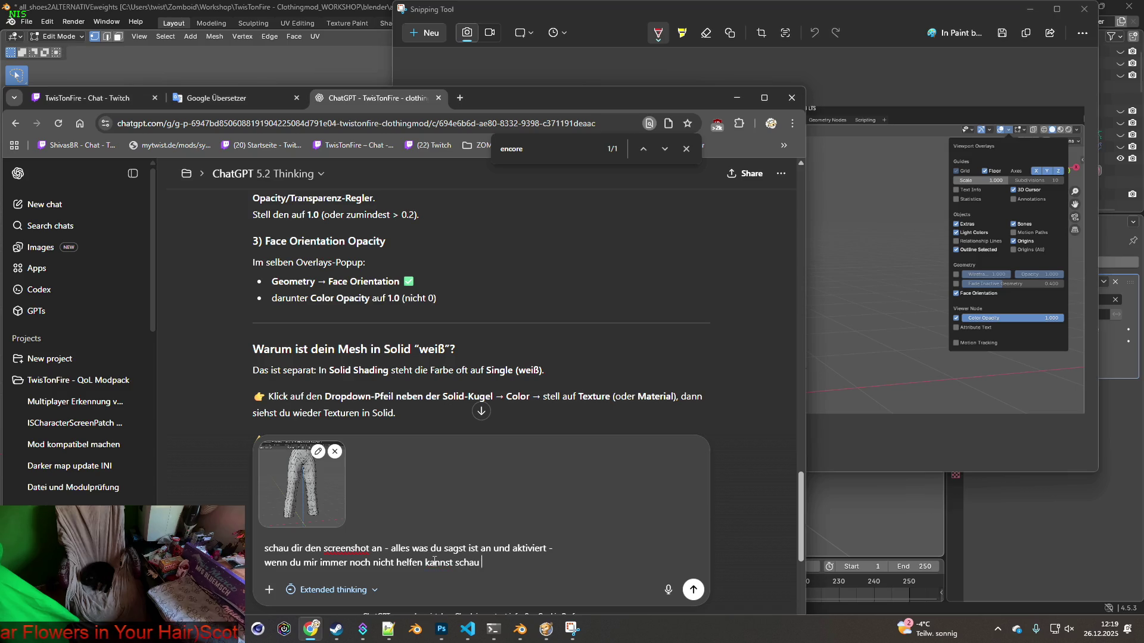
type("bitte mal in")
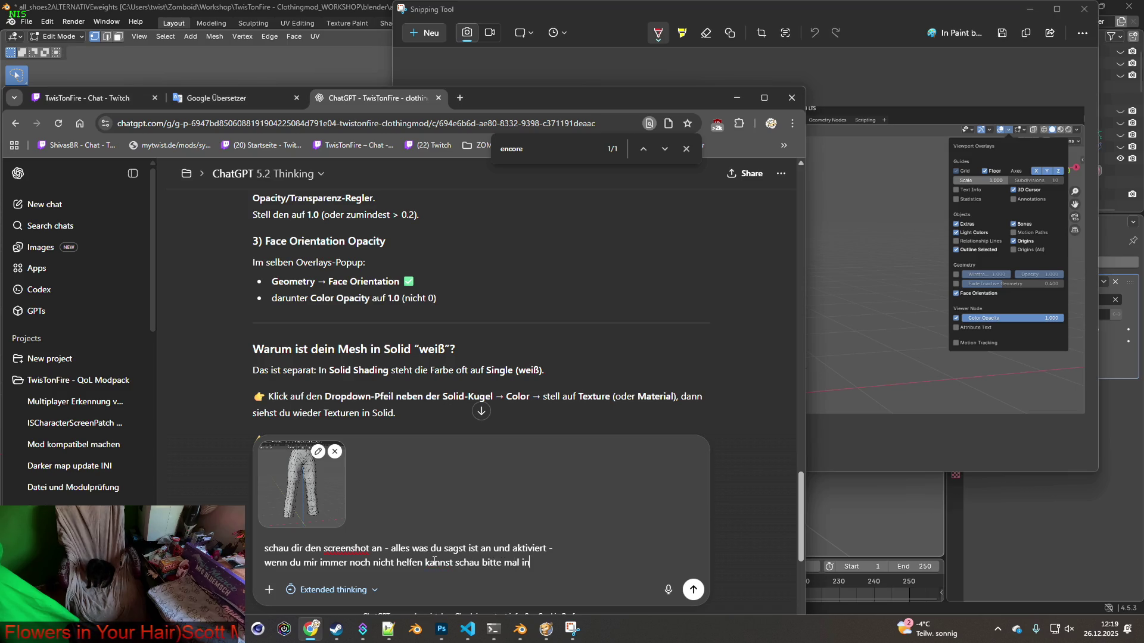
key("BackSpace")
type("m internet nach")
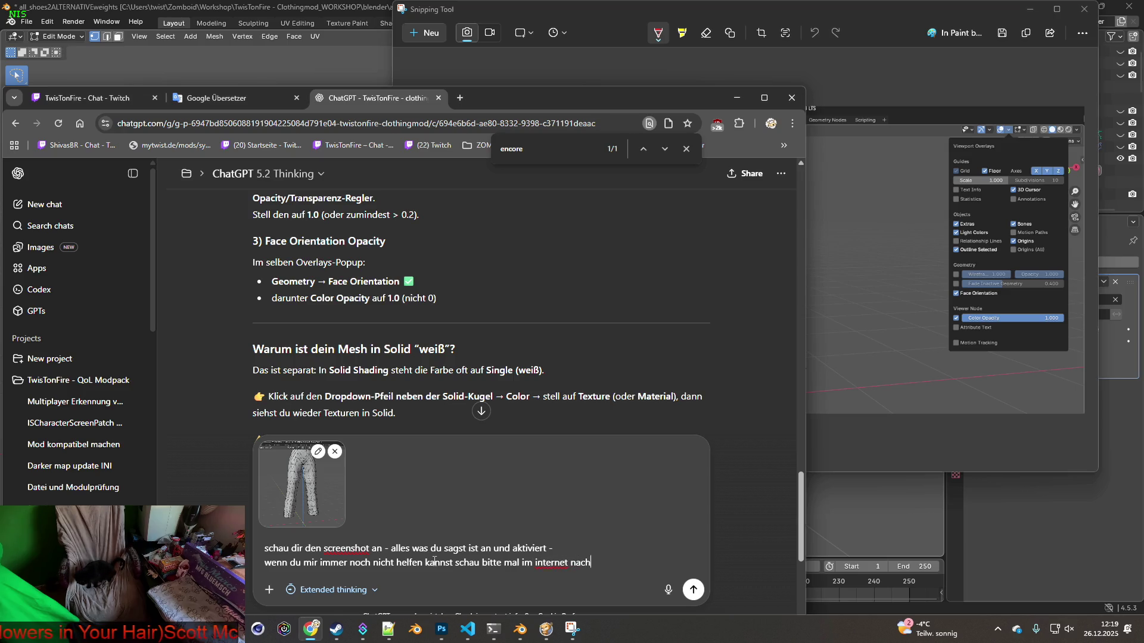
type(" ob sich mit B")
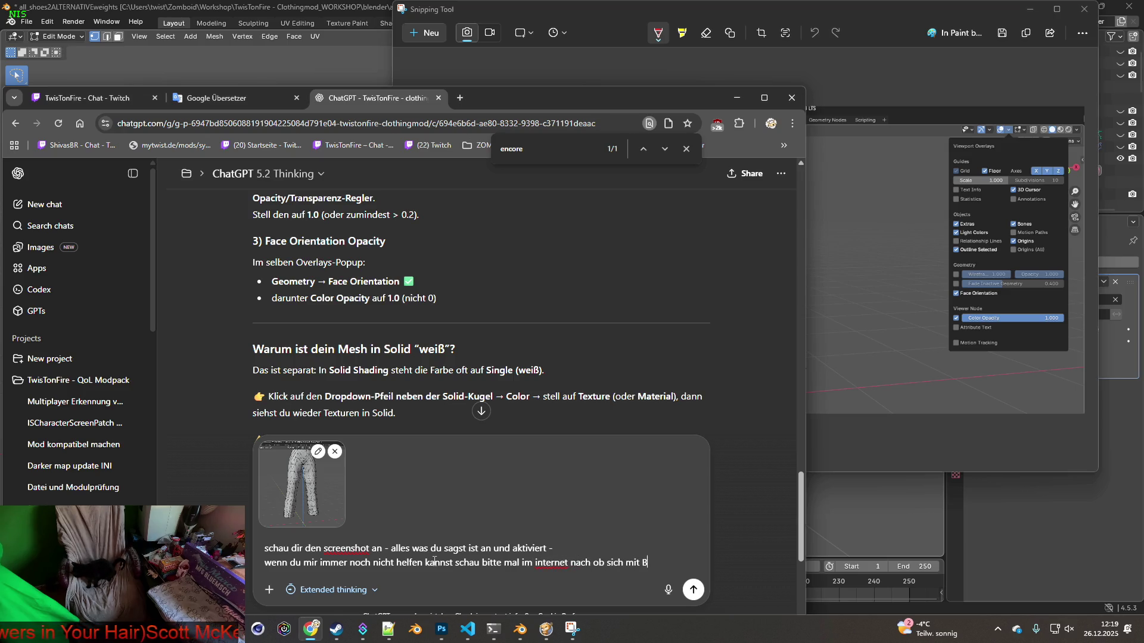
type("lender 4.5.3")
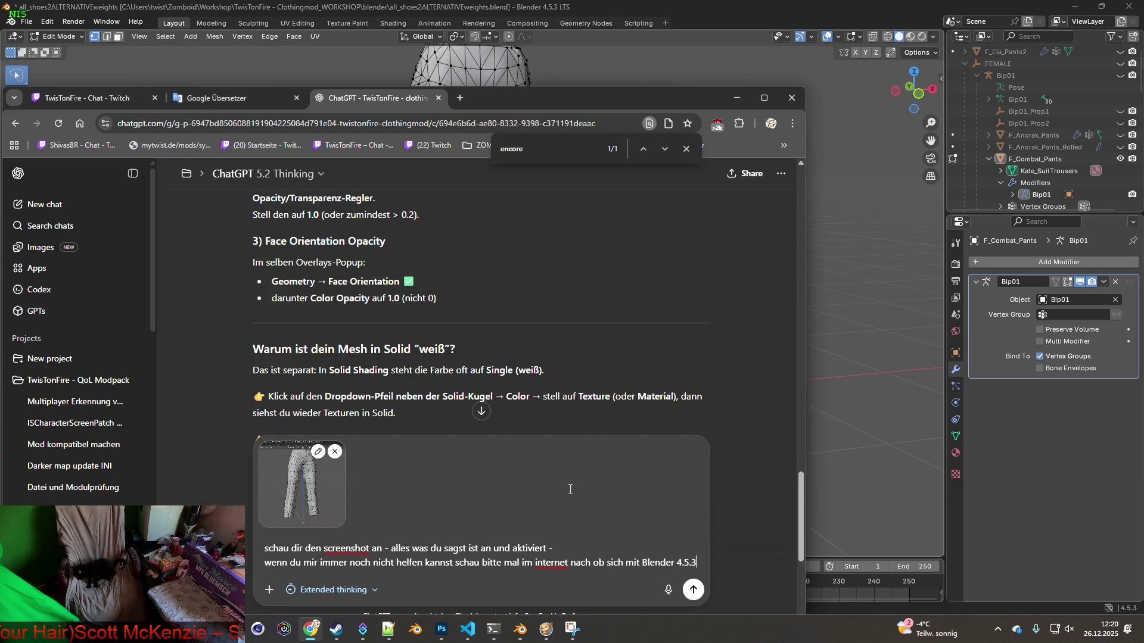
type("LTS irgendwas geänd")
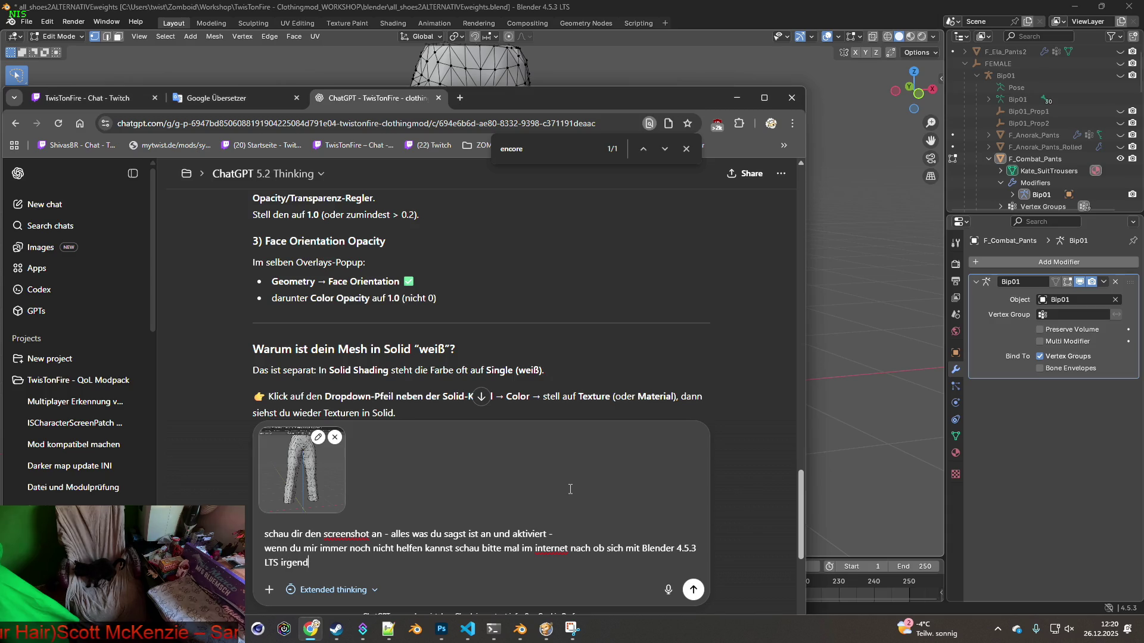
type("ert")
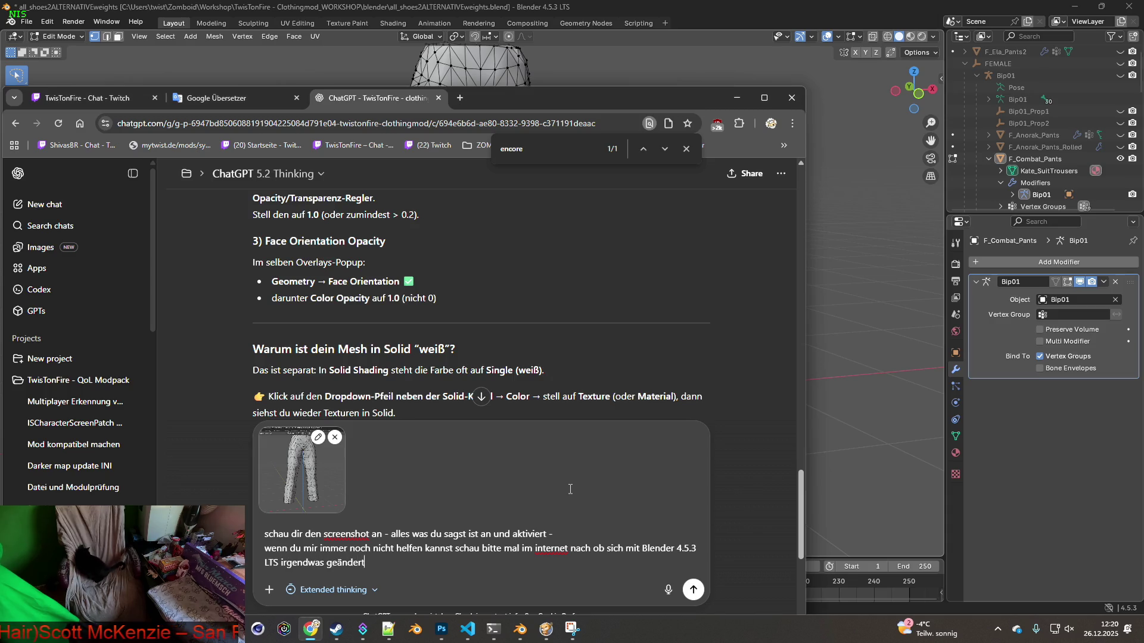
type(" hat.")
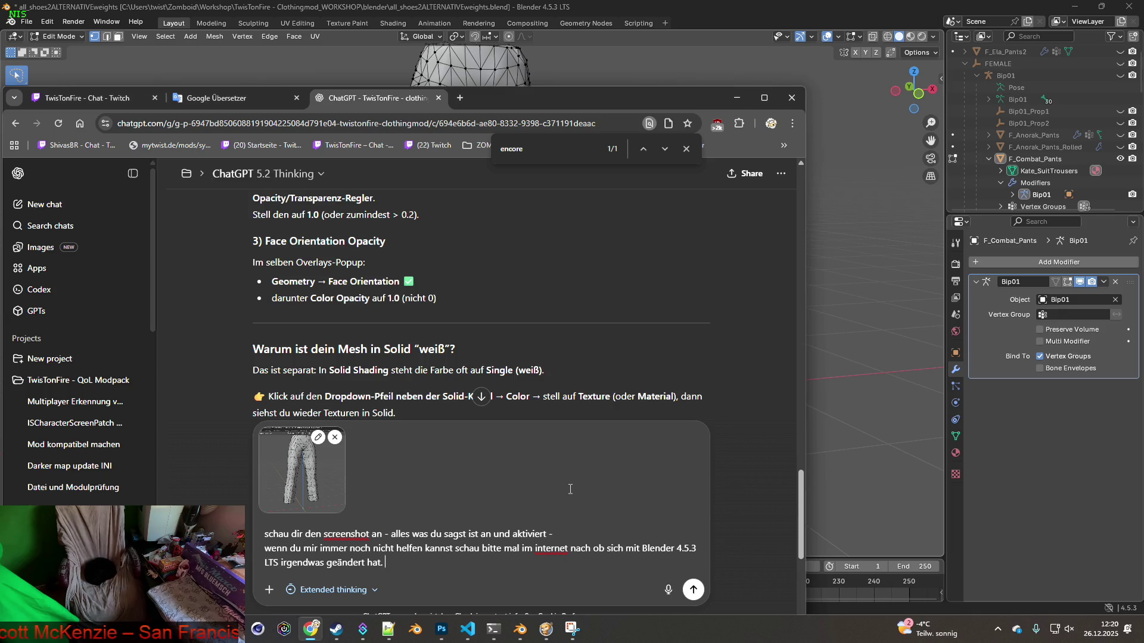
type(" da ich d")
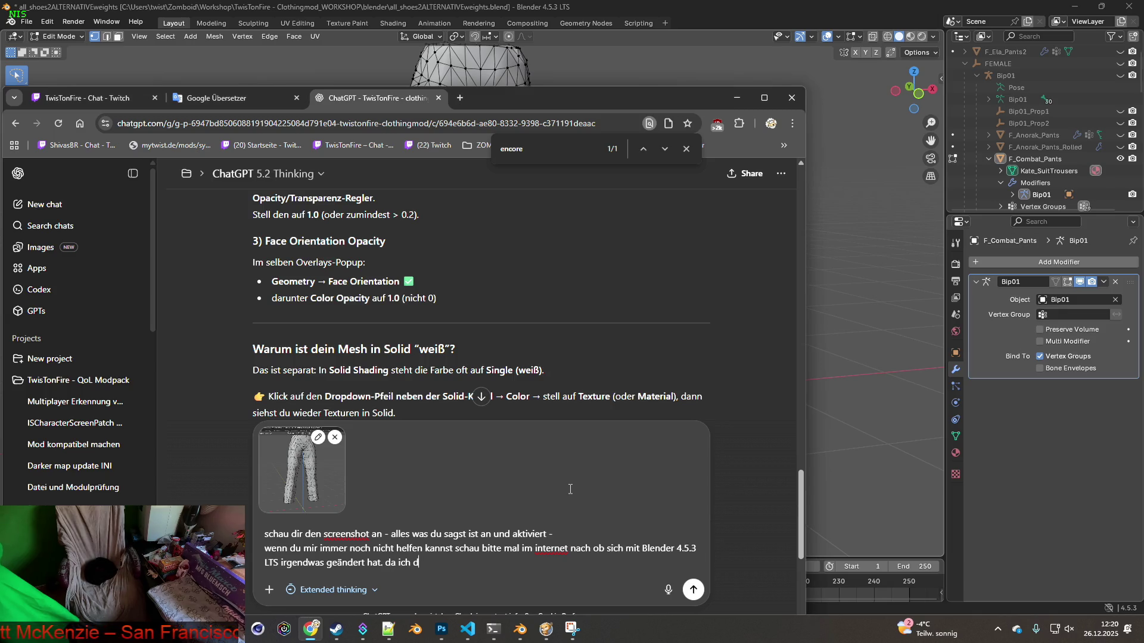
type("ie face orientation mit all d")
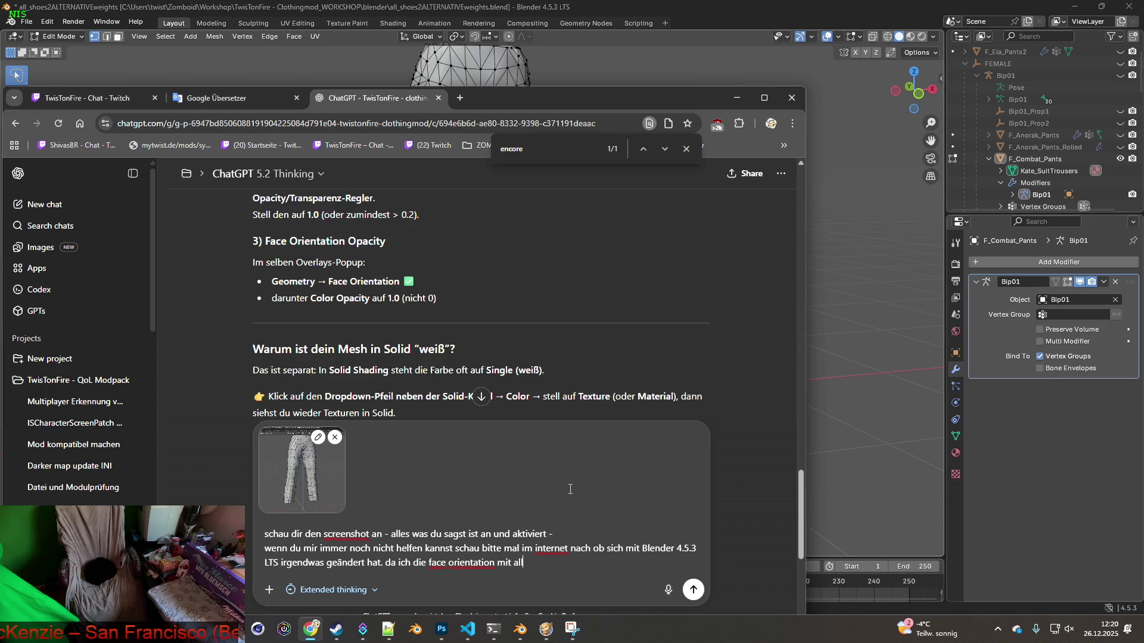
type("einen tipps immer noch nicht sehen ")
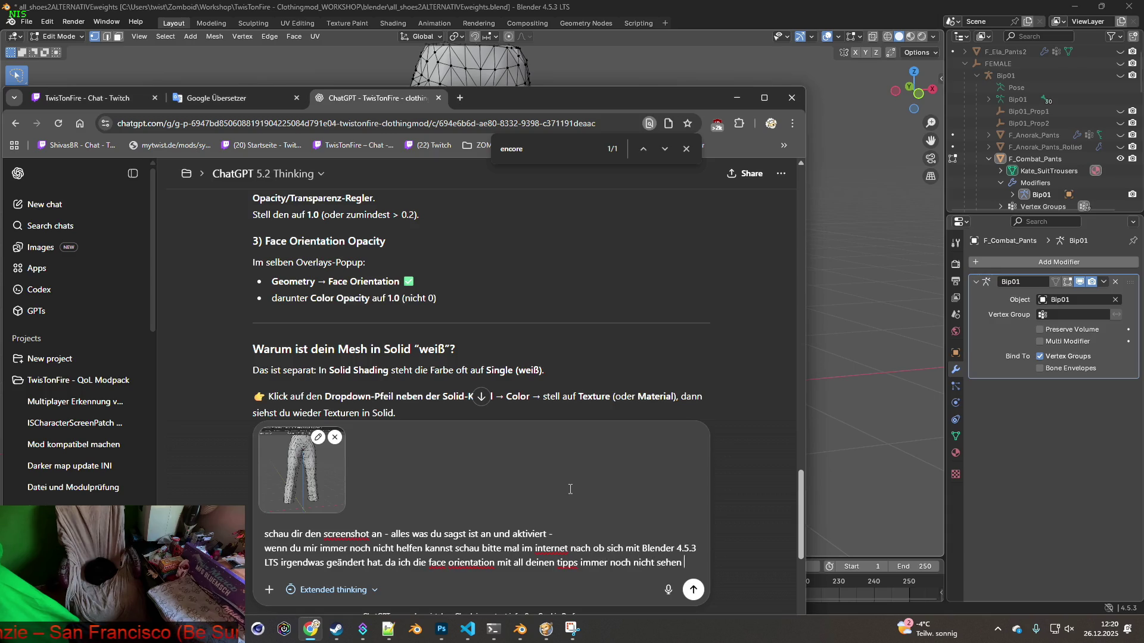
type("kann.")
key("Return")
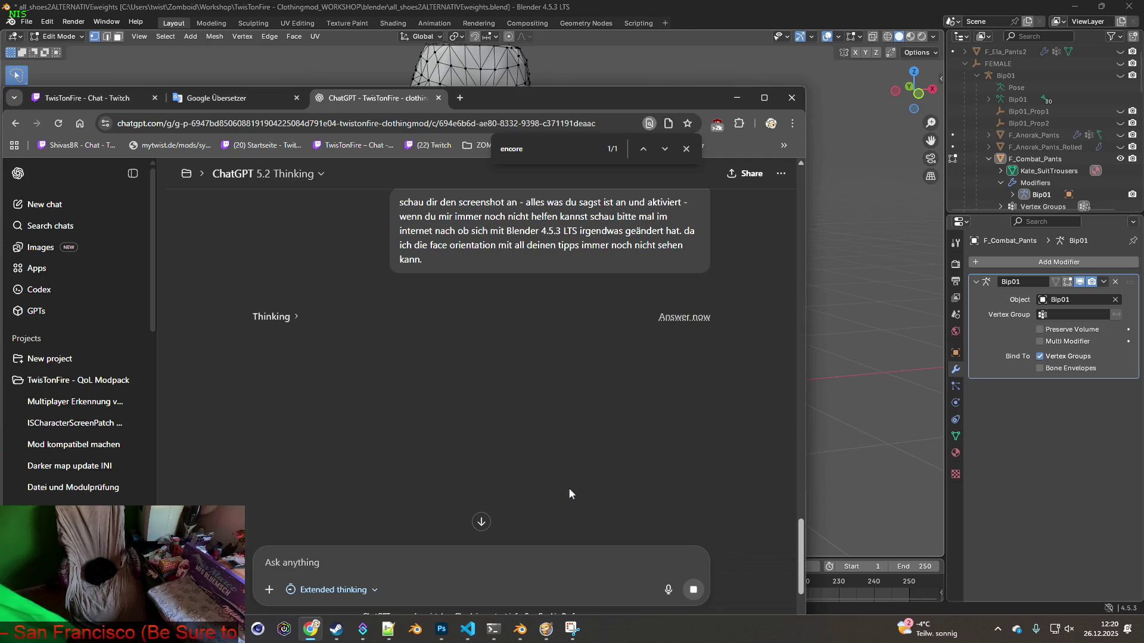
key("alt+Tab")
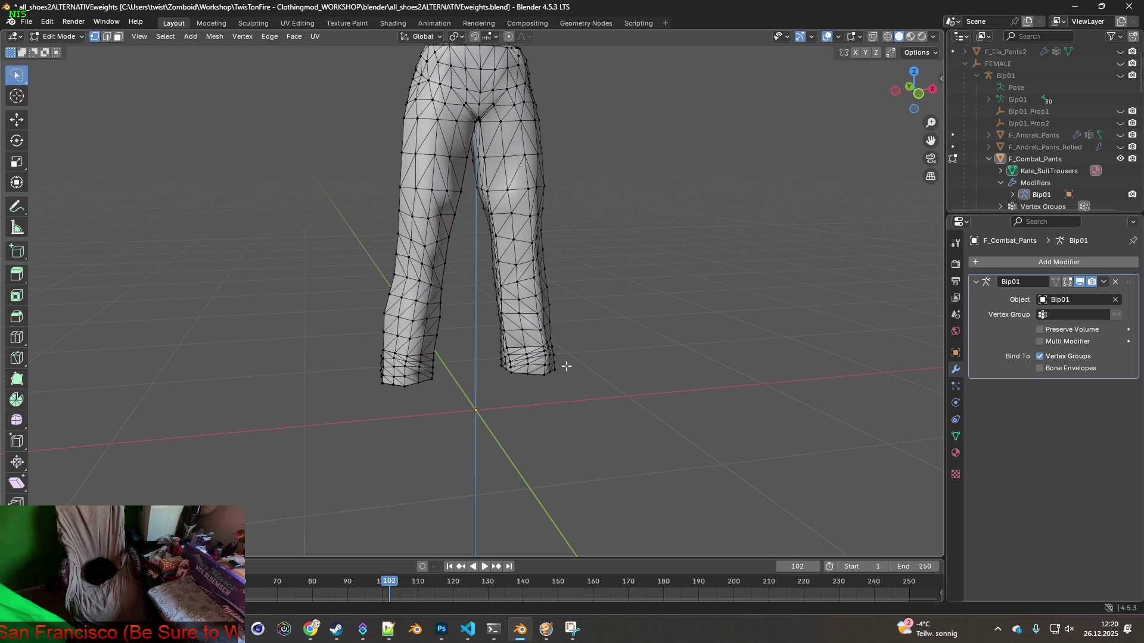
mouse_move(555, 358)
middle_mouse_down()
mouse_move(487, 341)
mouse_move(521, 352)
middle_mouse_up()
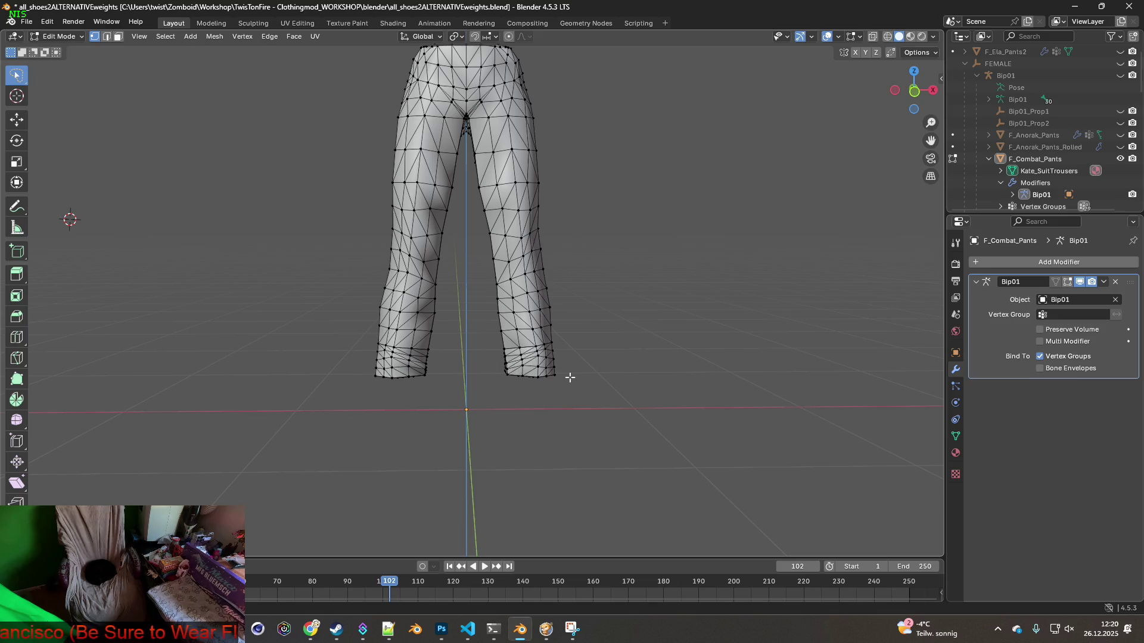
key("alt+Tab")
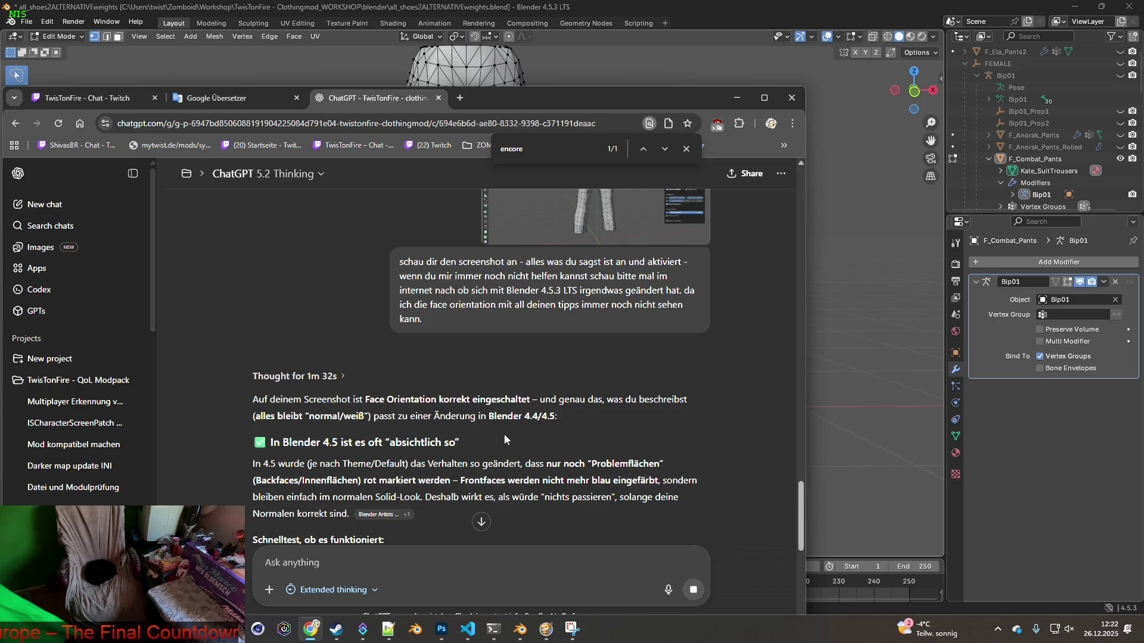
scroll(505, 435, "down", 2)
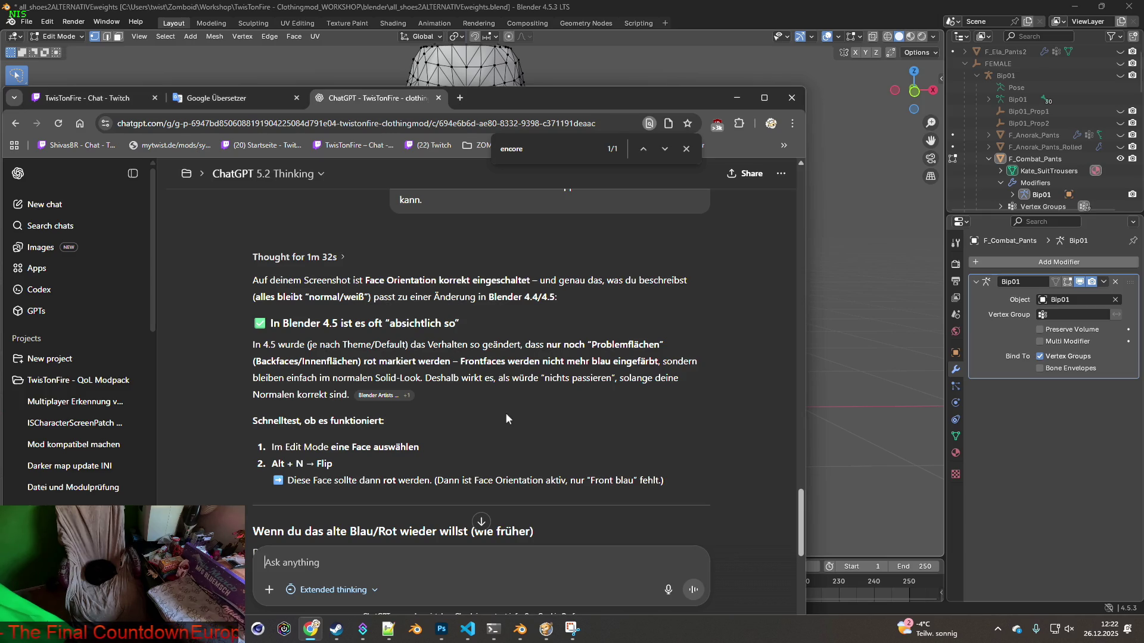
With Overlays open, orbit and zoom into the pant leg tubes to check their inner faces
left_click(659, 9)
left_click(839, 37)
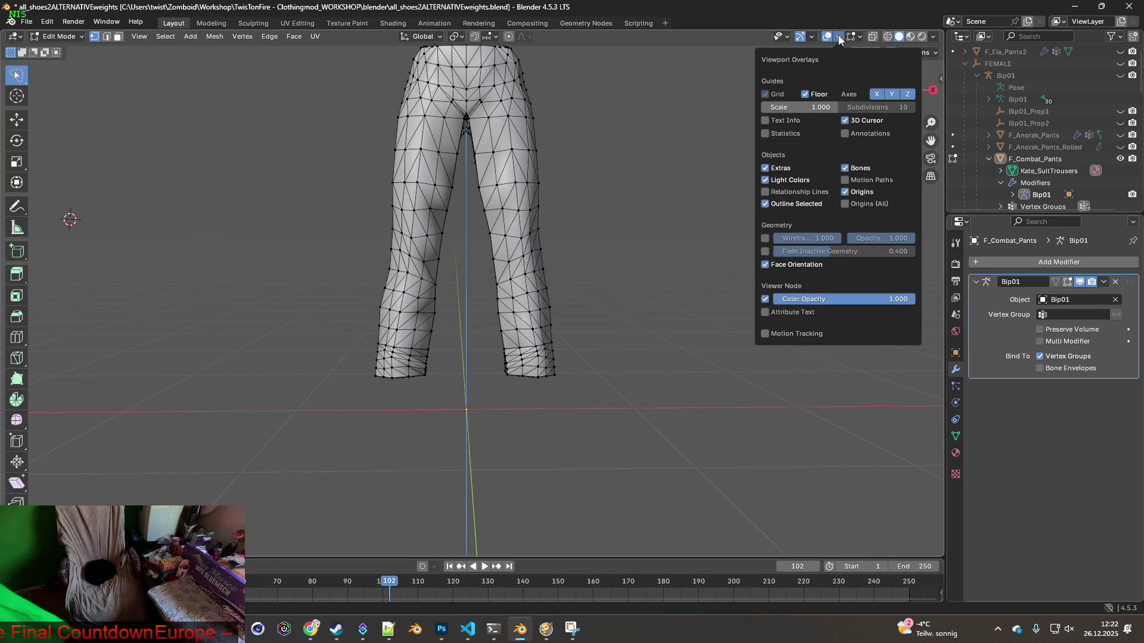
scroll(526, 345, "up", 4)
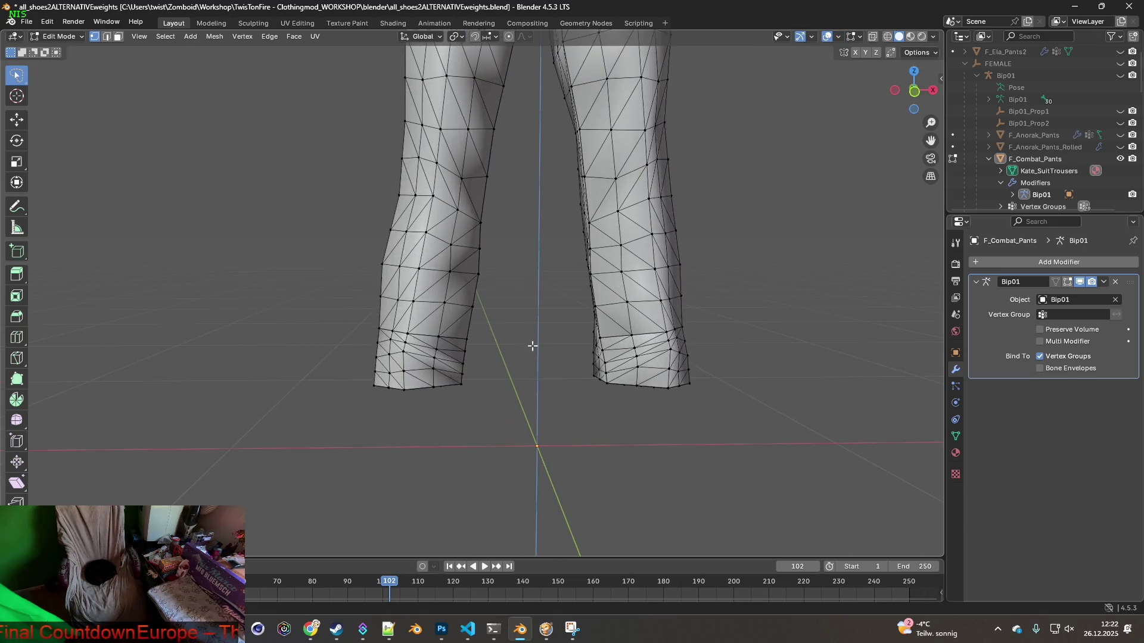
middle_click_drag(610, 348, 562, 356)
scroll(562, 356, "up", 5)
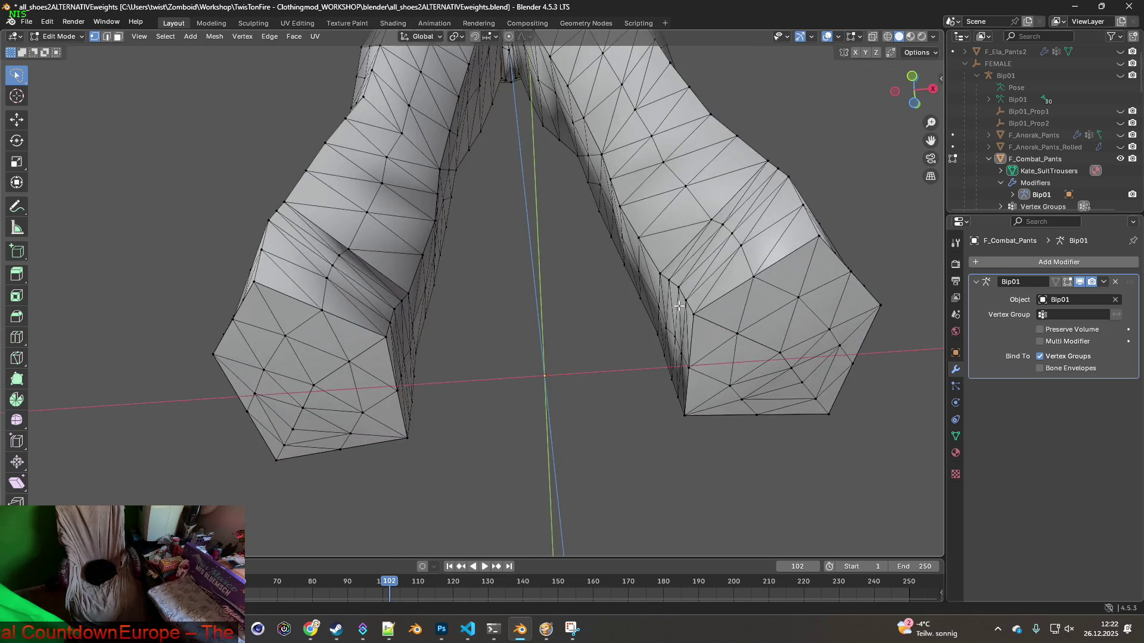
scroll(563, 356, "up", 8)
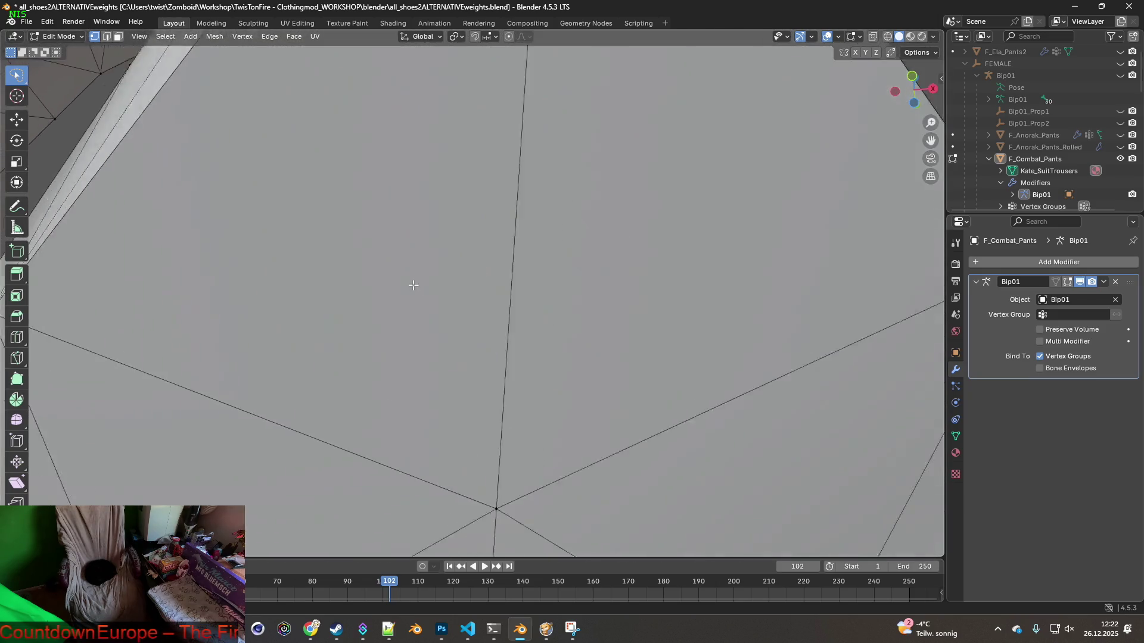
scroll(413, 286, "up", 3)
middle_click_drag(424, 327, 430, 270)
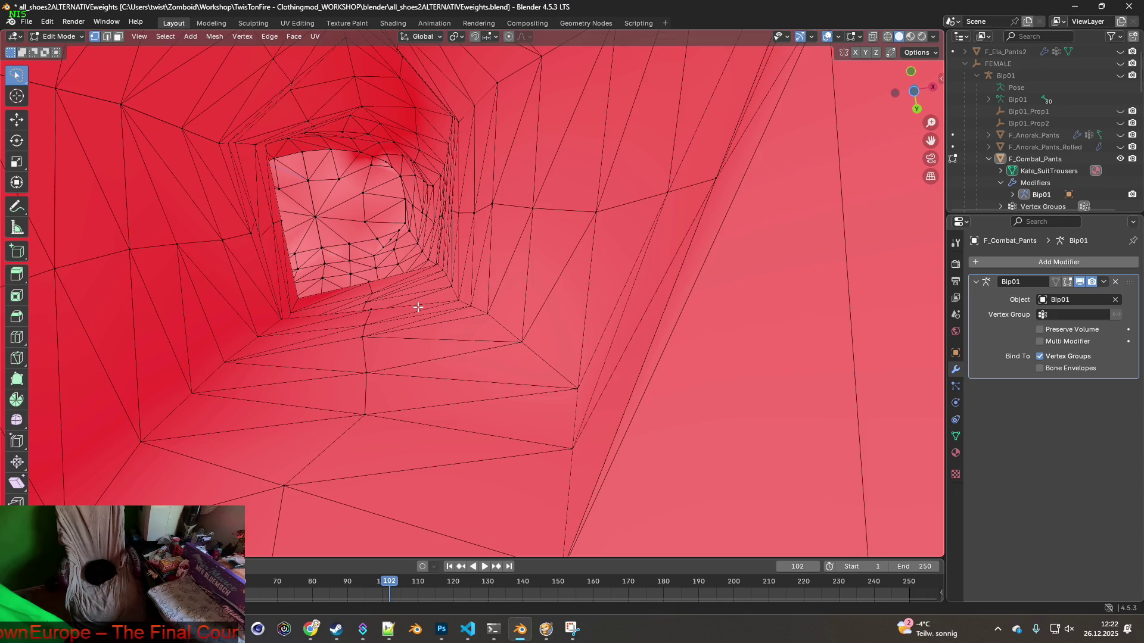
scroll(369, 315, "down", 8)
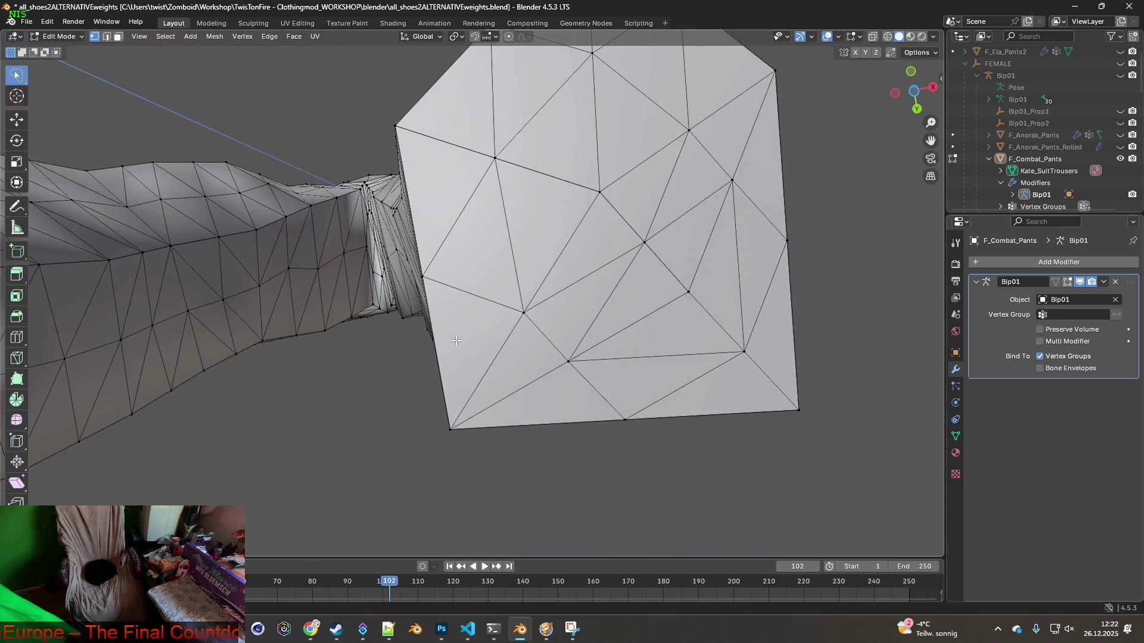
mouse_move(456, 341)
middle_mouse_down()
mouse_move(360, 327)
mouse_move(539, 365)
mouse_move(549, 454)
mouse_move(506, 399)
mouse_move(510, 370)
mouse_move(566, 310)
mouse_move(511, 368)
mouse_move(491, 465)
mouse_move(533, 412)
mouse_move(590, 439)
mouse_move(526, 416)
mouse_move(540, 411)
mouse_move(605, 449)
mouse_move(613, 353)
mouse_move(605, 401)
mouse_move(468, 324)
mouse_move(523, 366)
mouse_move(475, 347)
middle_mouse_up()
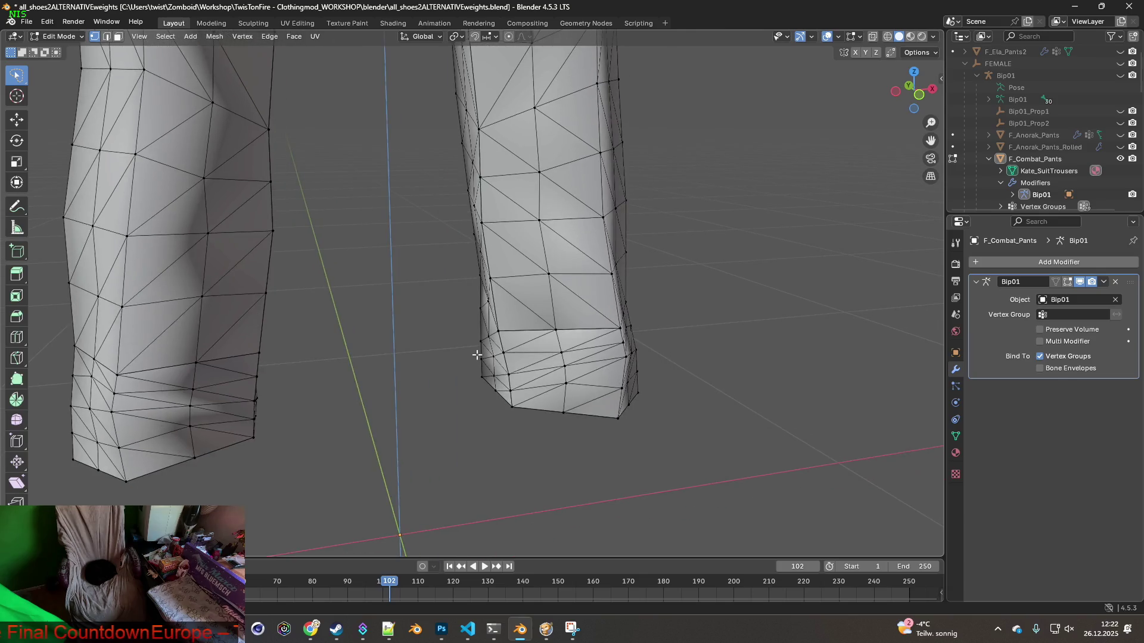
key("alt+Tab")
key("alt+Tab")
key("alt+Tab")
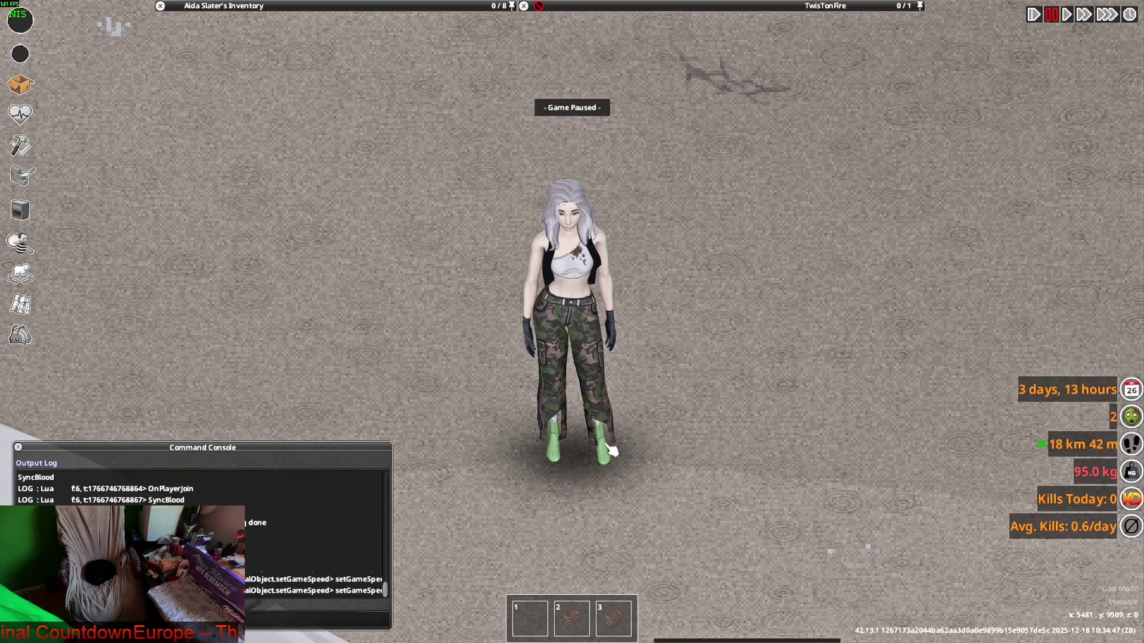
Unpause and walk the character back and forth to see the camo pants front and back
key("space")
key("s")
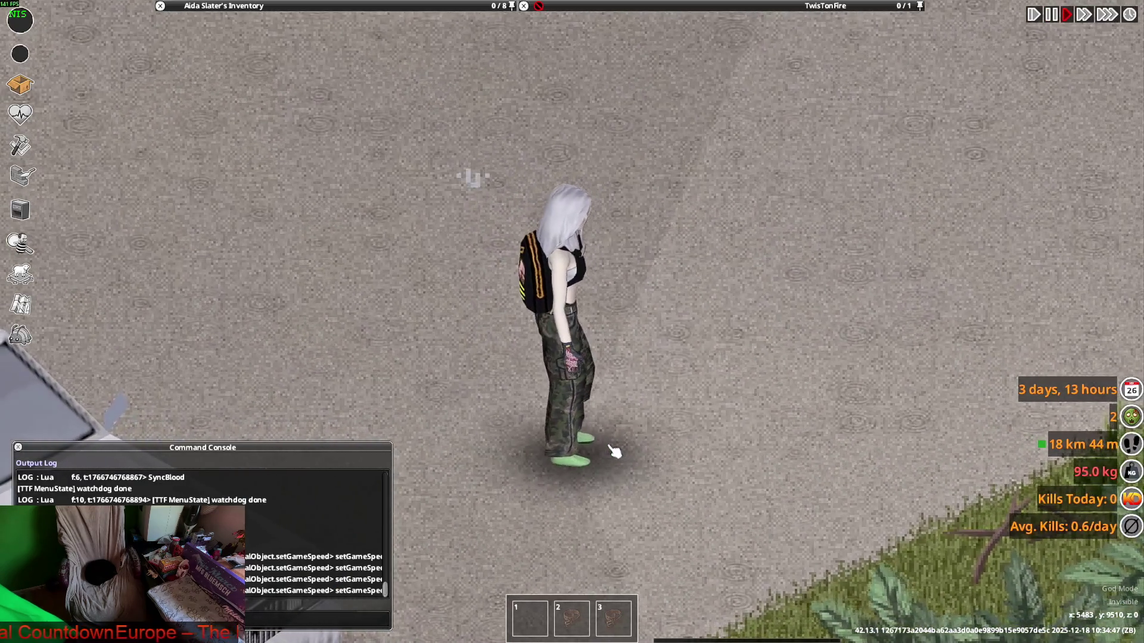
key("s")
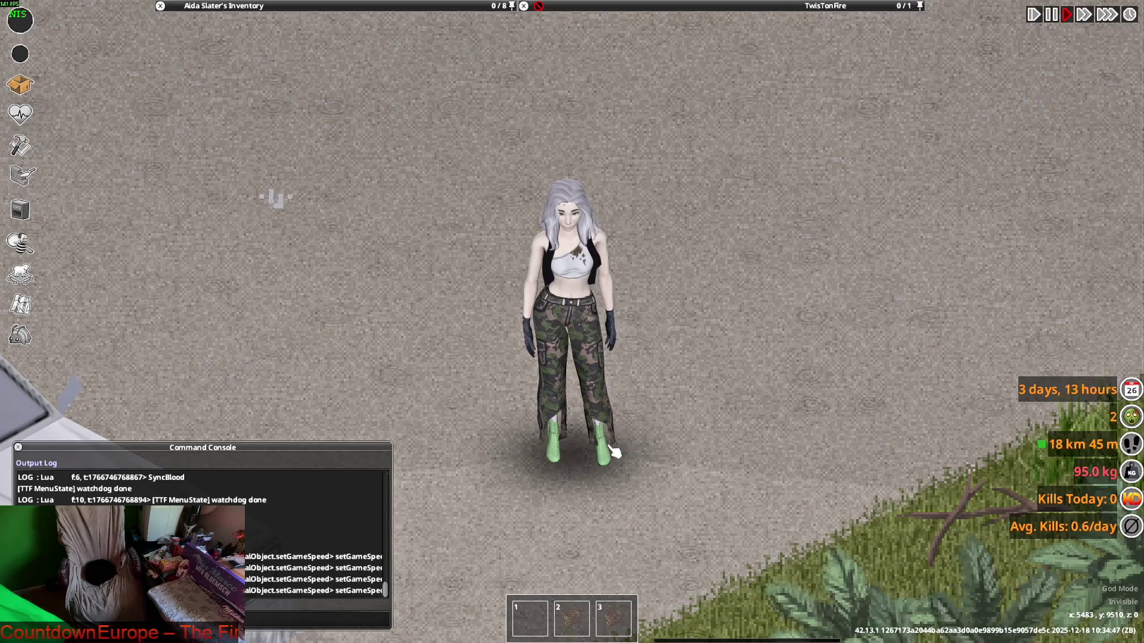
key("w")
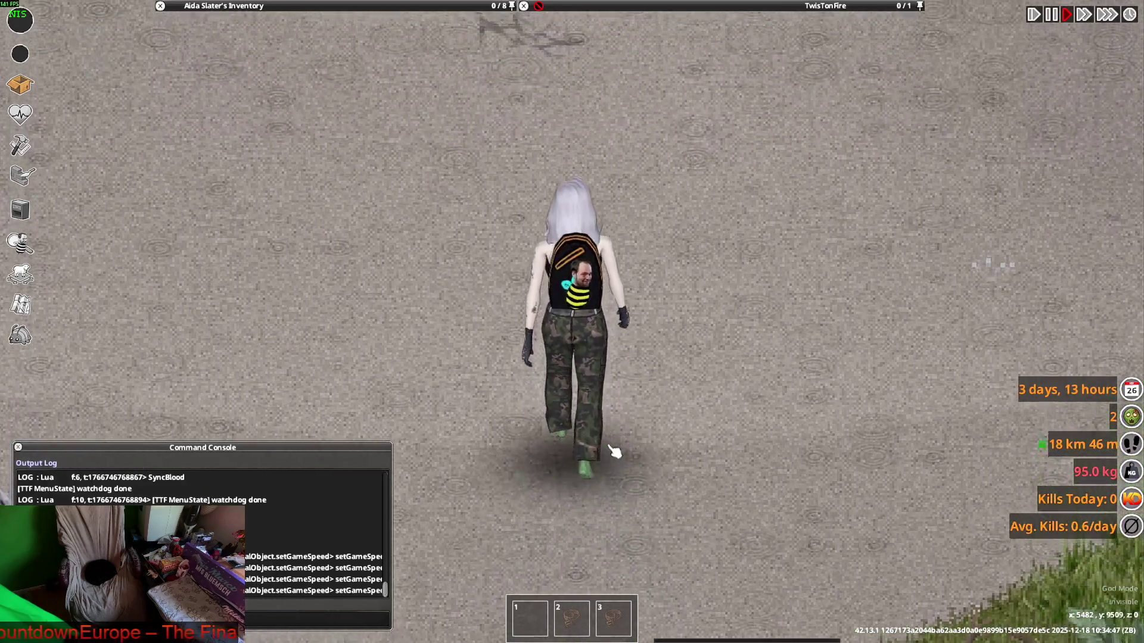
key("s")
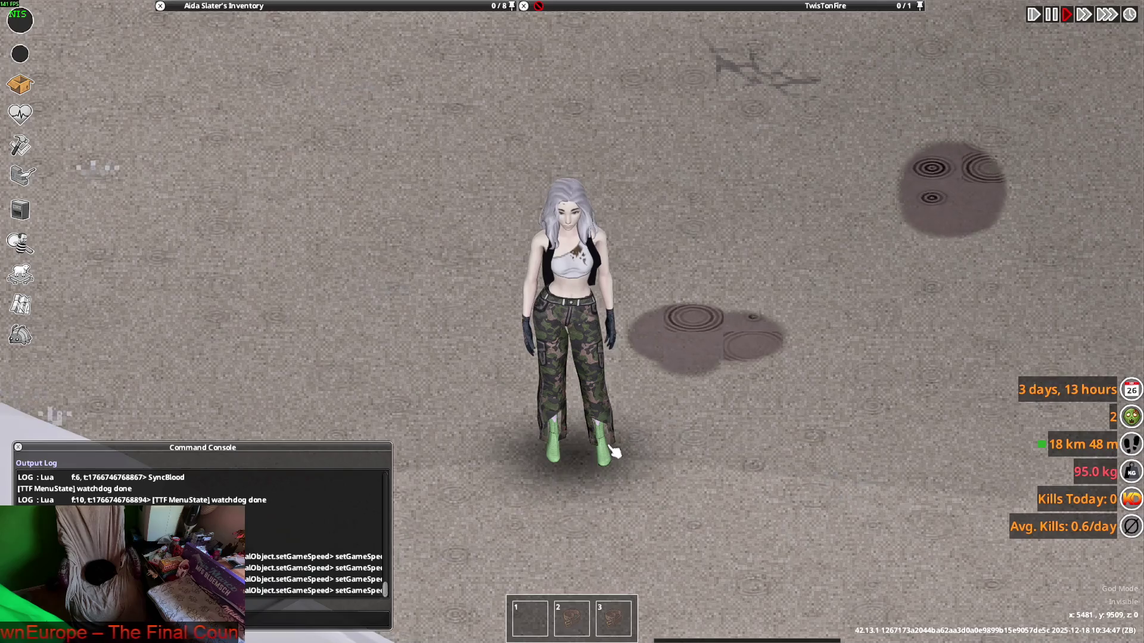
key("w")
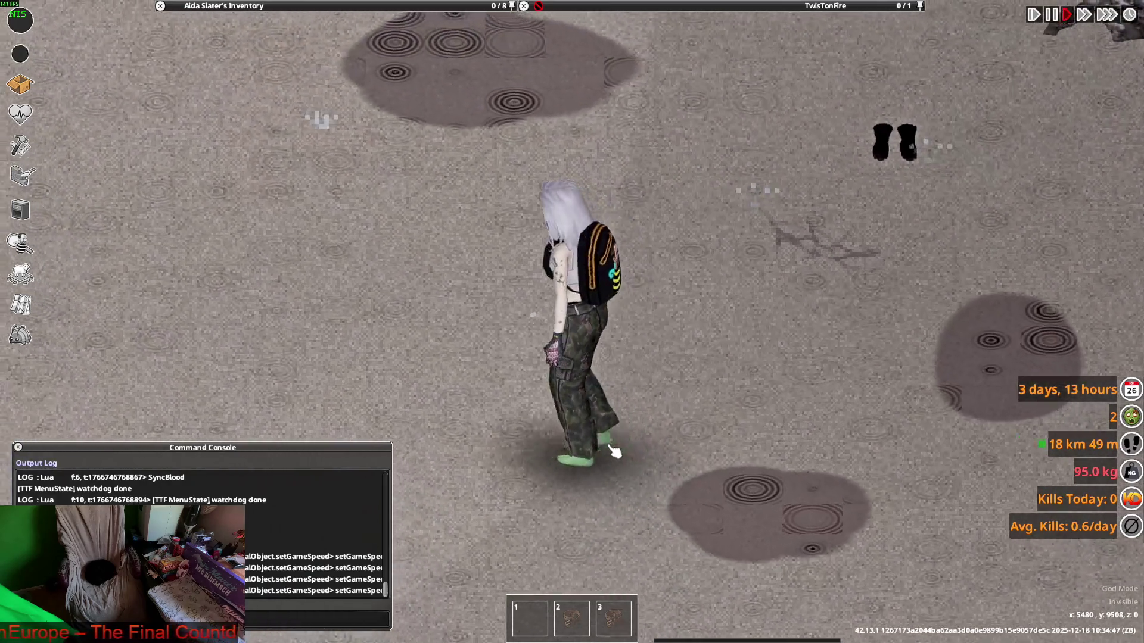
key("a")
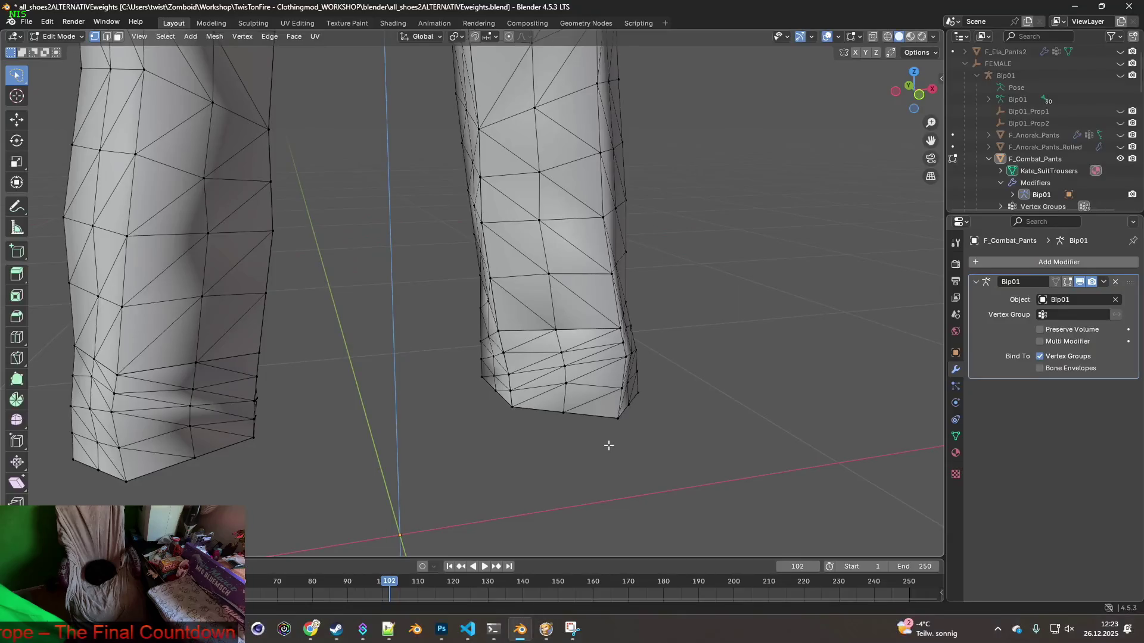
Zoom out and switch to Material Preview to inspect the textured pants hems
scroll(596, 417, "down", 4)
mouse_move(536, 370)
middle_mouse_down()
mouse_move(504, 337)
mouse_move(512, 349)
mouse_move(455, 327)
mouse_move(547, 401)
mouse_move(452, 324)
mouse_move(477, 339)
middle_mouse_up()
left_click(910, 37)
mouse_move(546, 288)
middle_mouse_down()
mouse_move(227, 153)
mouse_move(536, 281)
mouse_move(613, 275)
mouse_move(618, 285)
mouse_move(533, 295)
mouse_move(530, 230)
mouse_move(120, 184)
mouse_move(439, 296)
mouse_move(314, 284)
mouse_move(532, 279)
mouse_move(543, 297)
middle_mouse_up()
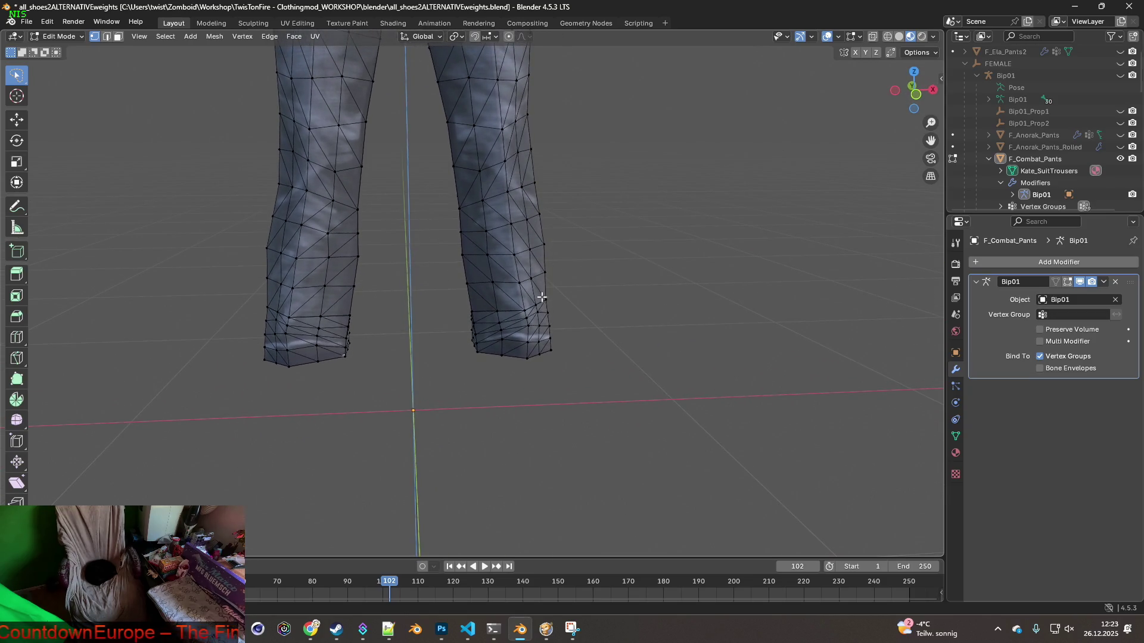
Open the UV Editing workspace, box-select the right leg's hem faces and zoom the UV editor
left_click(77, 37)
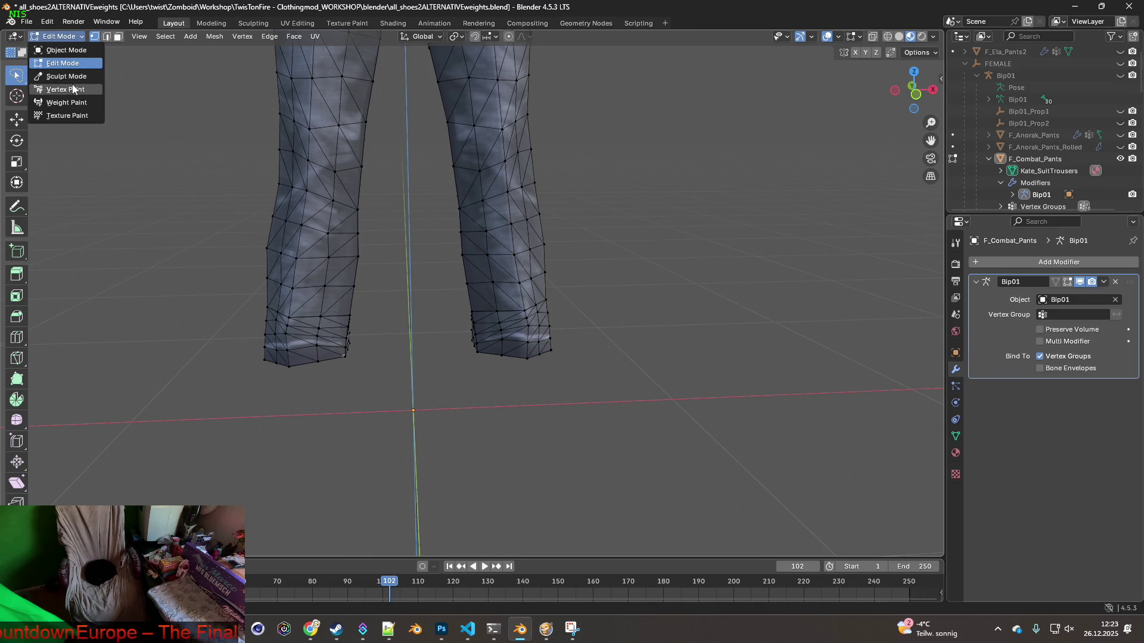
left_click(311, 36)
left_click(296, 23)
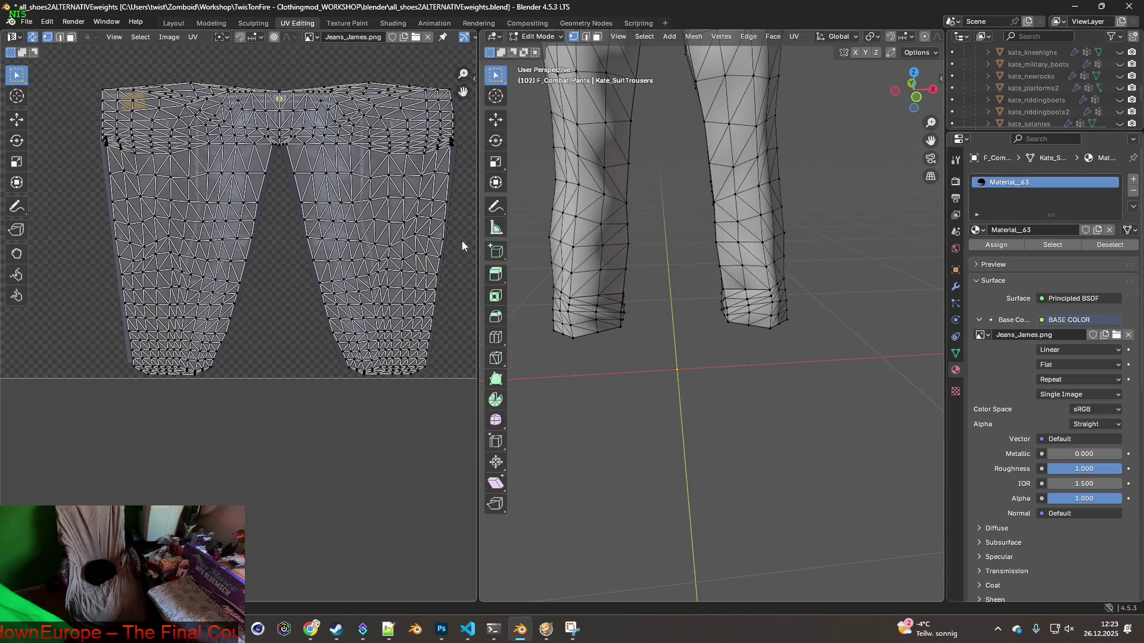
left_click_drag(744, 280, 769, 335)
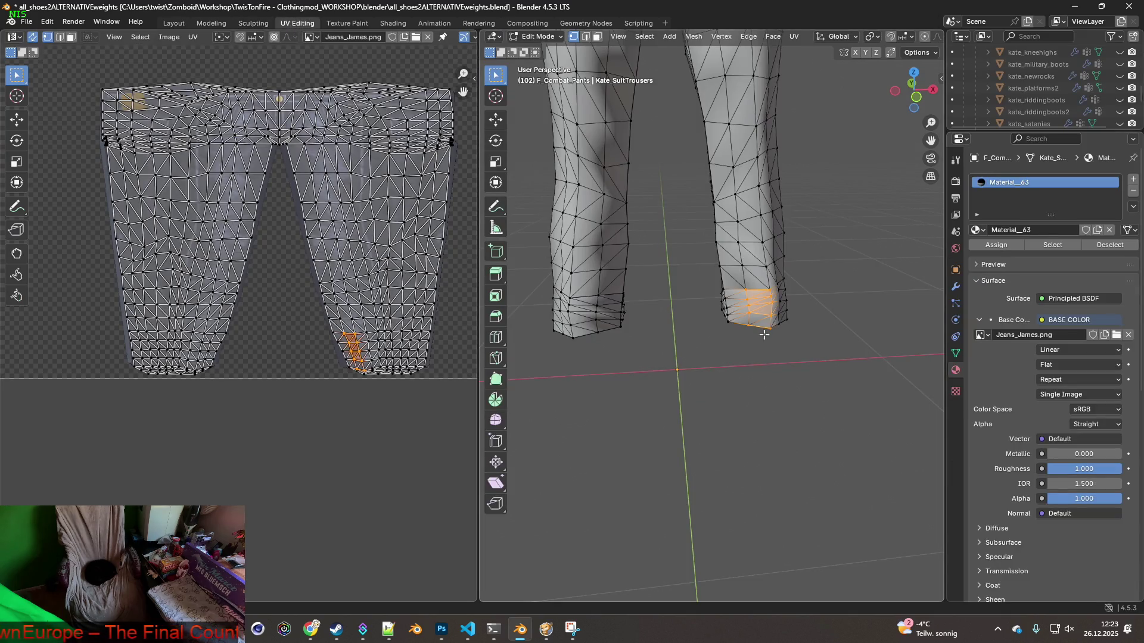
scroll(411, 348, "up", 3)
scroll(334, 286, "up", 2)
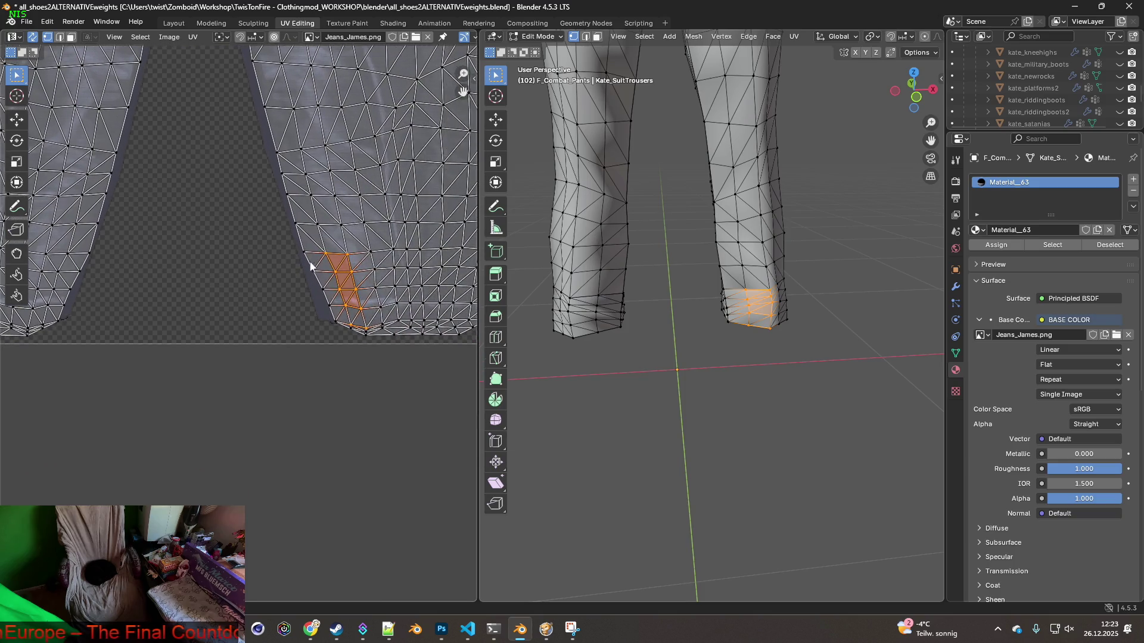
scroll(320, 272, "down", 3)
scroll(40, 296, "up", 3)
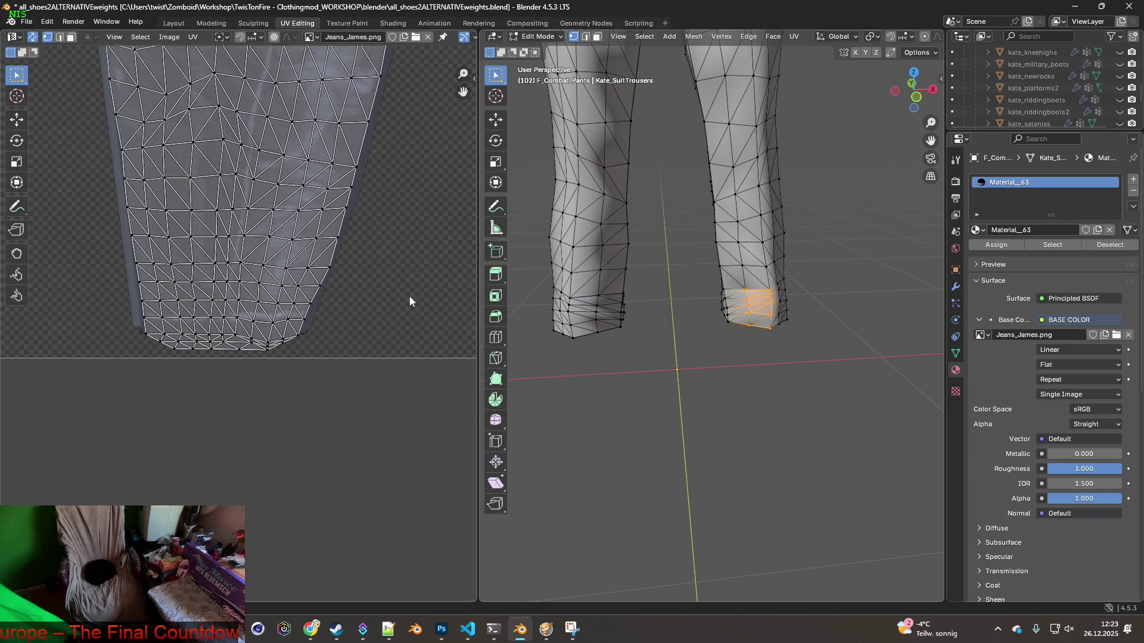
key("alt+Tab")
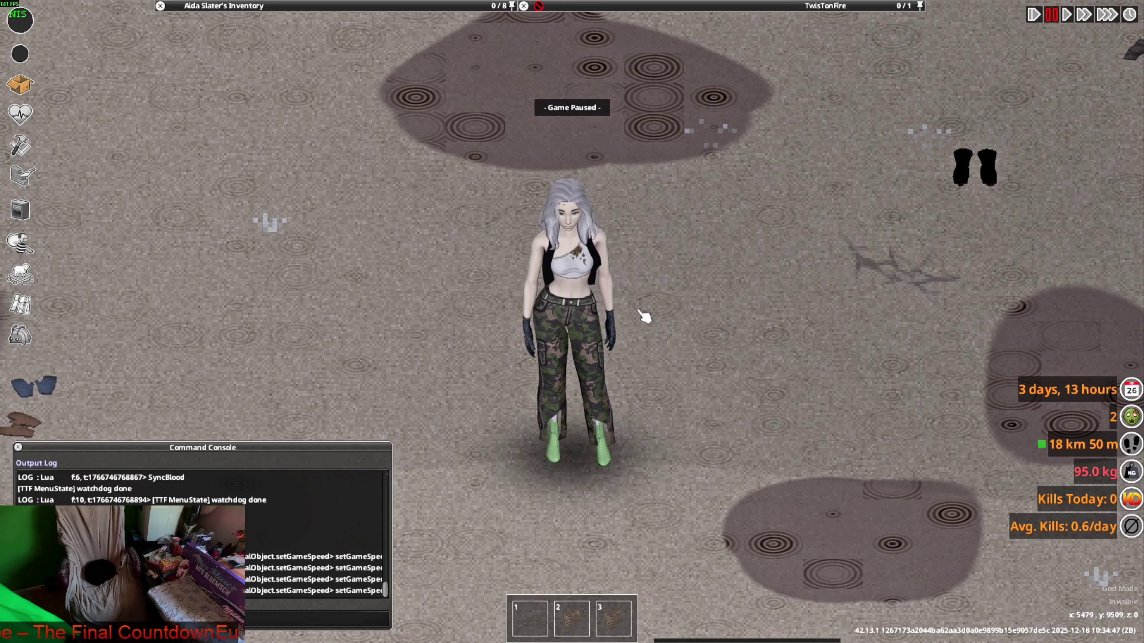
Unpause the game and drop the Military Field Pants from the inventory
key("space")
key("w")
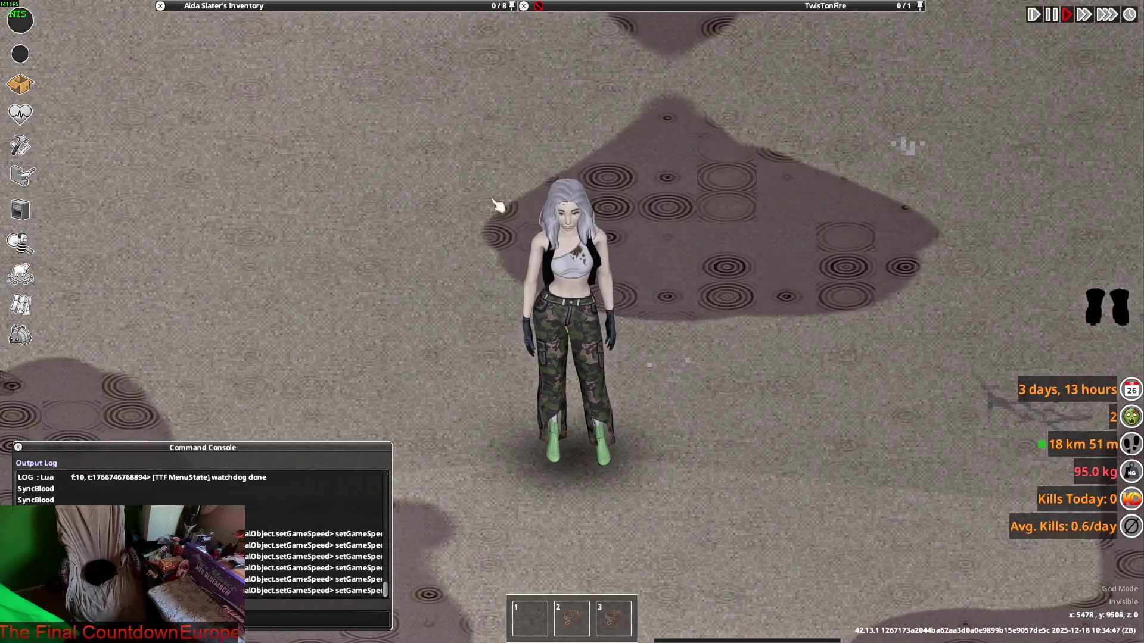
mouse_move(241, 107)
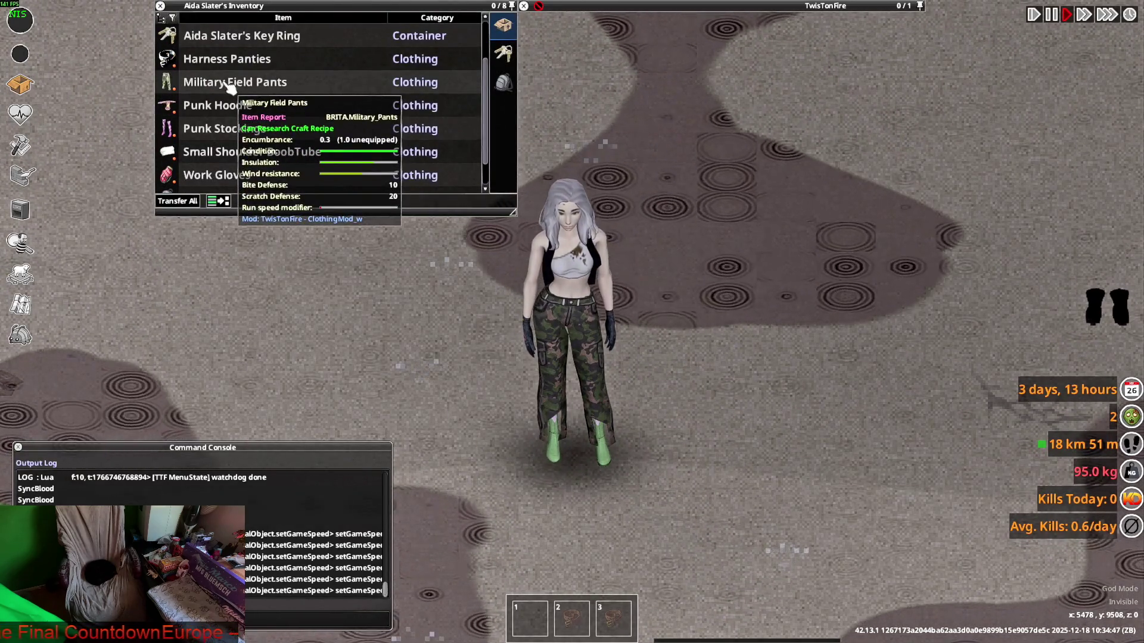
right_click(226, 82)
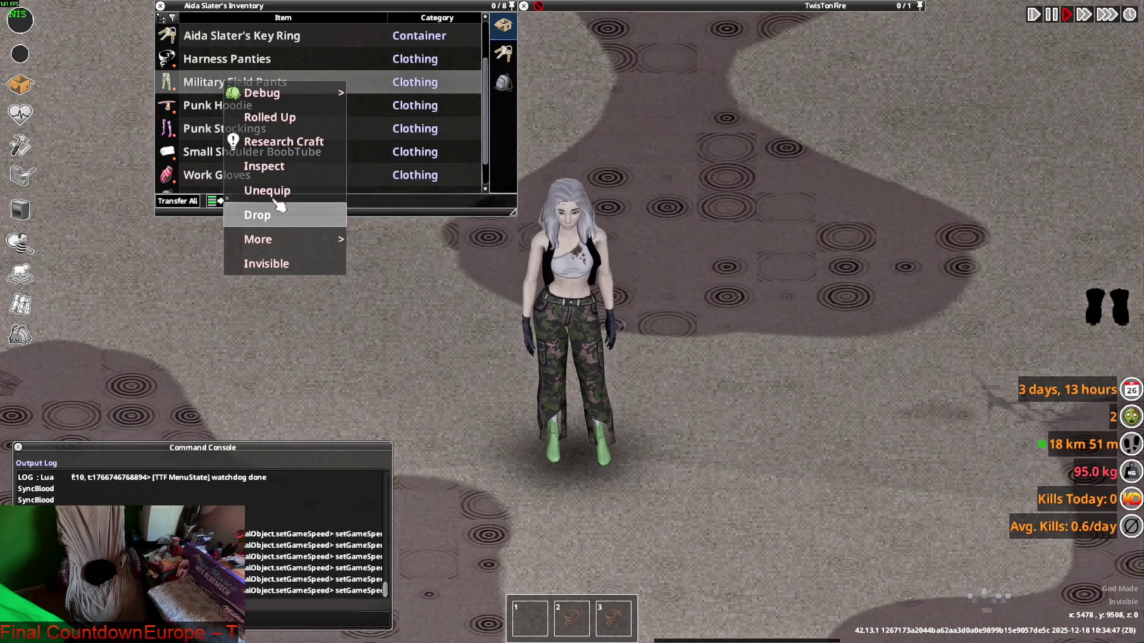
mouse_move(286, 95)
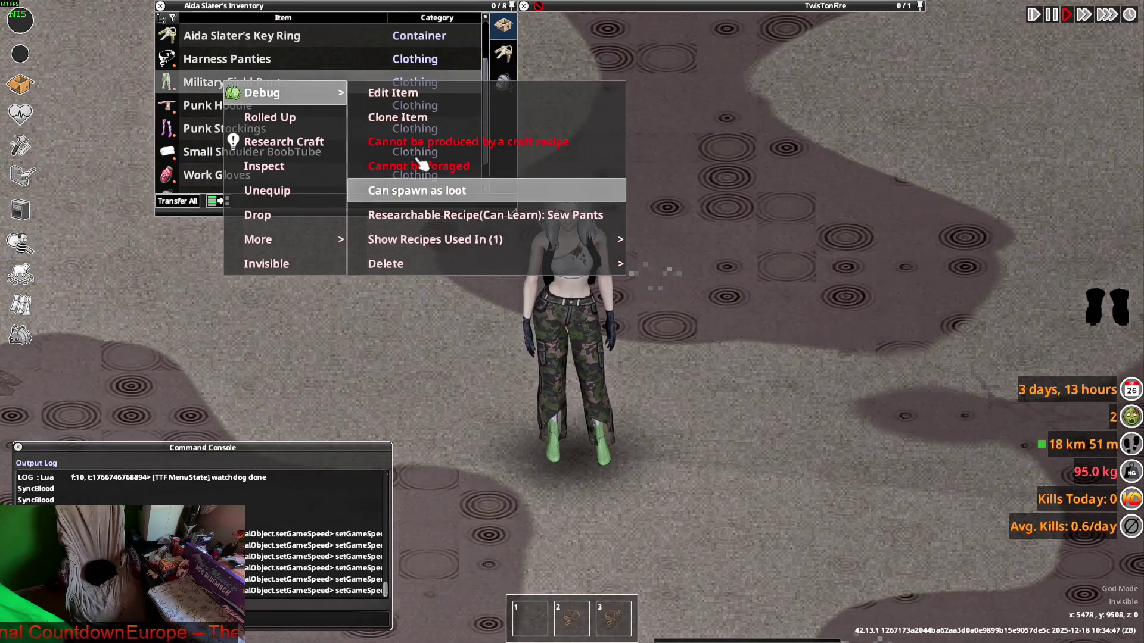
left_click(425, 103)
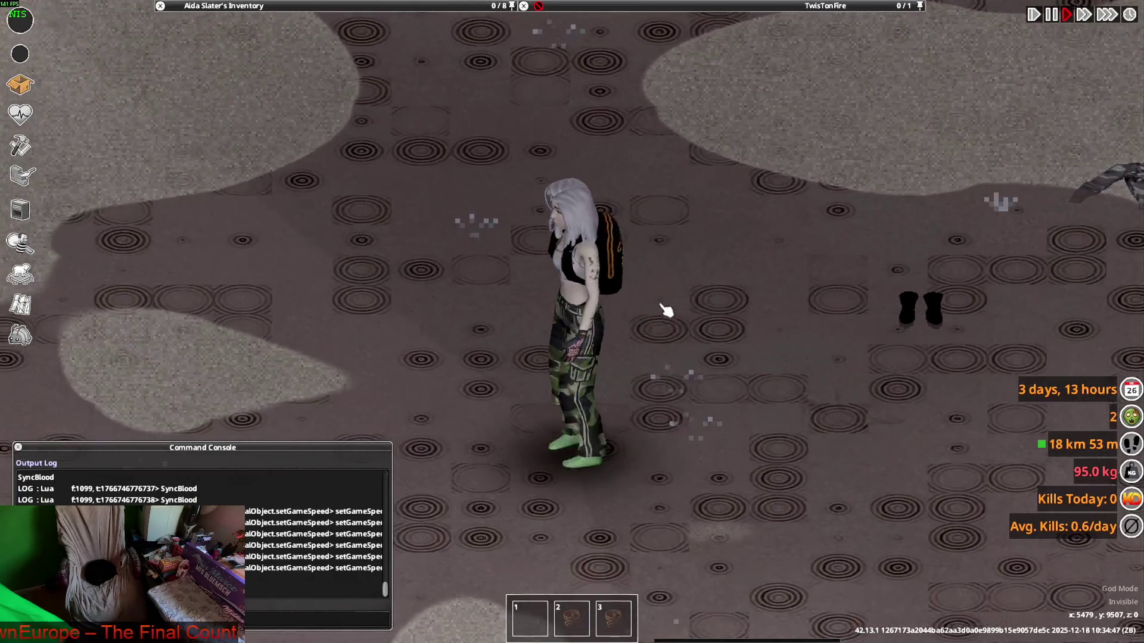
Walk the character around to view the changed pants from several angles, then return to Blender
key("s")
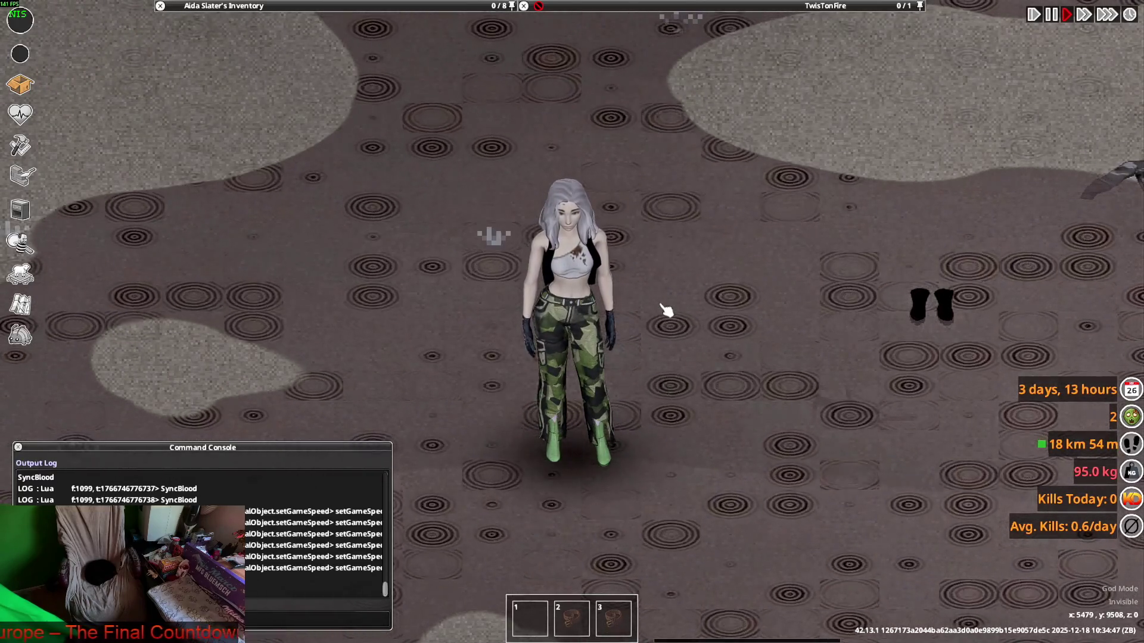
key("w")
key("s")
mouse_move(266, 119)
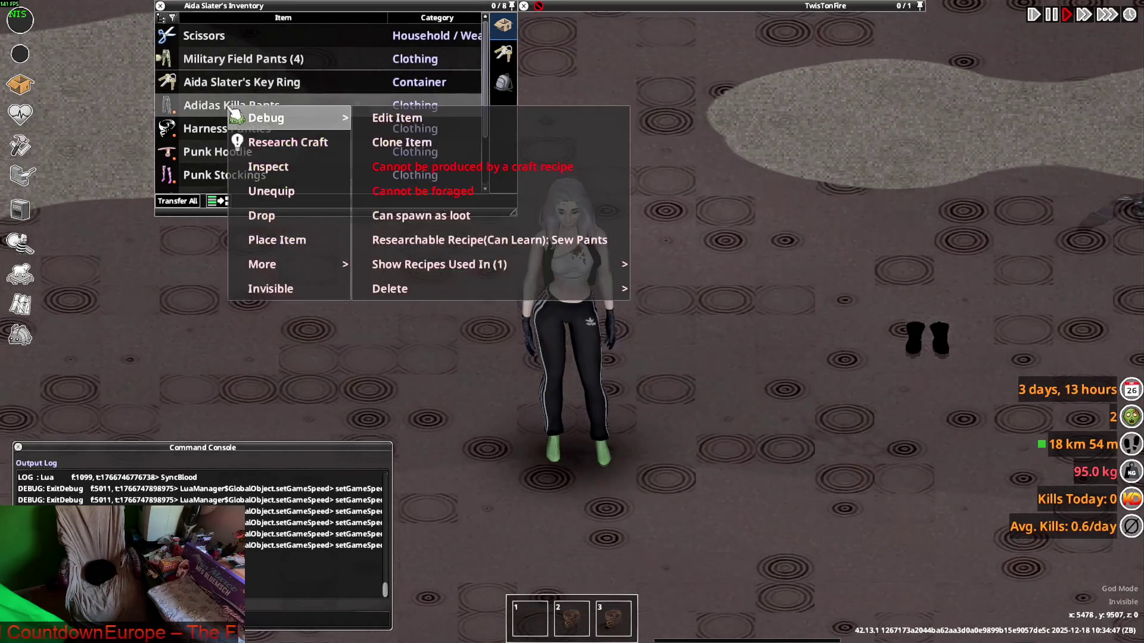
key("w")
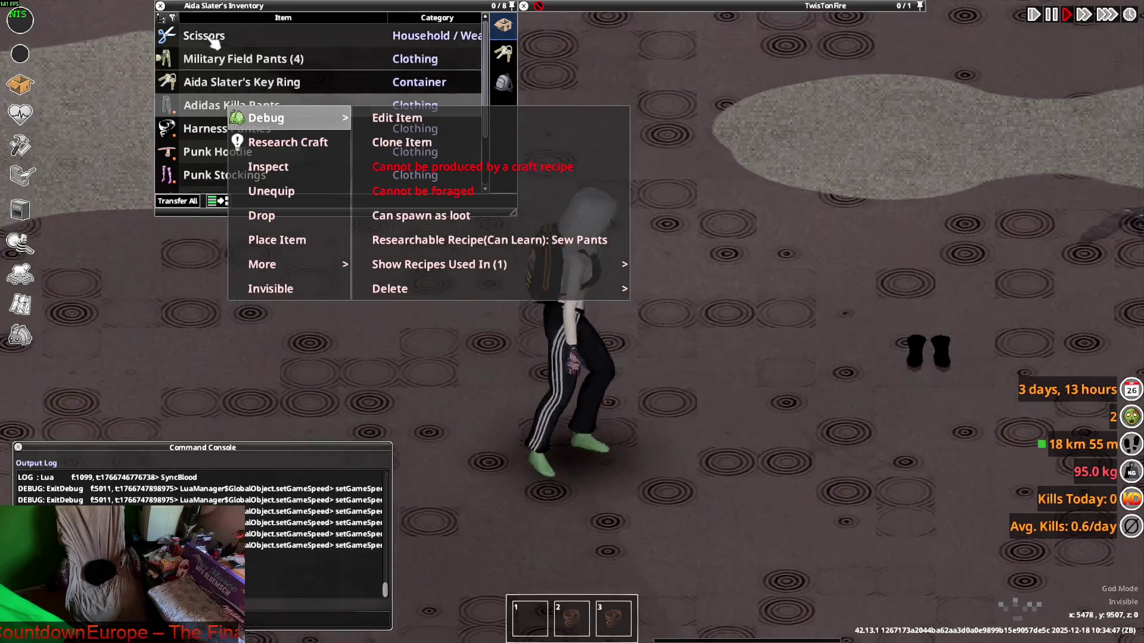
scroll(233, 137, "down", 2)
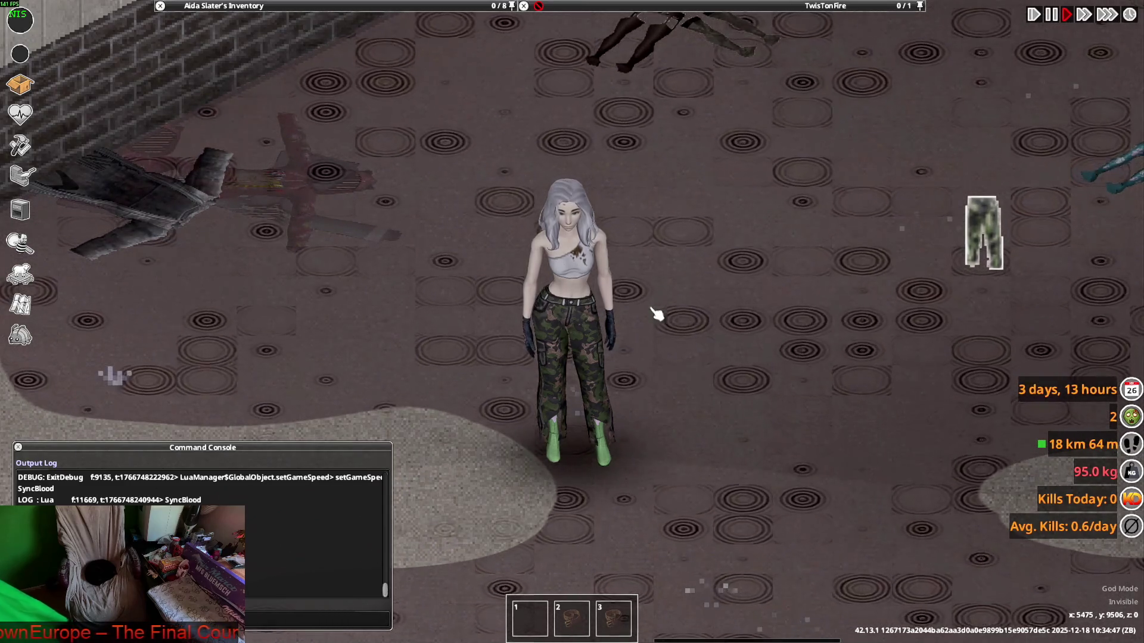
key("w+d")
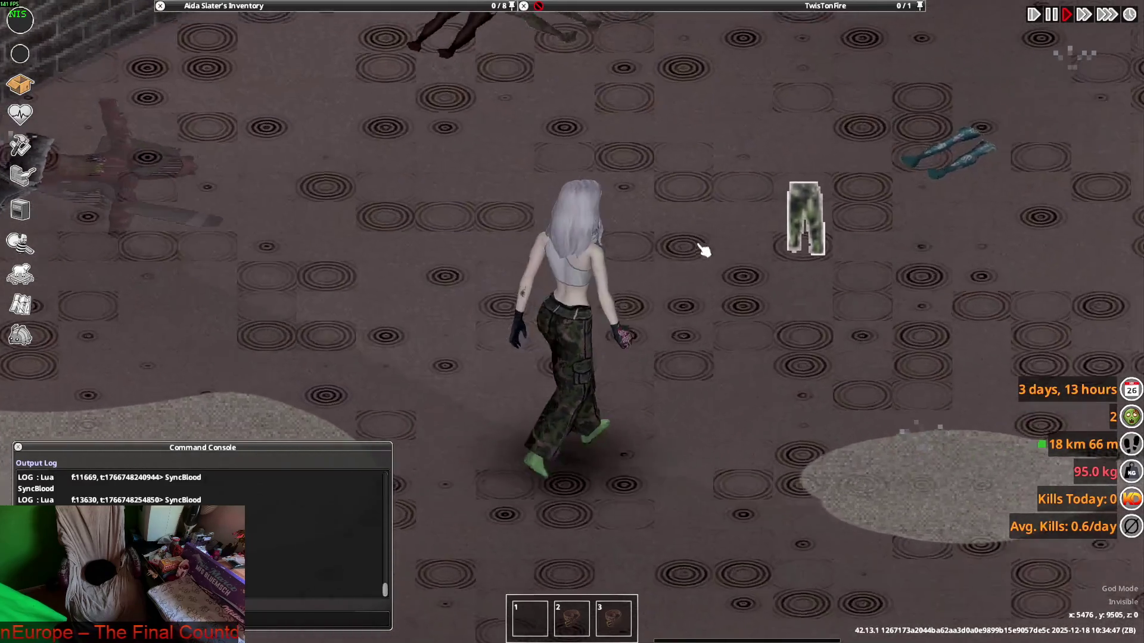
key("alt+Tab")
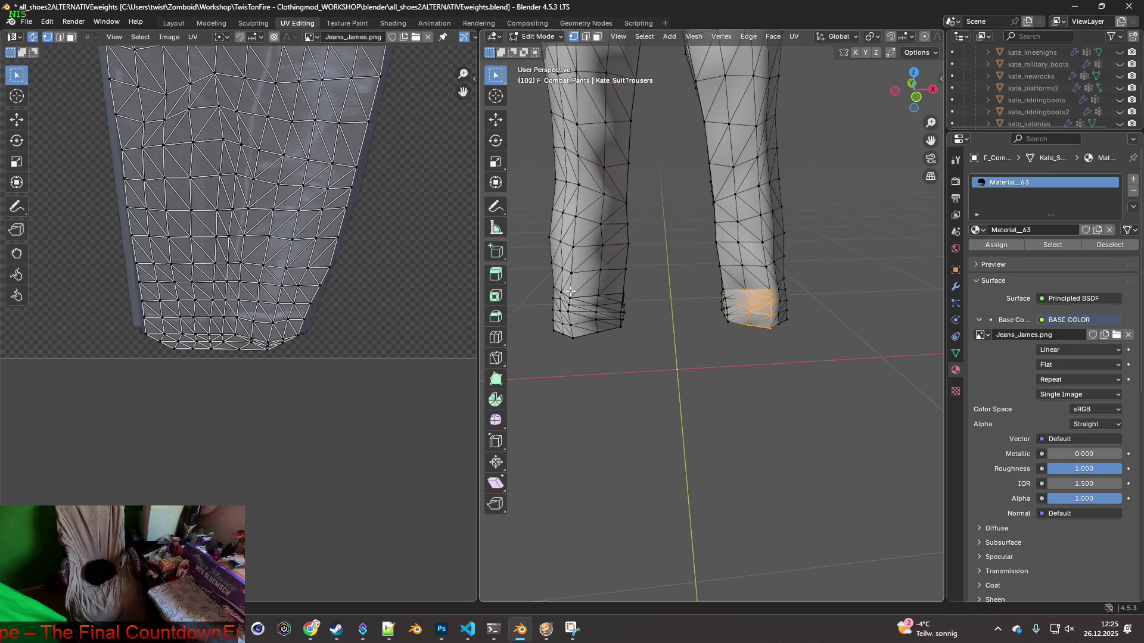
Select the left-leg hem band and widen the 3D view beside the UVs
left_click_drag(570, 292, 610, 334)
key("ctrl+KP_Add")
mouse_move(665, 324)
middle_mouse_down()
mouse_move(541, 311)
mouse_move(753, 321)
middle_mouse_up()
scroll(753, 321, "down", 5)
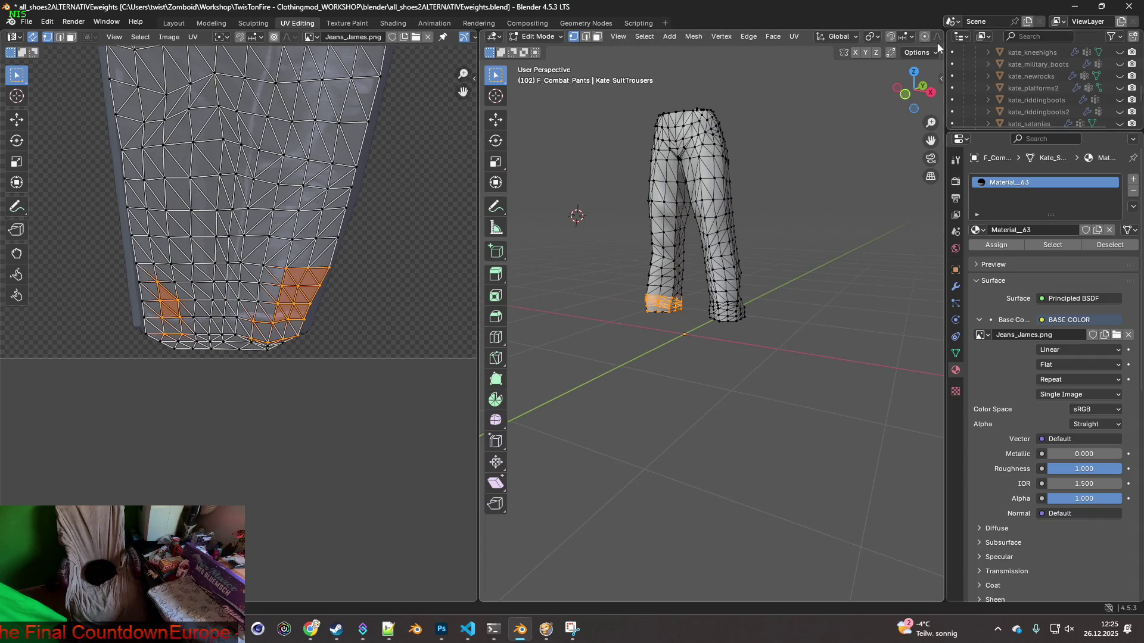
left_click_drag(480, 98, 399, 98)
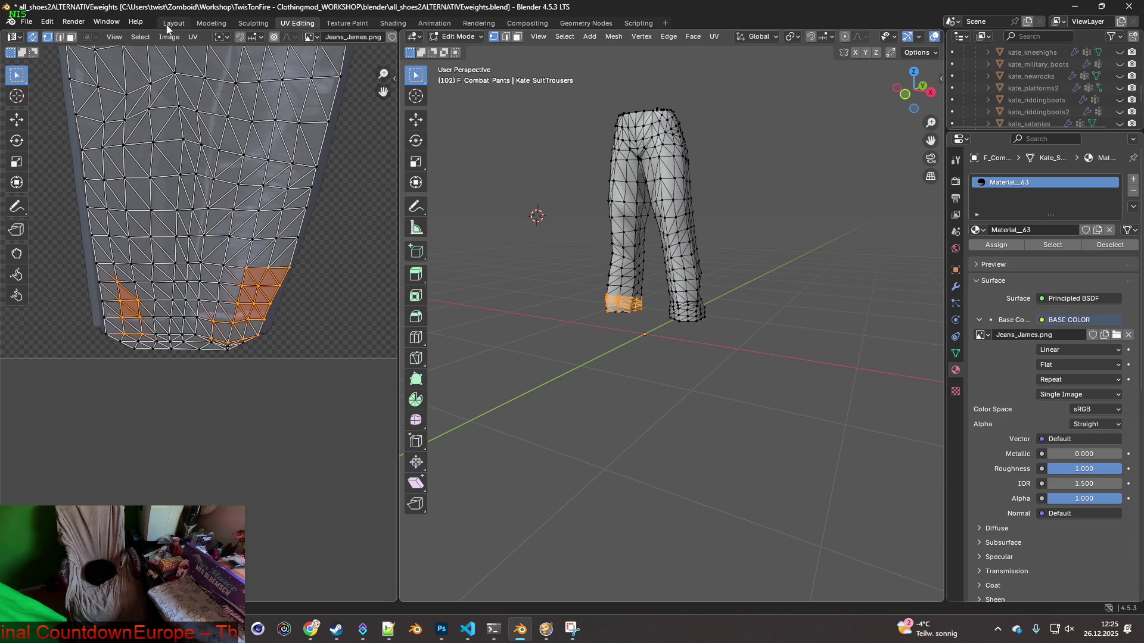
Back in the Layout workspace, show the Female body wearing the combat pants
left_click(174, 22)
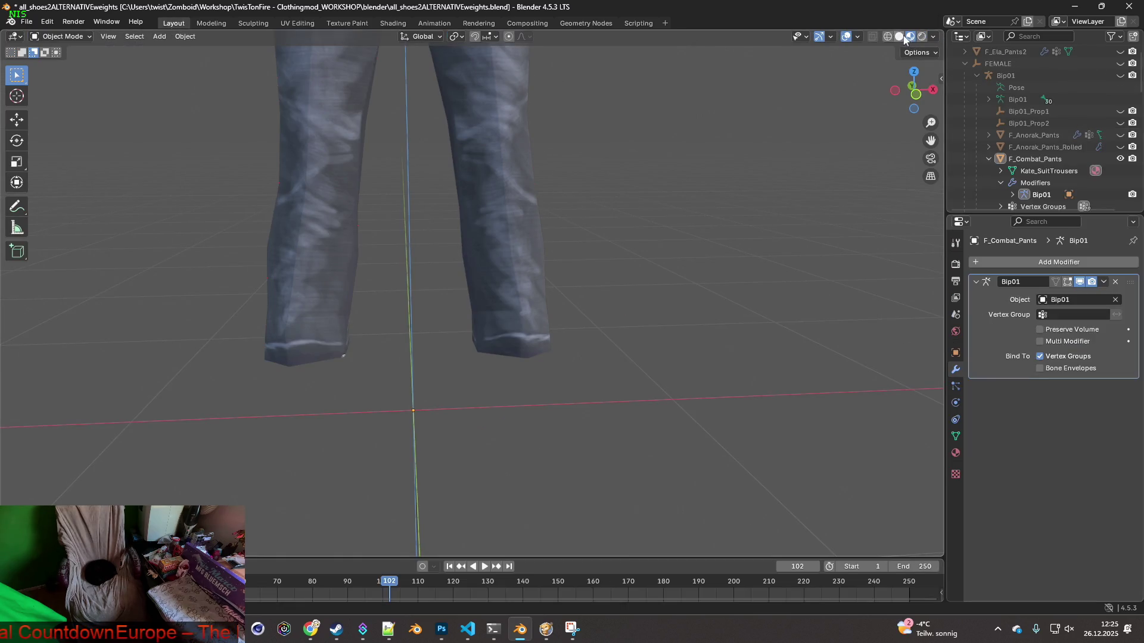
left_click(858, 37)
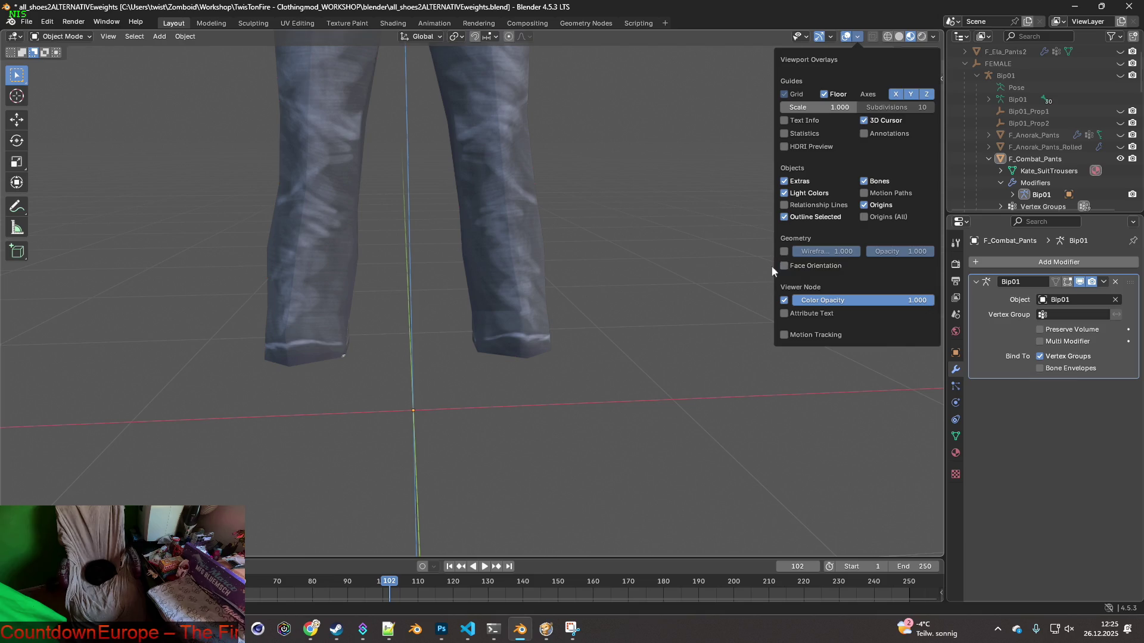
mouse_move(661, 225)
middle_mouse_down()
mouse_move(542, 202)
mouse_move(492, 214)
mouse_move(631, 217)
mouse_move(620, 230)
mouse_move(572, 234)
mouse_move(584, 255)
middle_mouse_up()
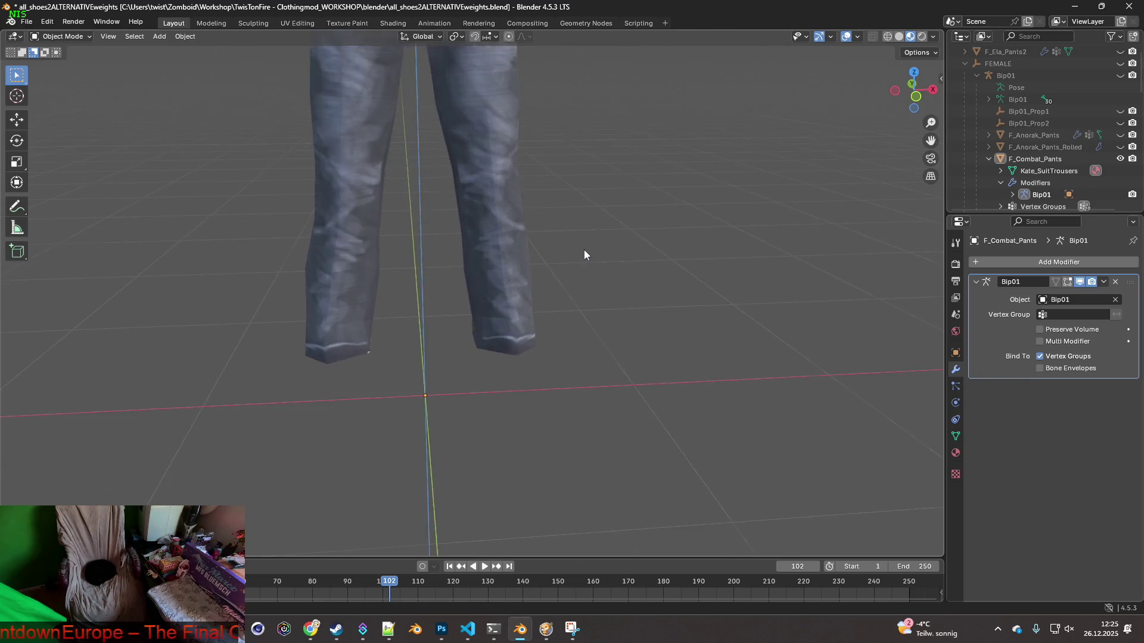
scroll(581, 255, "down", 5)
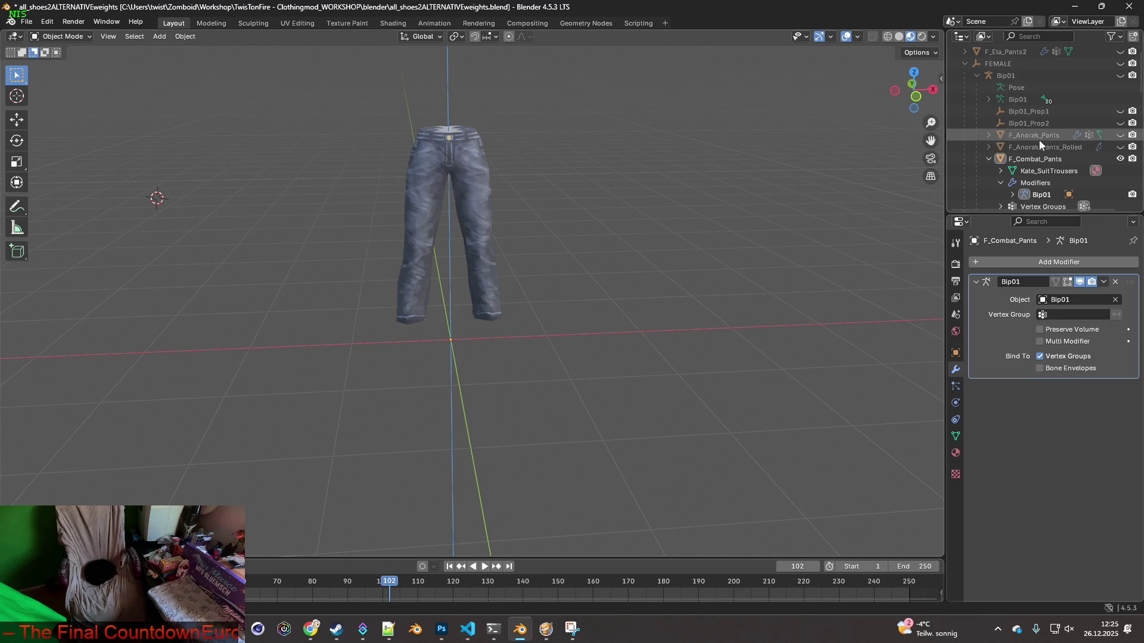
scroll(1118, 143, "down", 4)
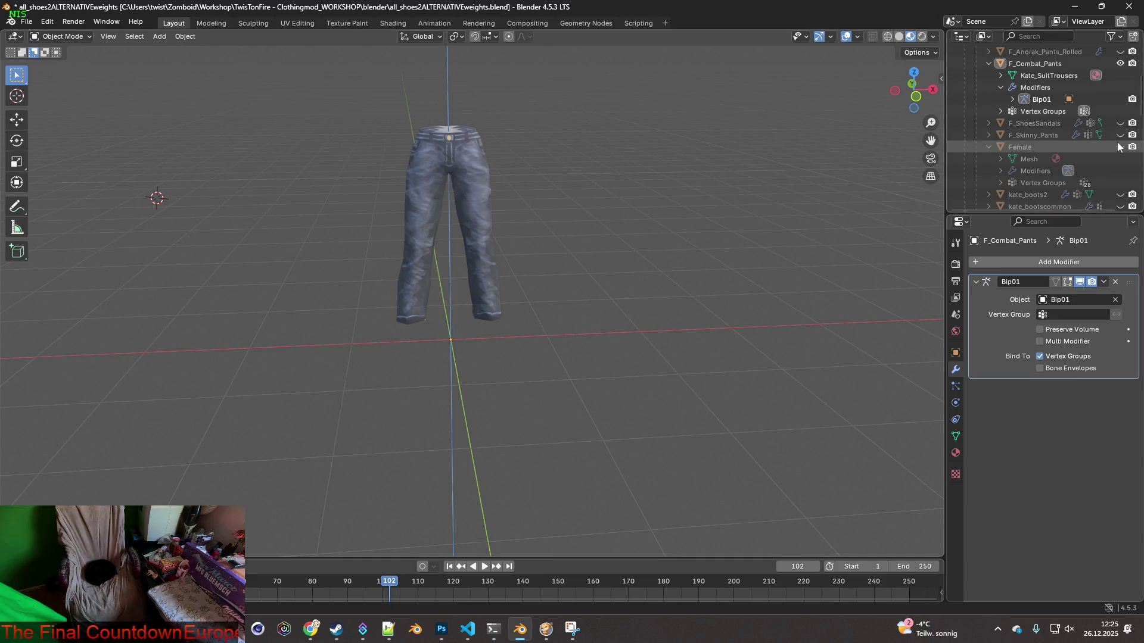
left_click(1121, 147)
mouse_move(776, 177)
middle_mouse_down()
mouse_move(697, 161)
mouse_move(638, 169)
mouse_move(759, 173)
mouse_move(658, 186)
middle_mouse_up()
scroll(707, 175, "up", 3)
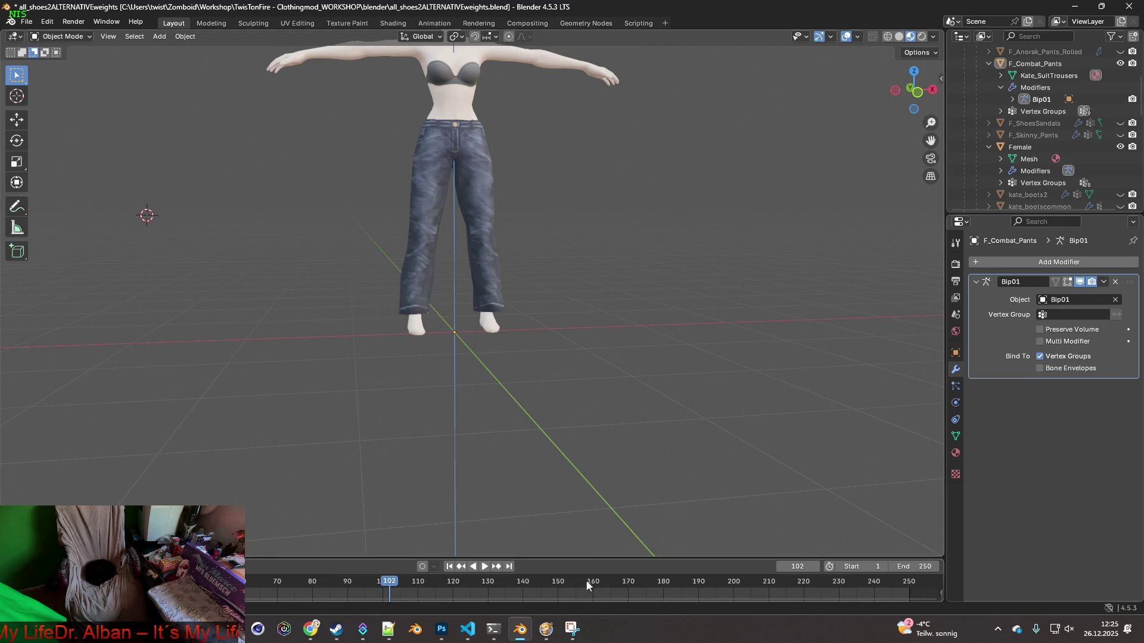
Bring Project Zomboid to the front and unpause the game
left_click(545, 631)
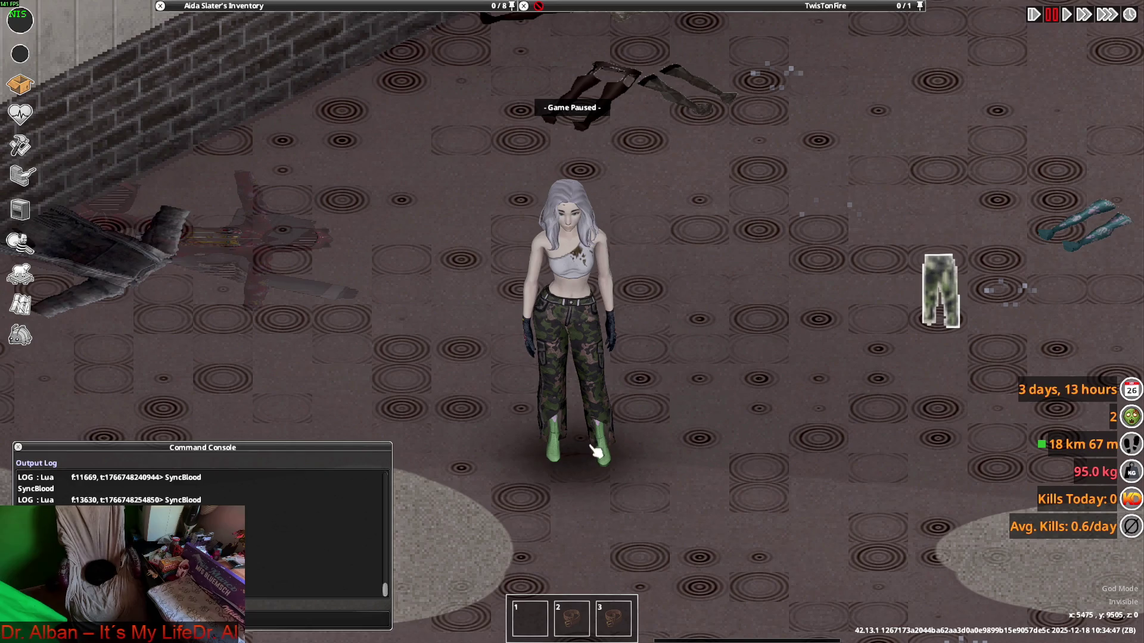
key("space")
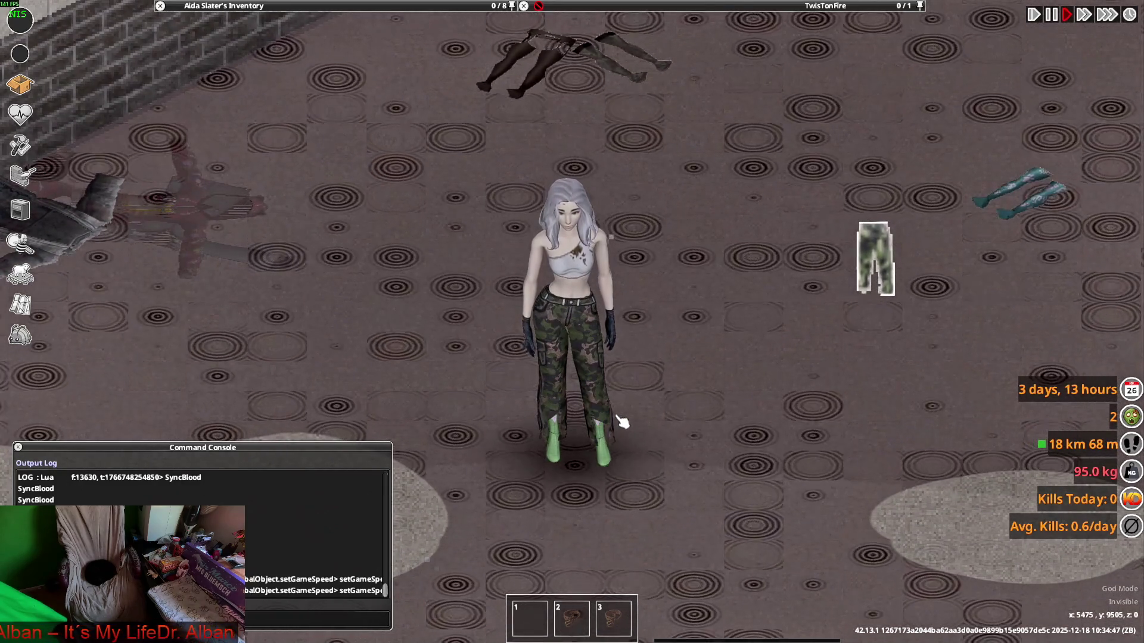
key("alt+Tab")
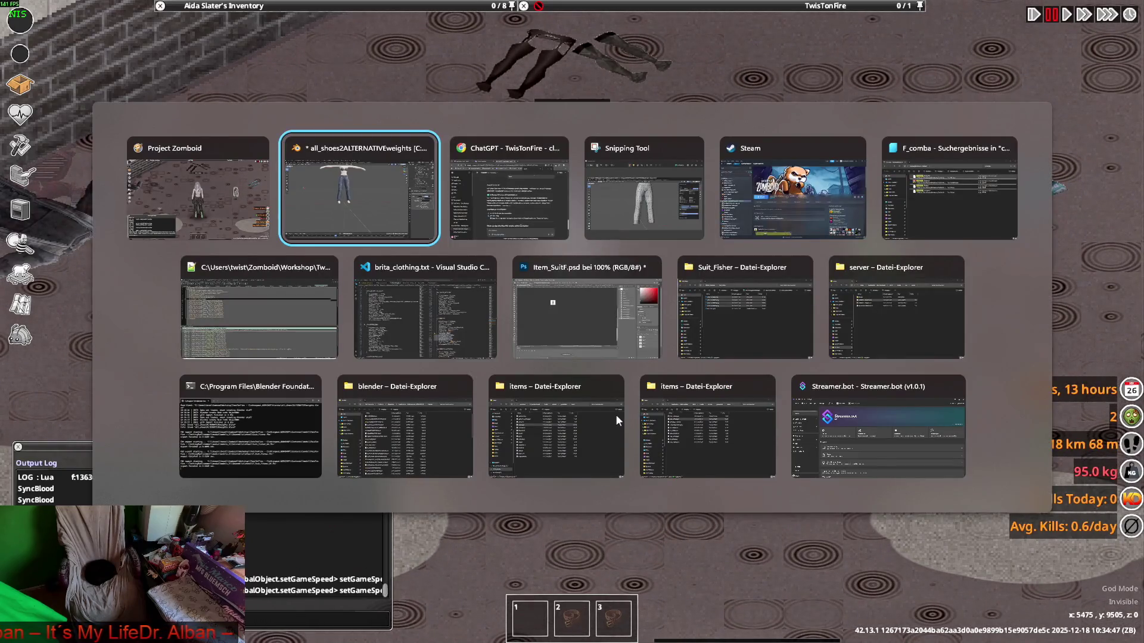
key("Tab")
key("Tab")
key("Tab")
key("Tab")
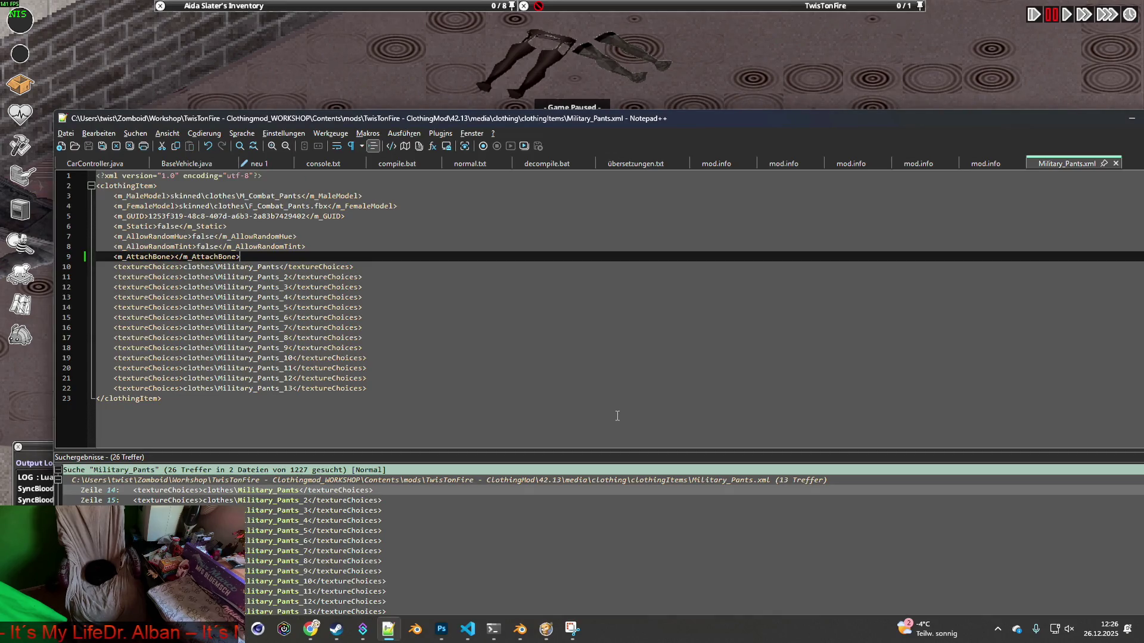
Check the first Military_Pants texture entry on line 10, then go back to Blender
left_click(219, 267)
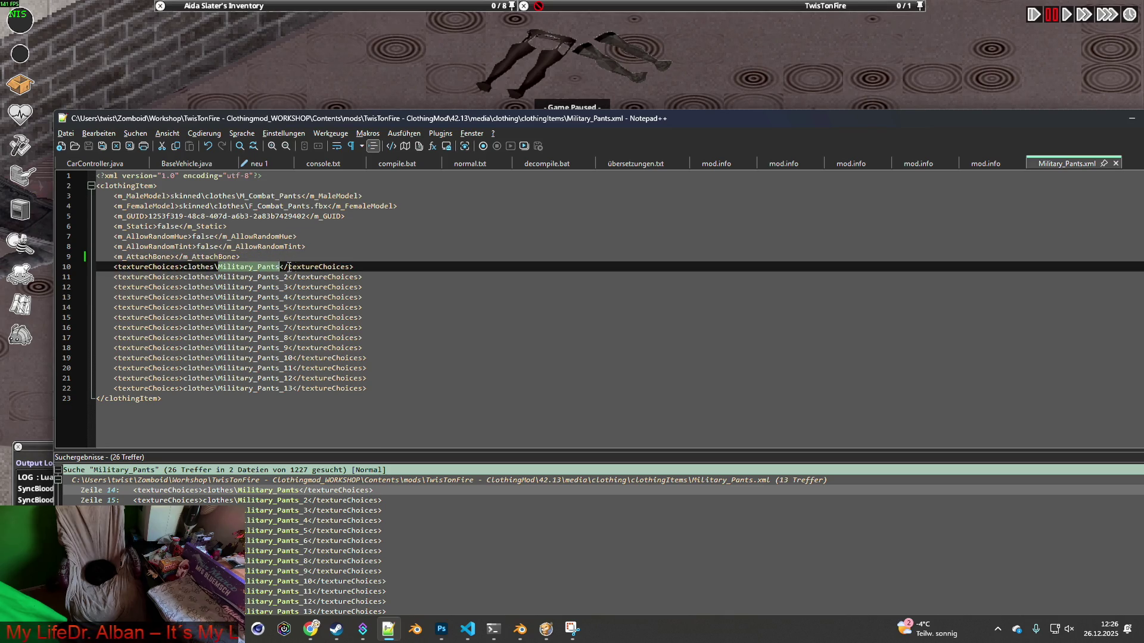
key("alt+Tab")
key("Tab")
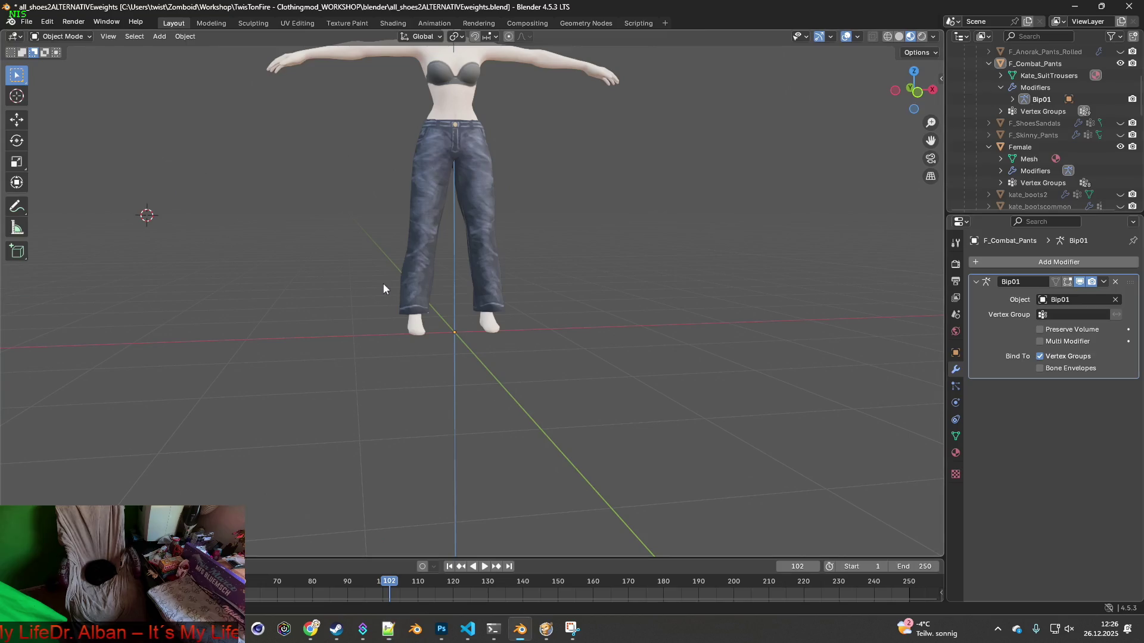
In the Shading workspace, replace Jeans_James.png with Military_Pants.png as the pants' base colour image
left_click(390, 23)
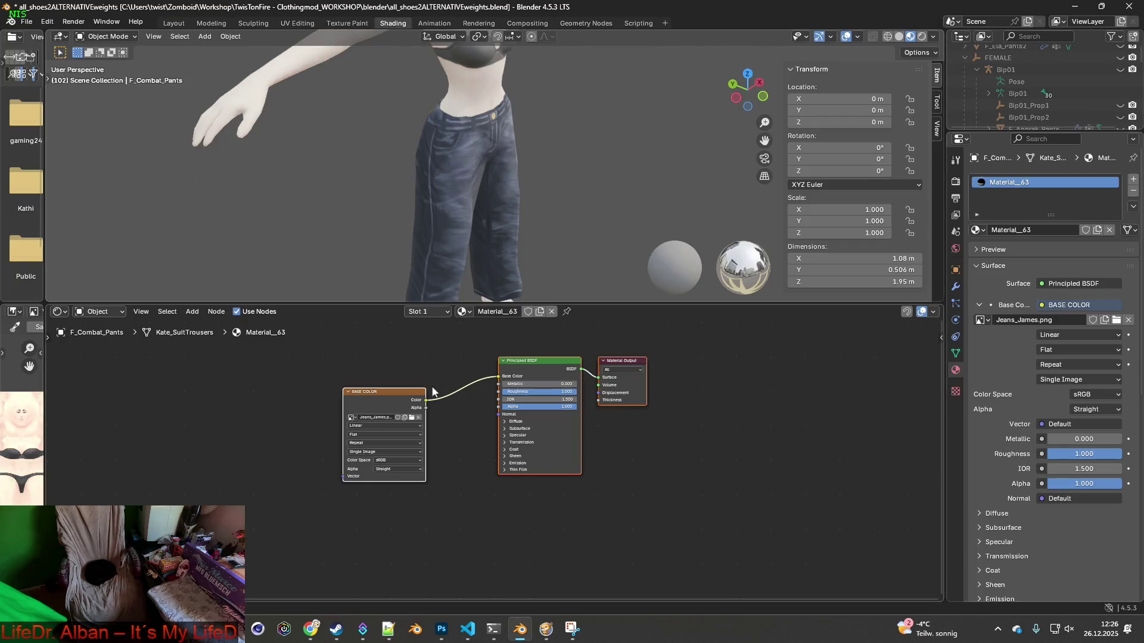
left_click(414, 418)
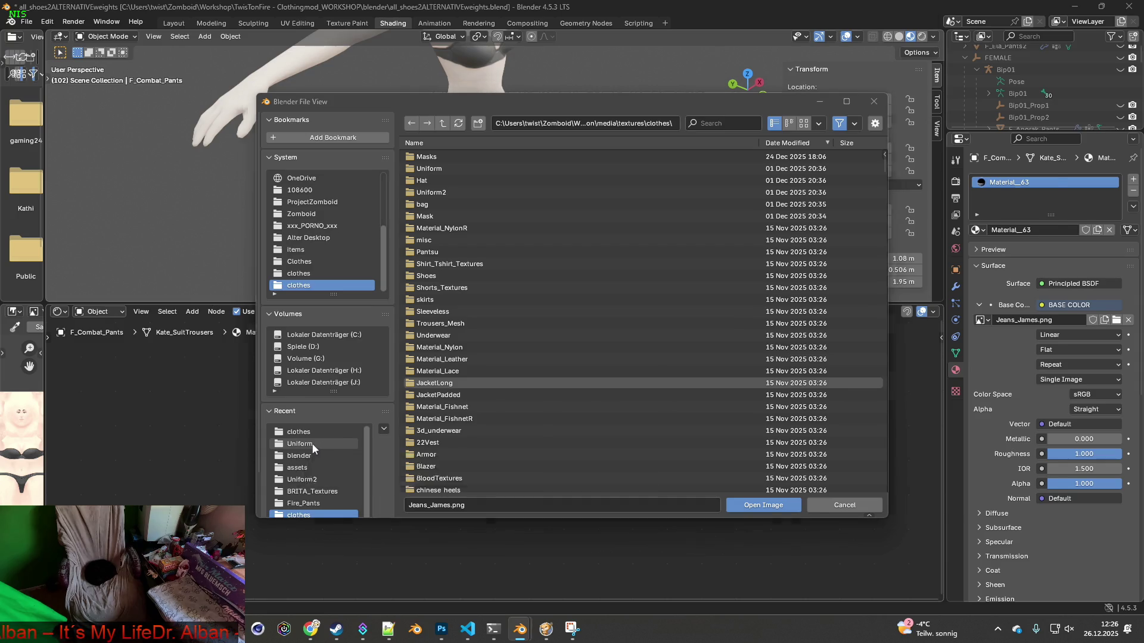
key("alt+Tab")
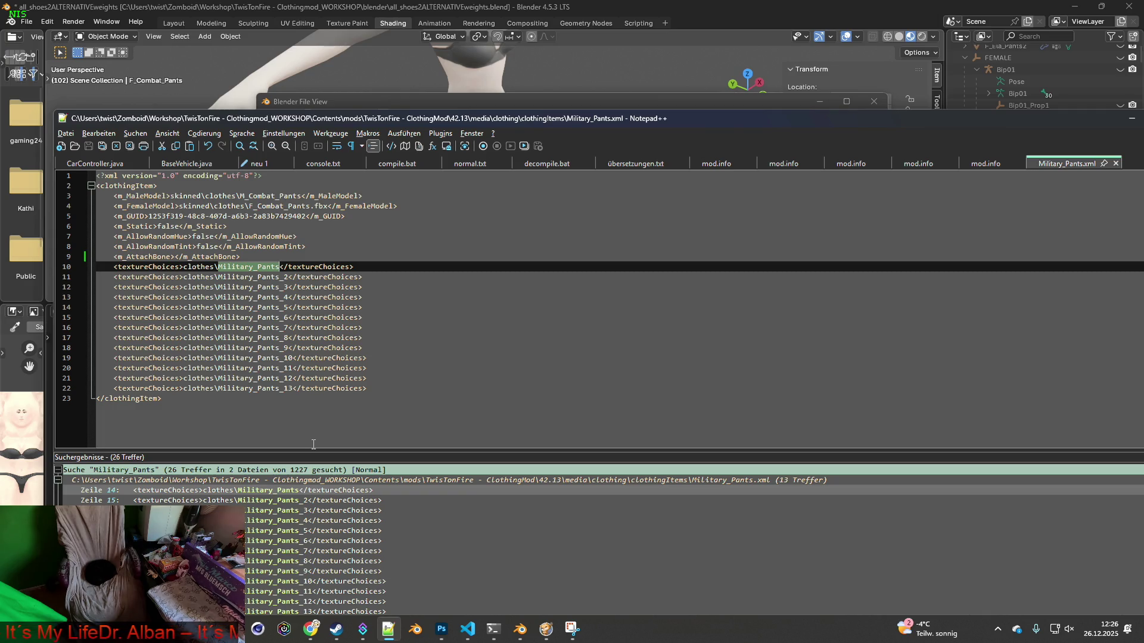
key("alt+Tab")
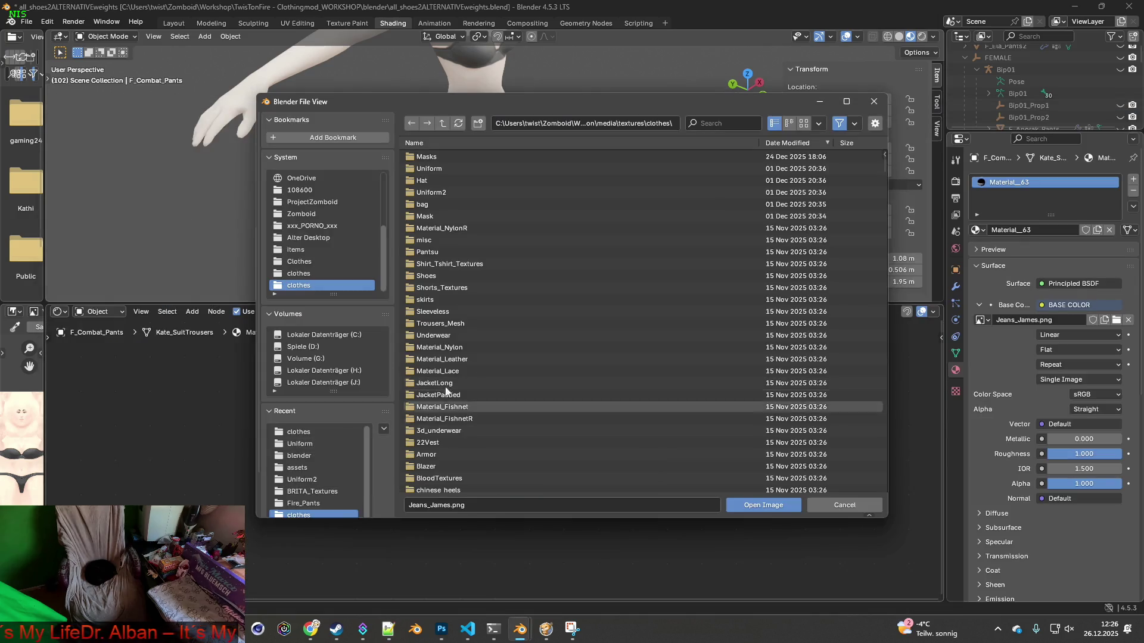
key("ctrl+v")
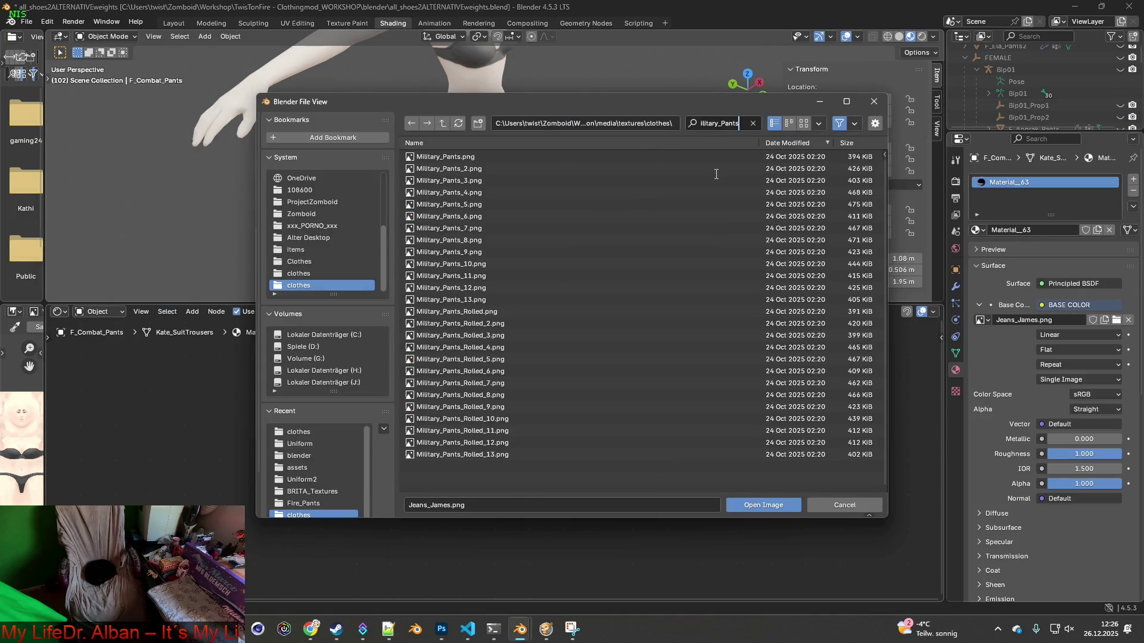
left_click(462, 157)
left_click(750, 505)
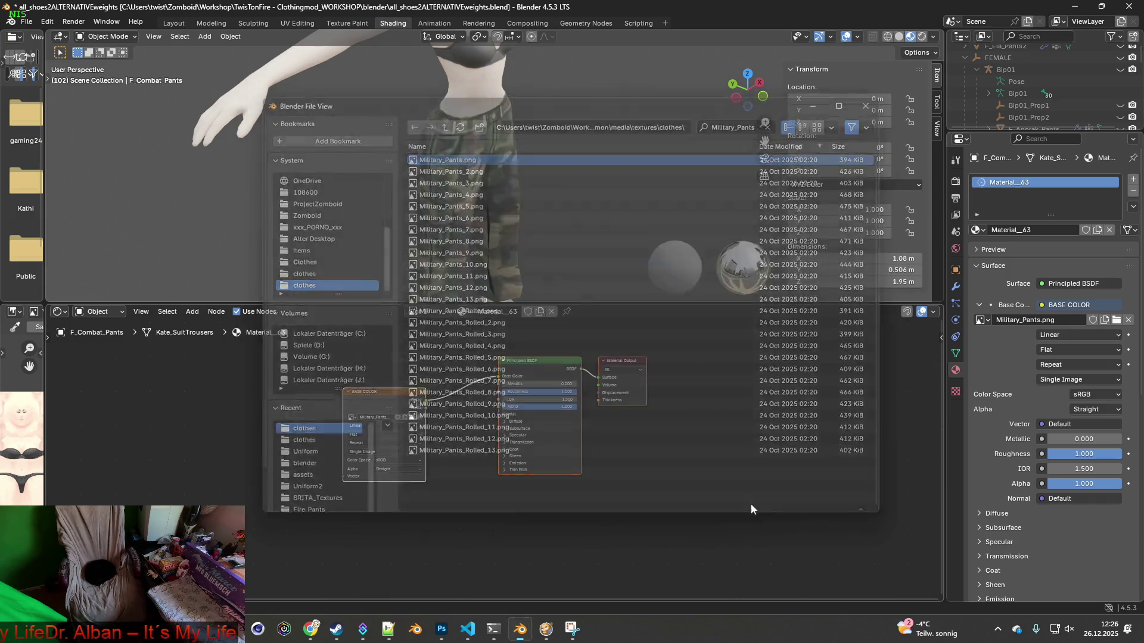
Orbit to inspect the camo pants, then return to the Layout workspace
mouse_move(574, 277)
middle_mouse_down()
mouse_move(485, 242)
mouse_move(520, 271)
mouse_move(499, 286)
mouse_move(425, 276)
mouse_move(411, 253)
mouse_move(438, 239)
mouse_move(451, 190)
mouse_move(615, 159)
mouse_move(416, 169)
mouse_move(526, 162)
mouse_move(517, 240)
middle_mouse_up()
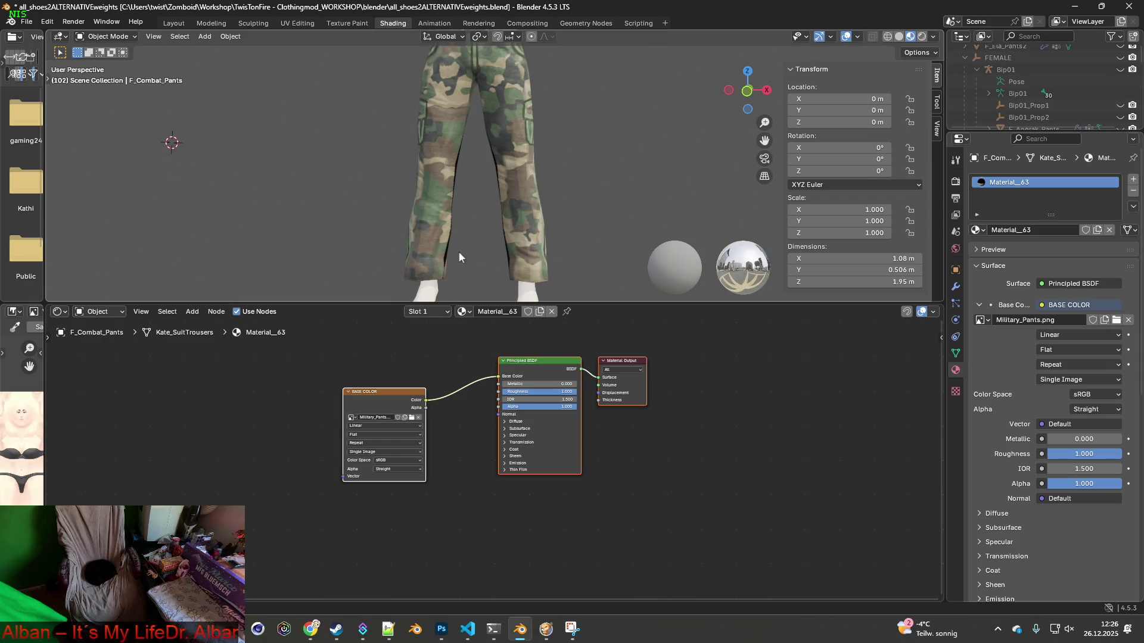
mouse_move(439, 256)
middle_mouse_down()
mouse_move(388, 199)
mouse_move(534, 245)
mouse_move(506, 245)
middle_mouse_up()
left_click(174, 23)
key("alt+Tab")
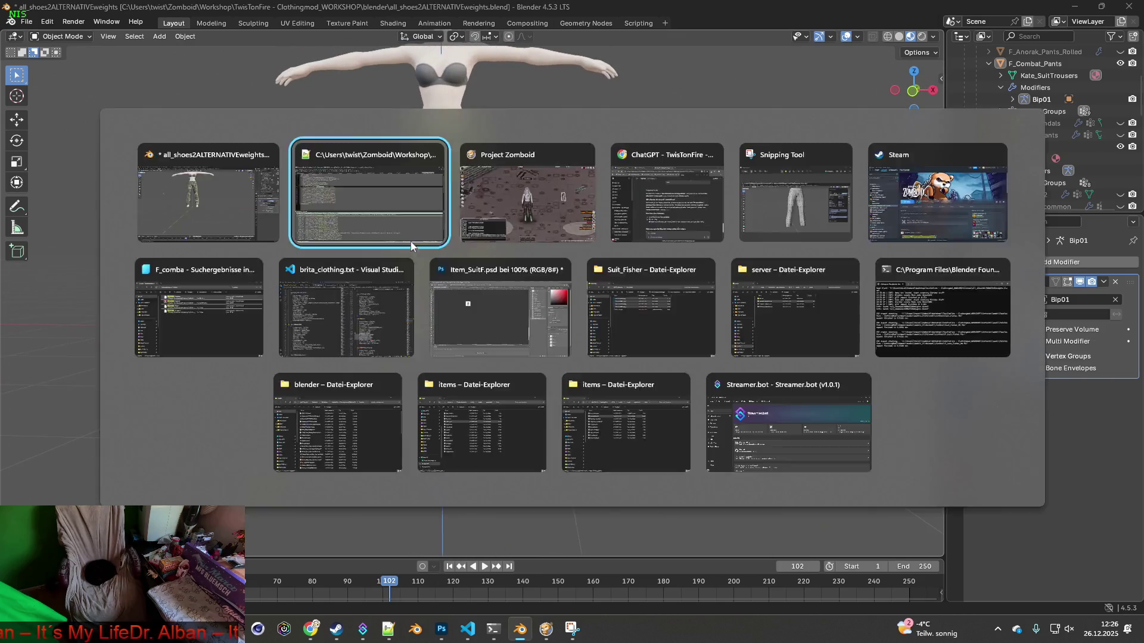
key("alt+Tab")
key("alt+Tab")
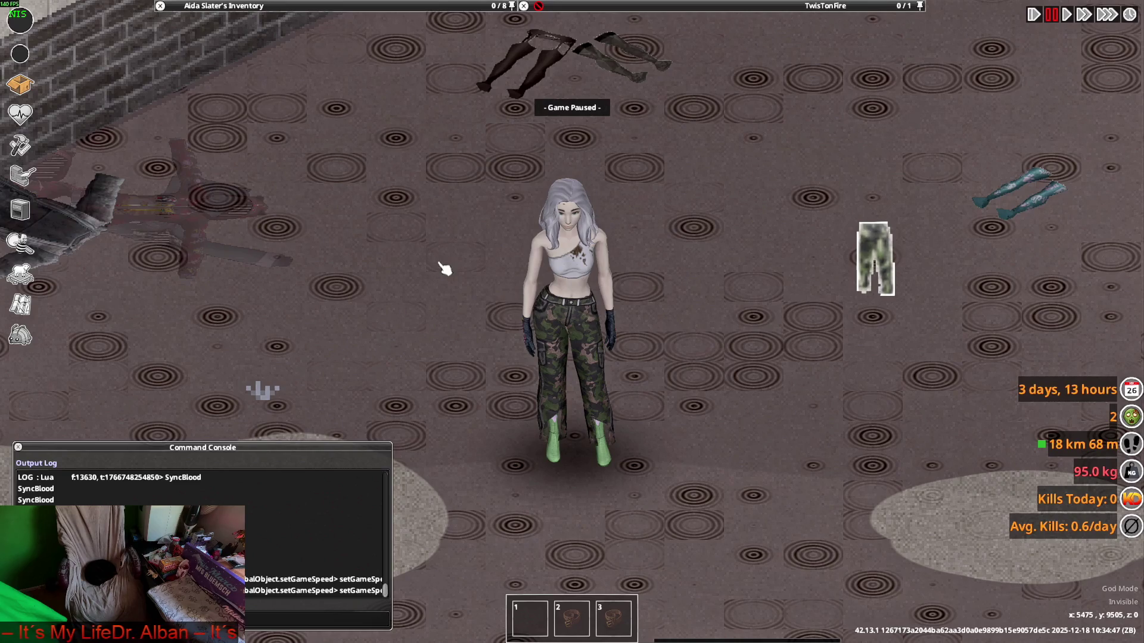
key("alt+Tab")
key("alt+Tab")
key("alt+Tab")
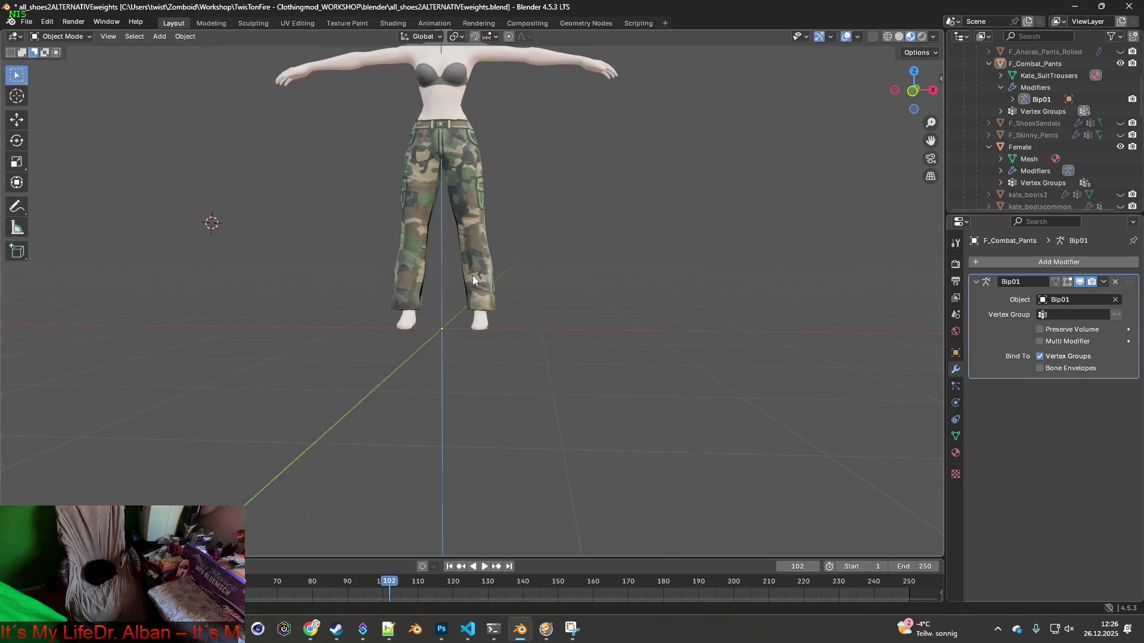
mouse_move(484, 282)
middle_mouse_down()
mouse_move(377, 288)
mouse_move(518, 295)
mouse_move(492, 264)
mouse_move(427, 238)
mouse_move(484, 320)
middle_mouse_up()
scroll(498, 299, "up", 2)
left_click(489, 265)
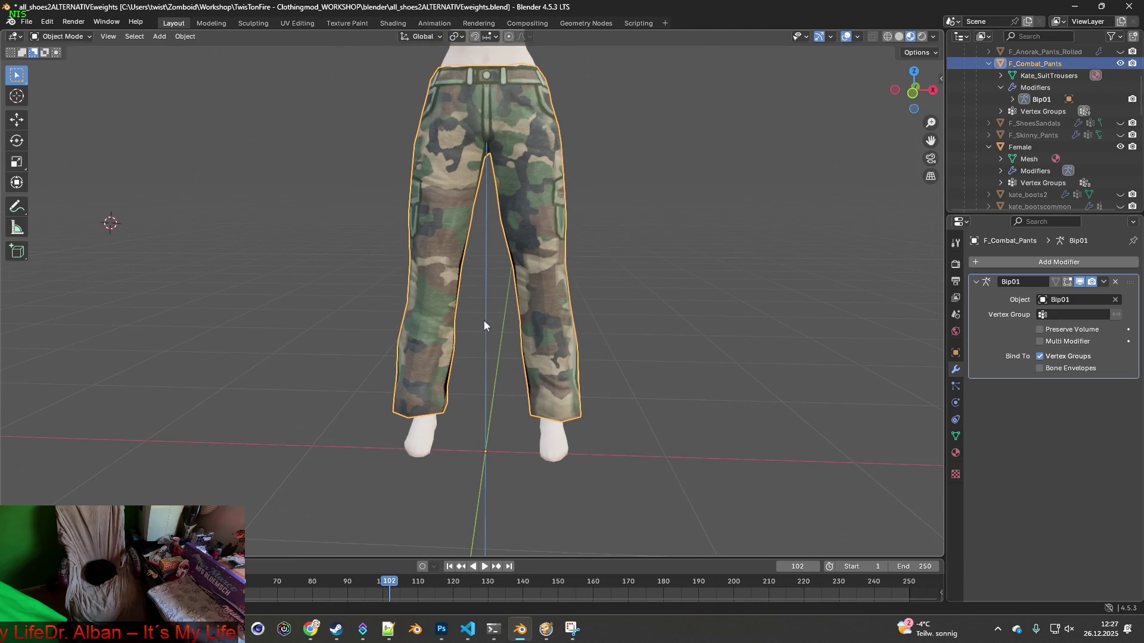
left_click(78, 38)
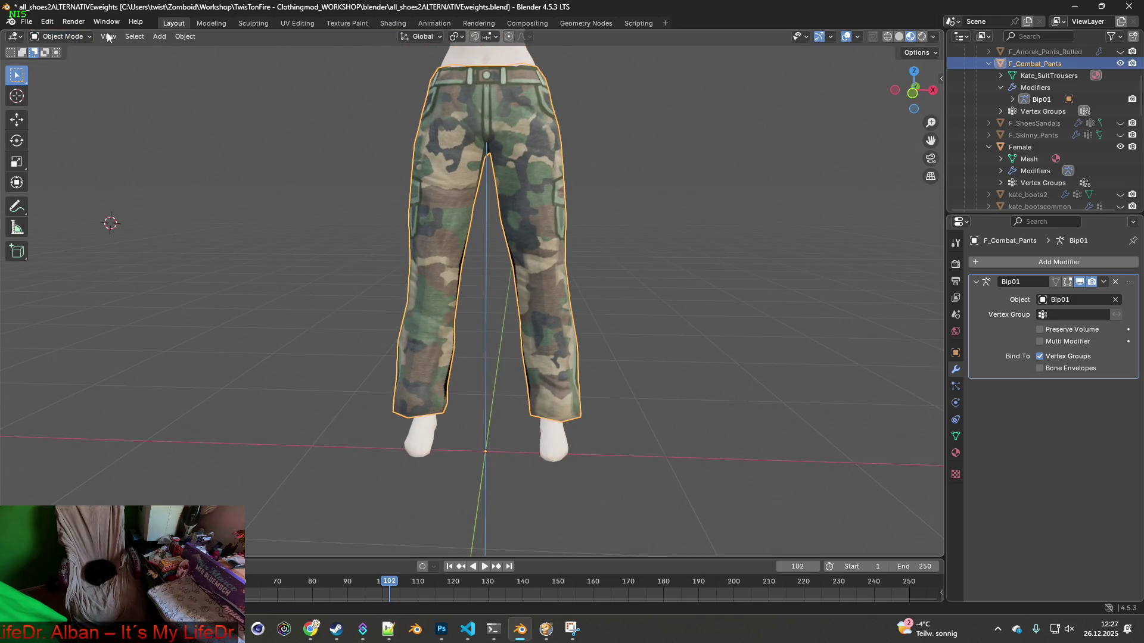
left_click(296, 23)
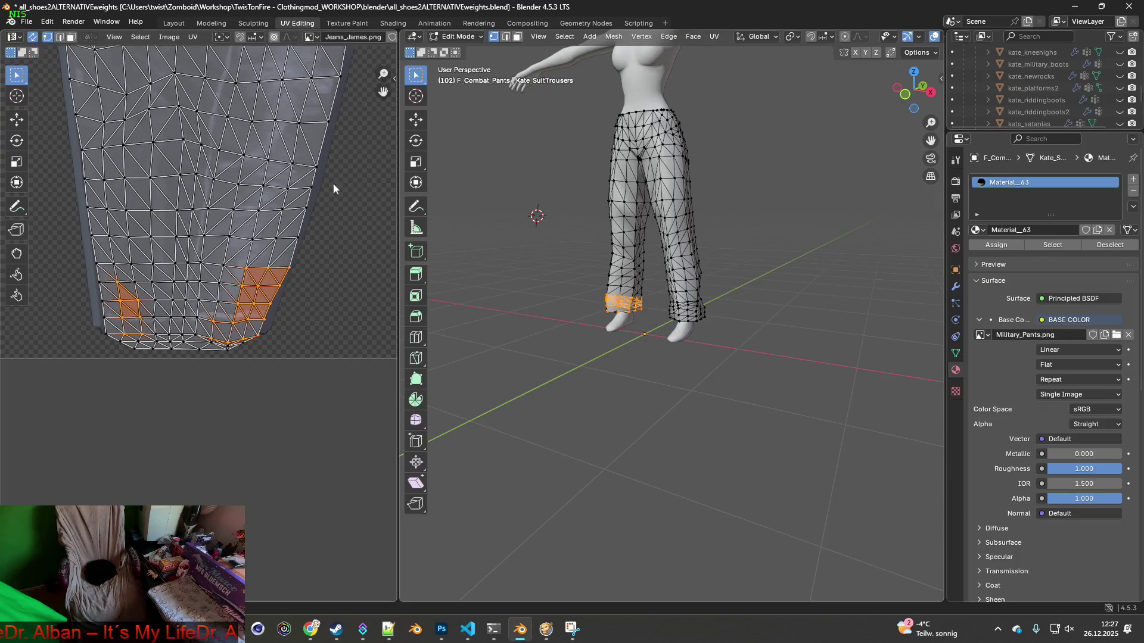
middle_click_drag(571, 220, 536, 223)
scroll(268, 194, "down", 4)
scroll(308, 215, "up", 2)
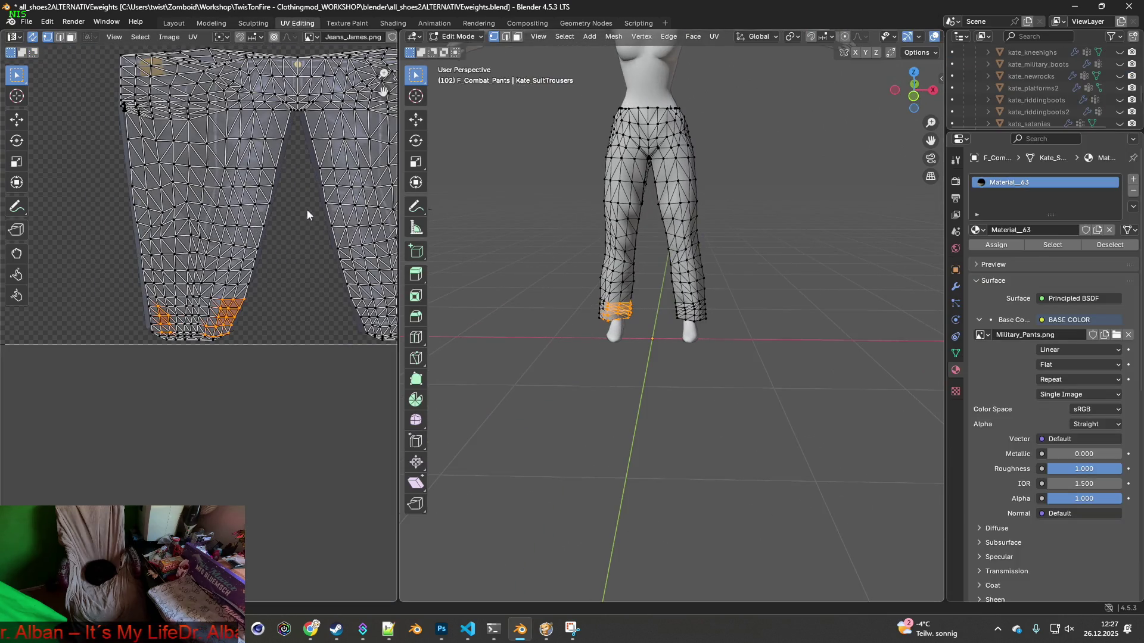
scroll(606, 241, "up", 5)
mouse_move(606, 241)
middle_mouse_down()
mouse_move(588, 235)
mouse_move(621, 255)
middle_mouse_up()
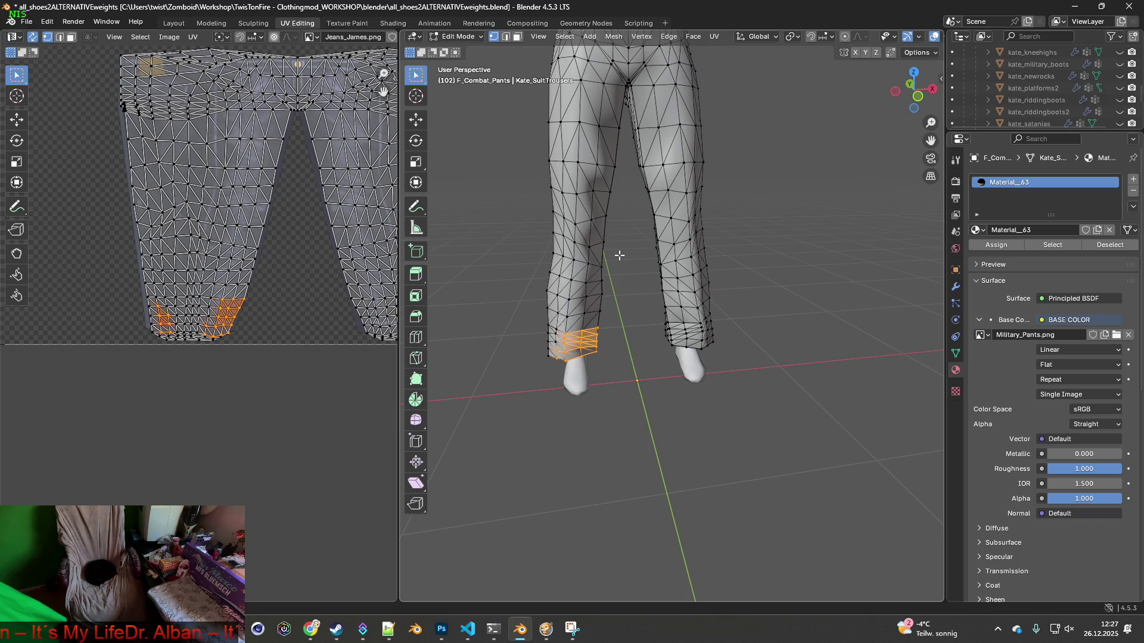
mouse_move(301, 205)
middle_mouse_down()
mouse_move(181, 194)
mouse_move(222, 201)
middle_mouse_up()
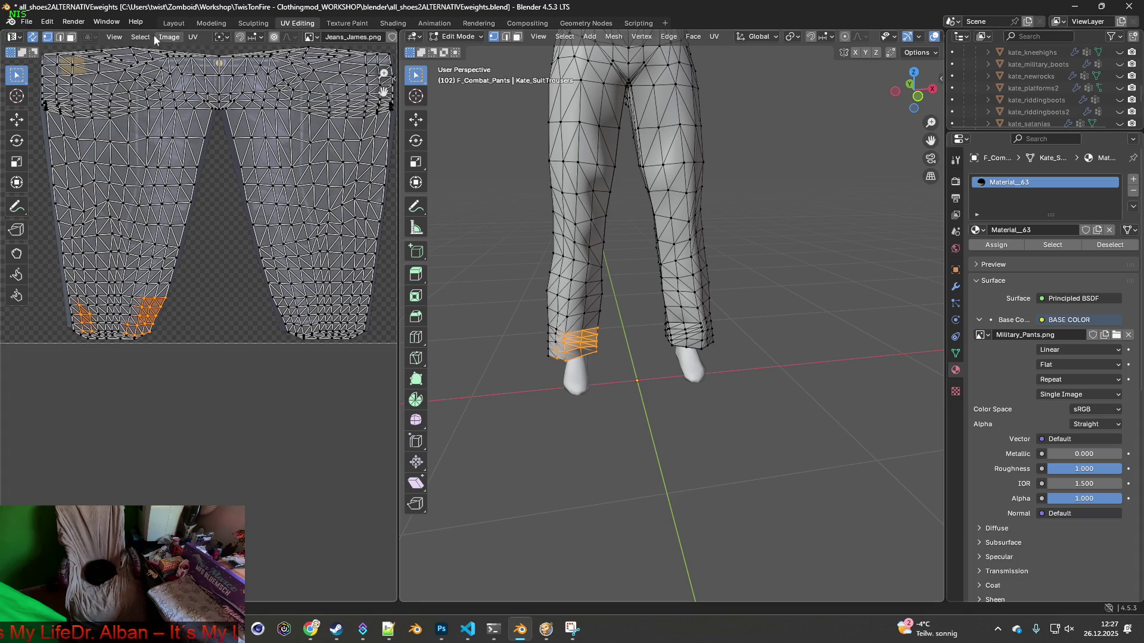
left_click(173, 23)
mouse_move(428, 187)
middle_mouse_down()
mouse_move(516, 196)
mouse_move(575, 241)
mouse_move(436, 163)
mouse_move(435, 123)
mouse_move(433, 141)
mouse_move(357, 171)
mouse_move(539, 195)
mouse_move(529, 214)
middle_mouse_up()
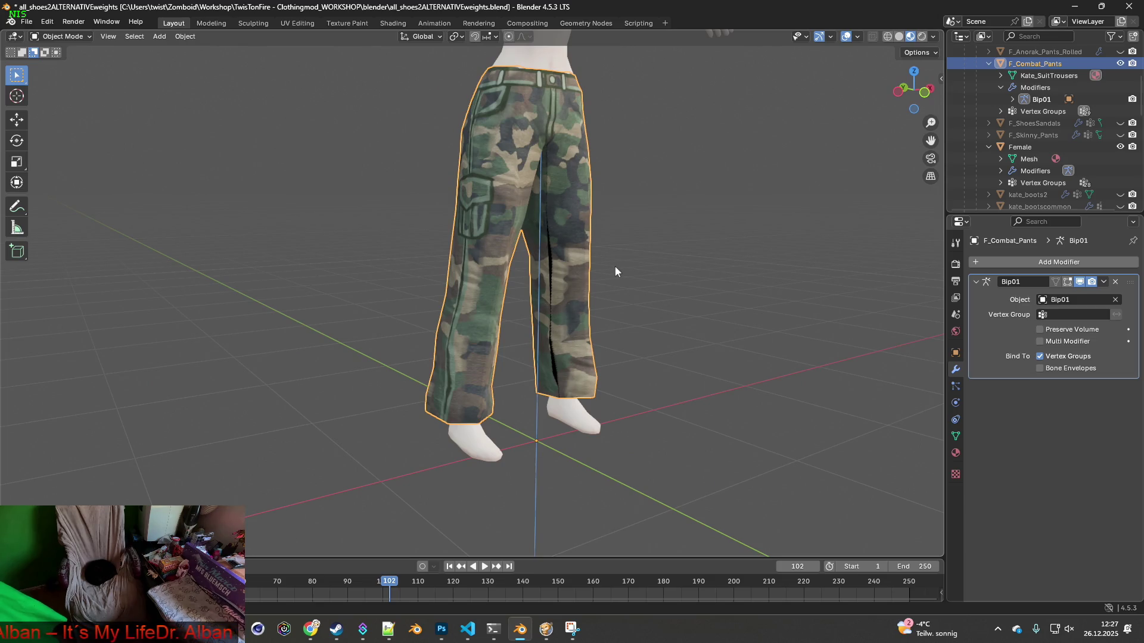
Walk the character with WASD to view the camo pants from all sides, then expand the inventory
key("alt+Tab")
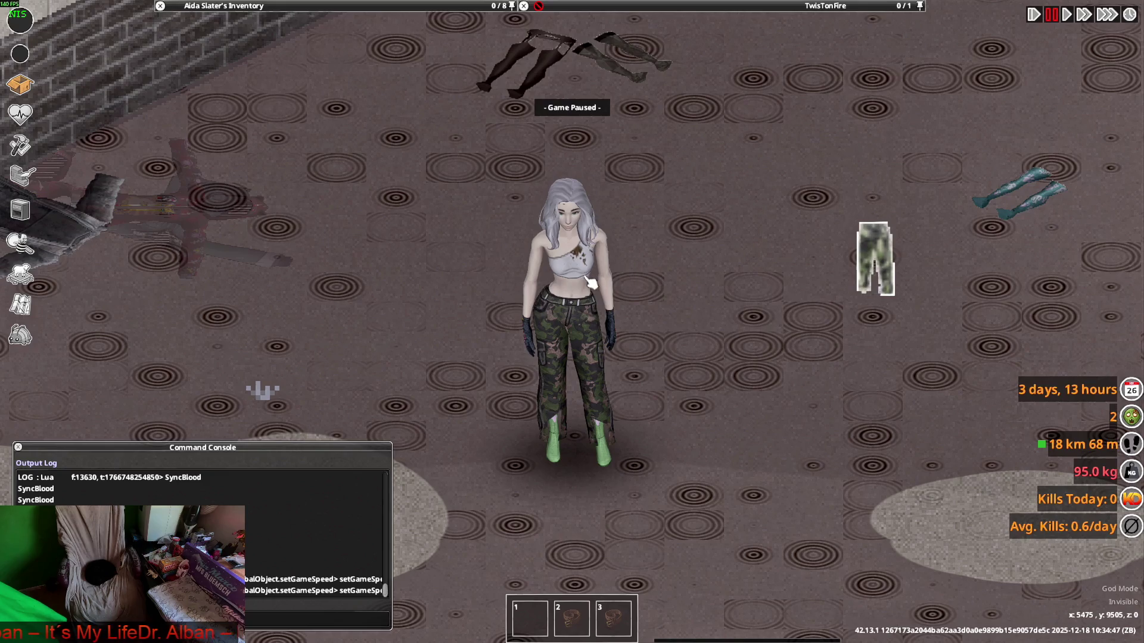
key("space")
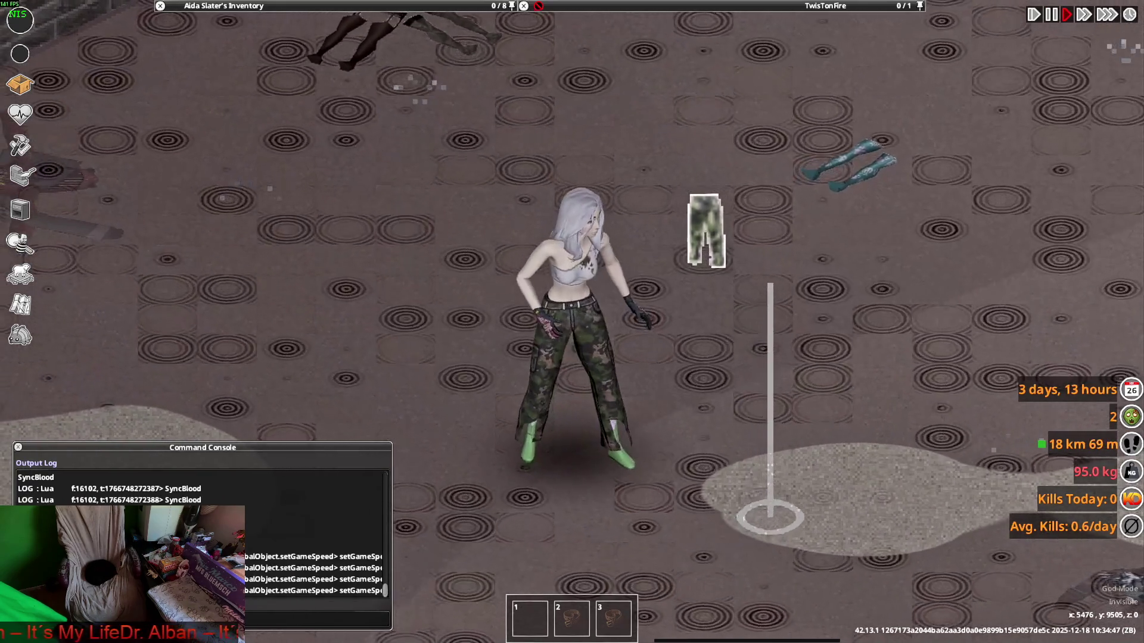
key("w+d")
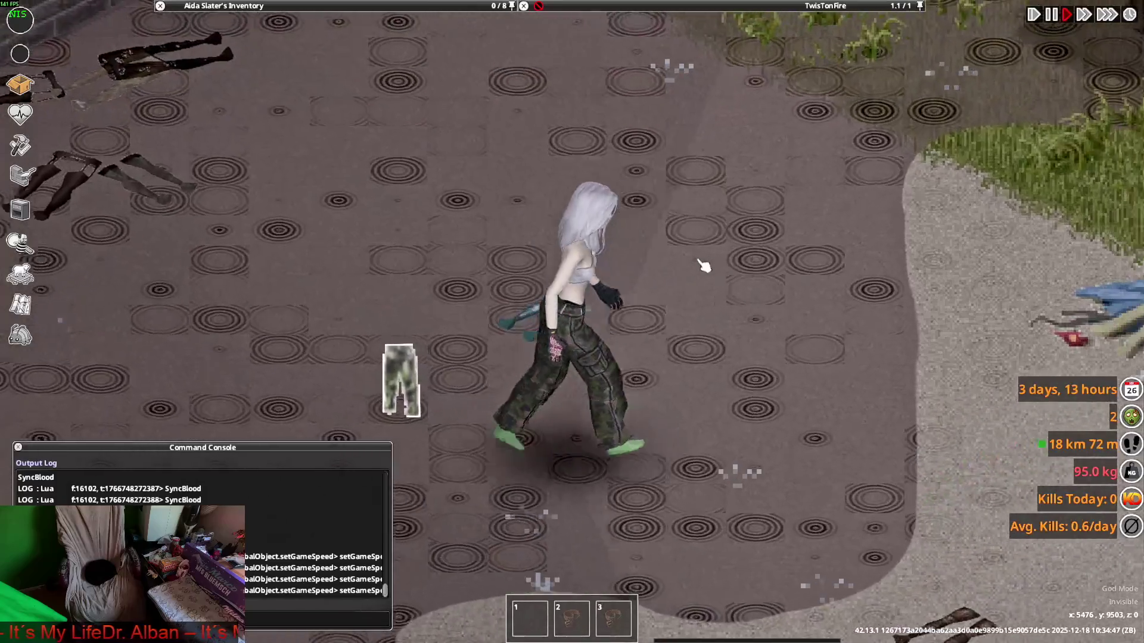
key("s")
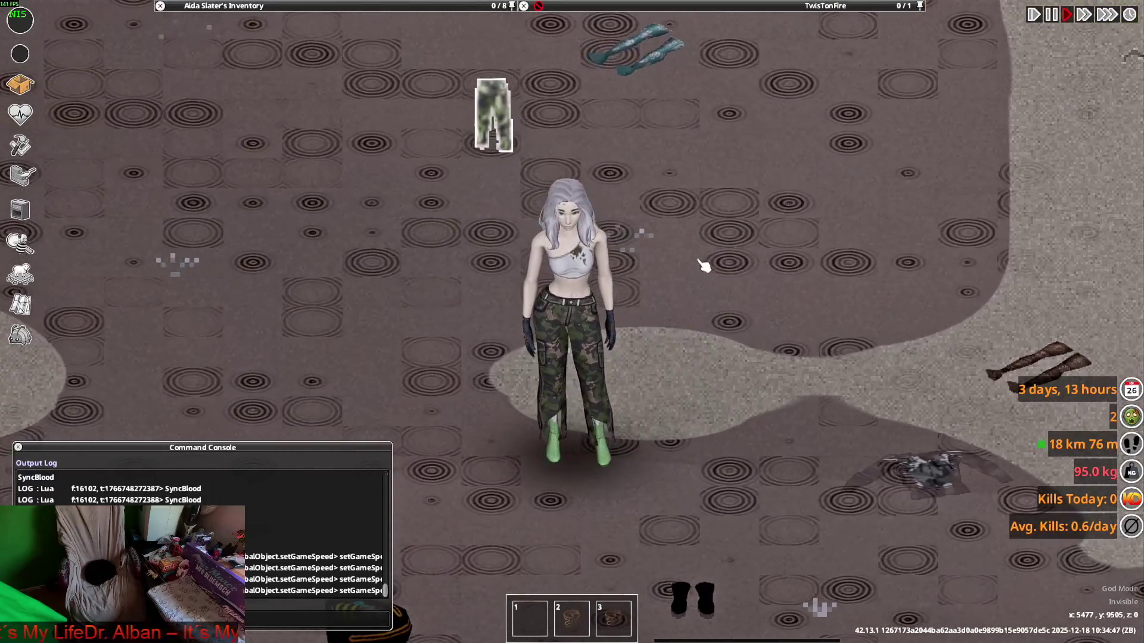
key("s+a")
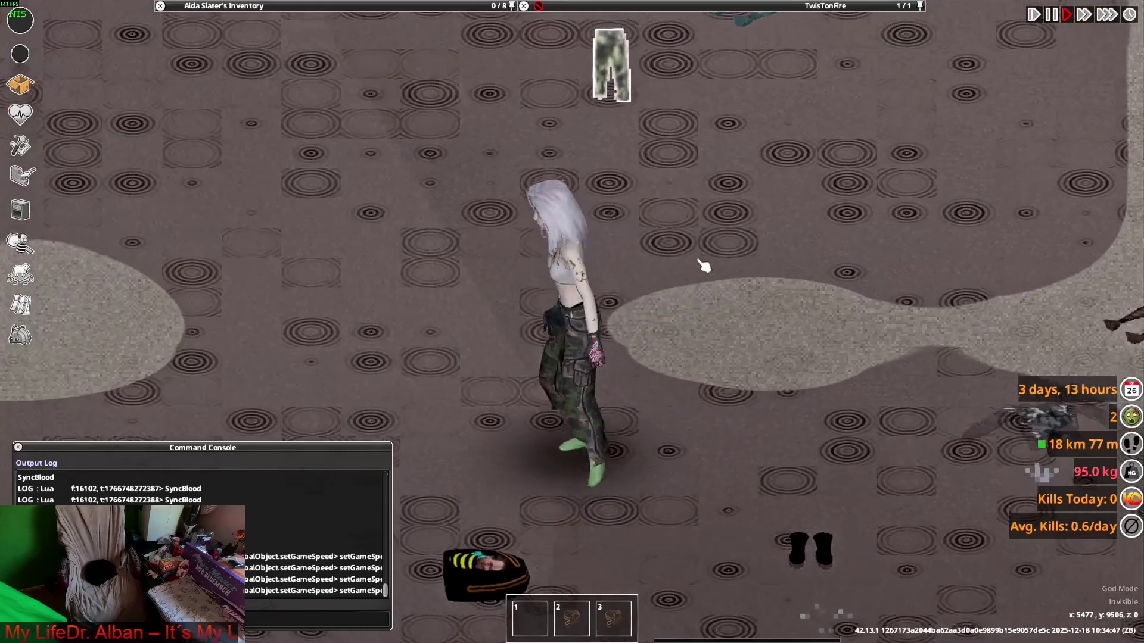
key("w")
key("s")
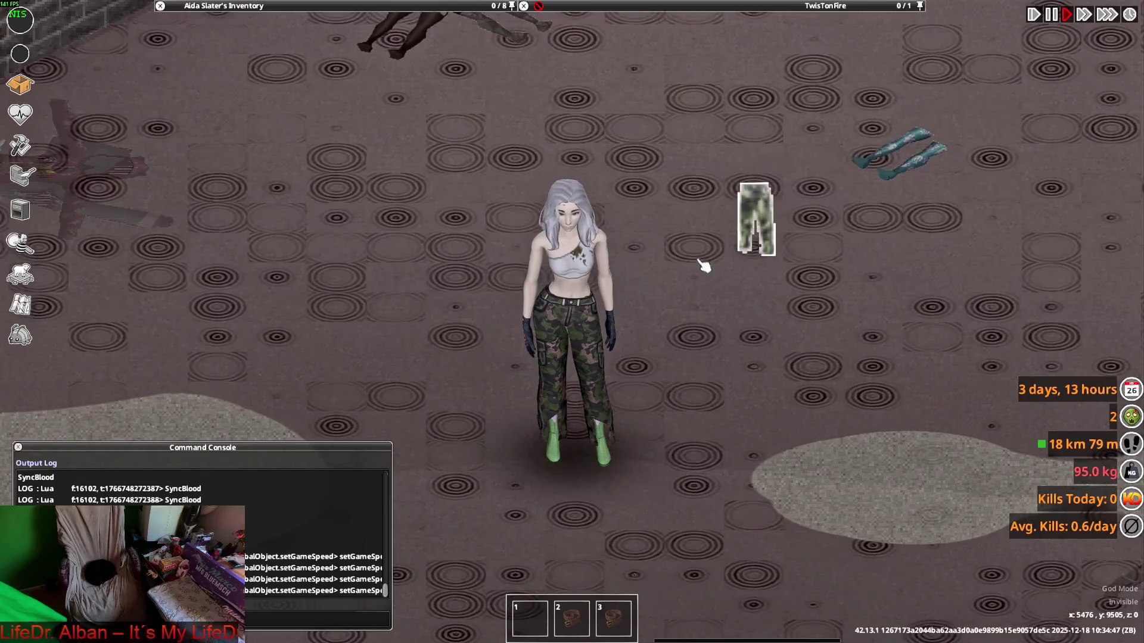
mouse_move(283, 6)
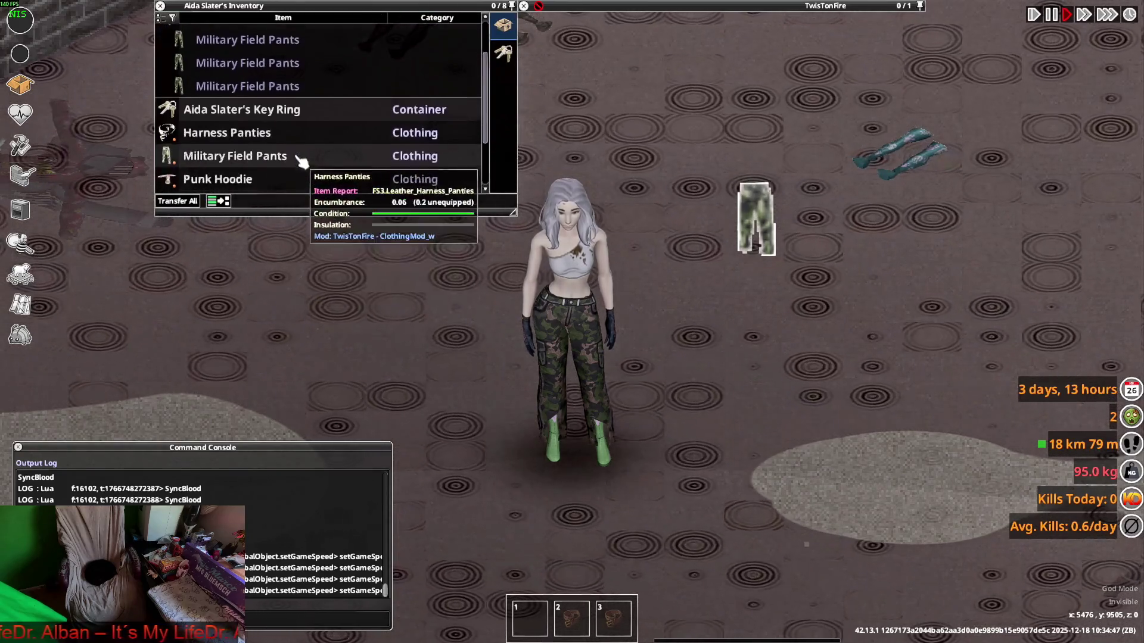
scroll(298, 160, "down", 3)
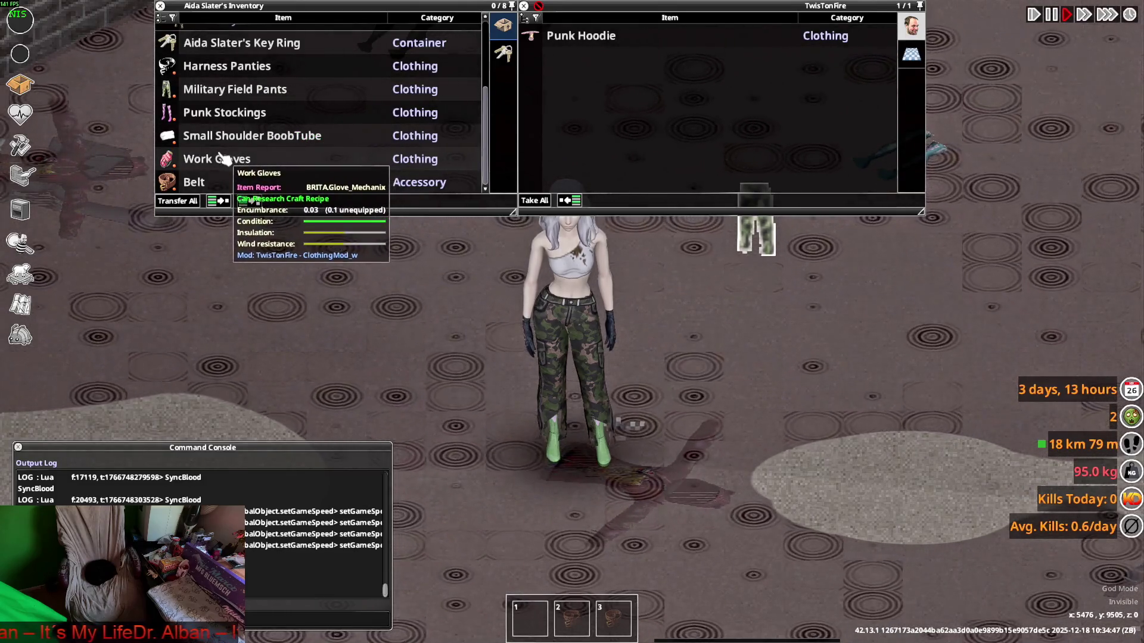
Compare Military_Pants.xml against the game, ending on the XML file
key("alt+Tab")
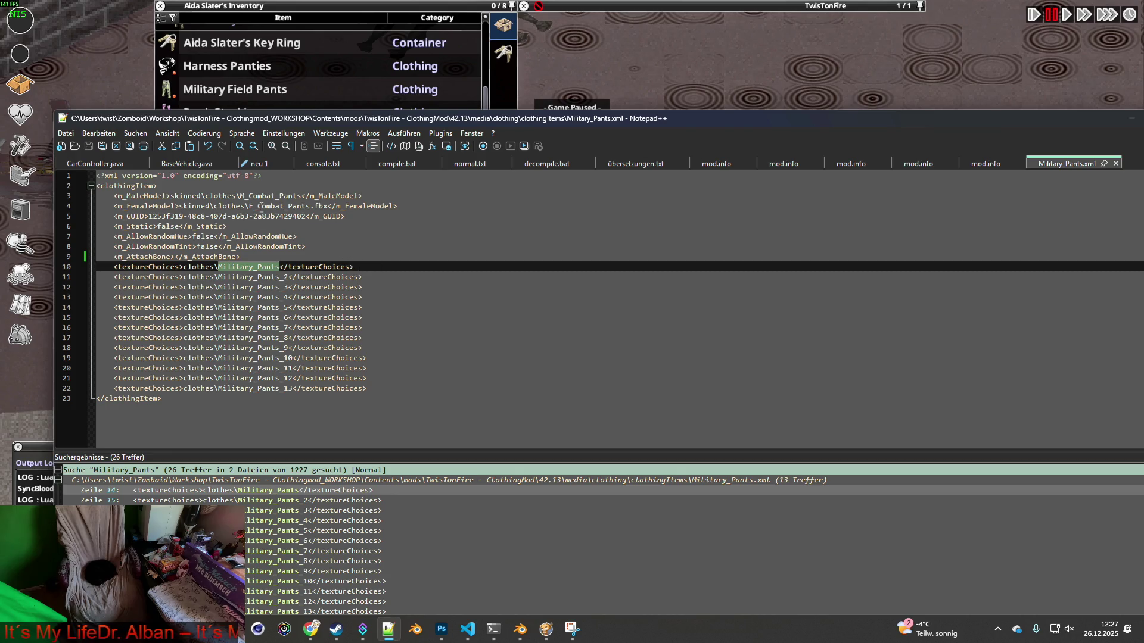
key("alt+Tab")
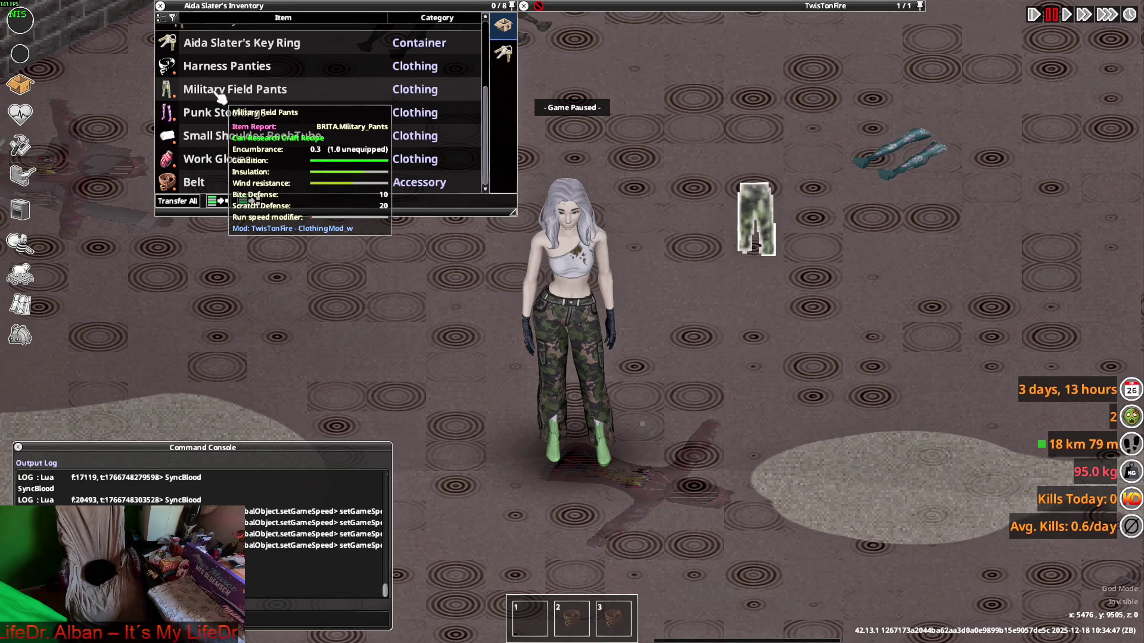
key("alt+Tab")
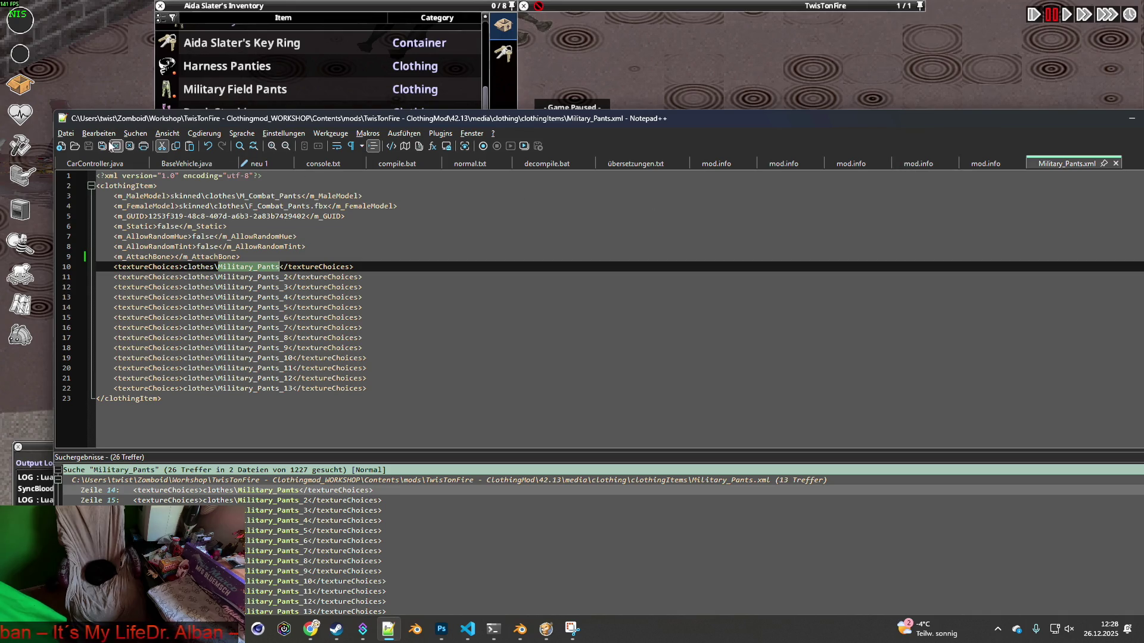
Undo edits until the m_Masks entries 14, 15, 7 and 9 return, then save Military_Pants.xml
left_click(133, 134)
mouse_move(110, 136)
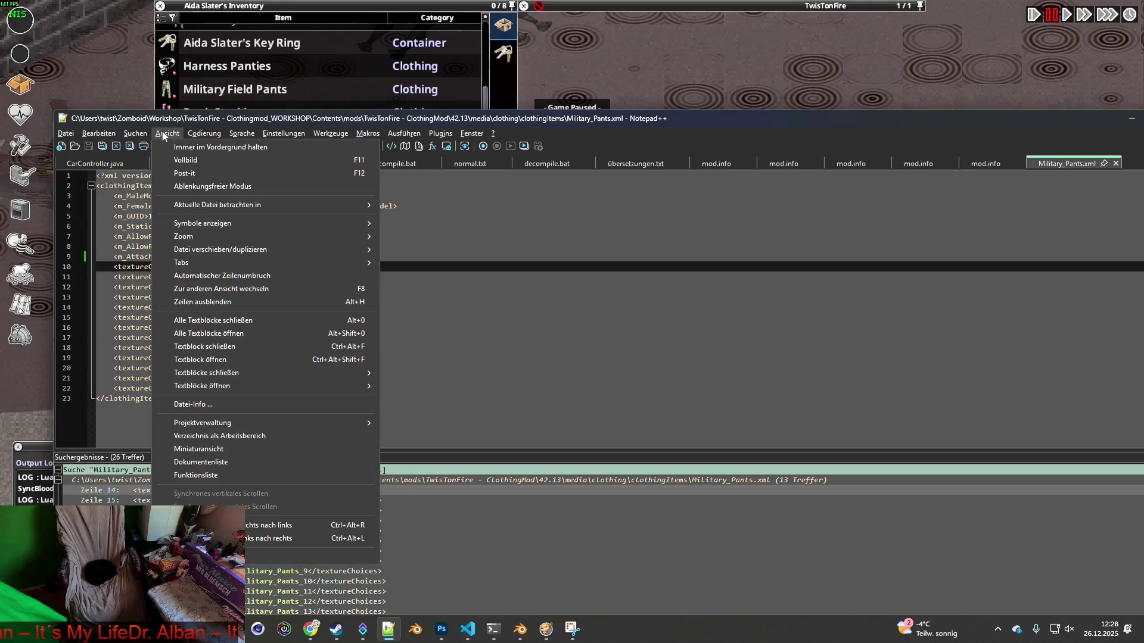
left_click(110, 147)
left_click(99, 133)
left_click(111, 147)
left_click(99, 133)
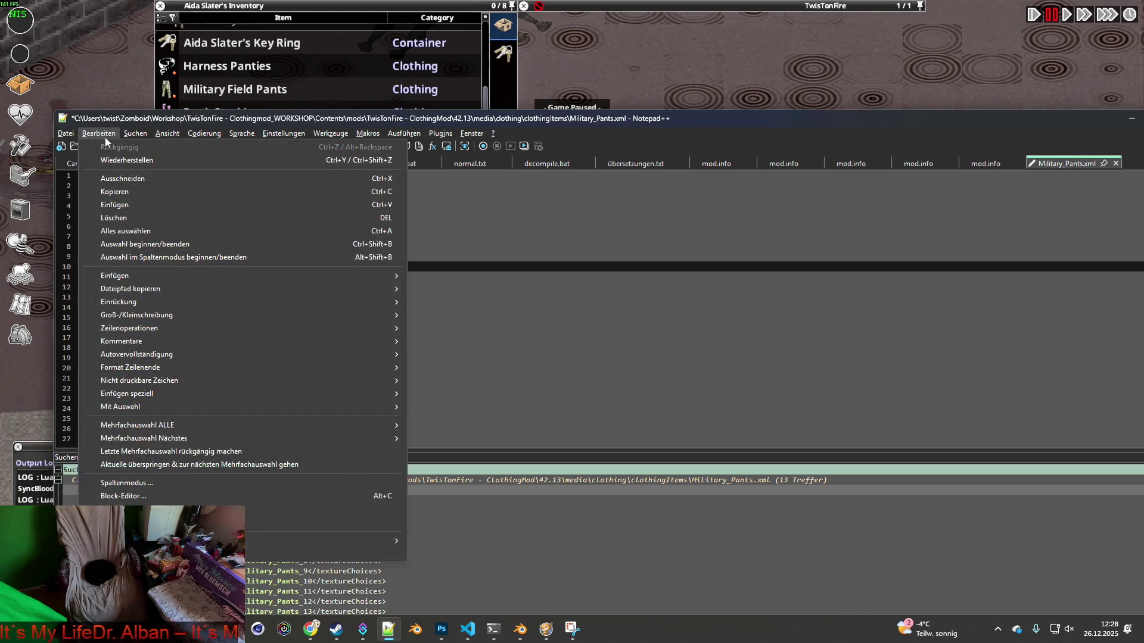
key("Escape")
left_click(89, 145)
Walk the character briefly in the game to check the pants, then return to the XML
key("alt+Tab")
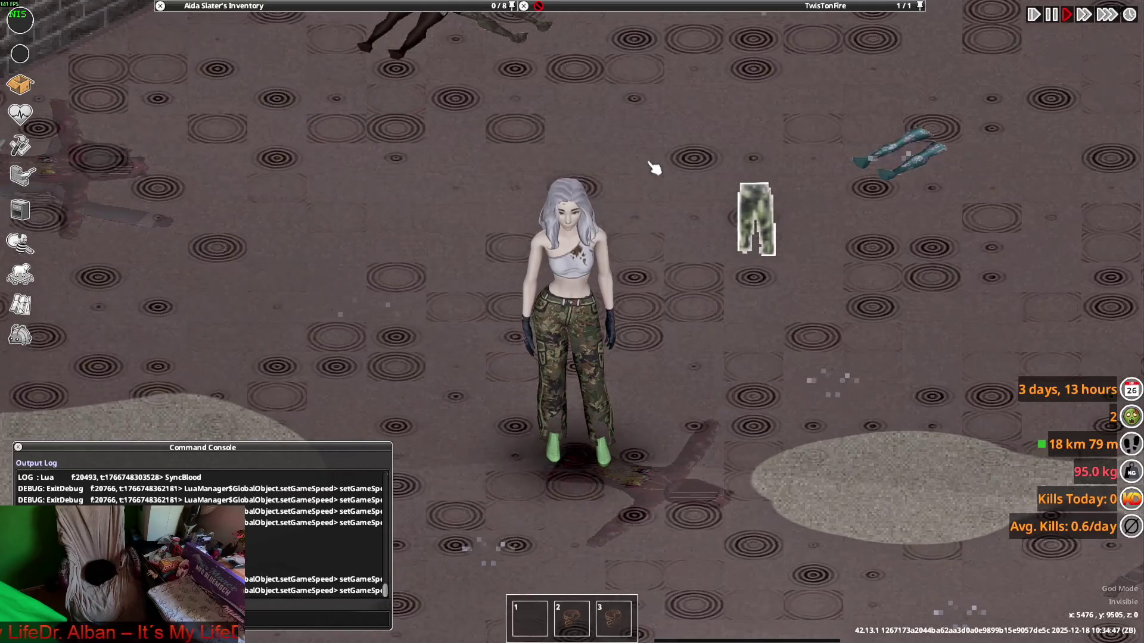
key("w")
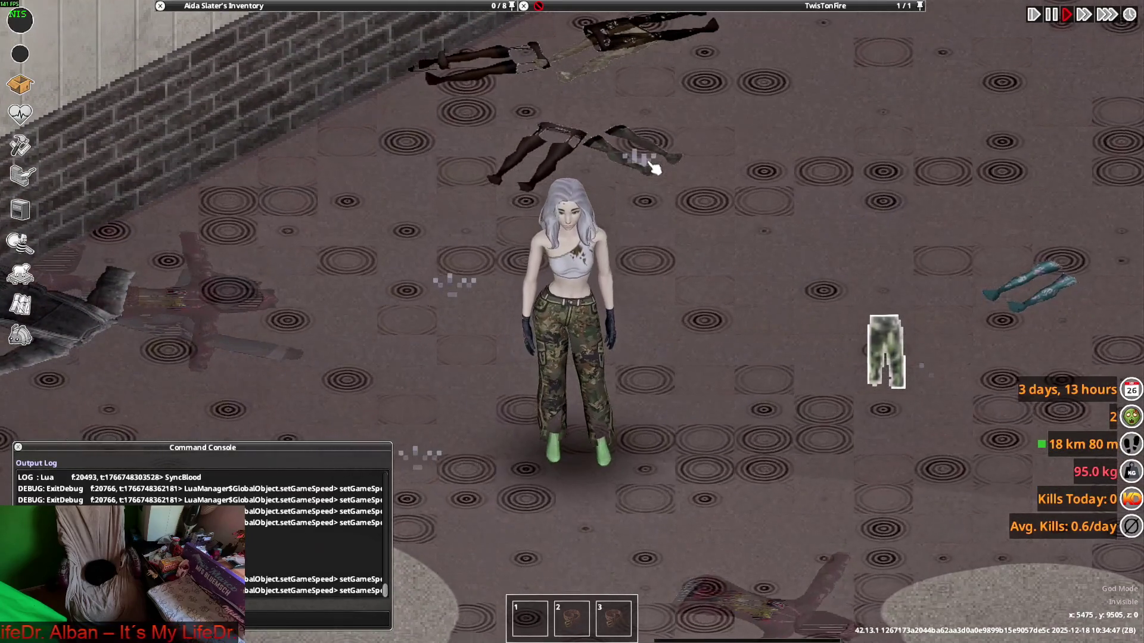
key("alt+Tab")
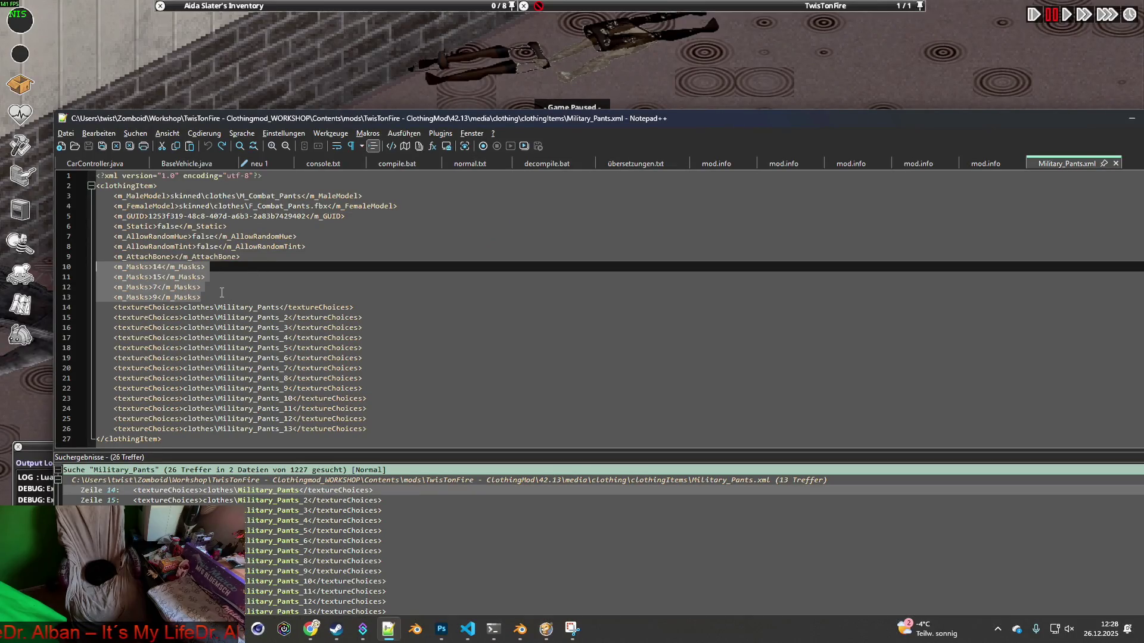
Select m_Masks lines 10–13 and the F_Combat_Pants file name on line 4
left_click(224, 297)
mouse_move(223, 297)
left_mouse_down()
mouse_move(119, 262)
mouse_move(50, 266)
left_mouse_up()
left_click(257, 206)
left_click_drag(249, 206, 326, 206)
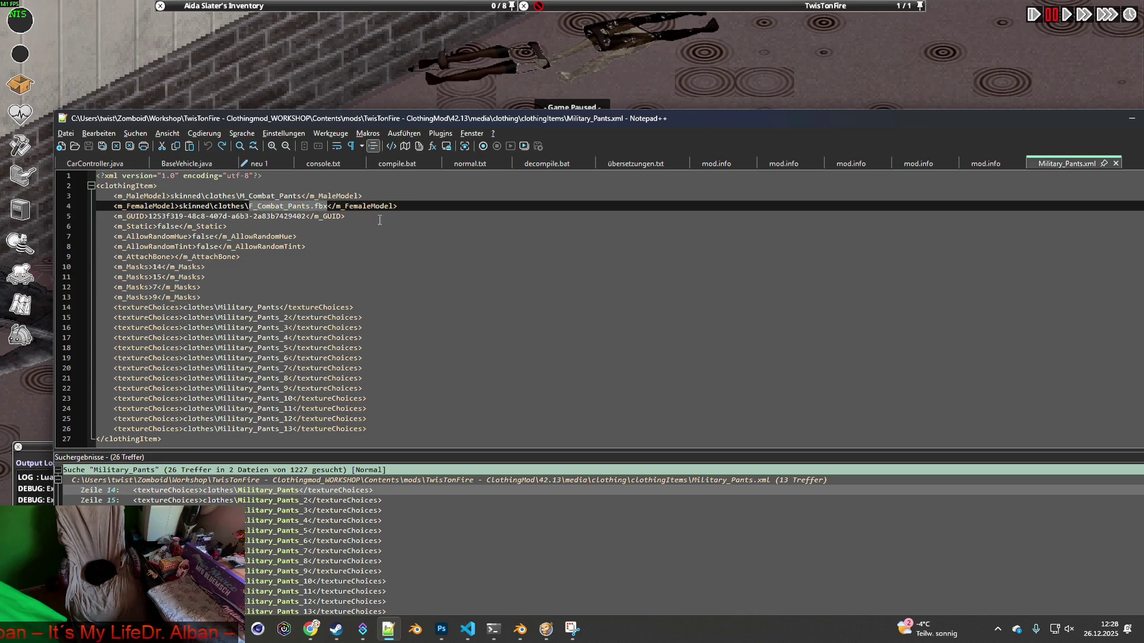
left_click_drag(471, 118, 390, 36)
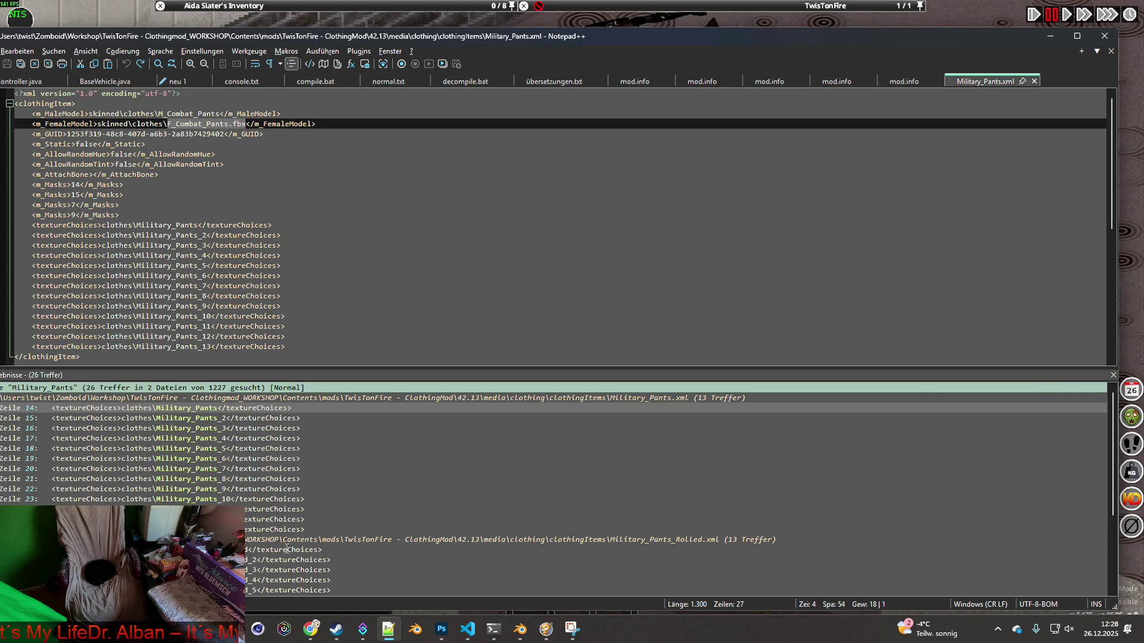
Open Military_Pants_Rolled.xml from the Suchergebnisse panel in a new tab
double_click(256, 549)
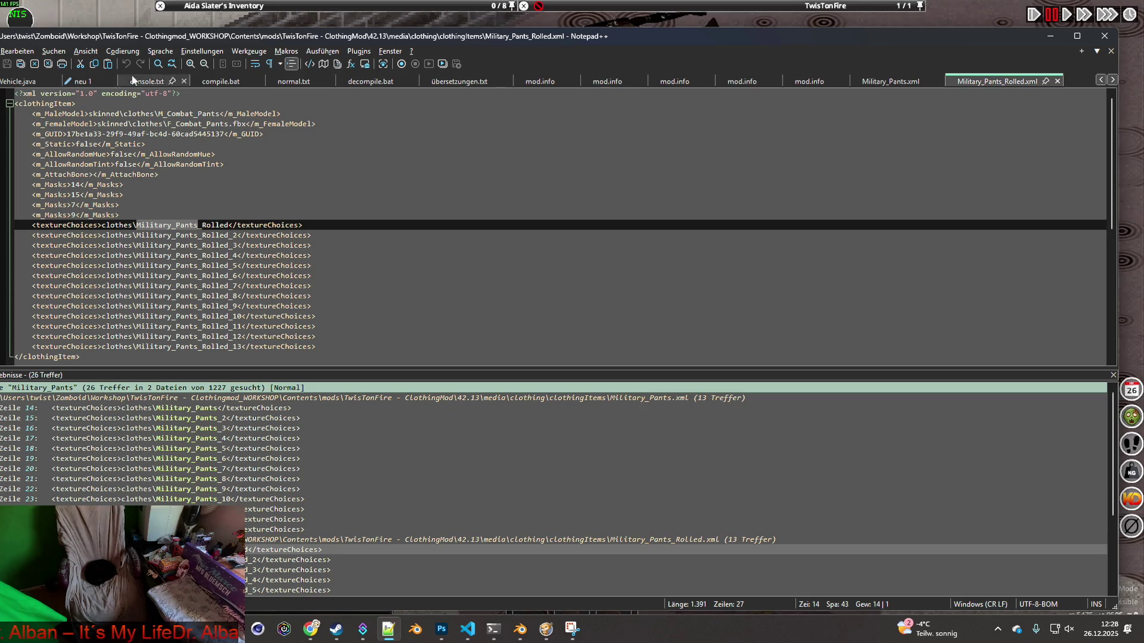
left_click(130, 14)
key("alt+Tab")
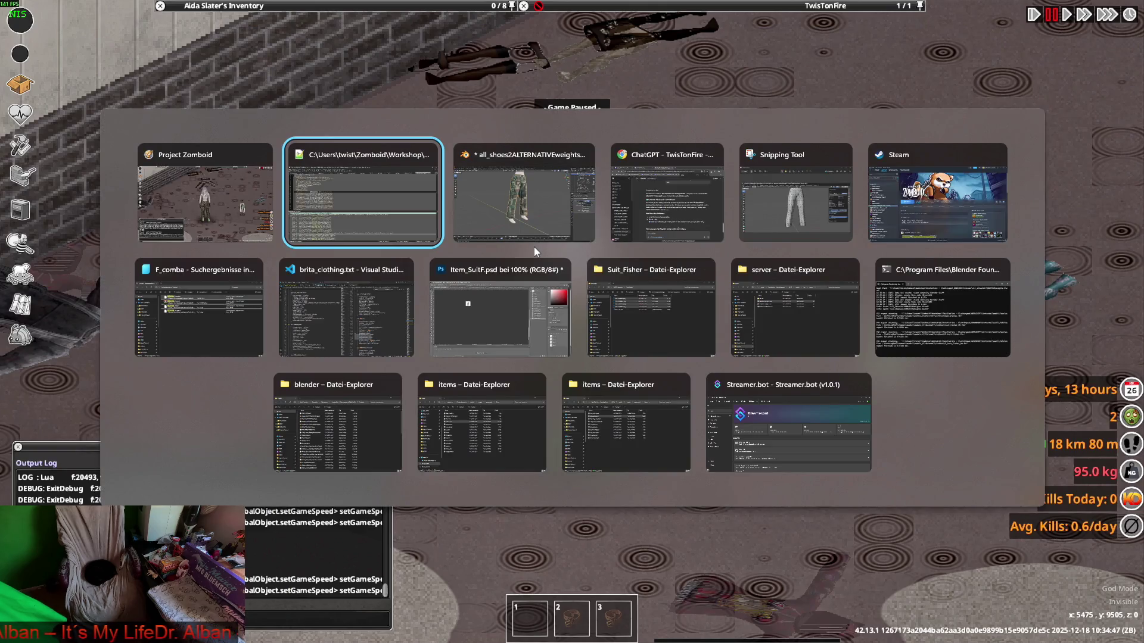
Extract F_Combat_Pants.rar with WinRAR, replacing all existing files including F_Combat_Pants.fbx
key("Tab")
key("Tab")
key("Tab")
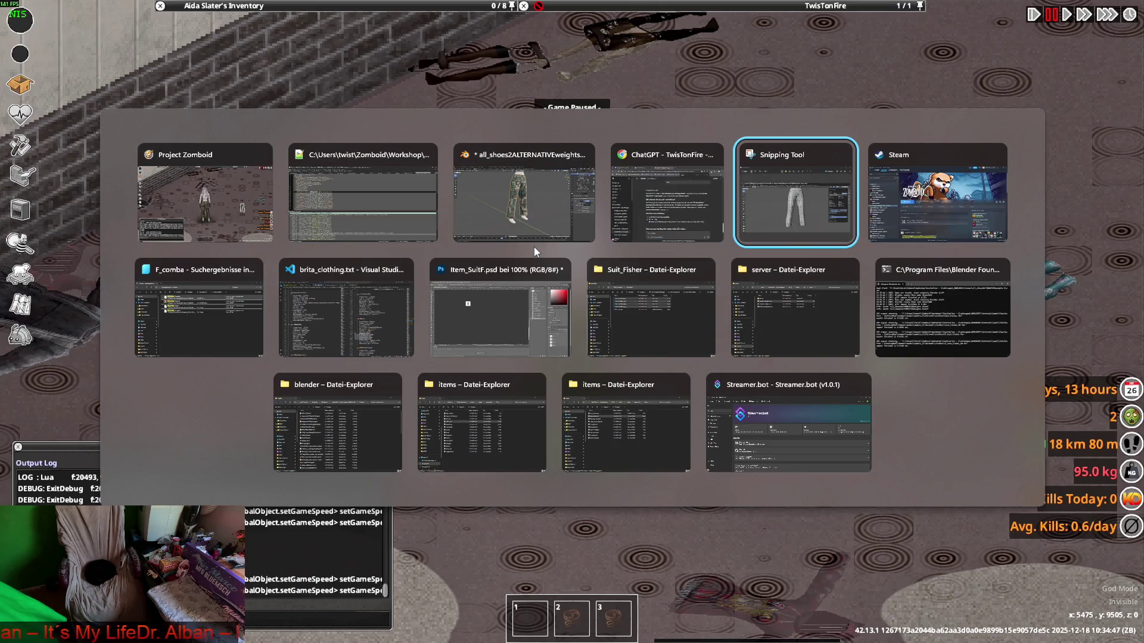
key("Tab")
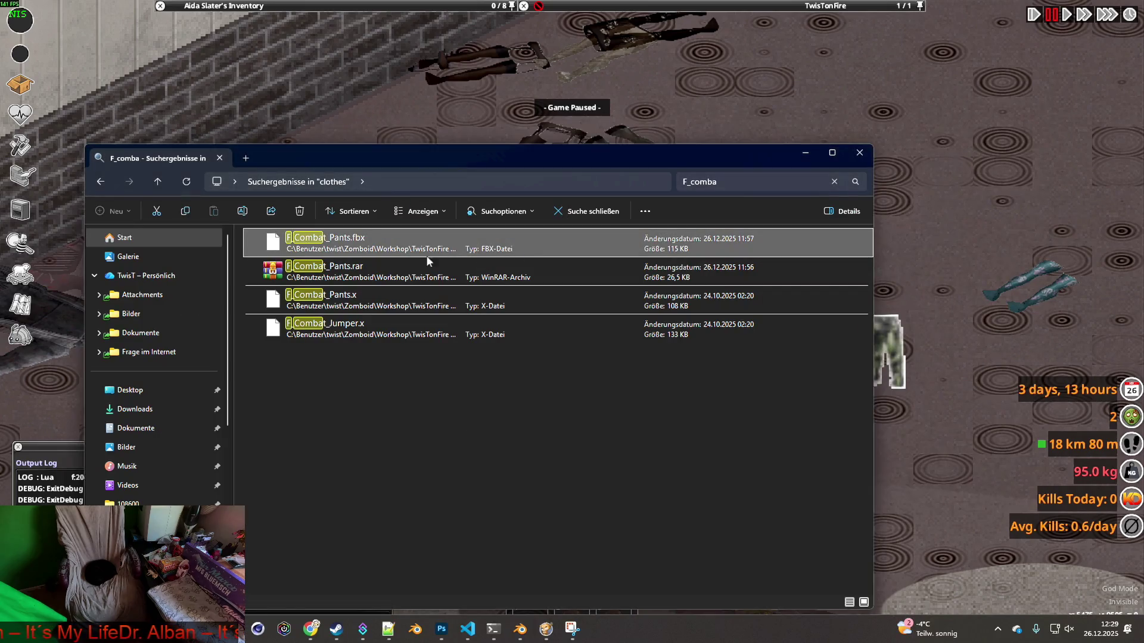
left_click(343, 272)
right_click(337, 271)
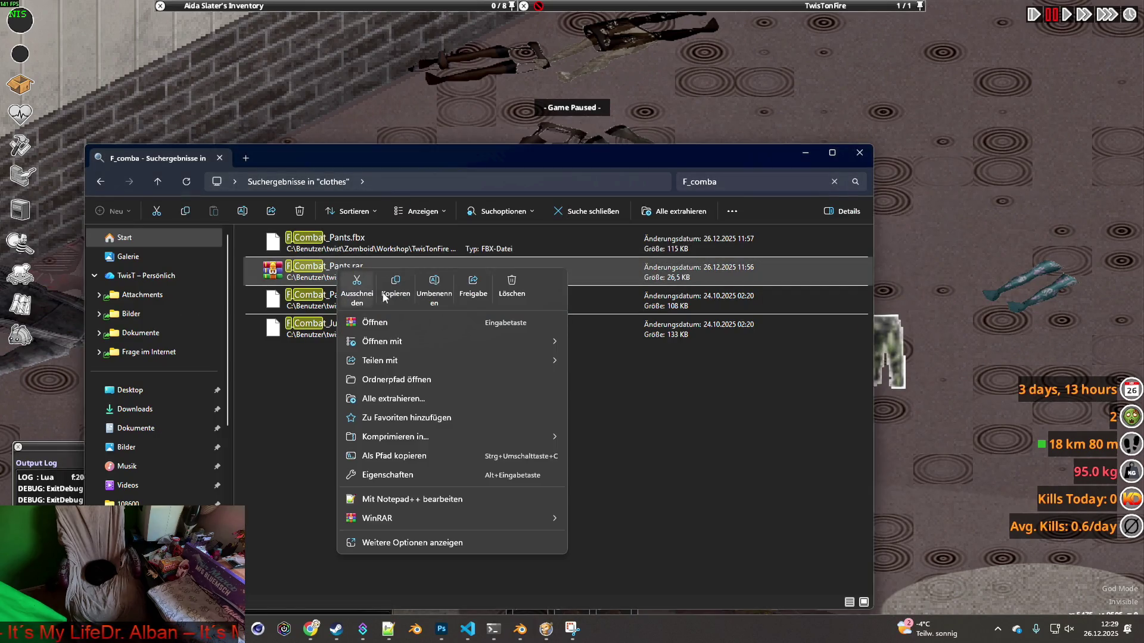
mouse_move(398, 523)
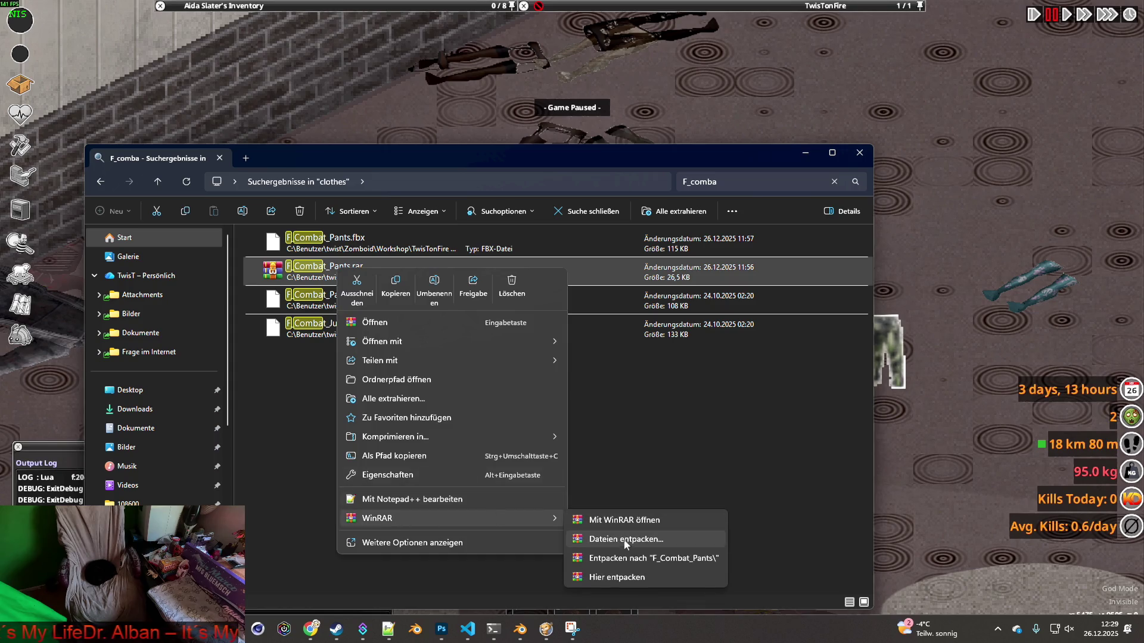
left_click(630, 580)
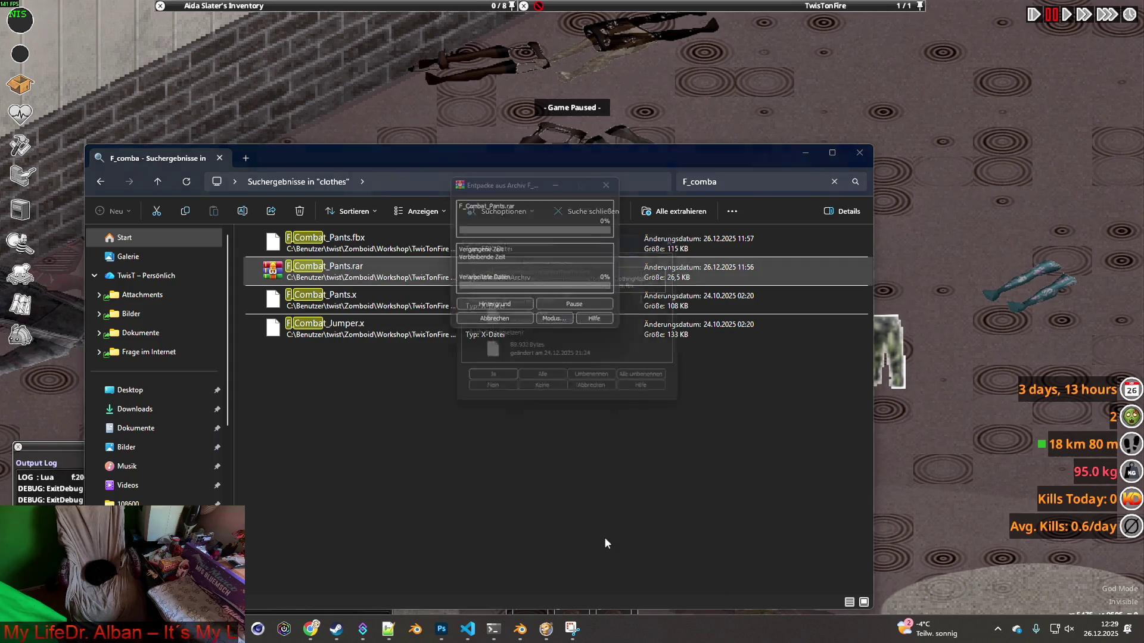
left_click(544, 385)
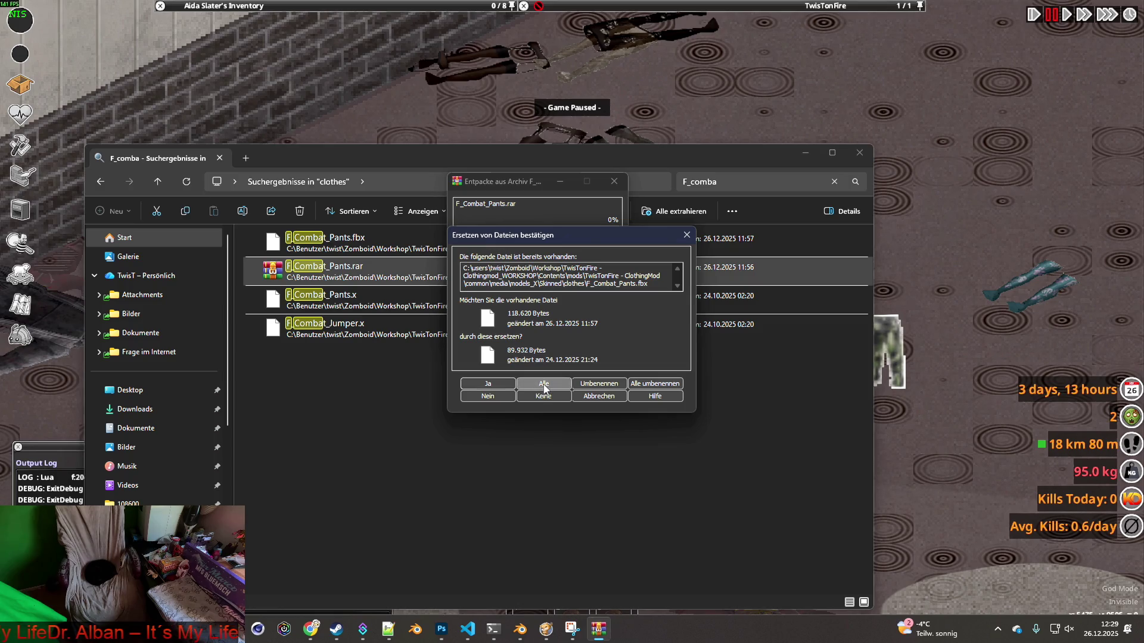
key("space")
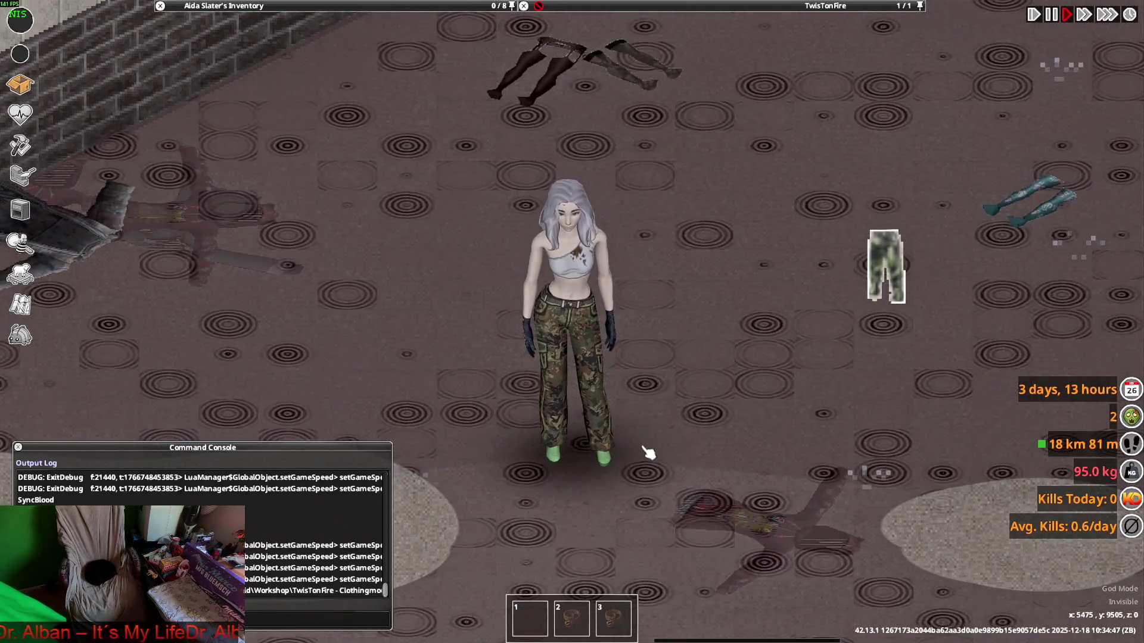
Walk the character up, down-right and down-left to check the restored camo pants
key("w")
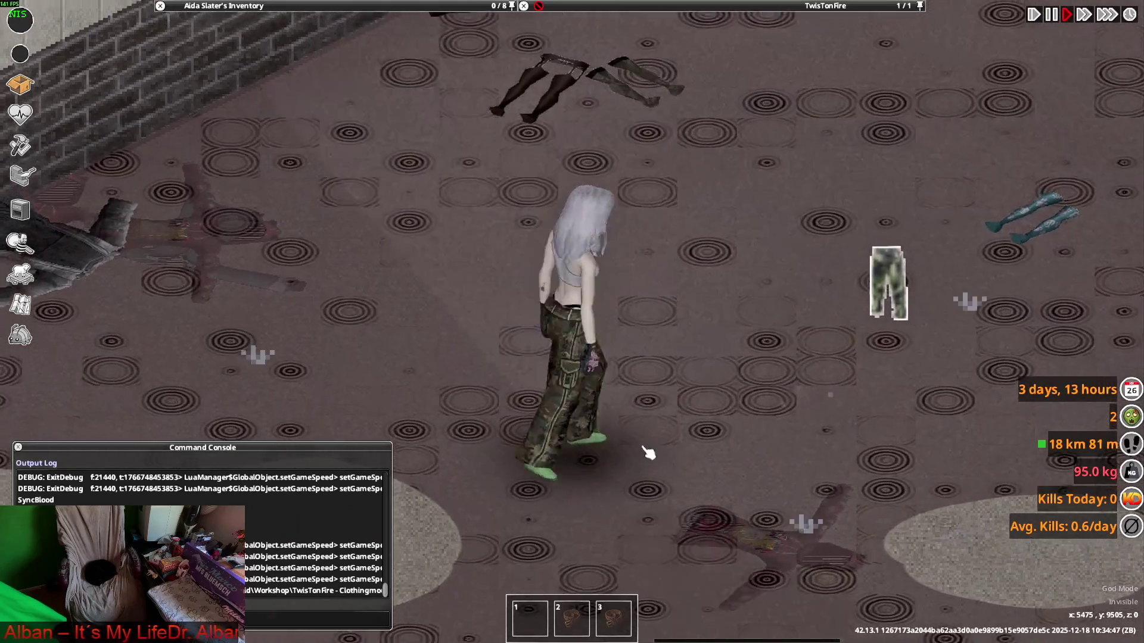
key("s")
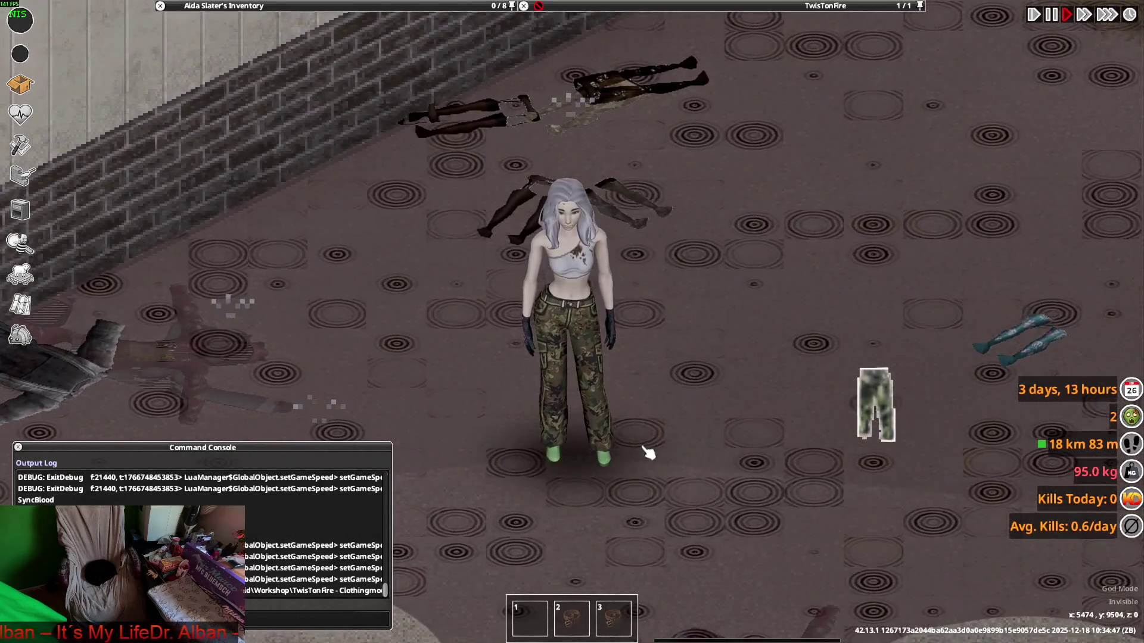
key("s+d")
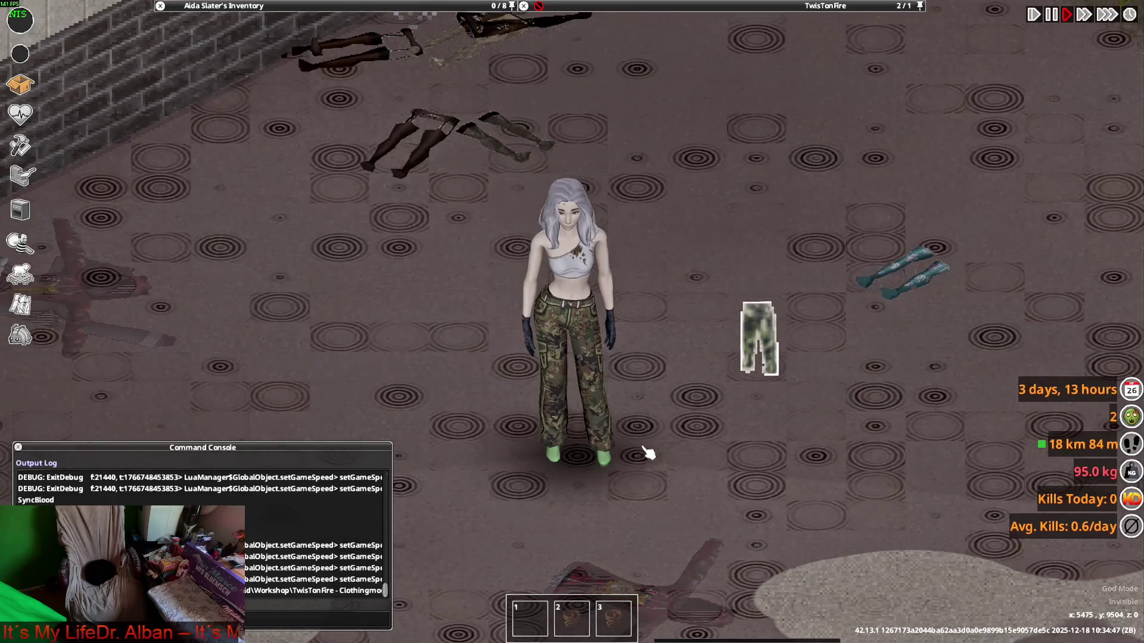
key("s+a")
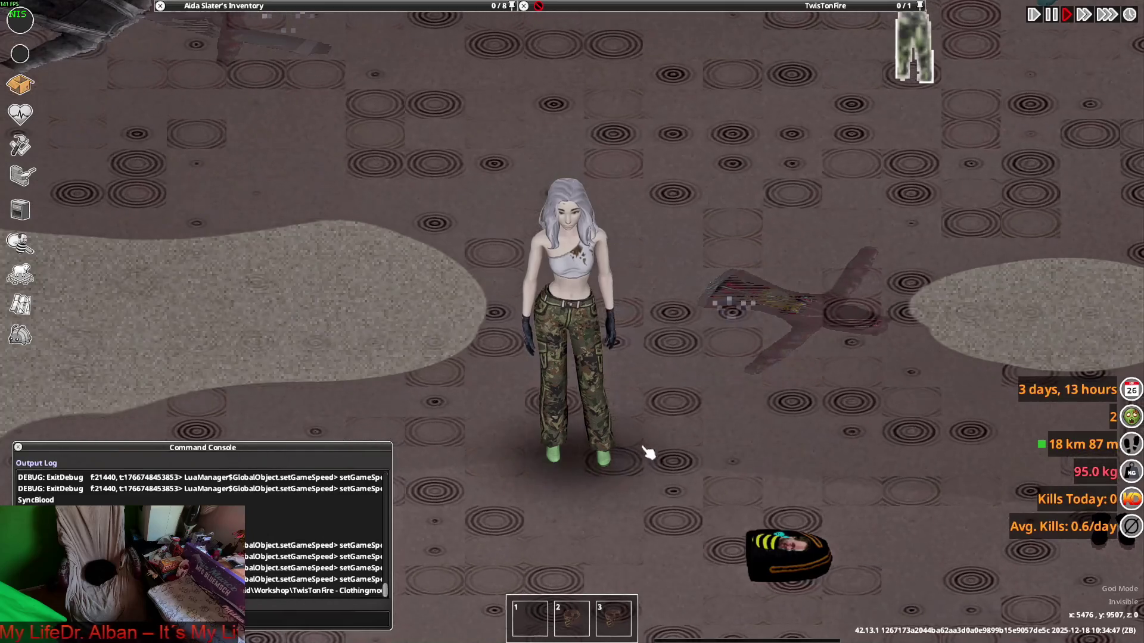
key("alt+Tab")
key("alt+Tab")
key("alt+Tab")
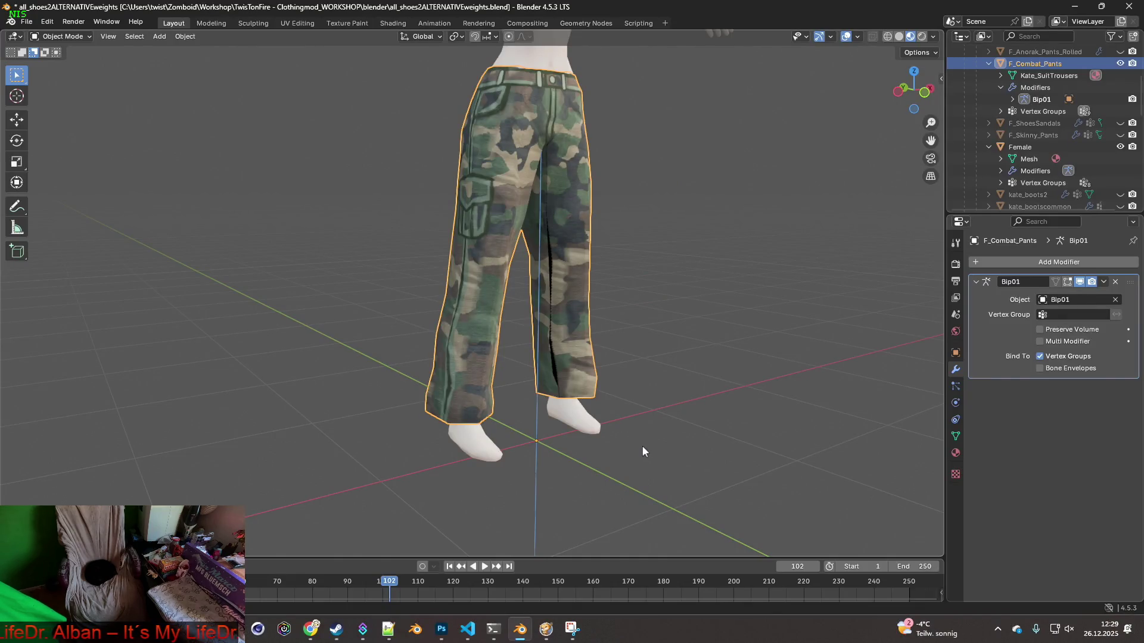
Orbit around the camo pants to inspect them from the front and sides
mouse_move(652, 355)
middle_mouse_down()
mouse_move(578, 227)
mouse_move(582, 195)
mouse_move(606, 199)
mouse_move(609, 220)
mouse_move(481, 223)
mouse_move(619, 234)
middle_mouse_up()
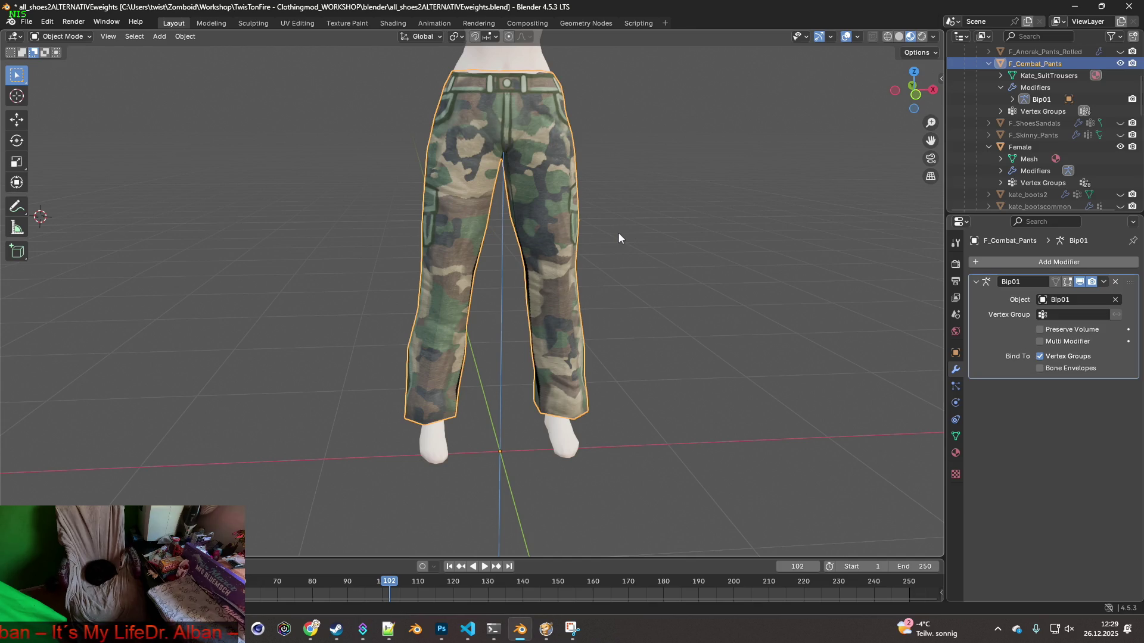
mouse_move(616, 237)
middle_mouse_down()
mouse_move(463, 232)
mouse_move(427, 284)
mouse_move(580, 257)
mouse_move(606, 225)
mouse_move(532, 214)
mouse_move(589, 214)
mouse_move(576, 218)
middle_mouse_up()
left_click(27, 22)
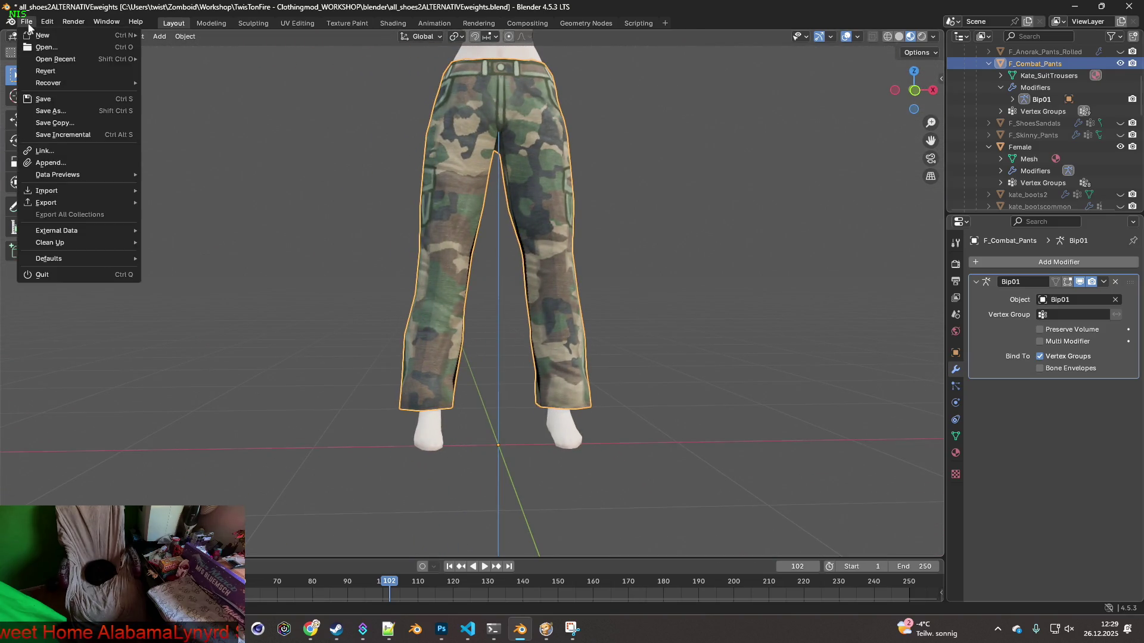
mouse_move(73, 204)
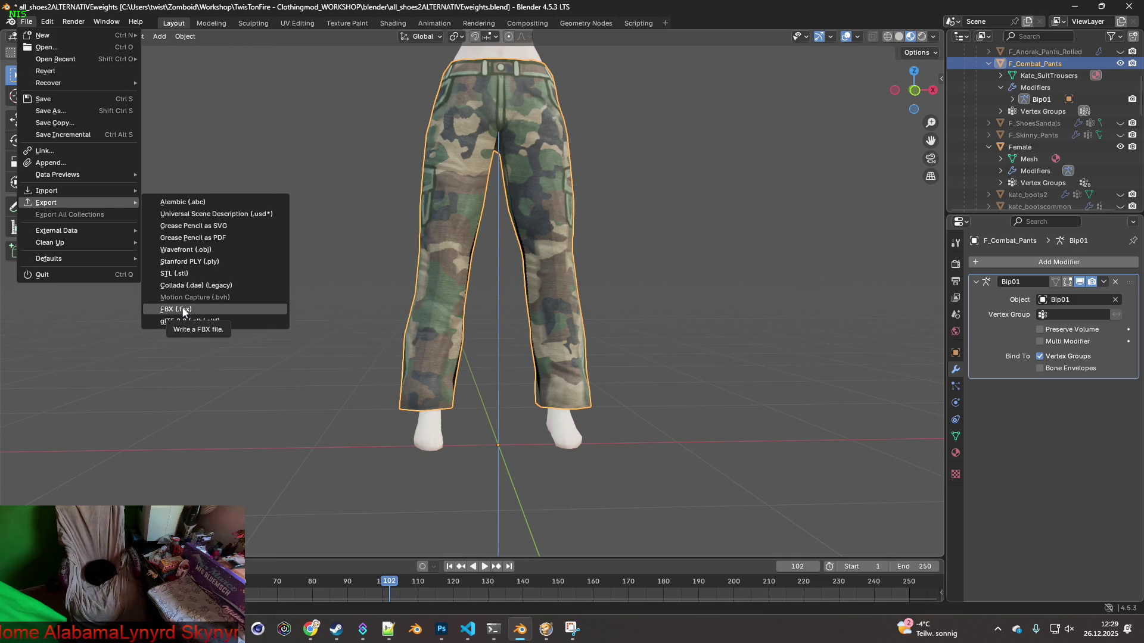
Scroll the Outliner to Bip01 and make the armature's bones visible around the pants
scroll(1099, 113, "up", 4)
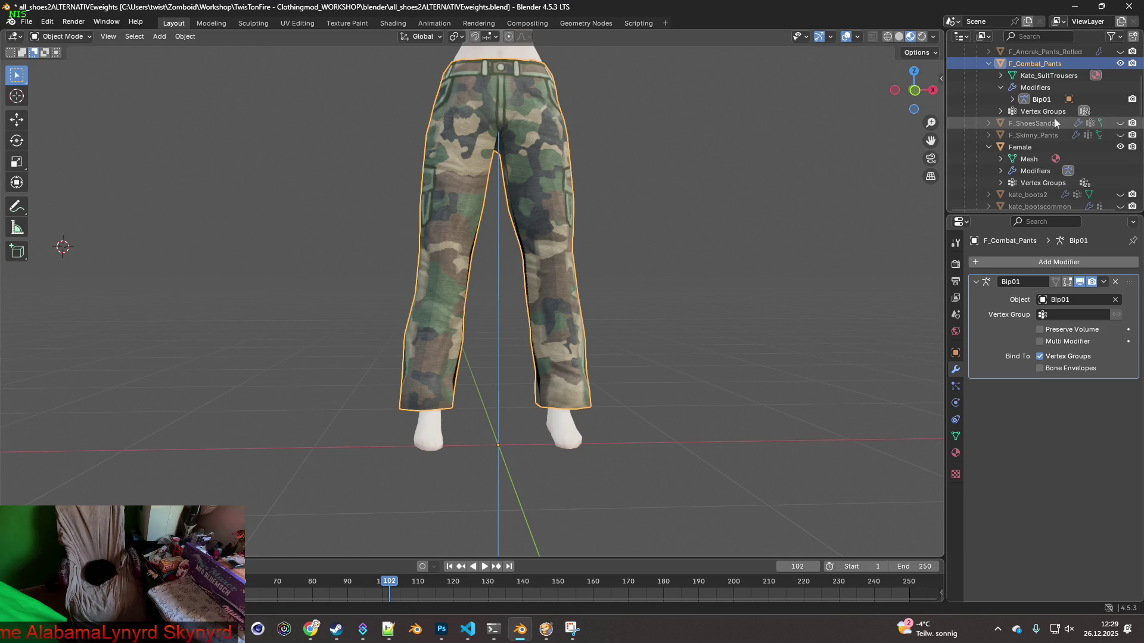
scroll(1099, 119, "up", 3)
scroll(1098, 128, "down", 5)
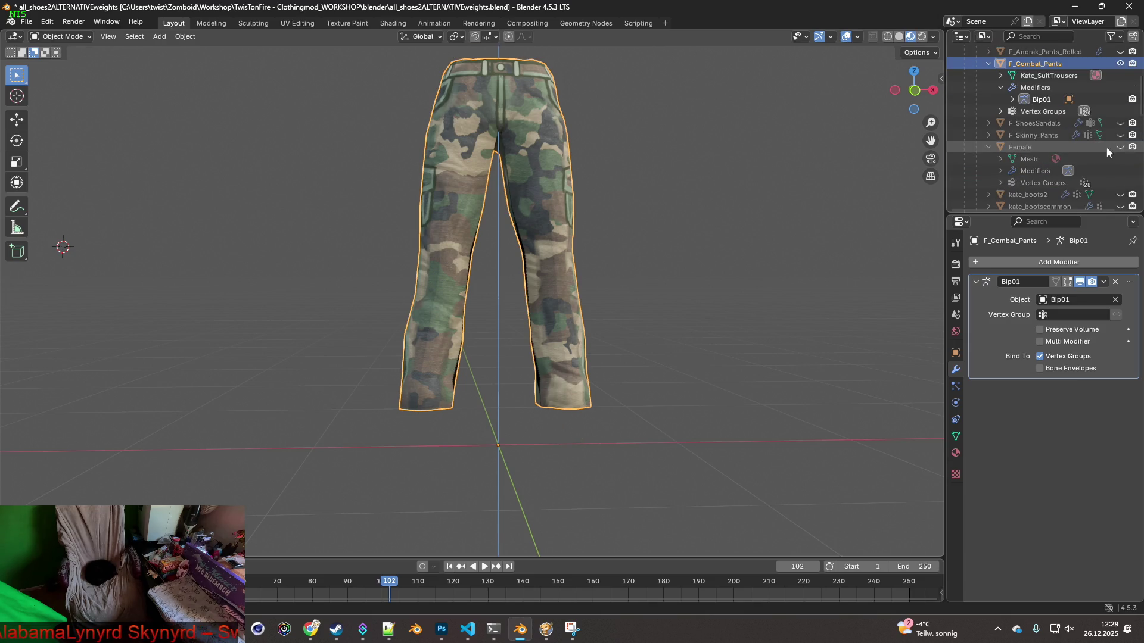
scroll(689, 188, "down", 5)
scroll(1099, 113, "up", 5)
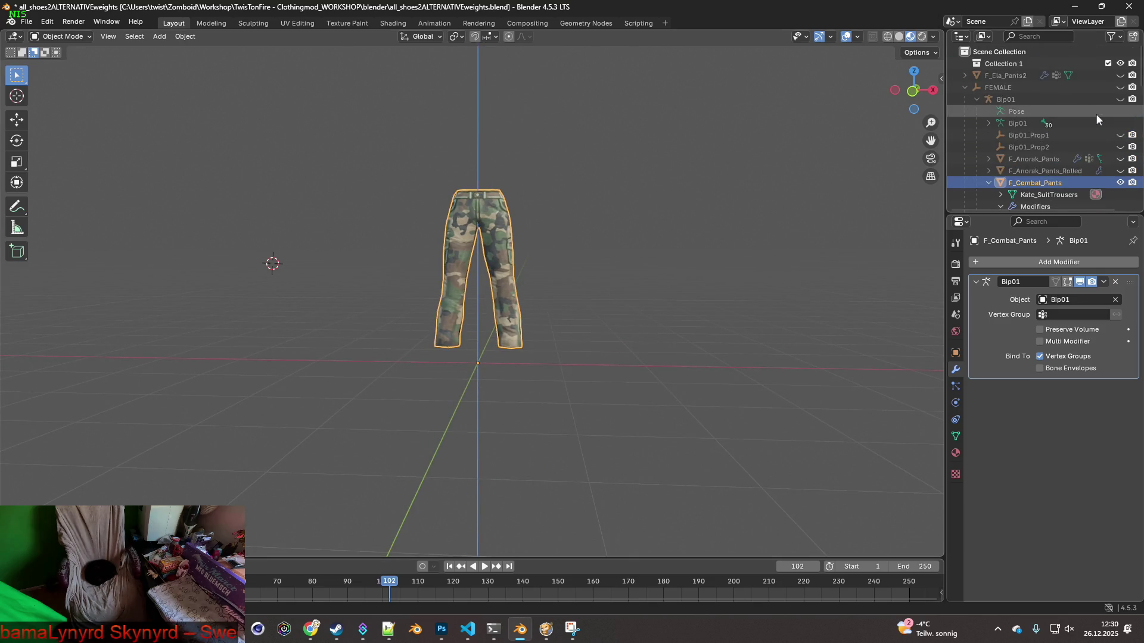
left_click(1120, 99)
mouse_move(646, 205)
middle_mouse_down()
mouse_move(673, 202)
mouse_move(589, 269)
middle_mouse_up()
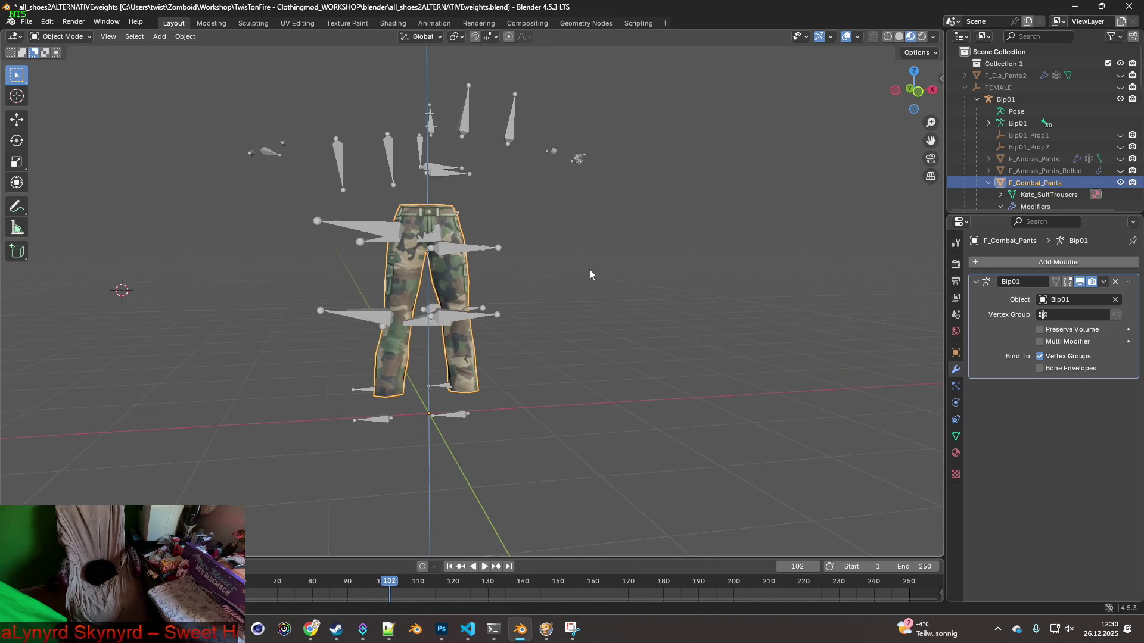
Export the pants over F_Combat_Pants.fbx using the 'scale 0 10 only visible' FBX preset
left_click(24, 22)
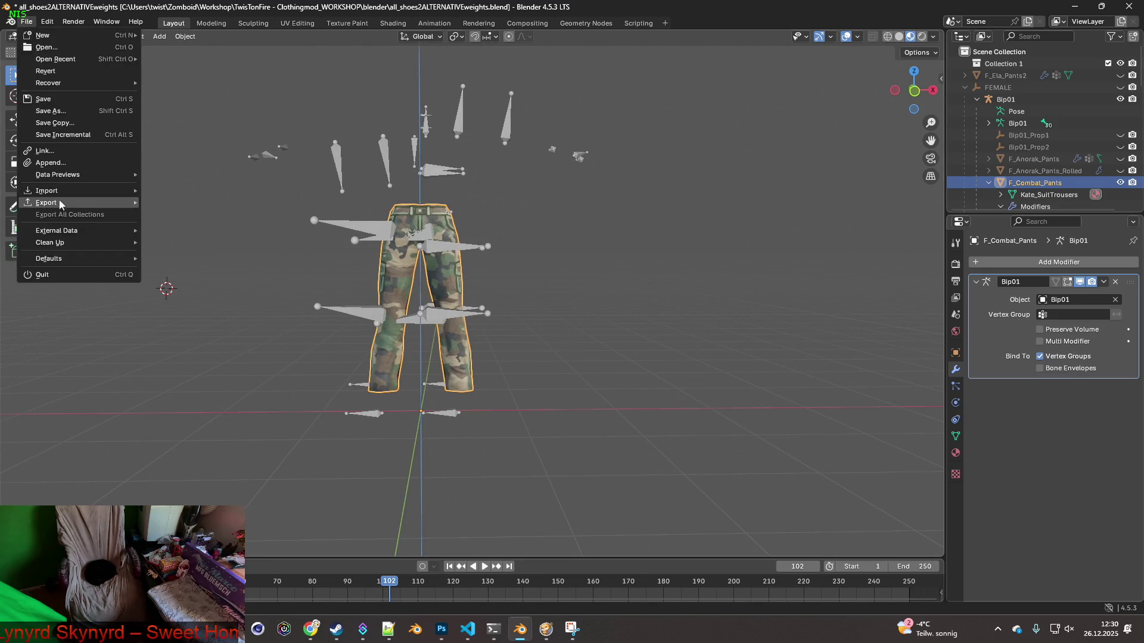
left_click(203, 311)
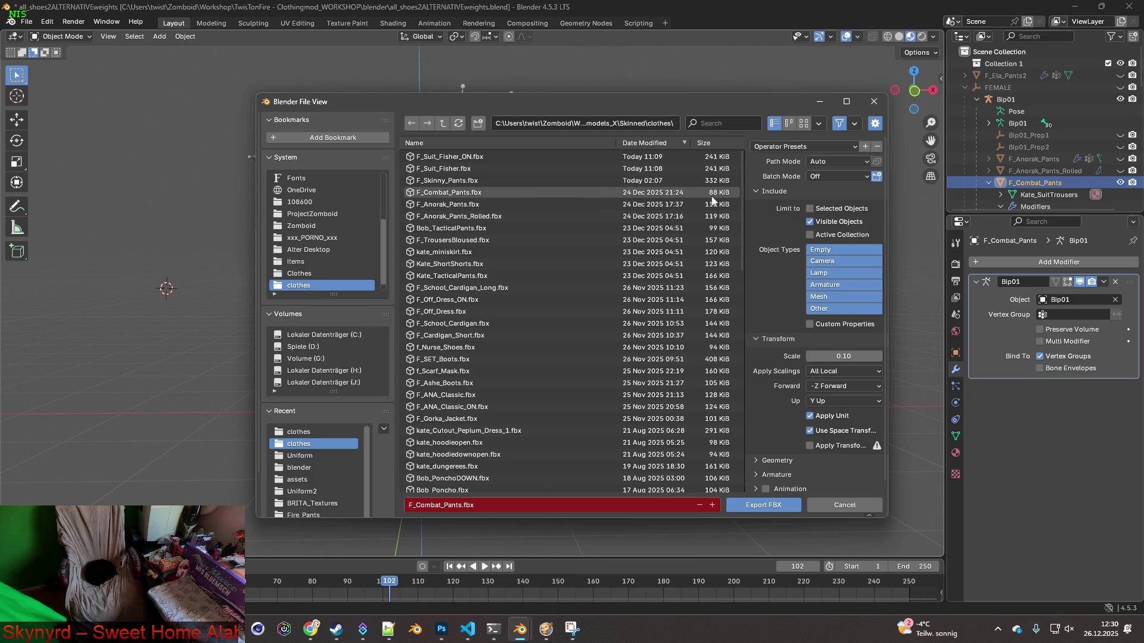
left_click(799, 148)
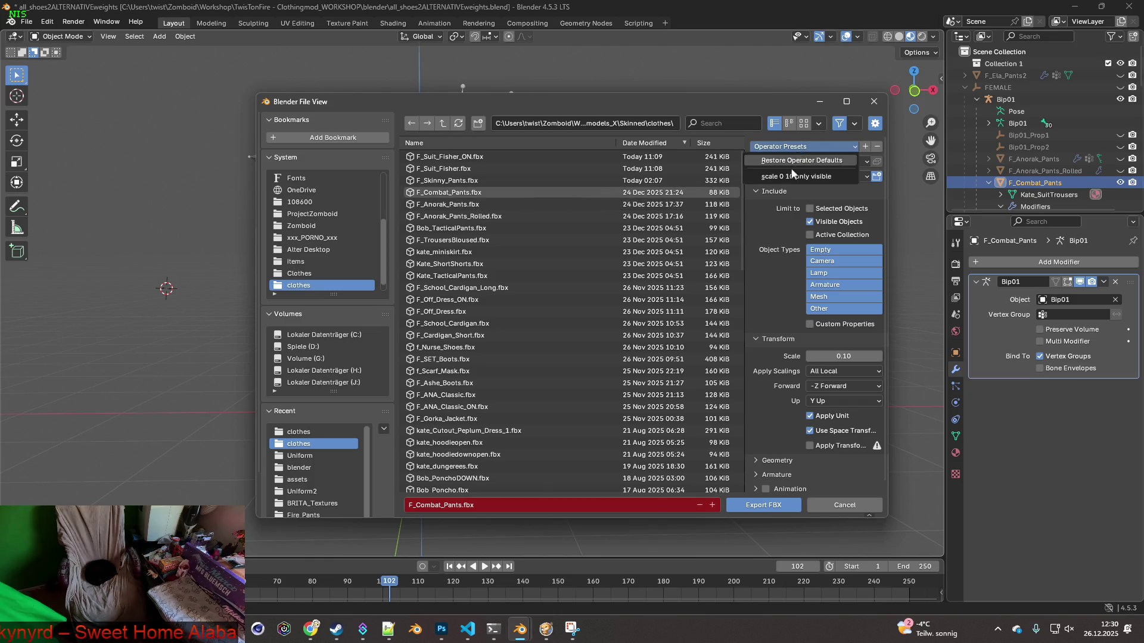
left_click(793, 175)
scroll(768, 339, "down", 1)
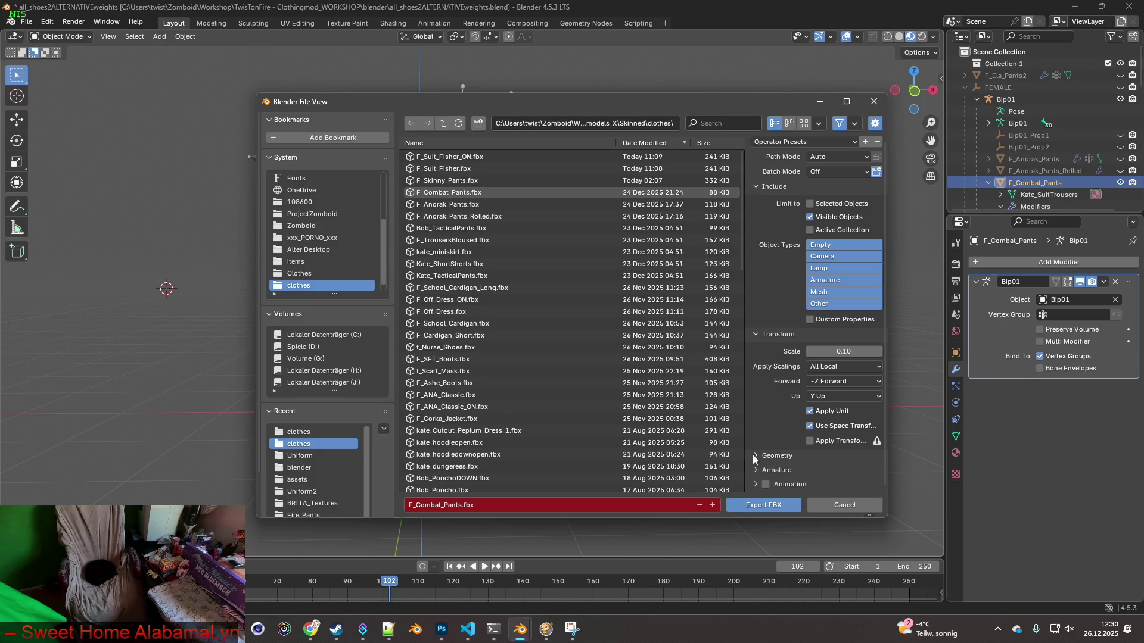
left_click(774, 508)
left_click(554, 632)
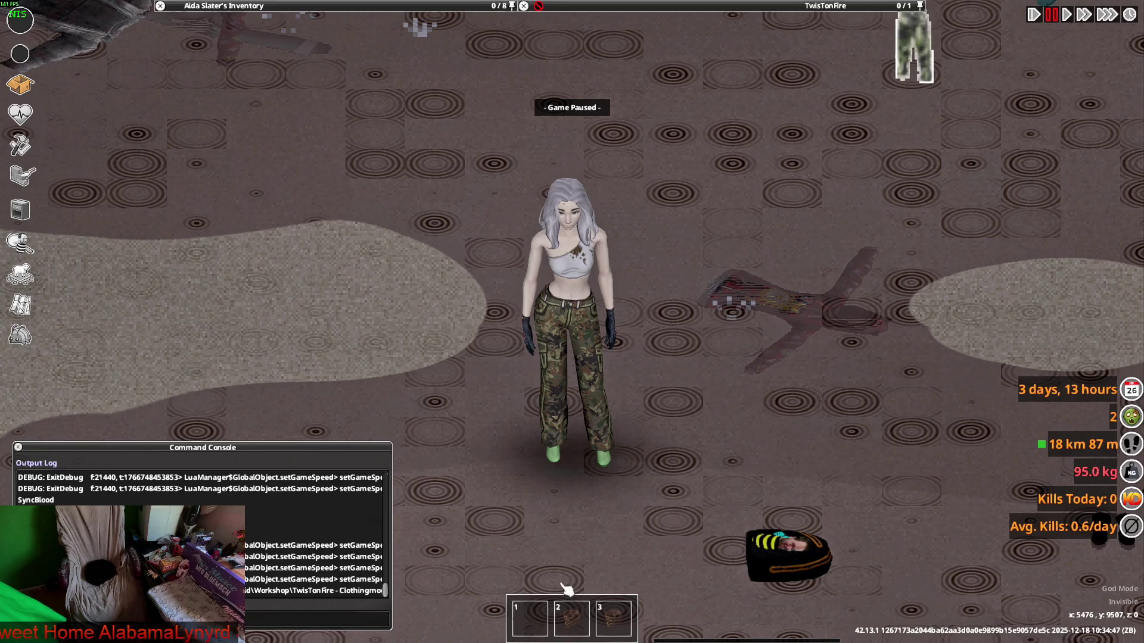
Unpause the game and walk the character around to check the re-exported camo pants from all sides
key("space")
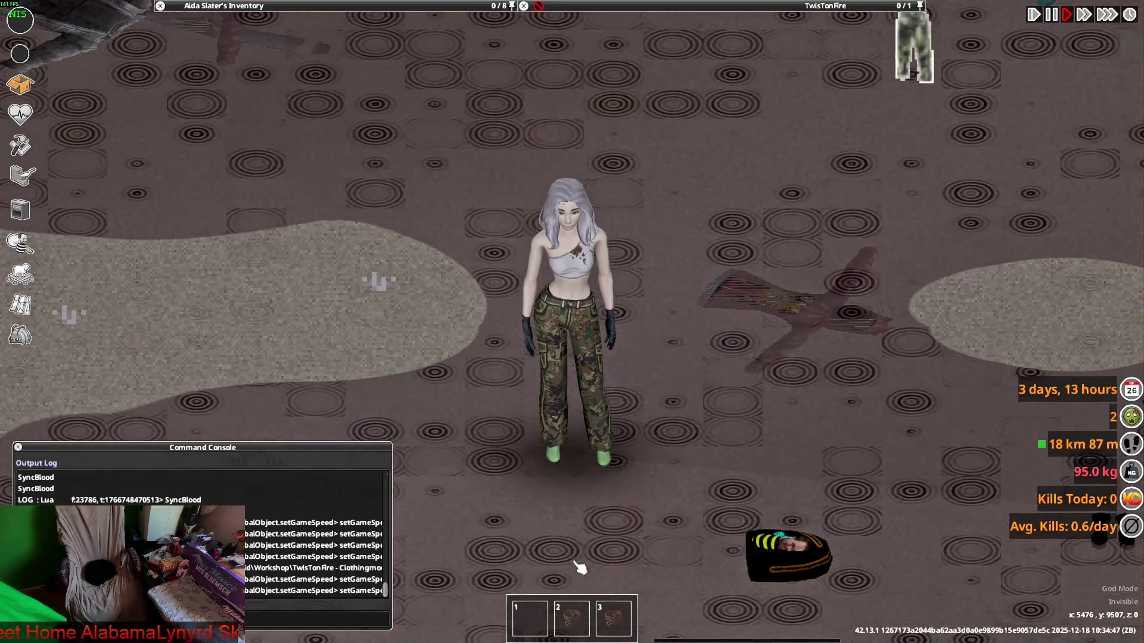
key("d")
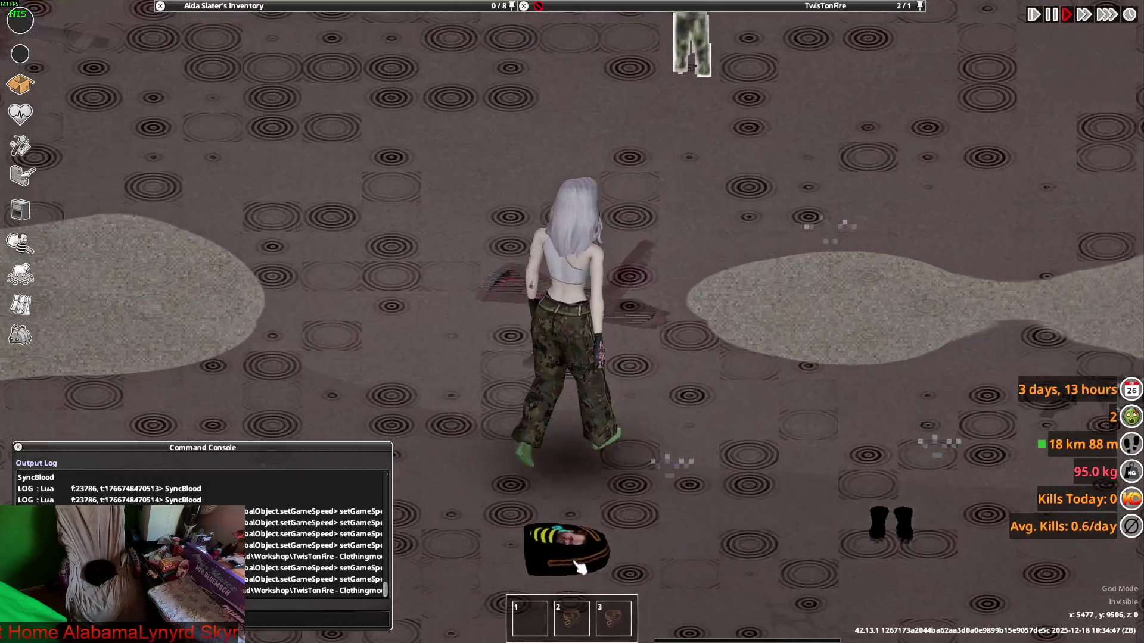
key("a")
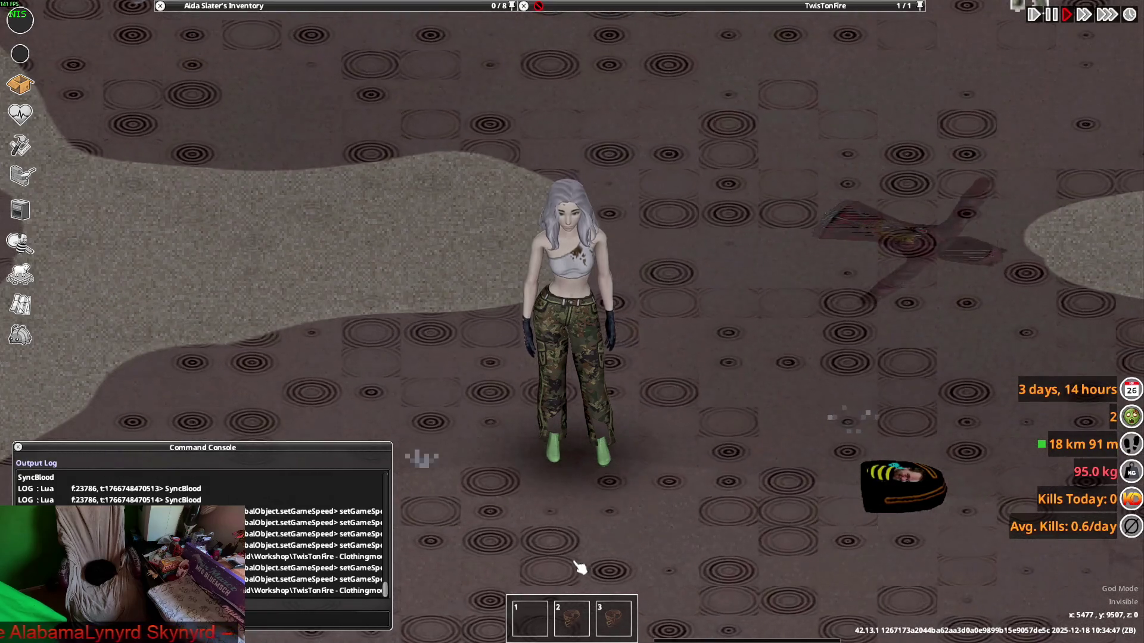
key("a")
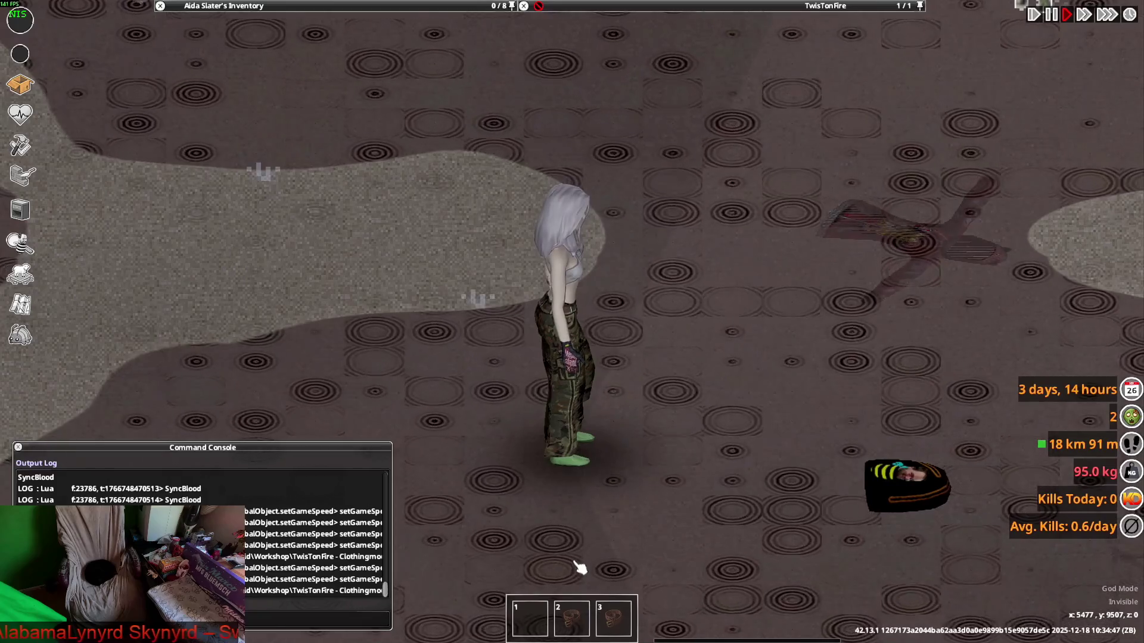
key("s")
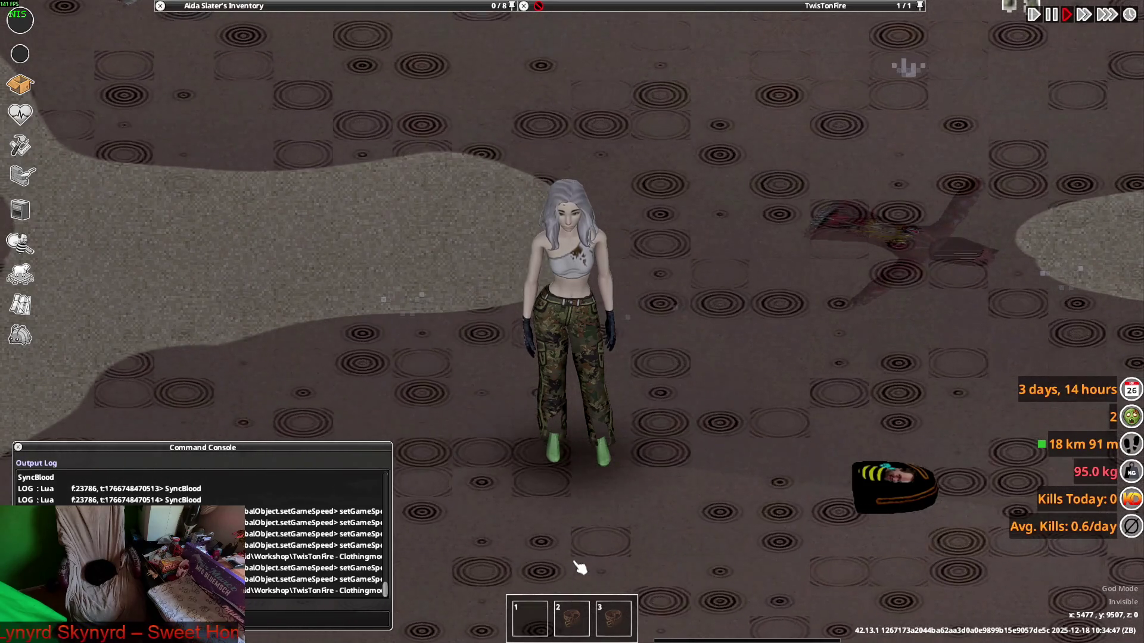
key("alt+Tab")
key("alt+Tab")
key("alt+Tab")
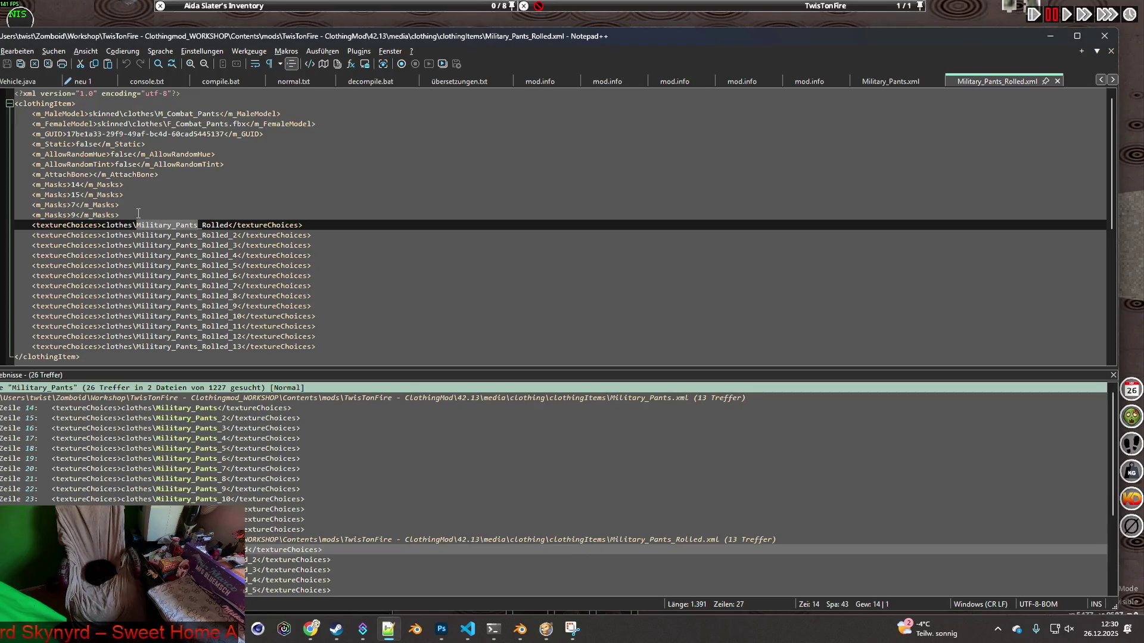
Delete the four m_Masks lines from Military_Pants.xml, then return to the game
left_click(844, 88)
left_click_drag(173, 215, 2, 192)
key("Delete")
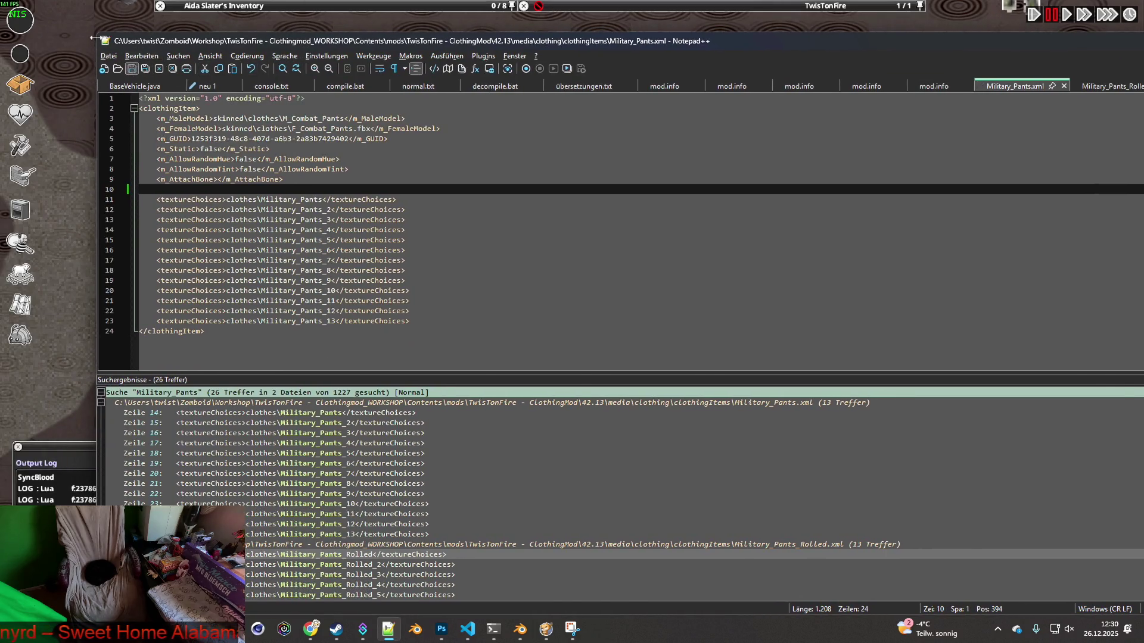
key("alt+Tab")
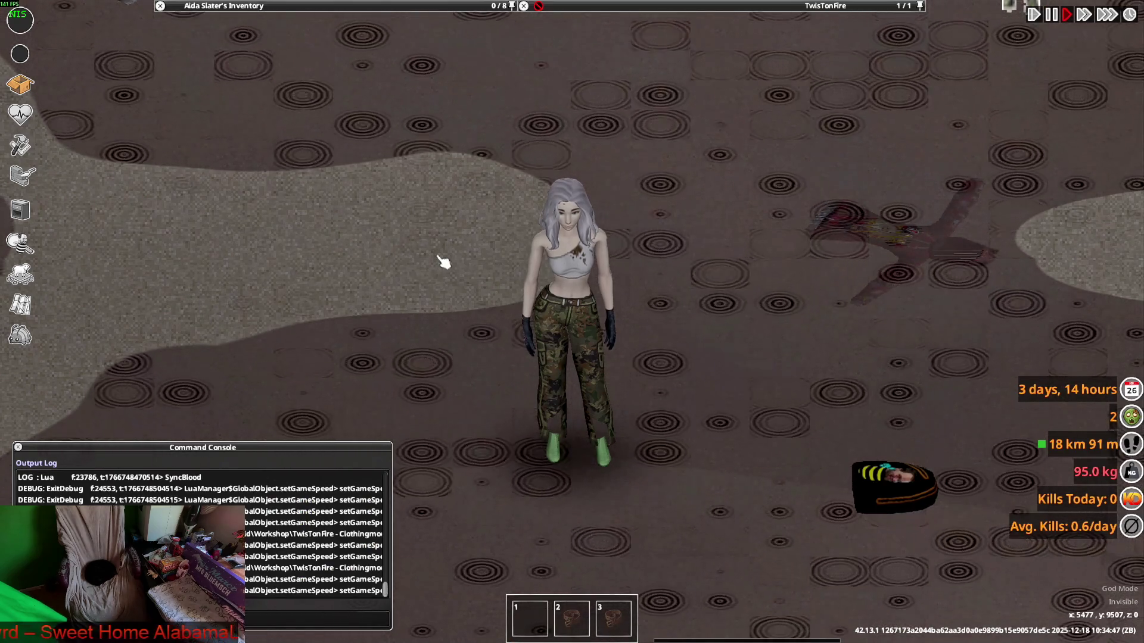
Roll up the Military Field Pants and walk around to inspect the rolled variant
key("s")
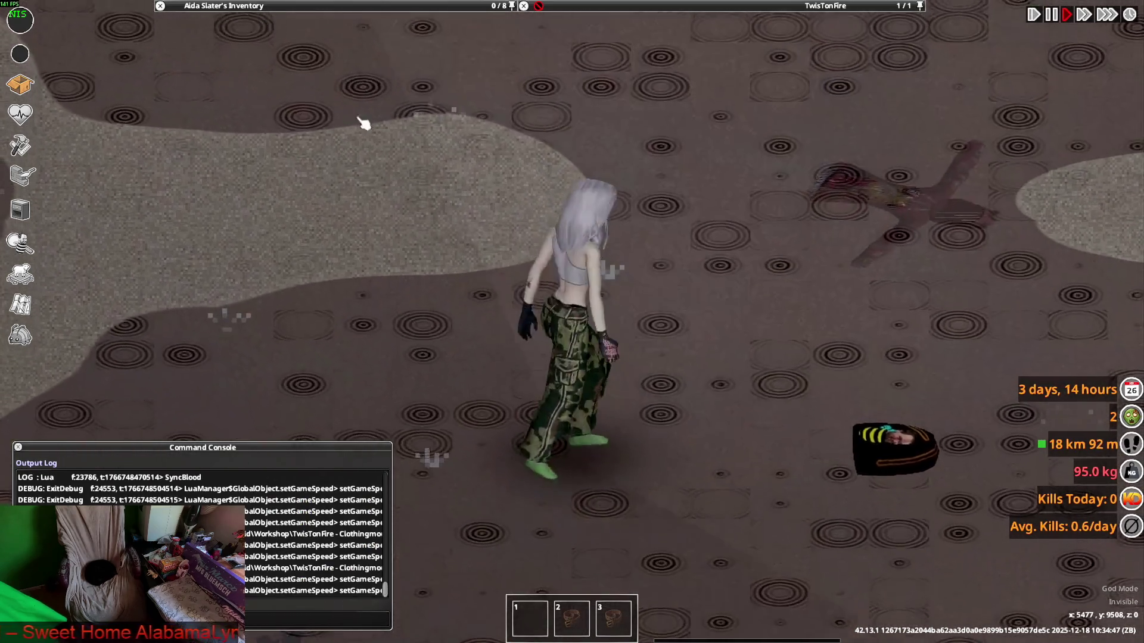
mouse_move(244, 5)
right_click(175, 91)
left_click(250, 121)
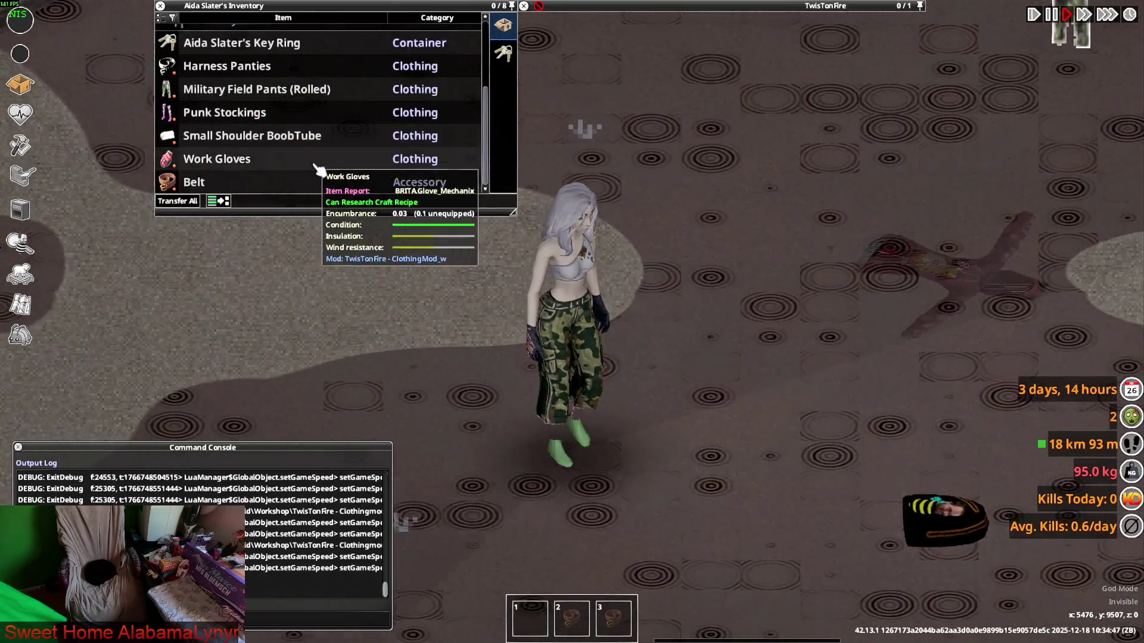
key("w")
key("s")
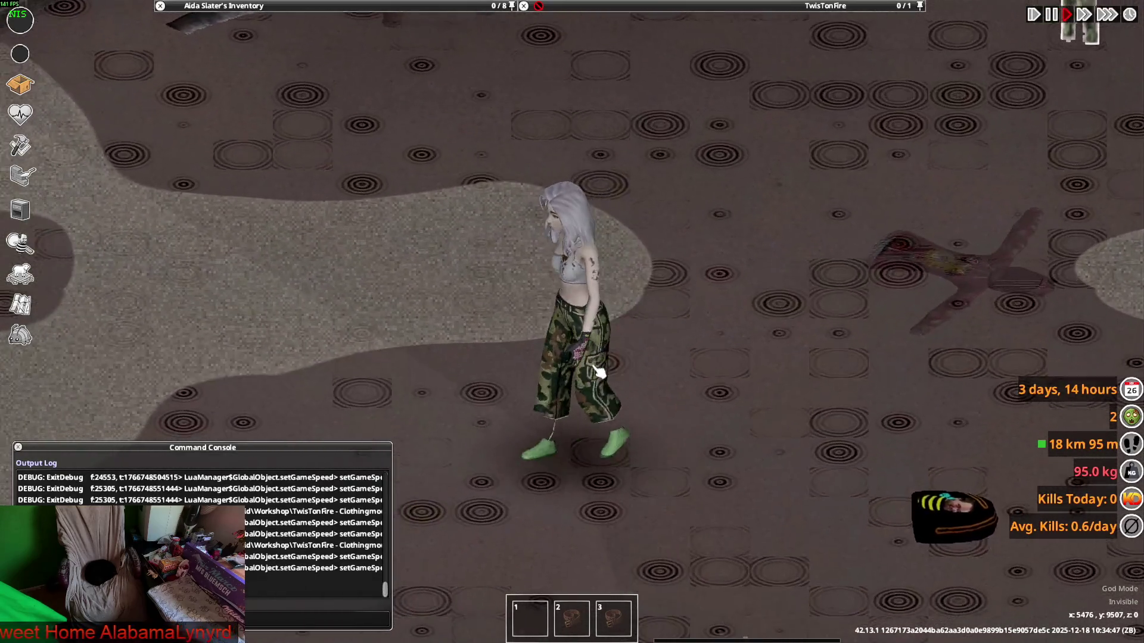
key("s")
key("w")
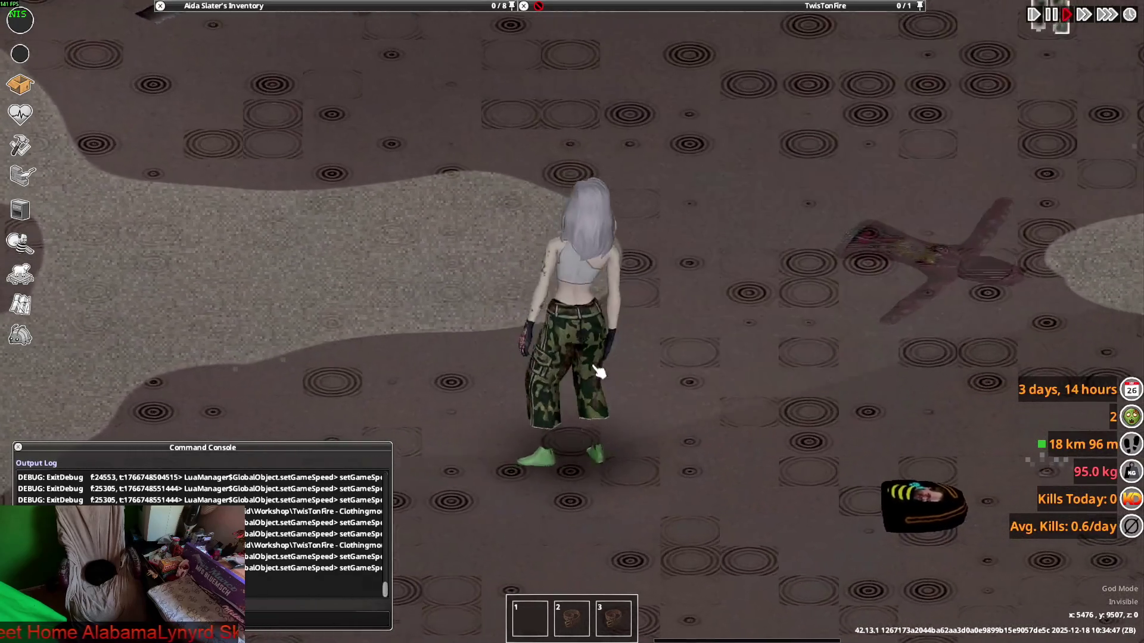
key("a")
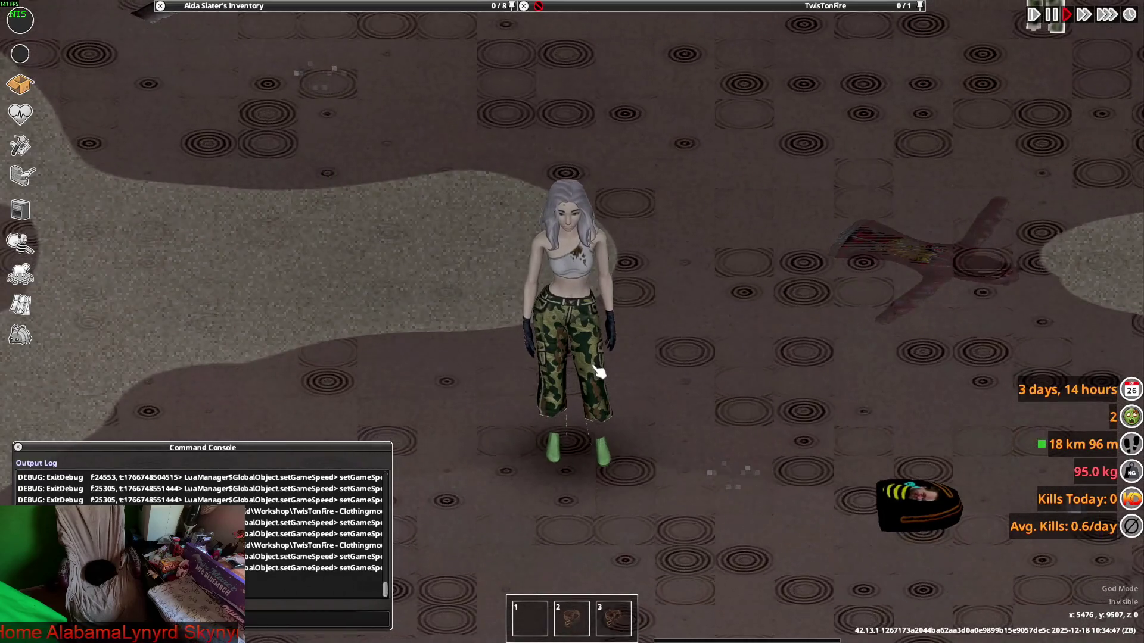
Unroll the Military Field Pants back to full length
key("s")
mouse_move(334, 5)
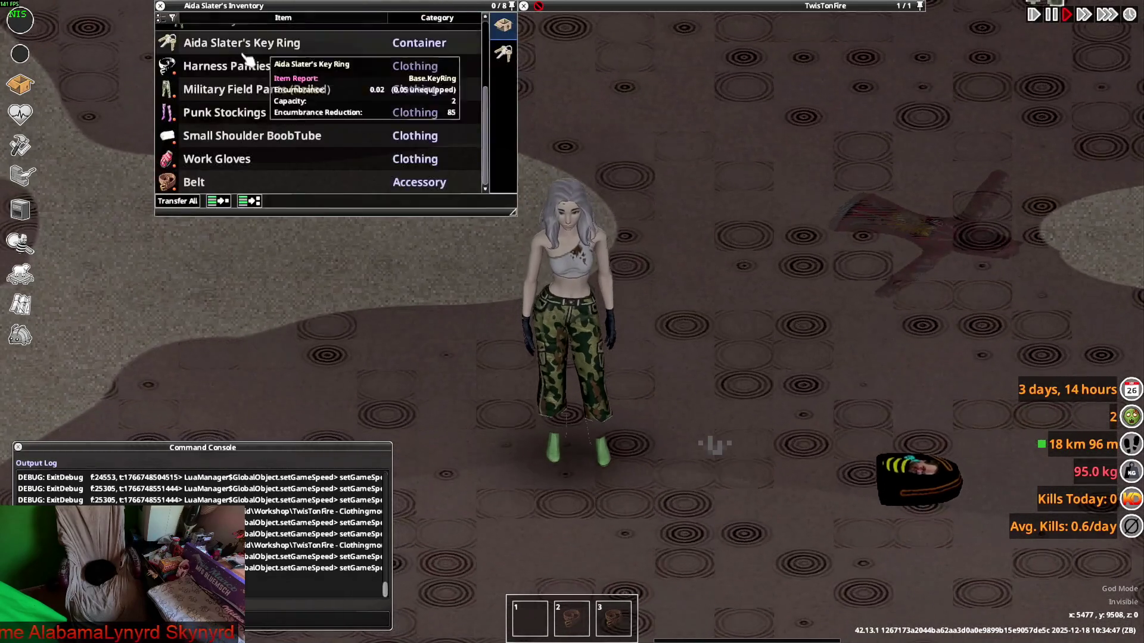
right_click(239, 93)
left_click(290, 127)
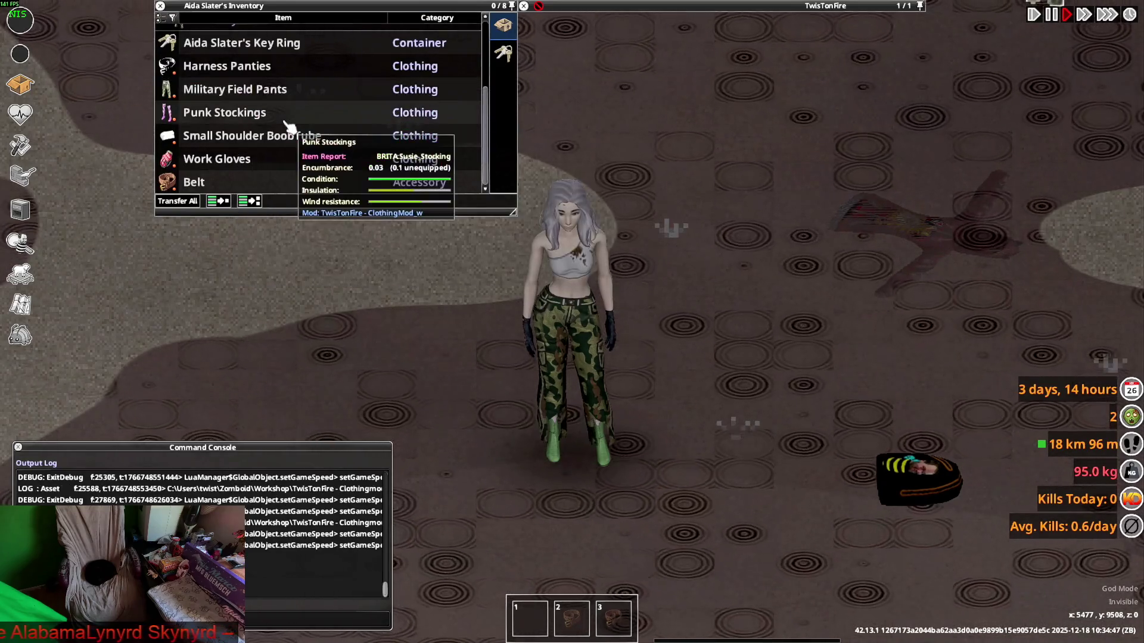
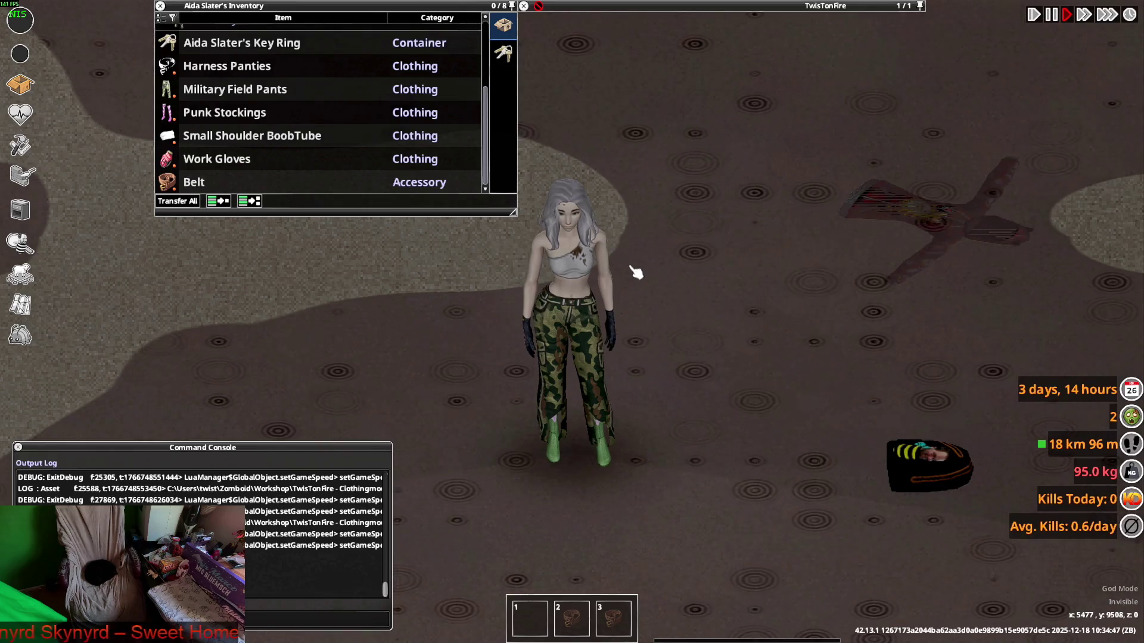
Walk the character in Project Zomboid to check the camo pants, then return to the Blender pants scene
key("w")
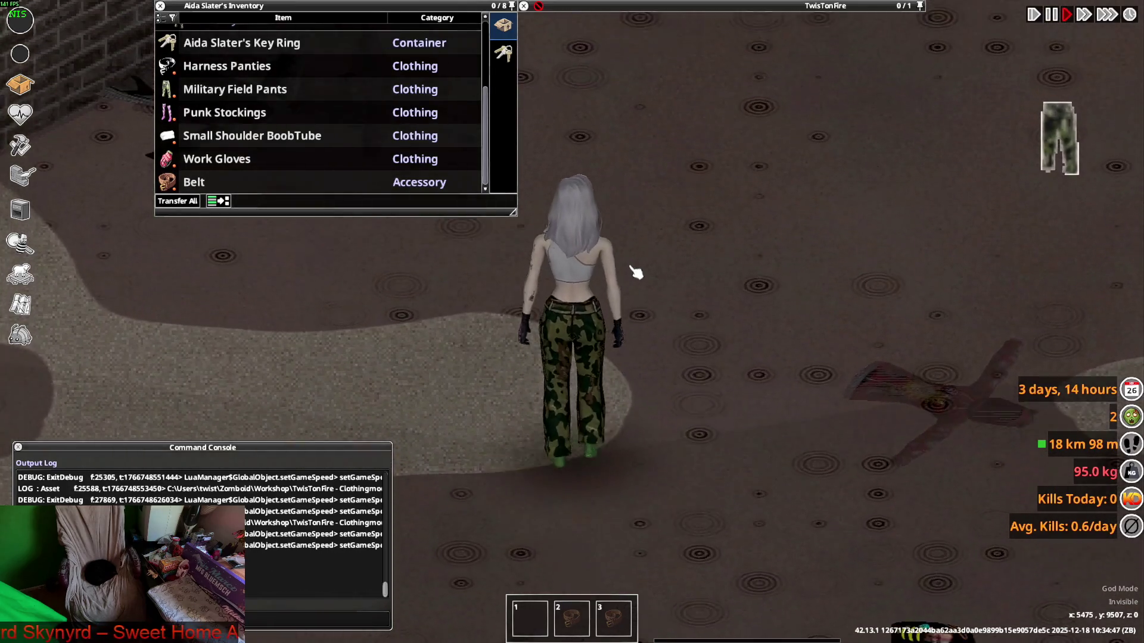
key("alt+Tab")
key("alt+Tab")
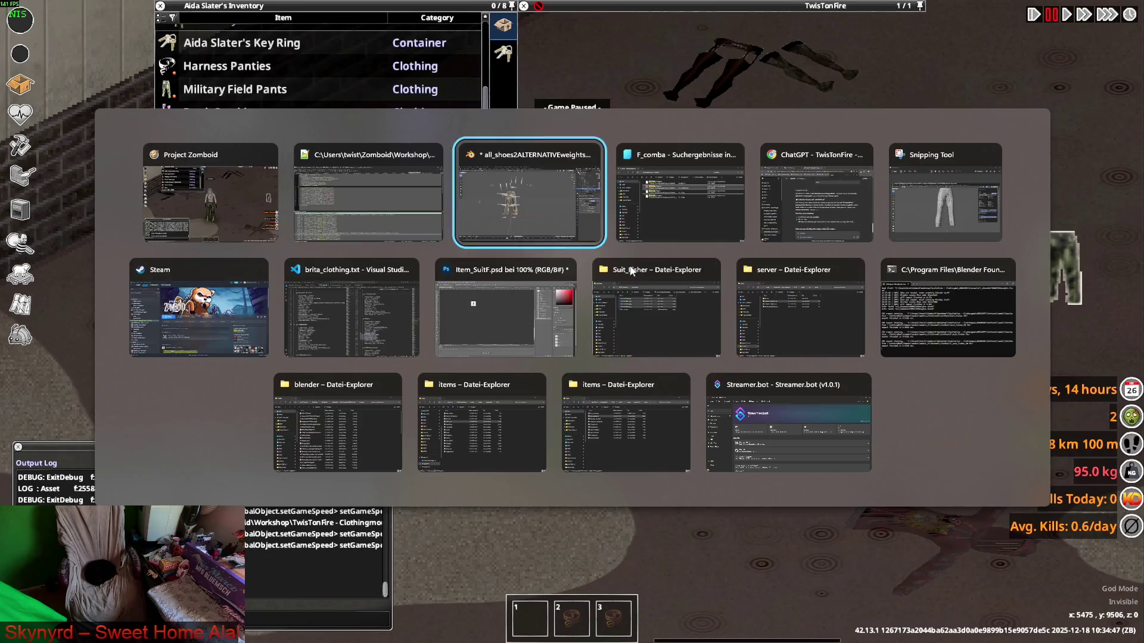
middle_click_drag(583, 248, 221, 118)
Put the F_Combat_Pants mesh into Edit Mode and view it from the front
left_click(87, 39)
left_click(65, 62)
middle_click_drag(274, 191, 441, 234)
Discard unsaved changes and load CRAZYTRY.blend from the project's blender folder
scroll(442, 234, "up", 2)
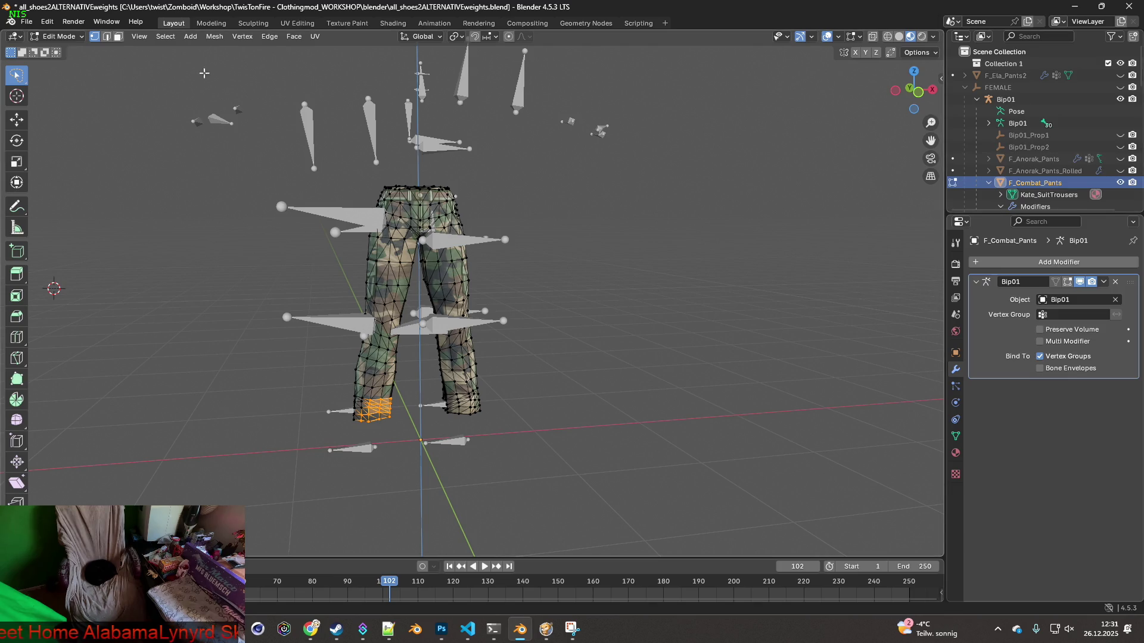
left_click(27, 21)
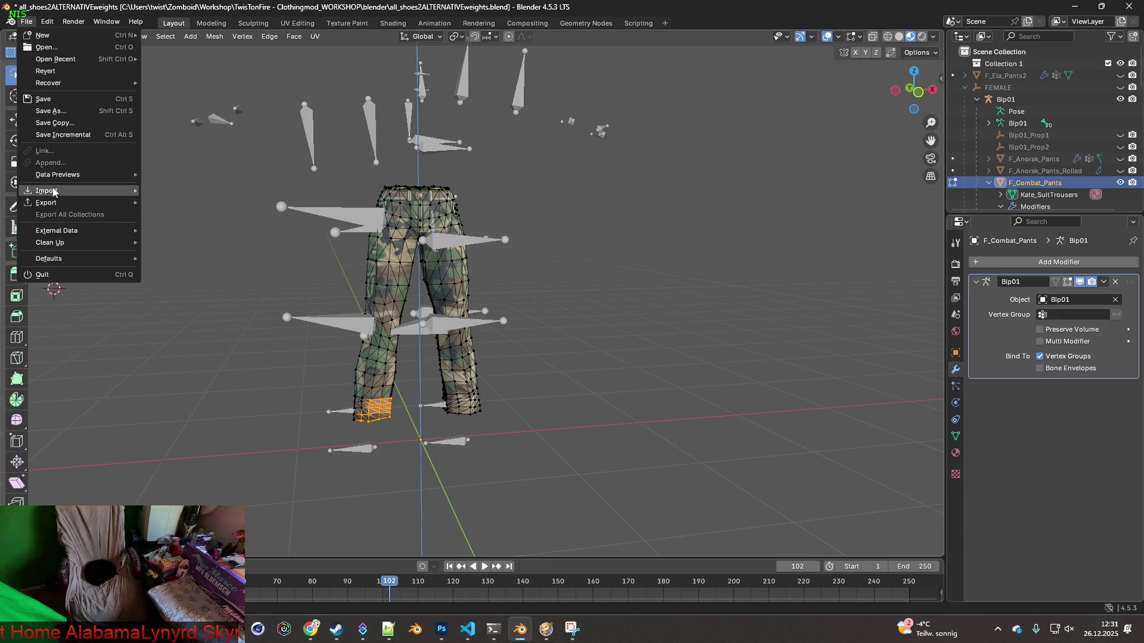
left_click(64, 48)
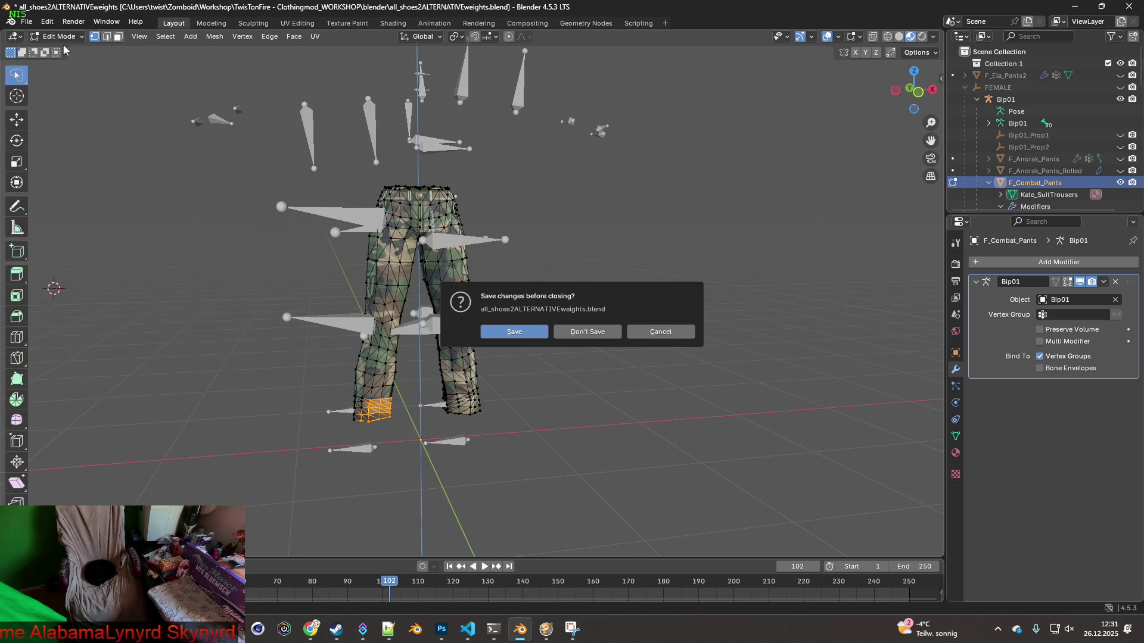
left_click(586, 336)
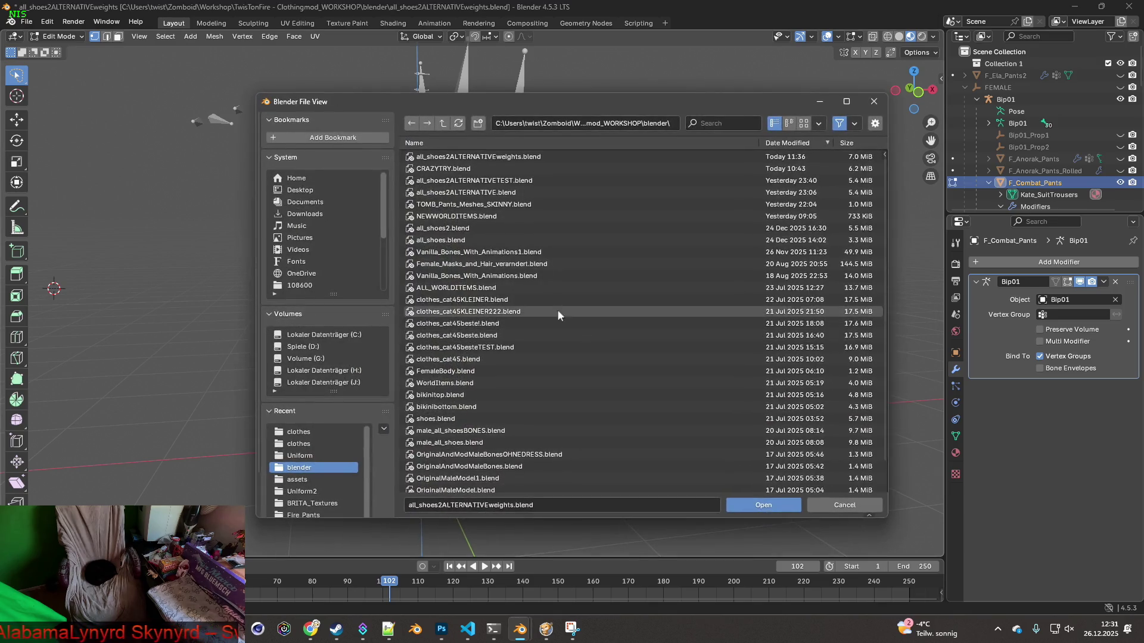
left_click(454, 170)
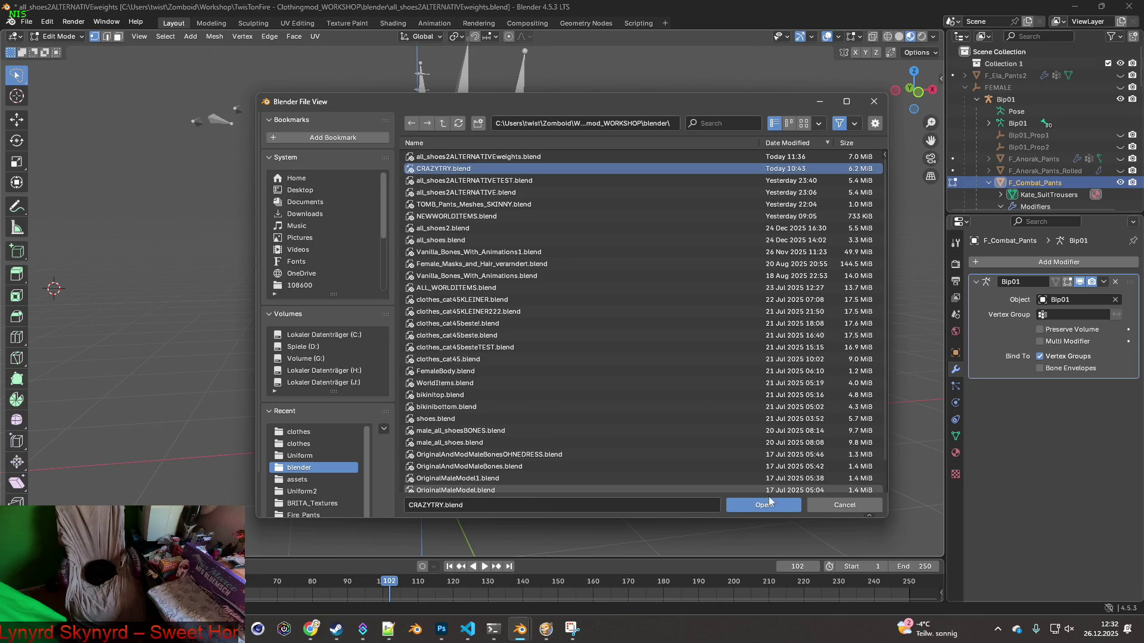
left_click(768, 503)
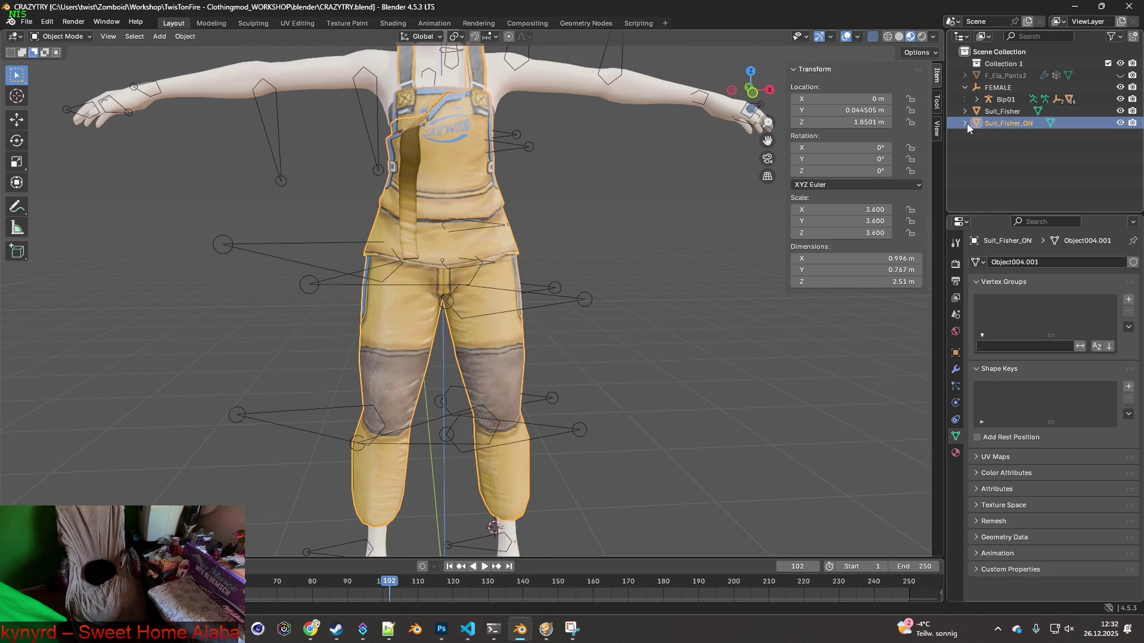
Unhide F_Combat_Pants under the Bip01 armature in the Outliner
left_click(977, 100)
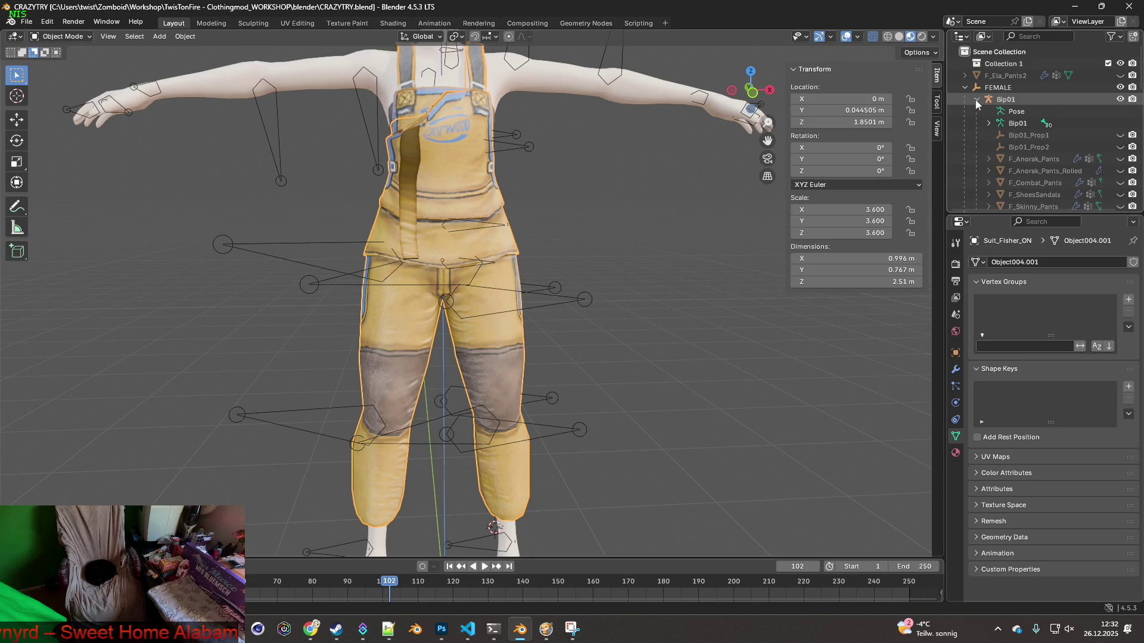
scroll(1048, 119, "down", 3)
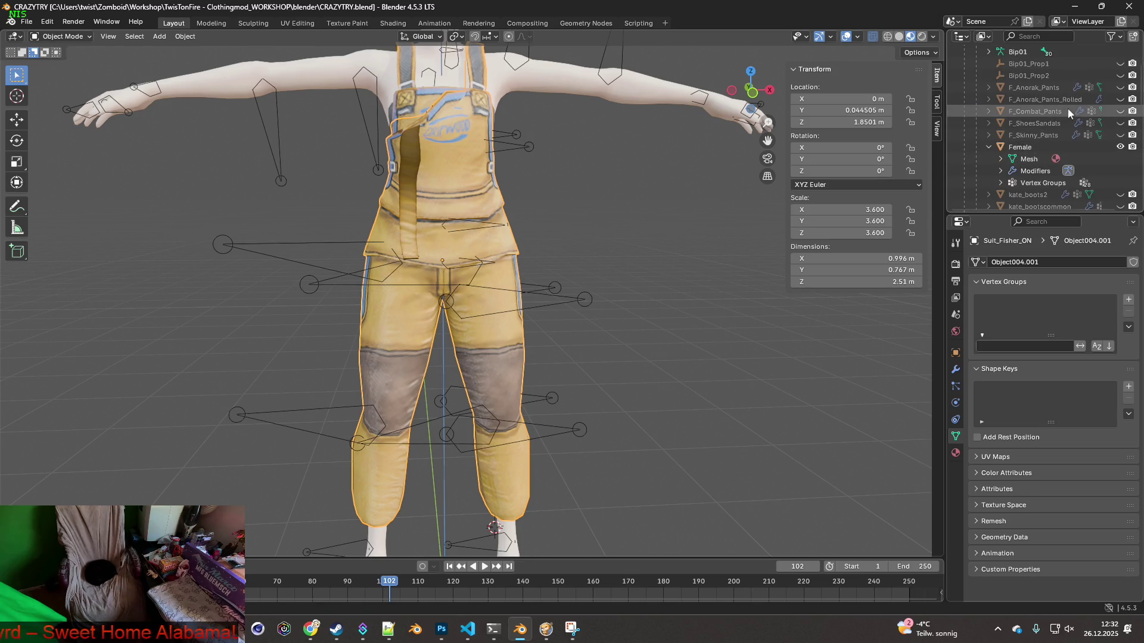
left_click(1120, 112)
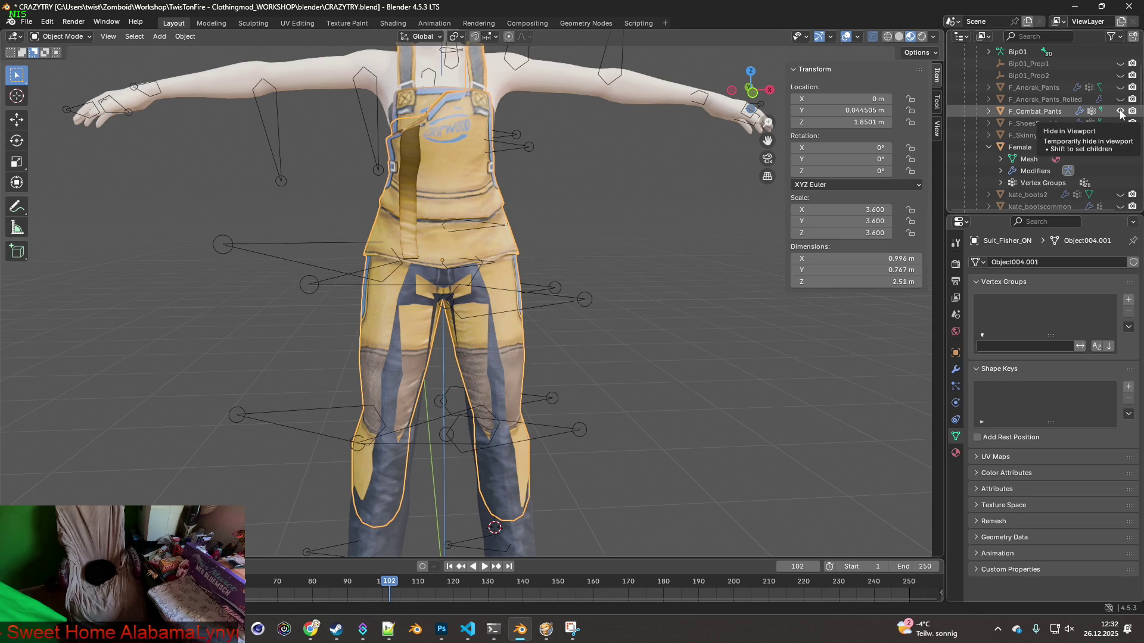
Reopen all_shoes2ALTERNATIVEweights.blend without saving the changes to CRAZYTRY.blend
left_click(27, 22)
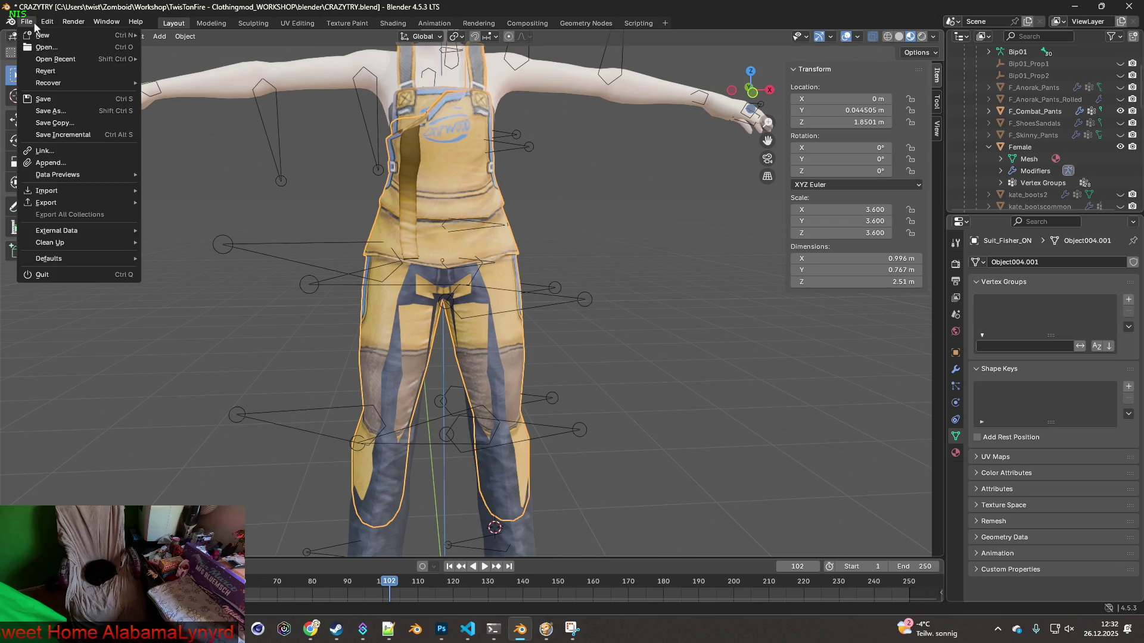
left_click(74, 62)
left_click(588, 332)
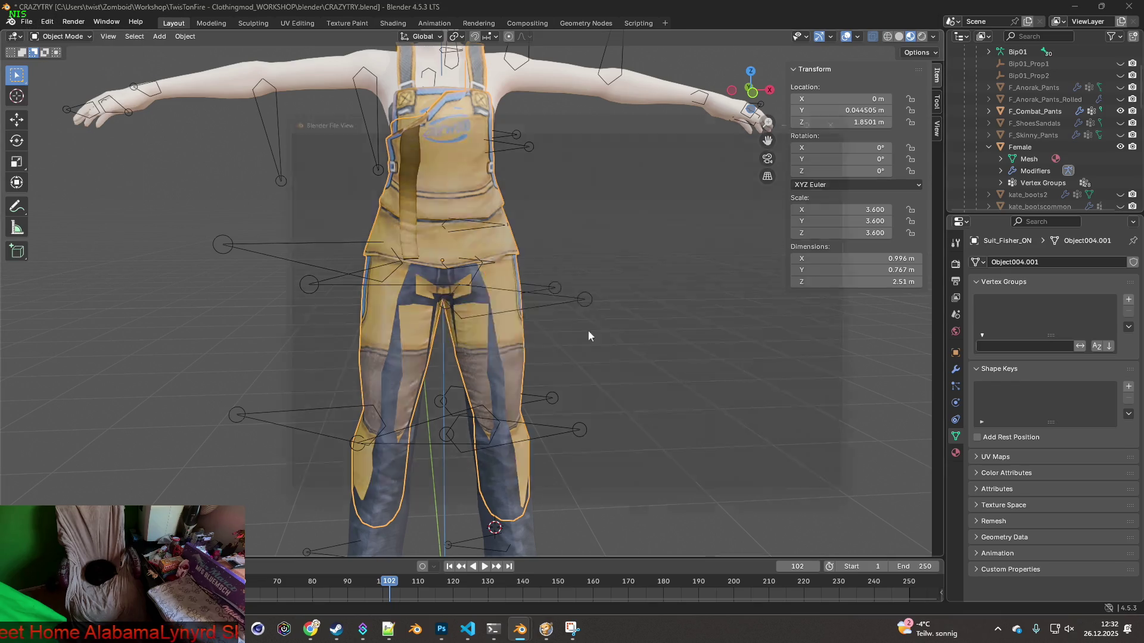
left_click(477, 156)
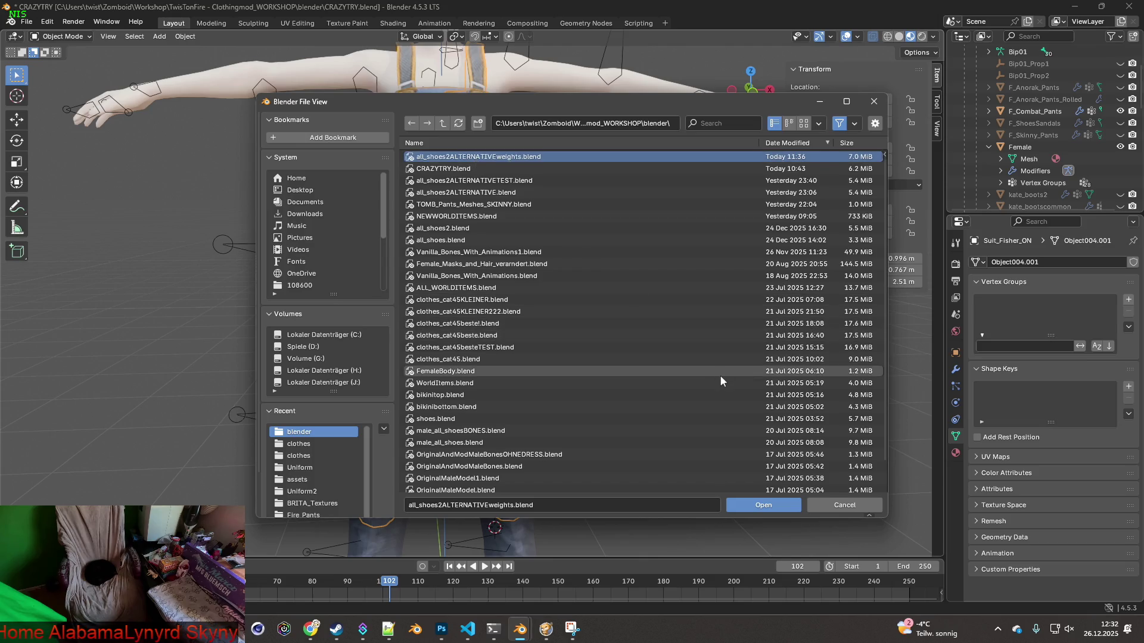
left_click(760, 504)
mouse_move(620, 383)
middle_mouse_down()
mouse_move(438, 381)
mouse_move(451, 370)
mouse_move(663, 376)
middle_mouse_up()
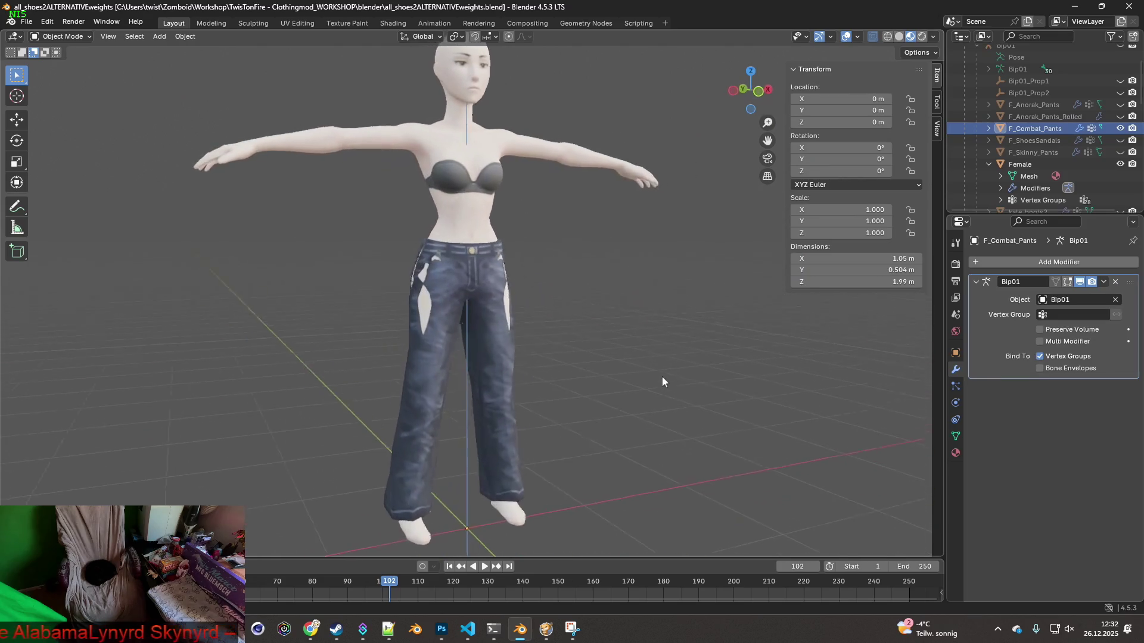
middle_click_drag(563, 361, 514, 362)
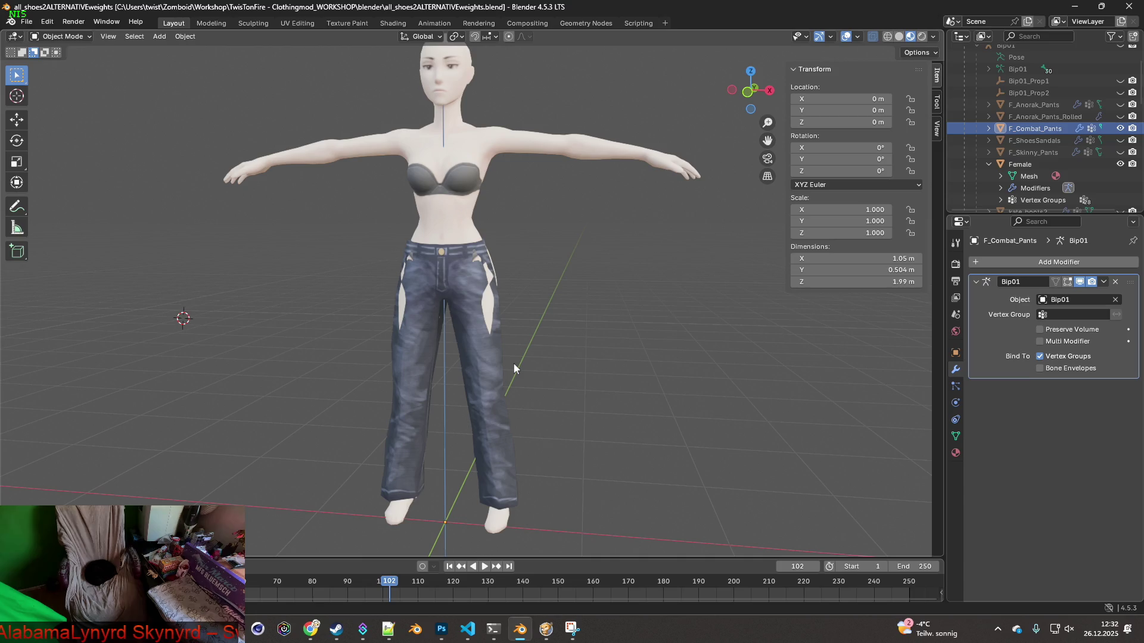
mouse_move(556, 368)
middle_mouse_down()
mouse_move(601, 363)
mouse_move(562, 359)
middle_mouse_up()
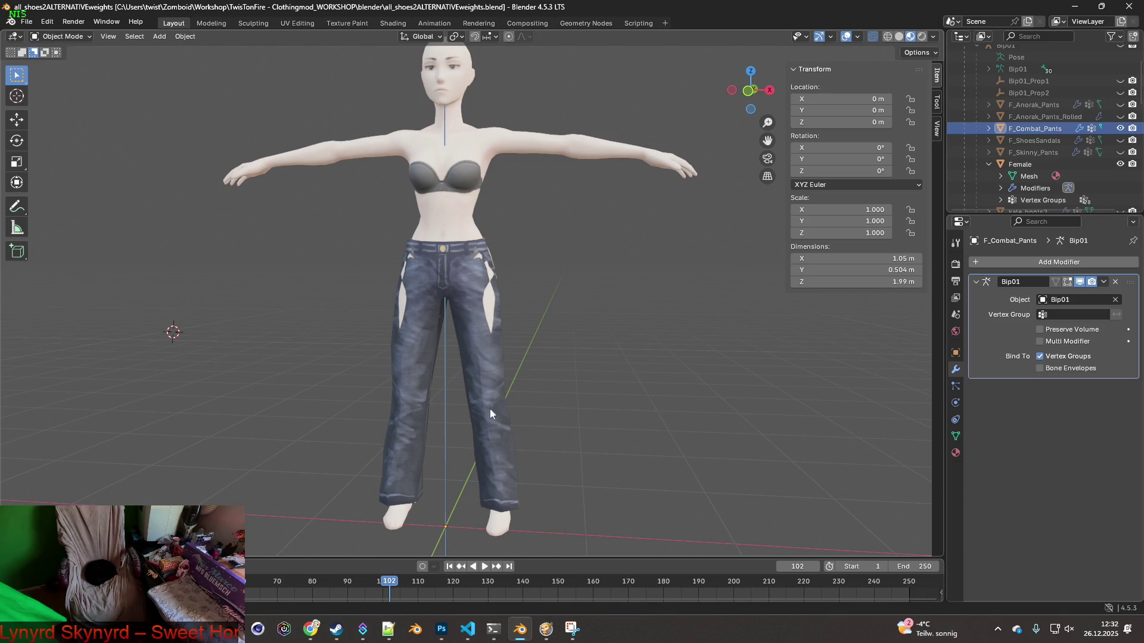
middle_click_drag(498, 318, 526, 324)
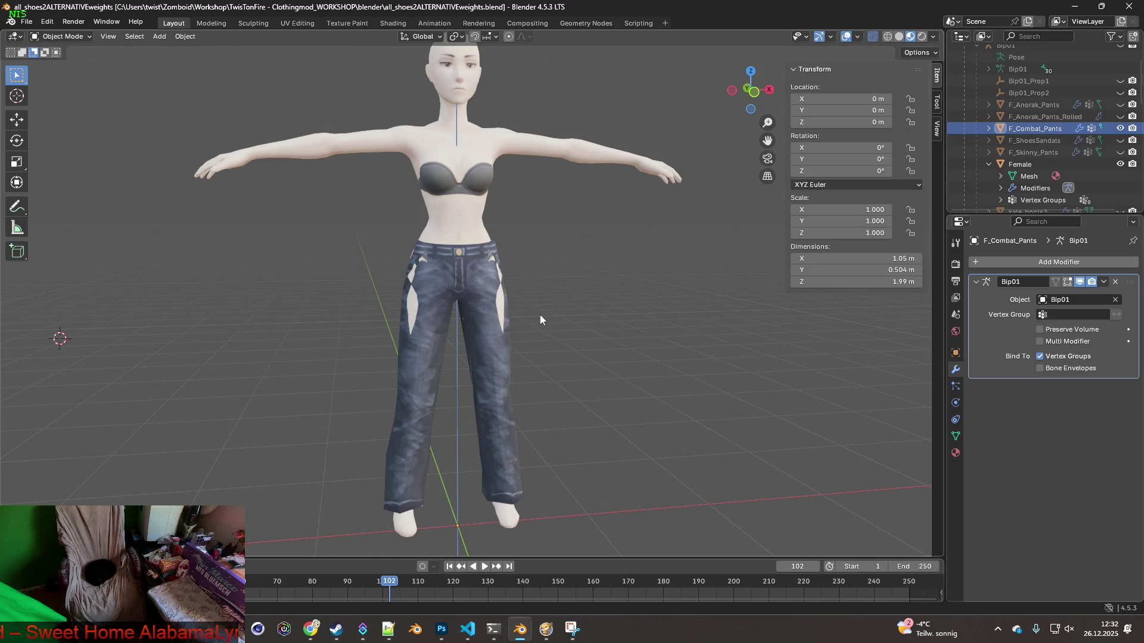
mouse_move(540, 315)
middle_mouse_down()
mouse_move(506, 302)
mouse_move(507, 245)
mouse_move(510, 294)
mouse_move(524, 302)
middle_mouse_up()
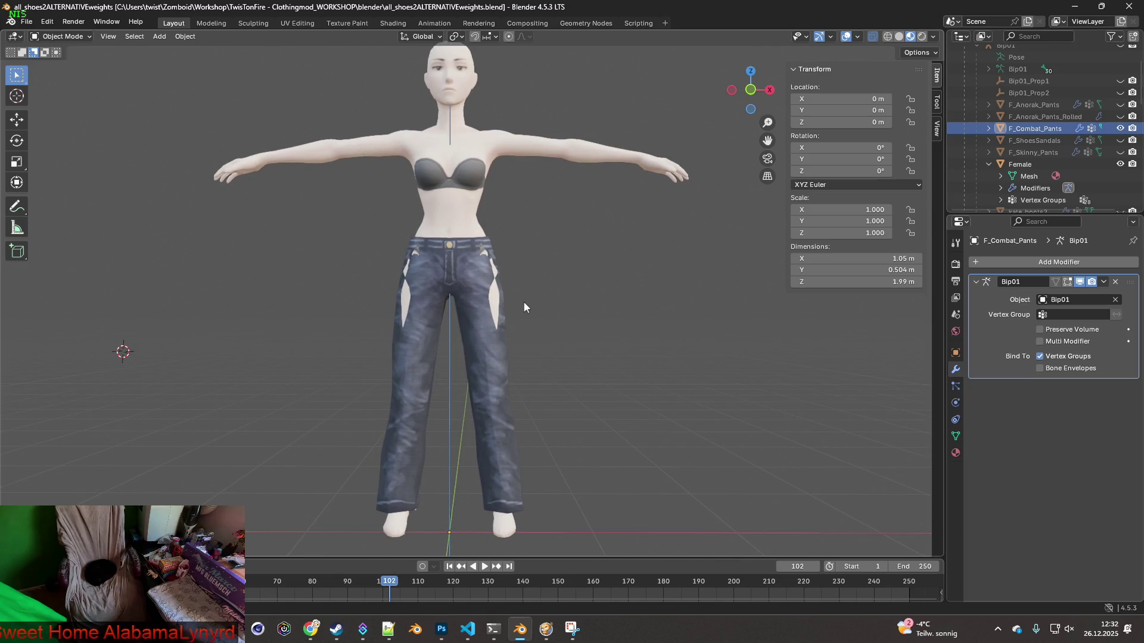
left_click(492, 349)
Put the combat pants into Edit Mode and switch the viewport to wireframe shading
left_click(77, 37)
left_click(59, 63)
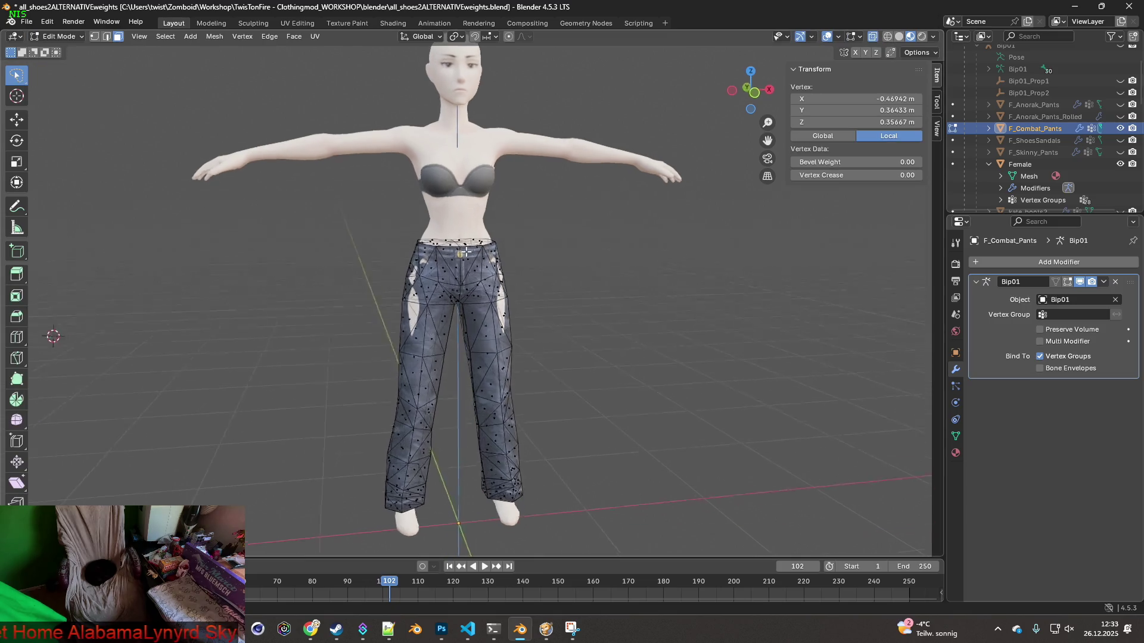
scroll(452, 238, "up", 4)
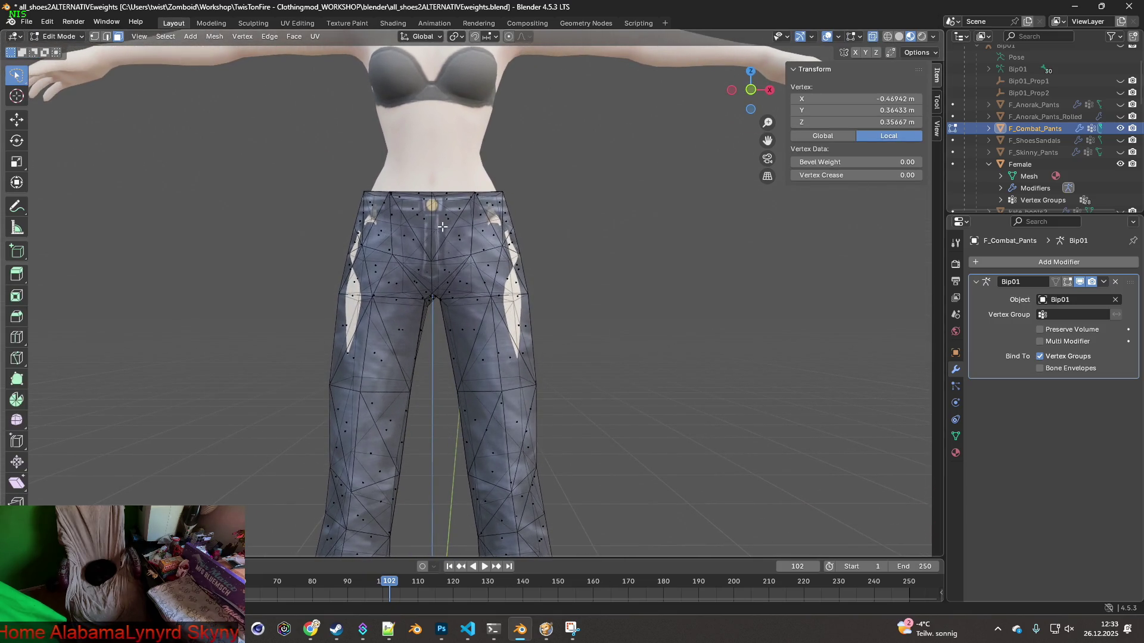
scroll(427, 261, "up", 2)
middle_click_drag(428, 261, 434, 261)
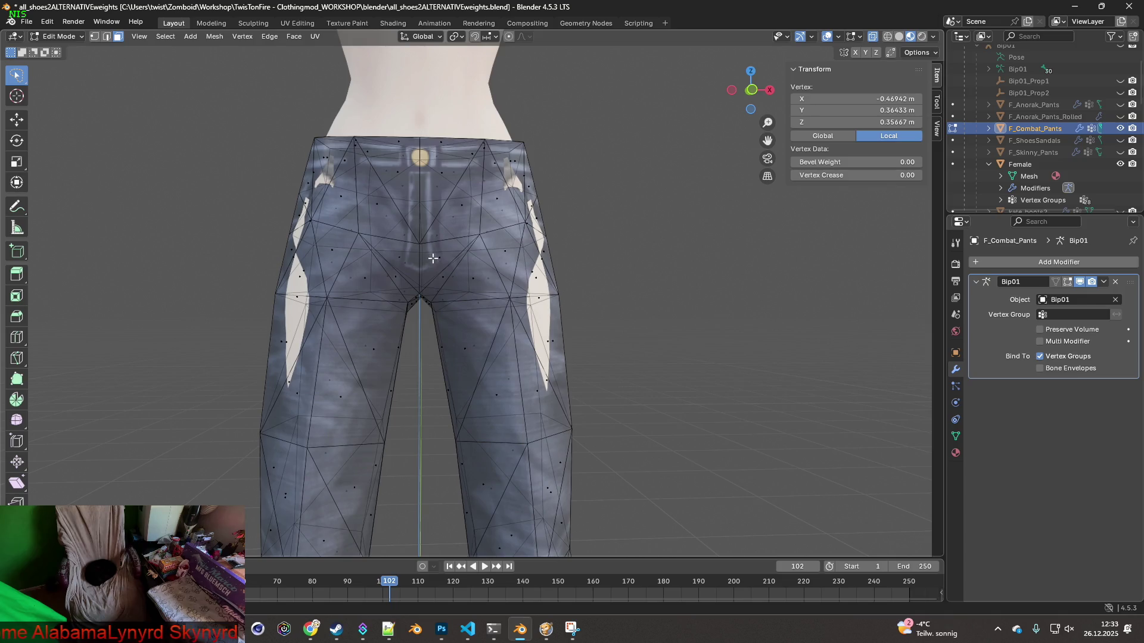
scroll(433, 258, "down", 6, "shift")
scroll(464, 260, "up", 6, "shift")
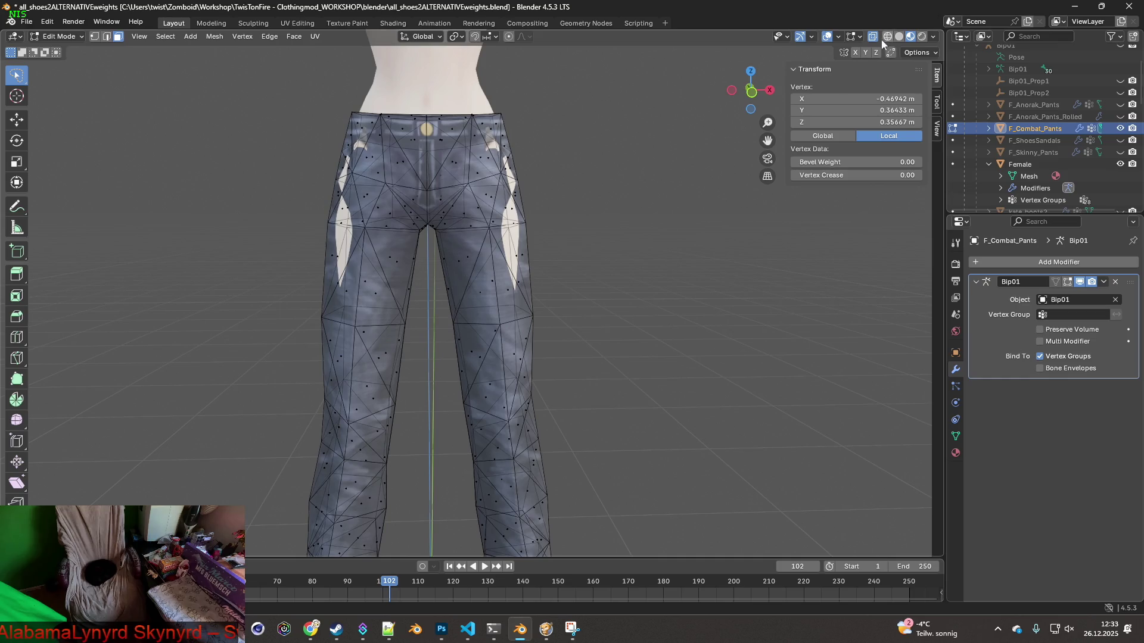
left_click(887, 36)
Zoom onto the pelvis and lasso-select the pants' hip area vertices
scroll(554, 217, "up", 5)
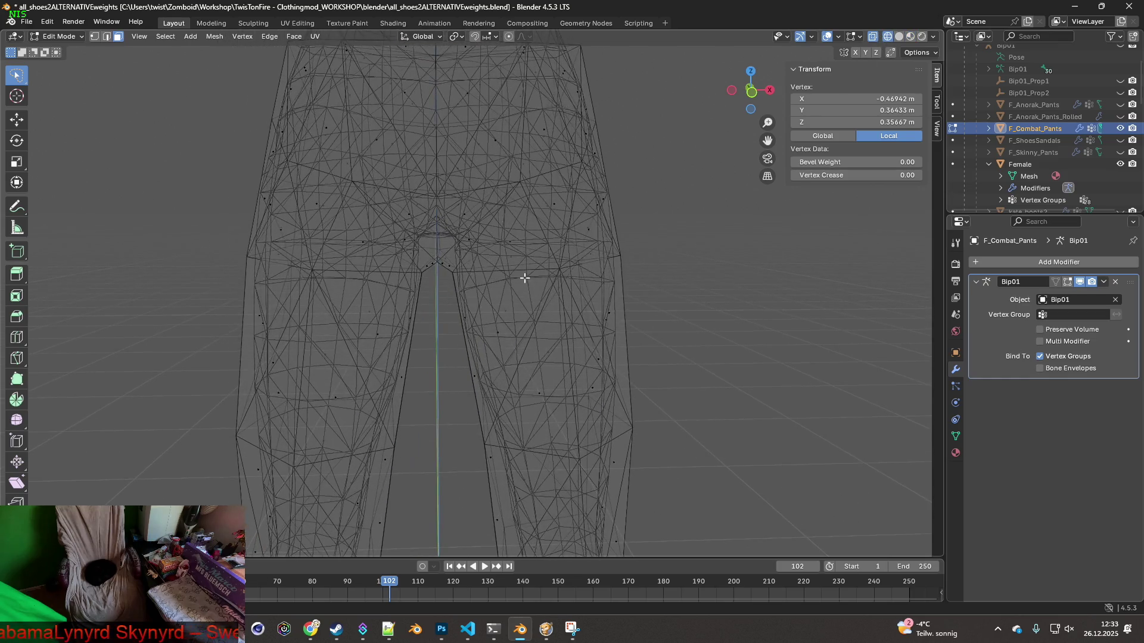
scroll(480, 260, "down", 7)
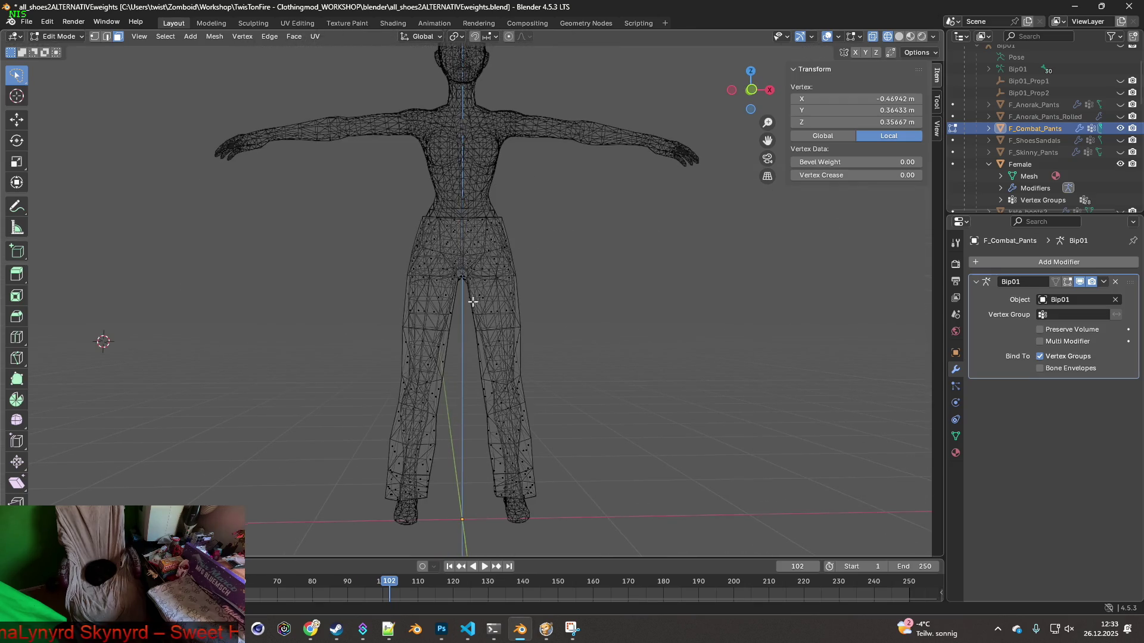
middle_click_drag(472, 302, 471, 324, "shift")
scroll(472, 326, "up", 3)
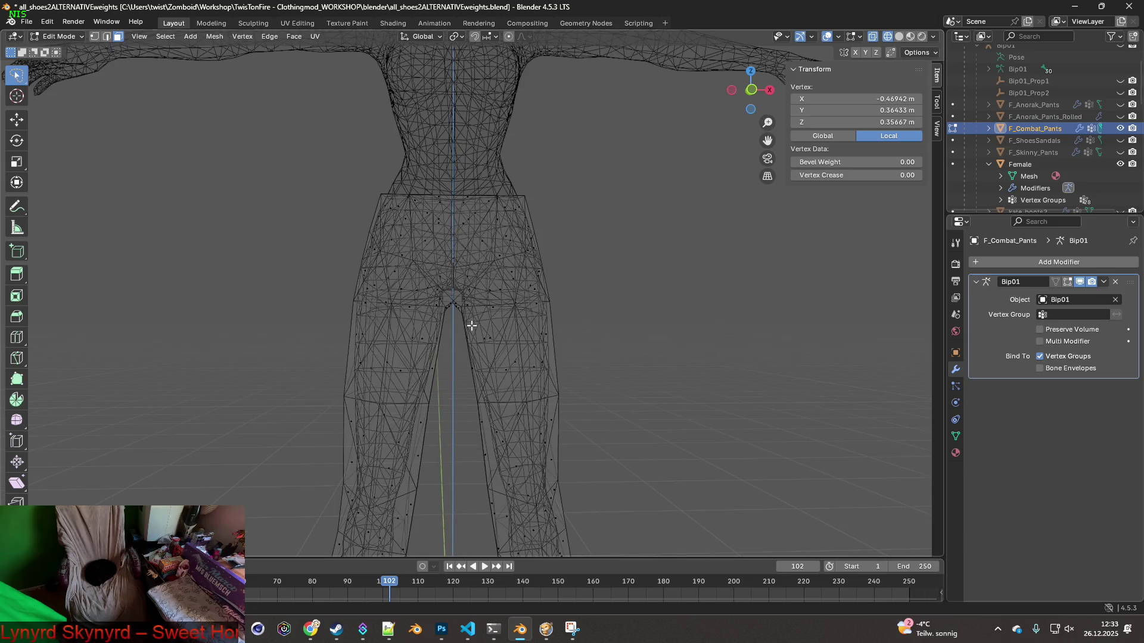
mouse_move(448, 277)
middle_mouse_down("shift")
mouse_move(447, 309)
mouse_move(447, 276)
middle_mouse_up("shift")
scroll(447, 309, "up", 2)
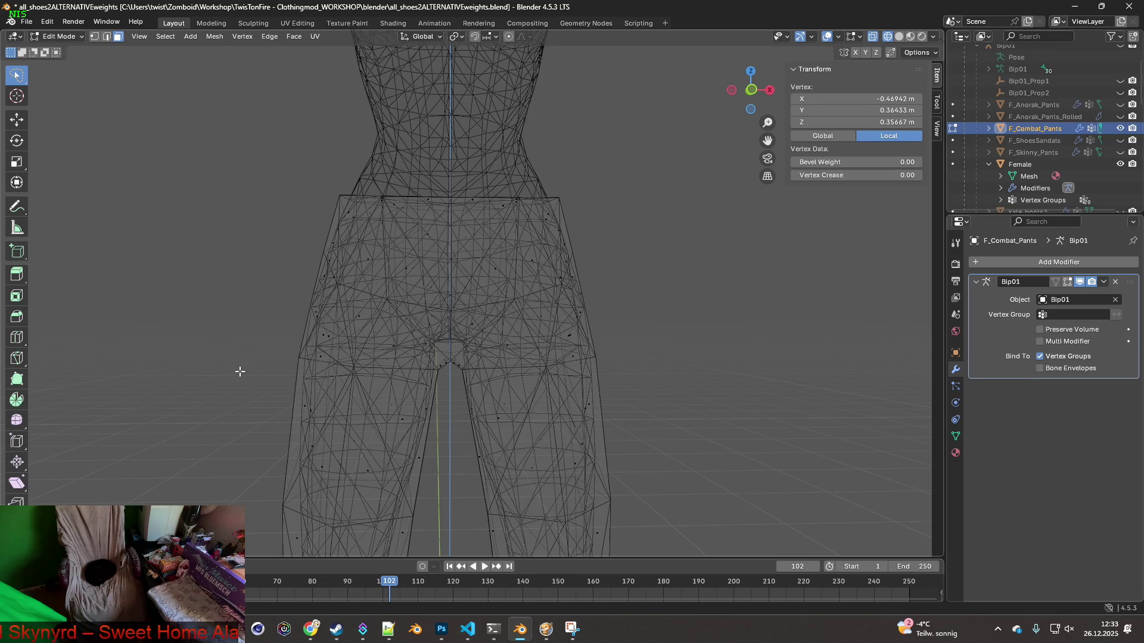
mouse_move(303, 382)
right_mouse_down("ctrl")
mouse_move(652, 375)
mouse_move(345, 138)
mouse_move(295, 195)
right_mouse_up("ctrl")
Switch to vertex select and start raising the hip vertices along Z
mouse_move(512, 273)
middle_mouse_down()
mouse_move(506, 316)
mouse_move(607, 242)
mouse_move(504, 268)
mouse_move(517, 280)
mouse_move(511, 263)
mouse_move(494, 268)
middle_mouse_up()
scroll(517, 279, "up", 4)
left_click(95, 37)
middle_click_drag(417, 280, 440, 294)
key("g")
key("z")
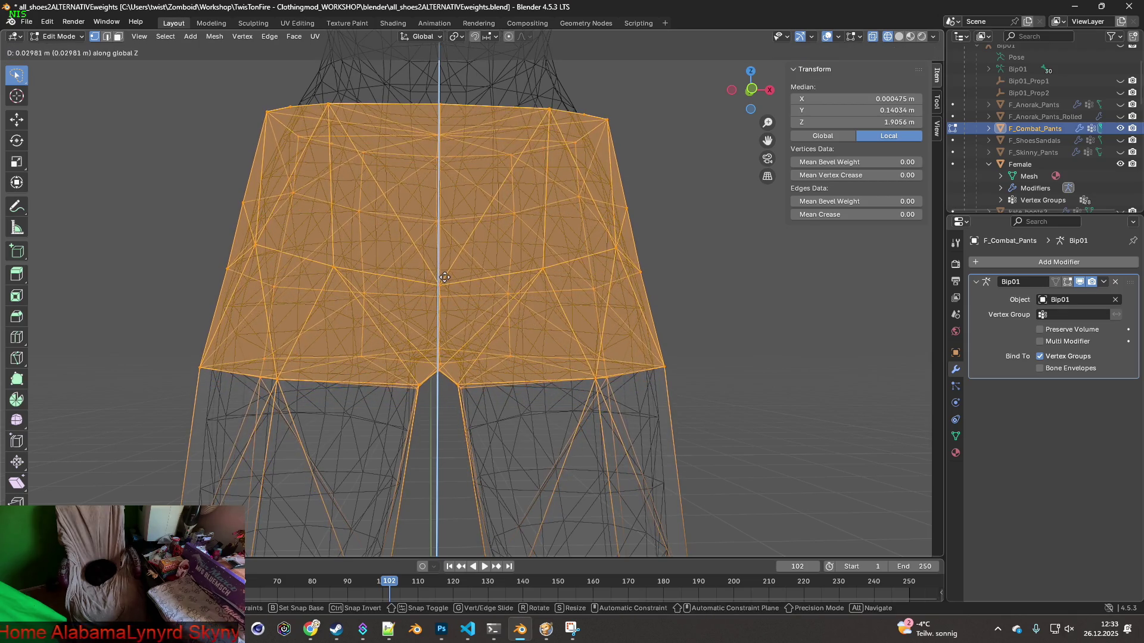
Finish raising the hips at 0.0335 m and select the top waistband vertices
left_click(445, 276)
middle_click_drag(445, 276, 463, 321)
mouse_move(538, 232)
right_mouse_down("ctrl")
mouse_move(256, 137)
mouse_move(381, 164)
right_mouse_up("ctrl")
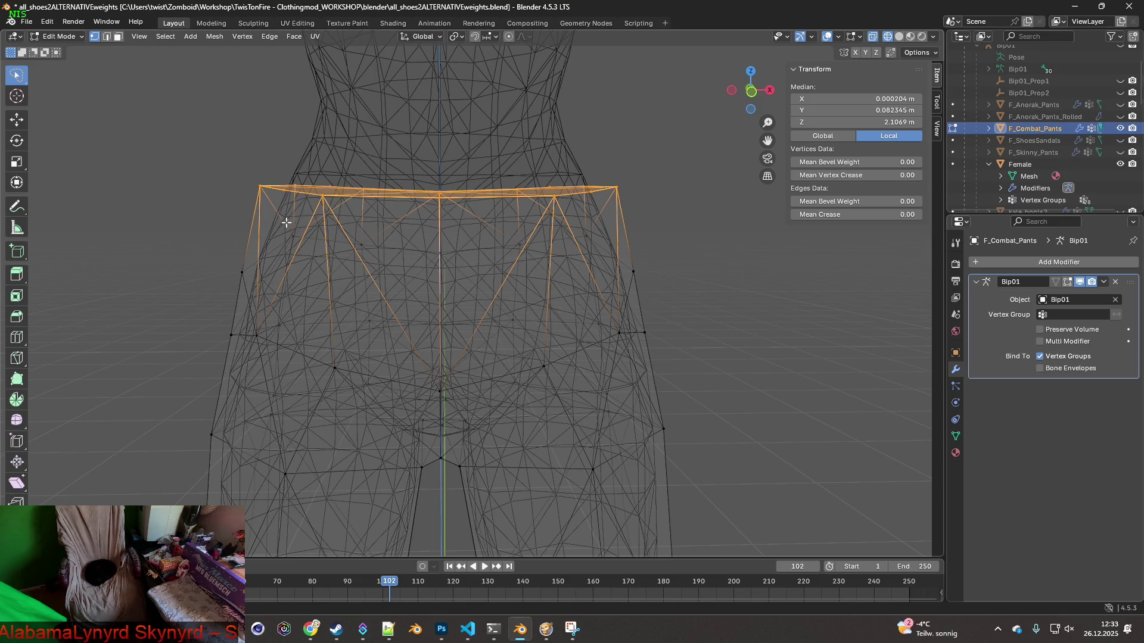
middle_click_drag(286, 223, 292, 217)
Select the whole waistband band and lower it slightly along Z
mouse_move(489, 288)
right_mouse_down("ctrl")
mouse_move(595, 125)
mouse_move(224, 160)
right_mouse_up("ctrl")
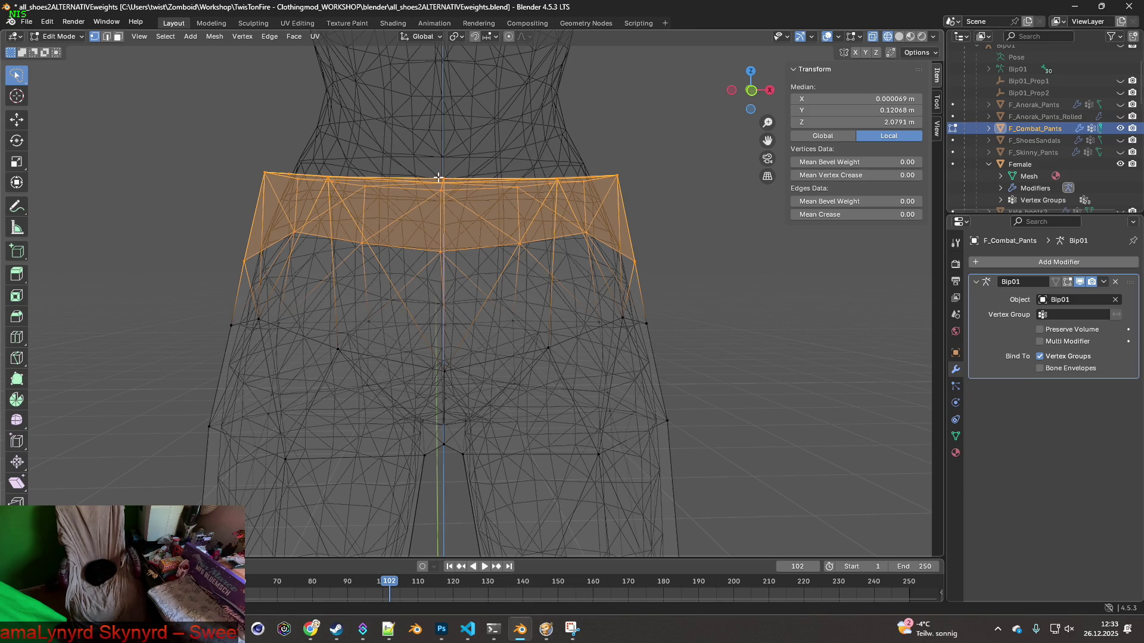
key("g")
key("z")
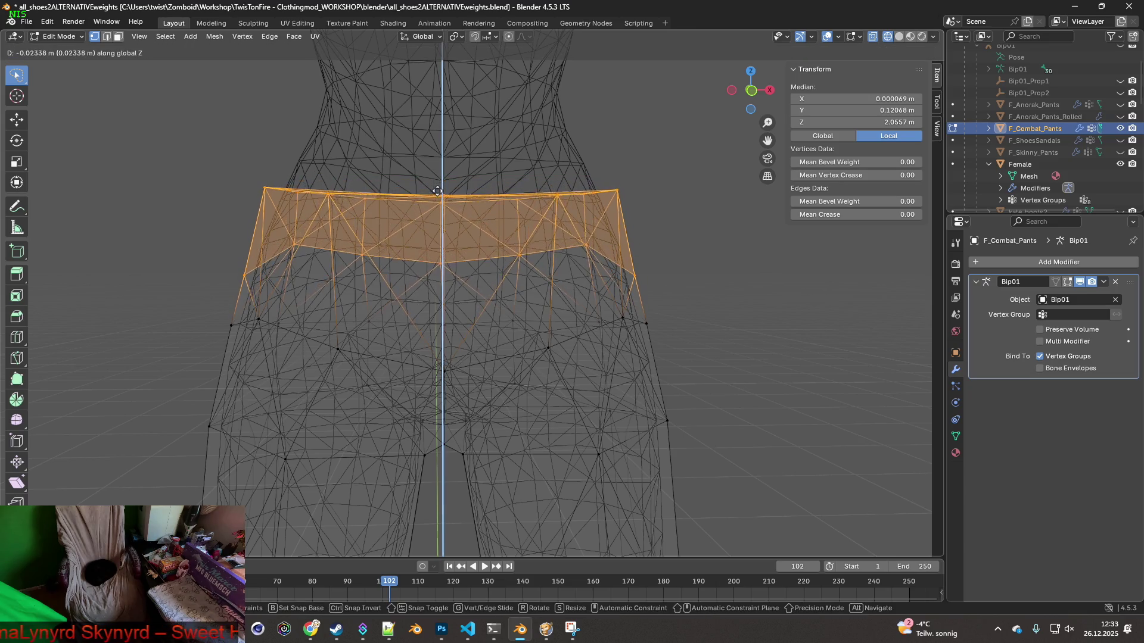
left_click(437, 198)
mouse_move(437, 197)
middle_mouse_down()
mouse_move(531, 237)
mouse_move(556, 262)
mouse_move(456, 214)
middle_mouse_up()
Switch to Material Preview to show the denim texture and select the upper pants for scaling
left_click(911, 37)
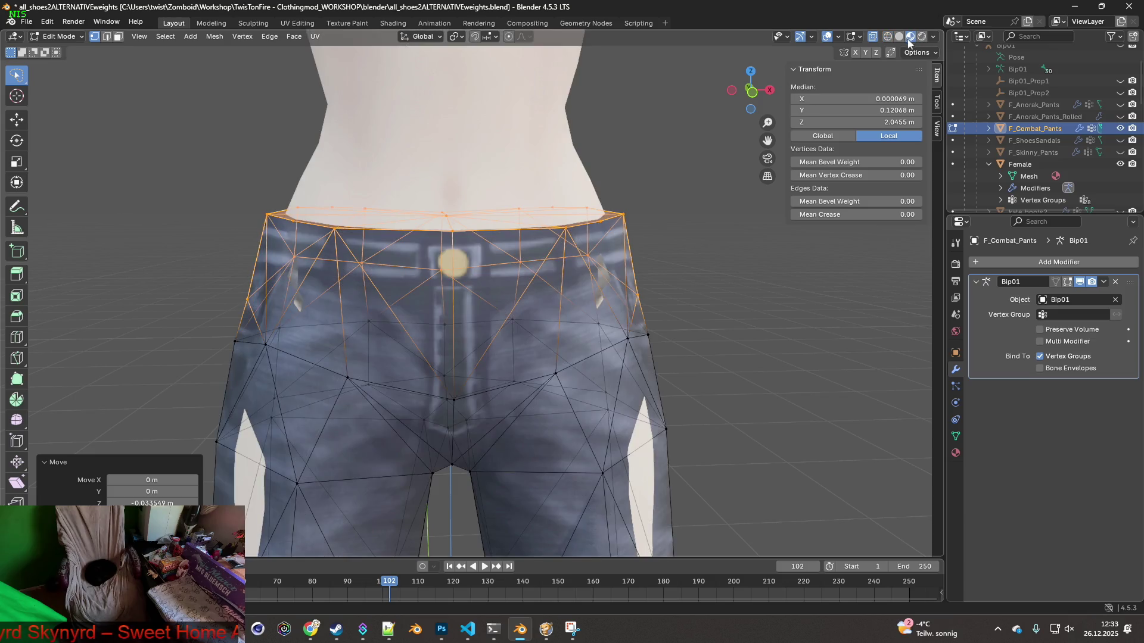
mouse_move(647, 186)
middle_mouse_down()
mouse_move(501, 281)
mouse_move(381, 201)
mouse_move(625, 188)
mouse_move(624, 209)
middle_mouse_up()
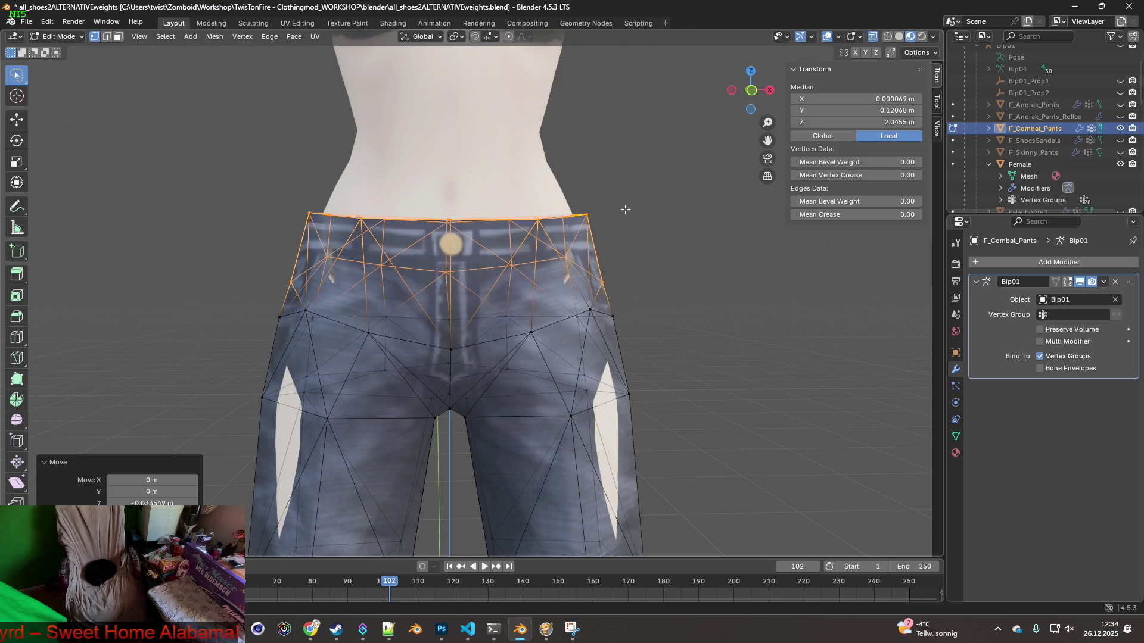
mouse_move(628, 208)
middle_mouse_down()
mouse_move(658, 280)
mouse_move(701, 261)
mouse_move(681, 297)
middle_mouse_up()
mouse_move(657, 342)
middle_mouse_down()
mouse_move(669, 276)
mouse_move(659, 268)
middle_mouse_up()
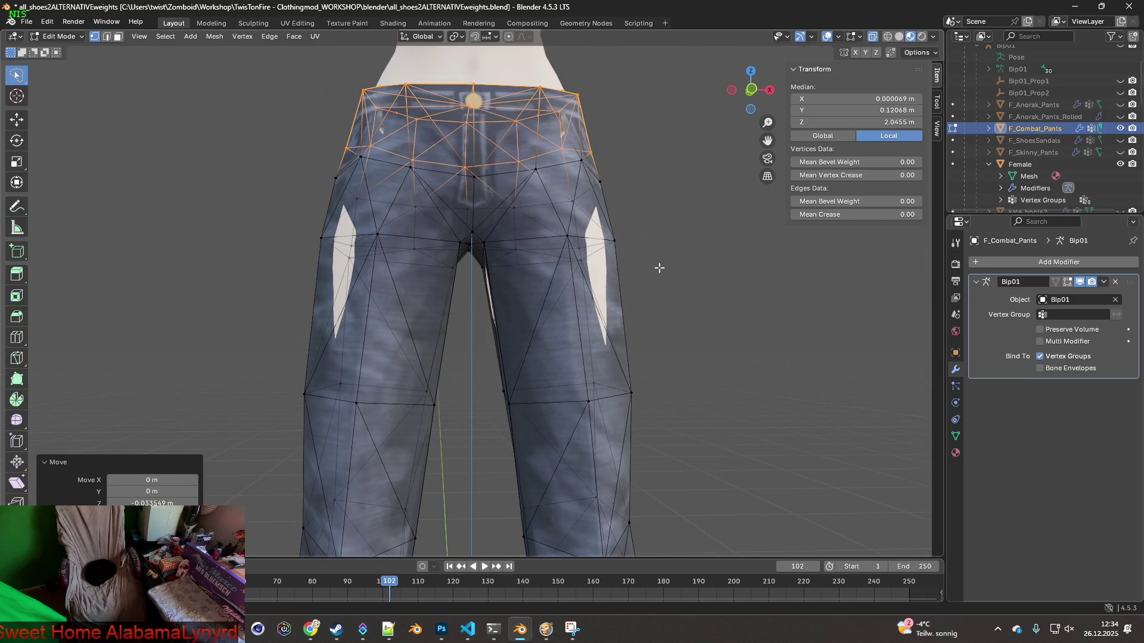
mouse_move(287, 390)
left_mouse_down()
mouse_move(518, 452)
mouse_move(668, 127)
mouse_move(244, 82)
left_mouse_up()
key("s")
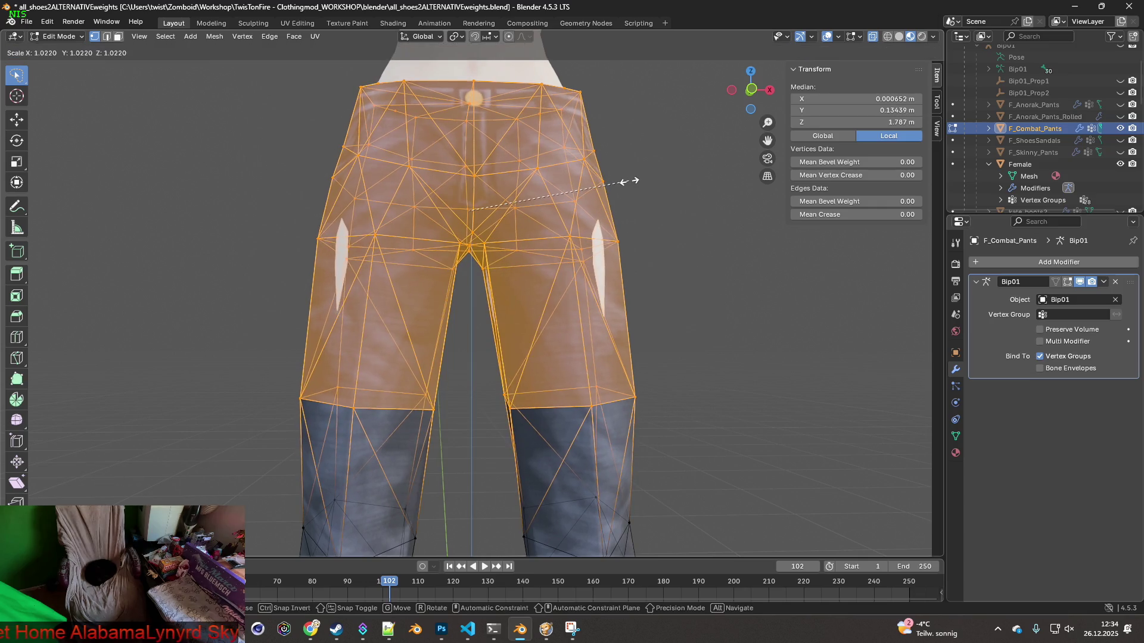
Enlarge the upper pants to a scale of 1.058
left_click(686, 176)
mouse_move(686, 175)
middle_mouse_down()
mouse_move(582, 209)
mouse_move(567, 225)
mouse_move(598, 205)
mouse_move(566, 252)
middle_mouse_up()
scroll(566, 252, "up", 2)
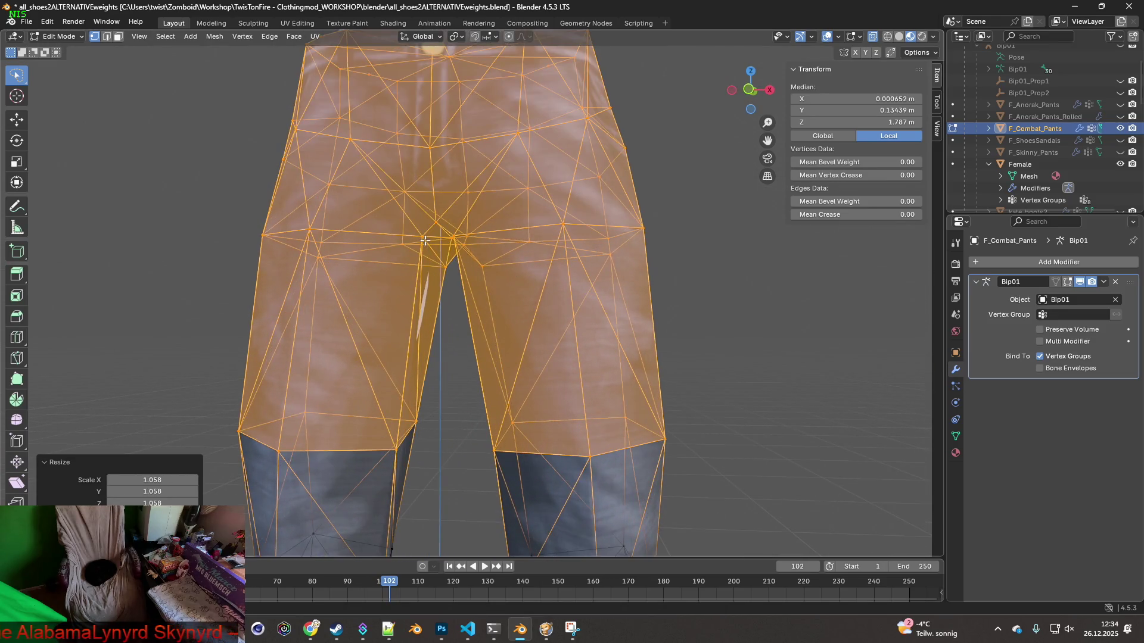
Shift the two crotch vertices sideways along X
left_click(425, 240)
left_click(468, 260, "shift")
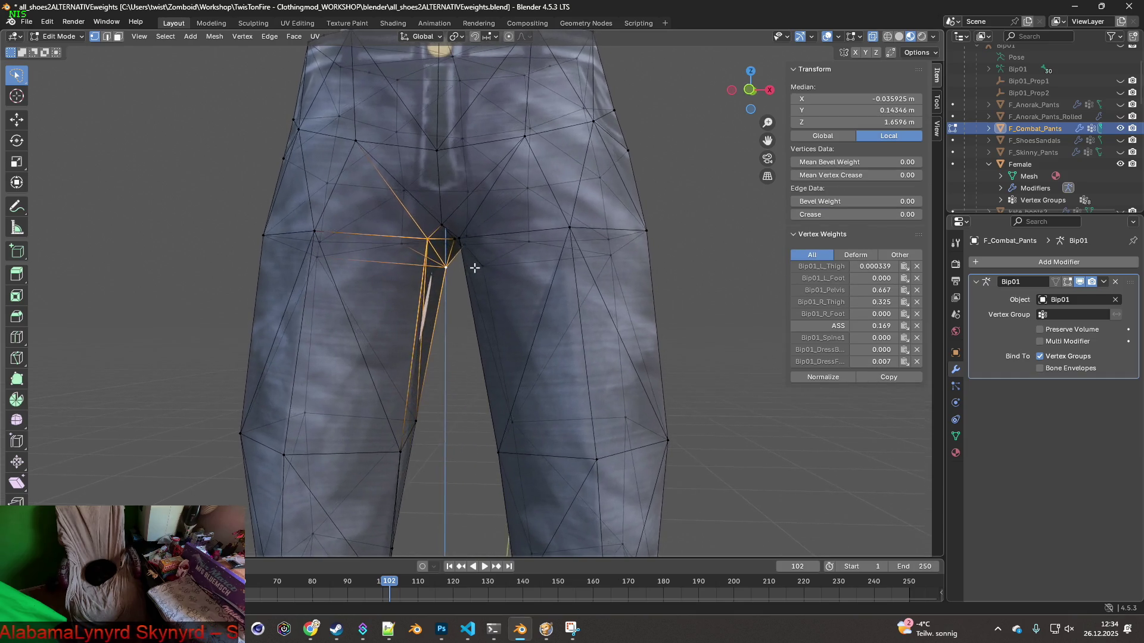
middle_click_drag(475, 268, 479, 268)
key("g")
key("x")
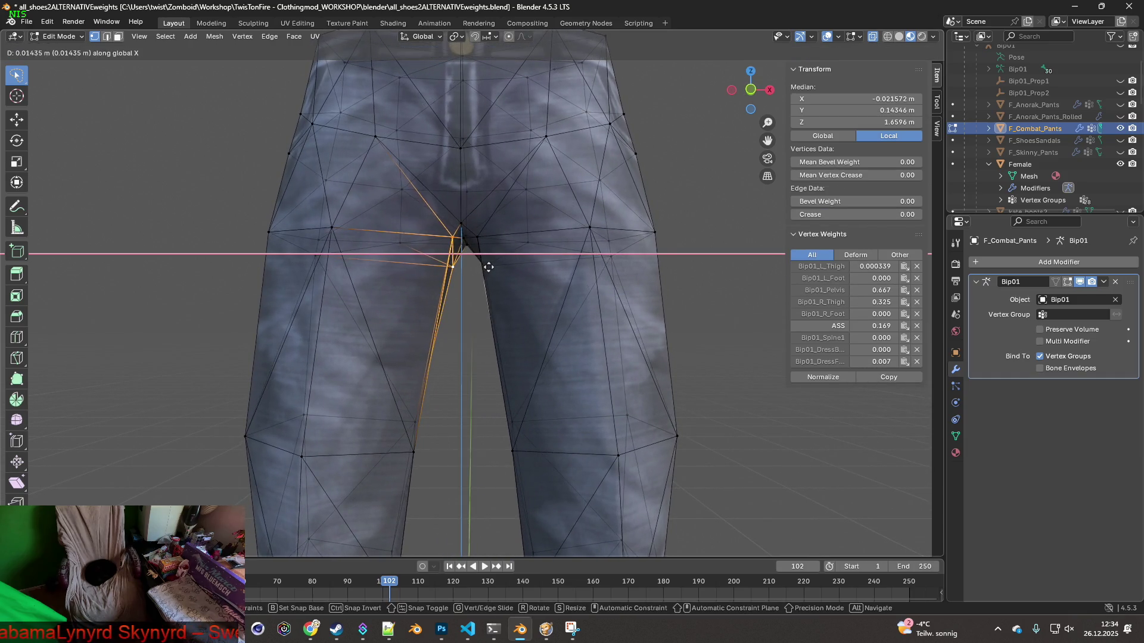
left_click(491, 264)
mouse_move(491, 264)
middle_mouse_down()
mouse_move(494, 240)
mouse_move(519, 255)
middle_mouse_up()
left_click(493, 240)
key("g")
key("x")
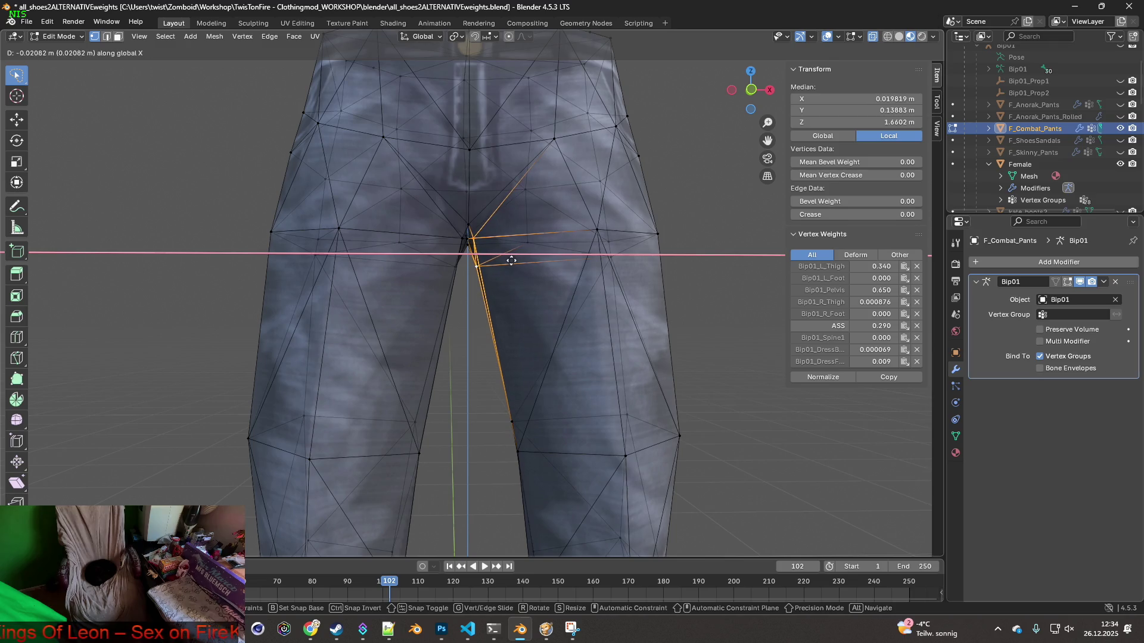
left_click(511, 260)
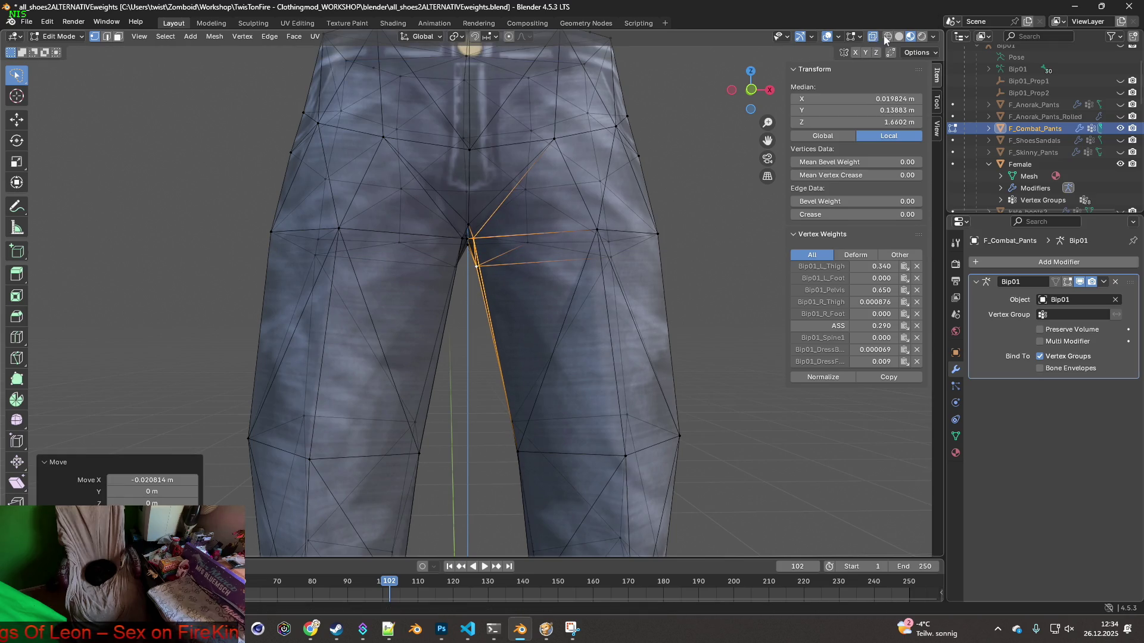
In wireframe view, move the inner left and right leg vertices sideways along X
left_click(887, 37)
middle_click_drag(631, 308, 617, 256, "shift")
mouse_move(416, 415)
left_mouse_down()
mouse_move(434, 337)
mouse_move(454, 339)
left_mouse_up()
key("g")
key("x")
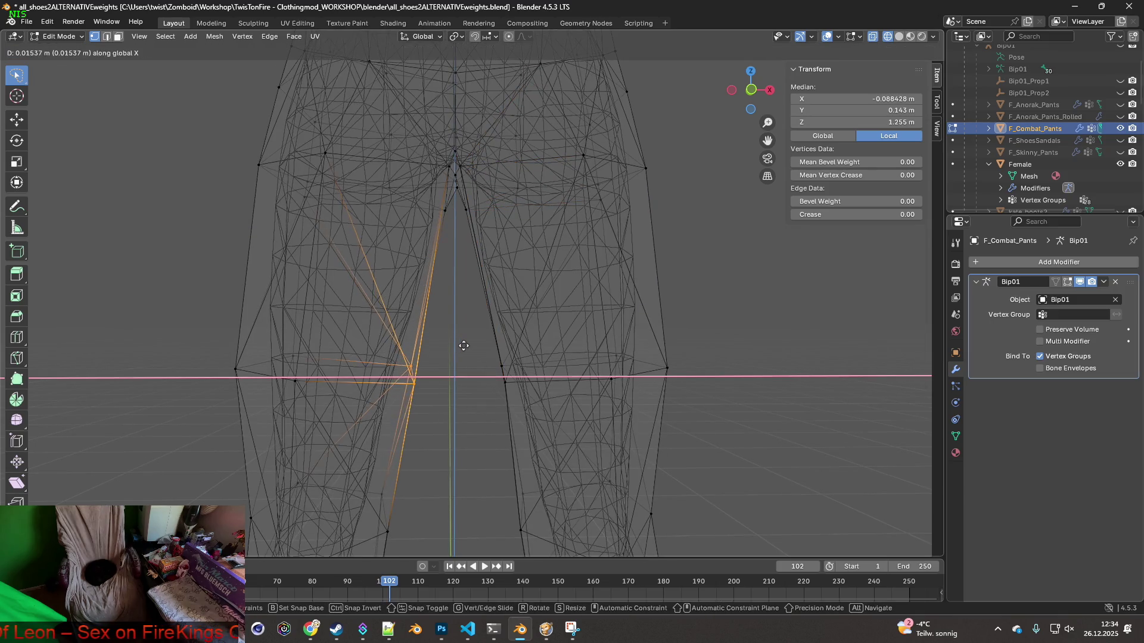
left_click(466, 346)
left_click(505, 381)
key("g")
key("x")
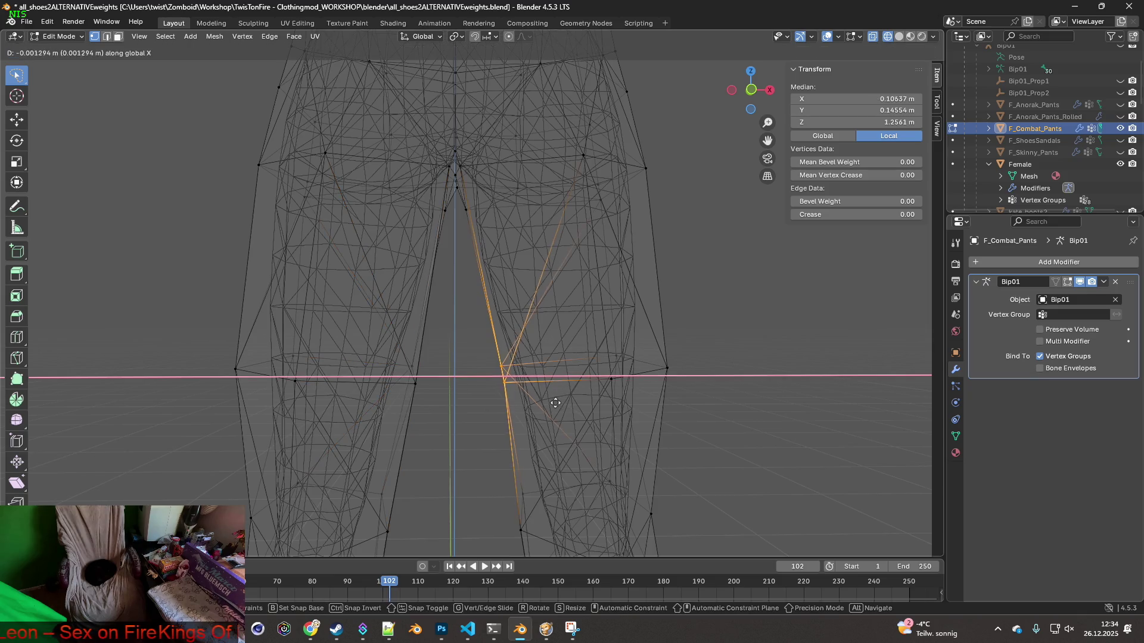
left_click(548, 403)
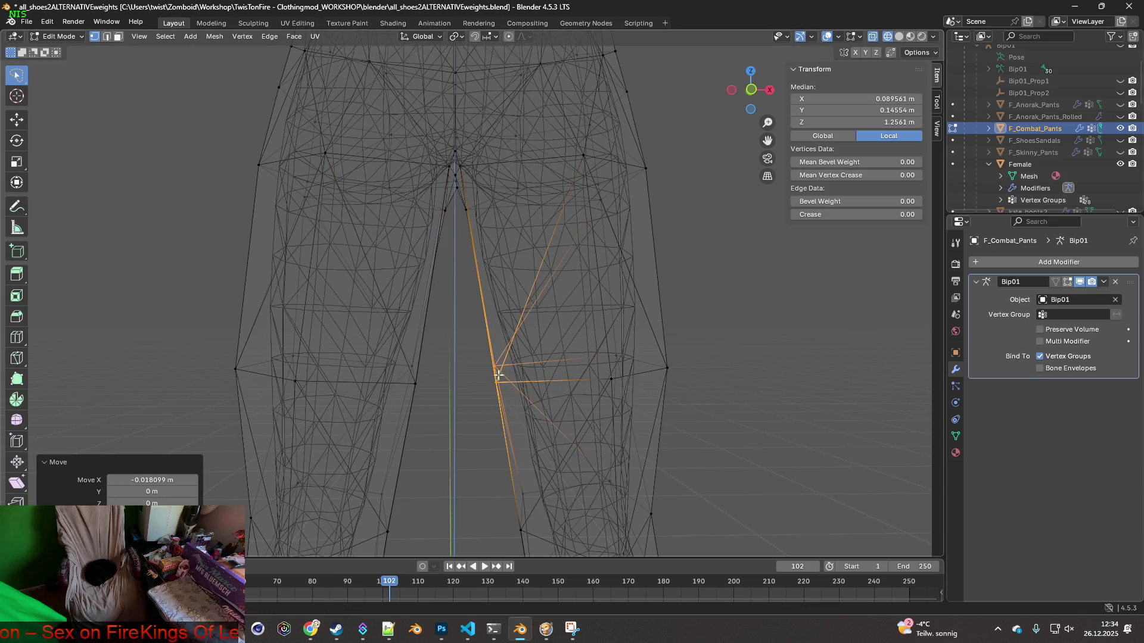
Pull the left and right outer-thigh vertices inward along X
mouse_move(203, 372)
right_mouse_down("ctrl")
mouse_move(306, 345)
mouse_move(310, 380)
mouse_move(273, 385)
right_mouse_up("ctrl")
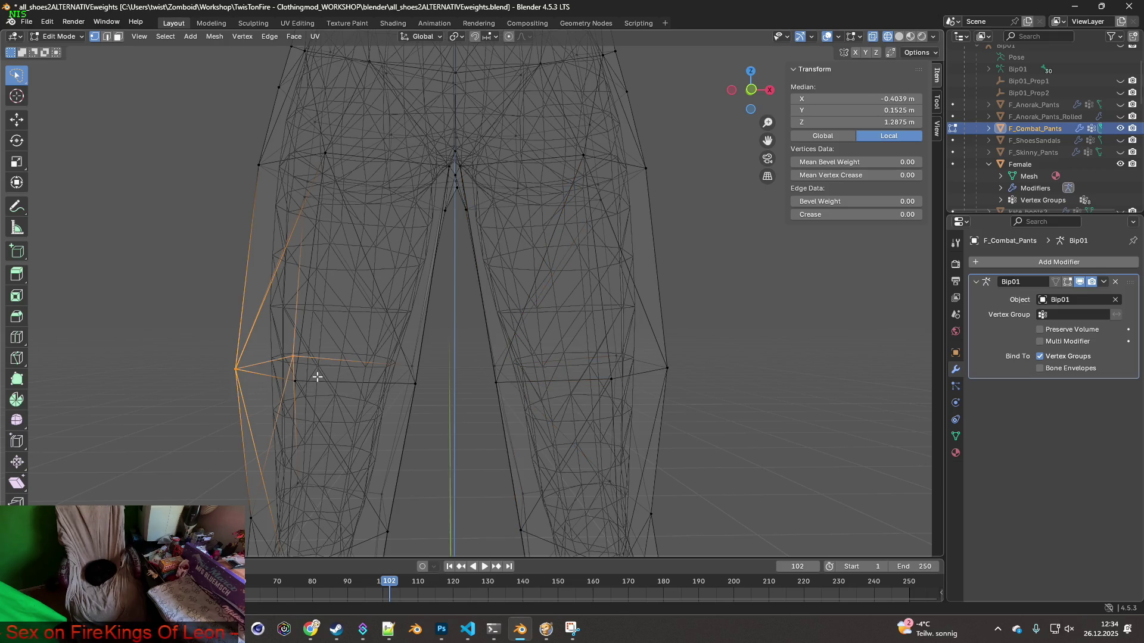
key("g")
key("x")
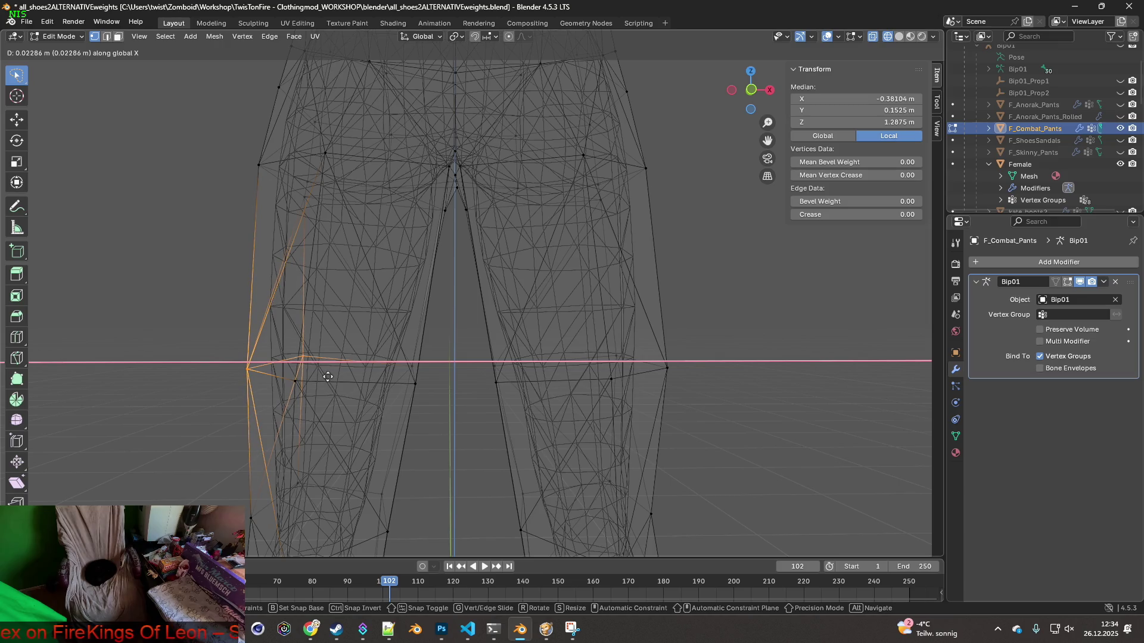
left_click(327, 377)
mouse_move(693, 401)
middle_mouse_down()
mouse_move(672, 401)
mouse_move(673, 411)
middle_mouse_up()
mouse_move(674, 411)
right_mouse_down("ctrl")
mouse_move(632, 411)
mouse_move(690, 320)
right_mouse_up("ctrl")
key("g")
key("x")
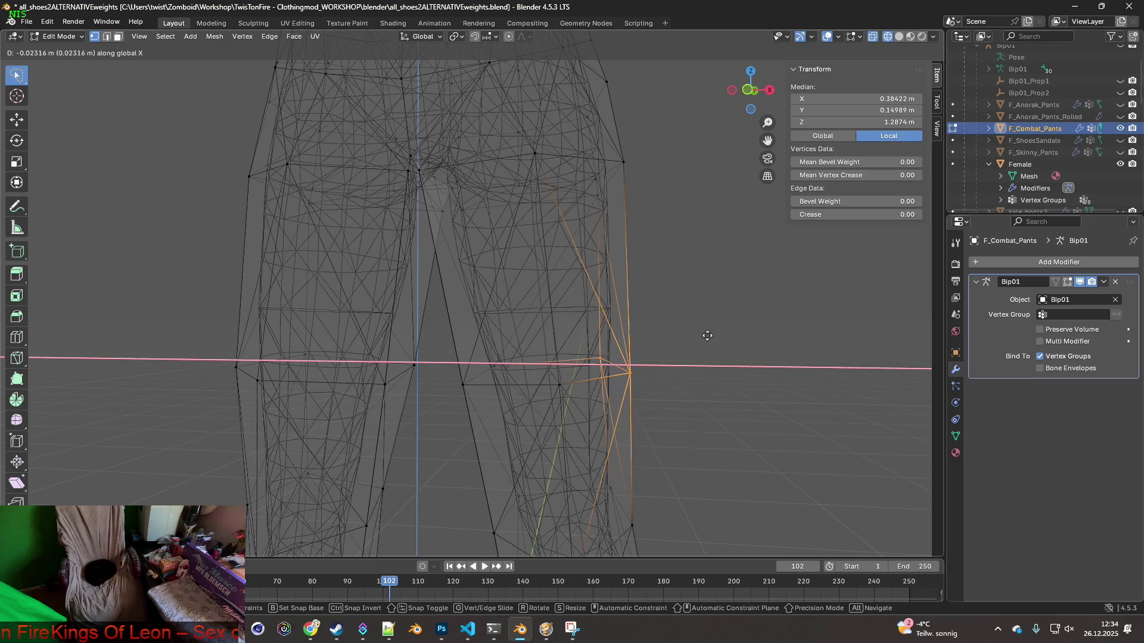
left_click(704, 335)
Push a single outer-thigh vertex and a left-leg edge vertex outward along X
middle_click_drag(705, 334, 542, 404)
left_click(536, 387)
mouse_move(584, 362)
middle_mouse_down()
mouse_move(642, 363)
mouse_move(615, 367)
middle_mouse_up()
key("g")
key("x")
left_click(655, 363)
mouse_move(514, 354)
middle_mouse_down()
mouse_move(587, 350)
mouse_move(389, 374)
middle_mouse_up()
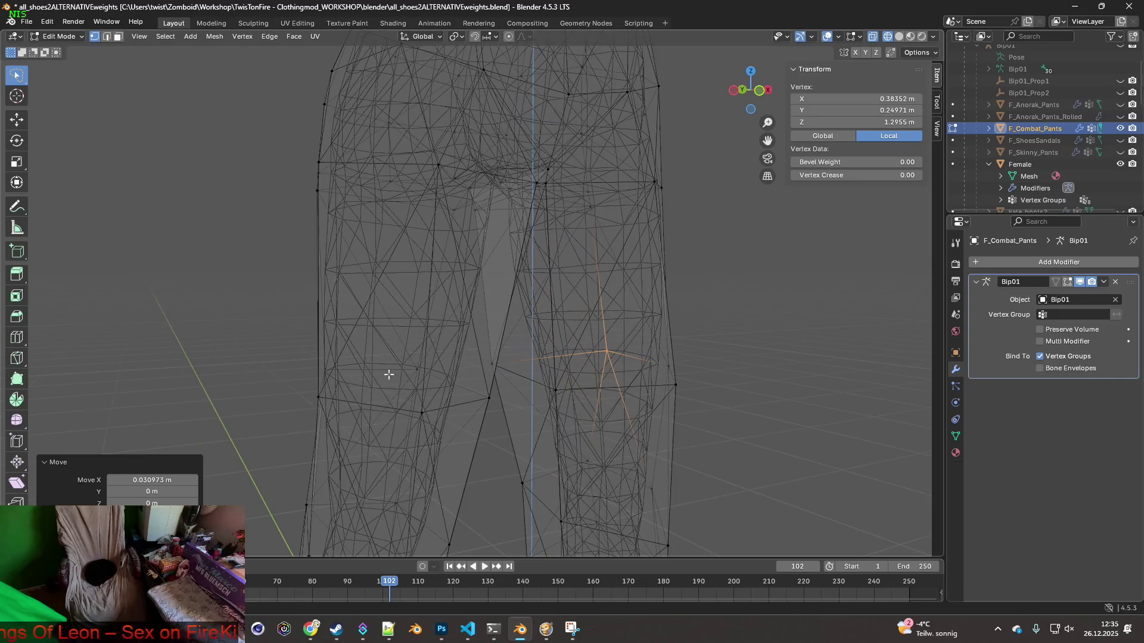
left_click(312, 364)
key("g")
key("x")
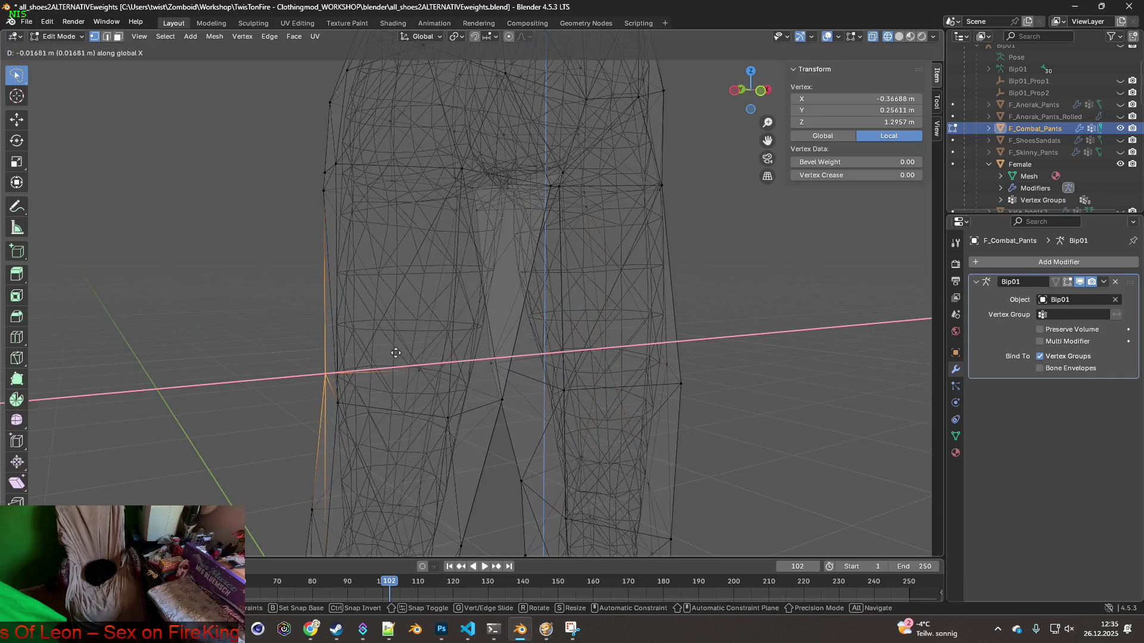
left_click(392, 355)
Move an inner thigh vertex front-to-back along Y
mouse_move(396, 357)
middle_mouse_down()
mouse_move(345, 366)
mouse_move(366, 404)
mouse_move(341, 416)
mouse_move(298, 380)
mouse_move(516, 365)
mouse_move(628, 378)
mouse_move(536, 409)
mouse_move(527, 382)
middle_mouse_up()
right_click_drag(541, 341, 540, 341, "ctrl")
mouse_move(540, 341)
middle_mouse_down()
mouse_move(524, 357)
mouse_move(466, 352)
middle_mouse_up()
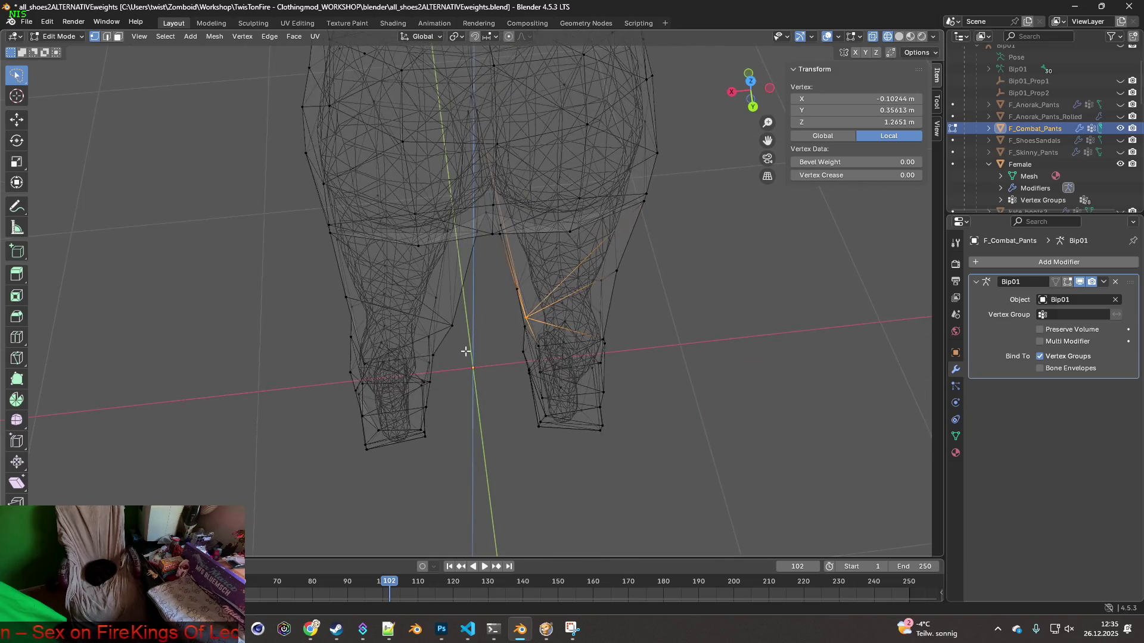
mouse_move(475, 309)
middle_mouse_down()
mouse_move(481, 322)
mouse_move(409, 260)
mouse_move(404, 233)
mouse_move(503, 224)
mouse_move(426, 258)
mouse_move(439, 288)
mouse_move(554, 280)
middle_mouse_up()
key("g")
key("y")
left_click(488, 302)
Move a single pant-leg vertex front-to-back along Y
scroll(554, 280, "up", 3)
mouse_move(641, 278)
middle_mouse_down()
mouse_move(547, 390)
mouse_move(535, 435)
mouse_move(549, 375)
mouse_move(536, 375)
middle_mouse_up()
left_click(534, 435)
key("g")
key("x")
key("y")
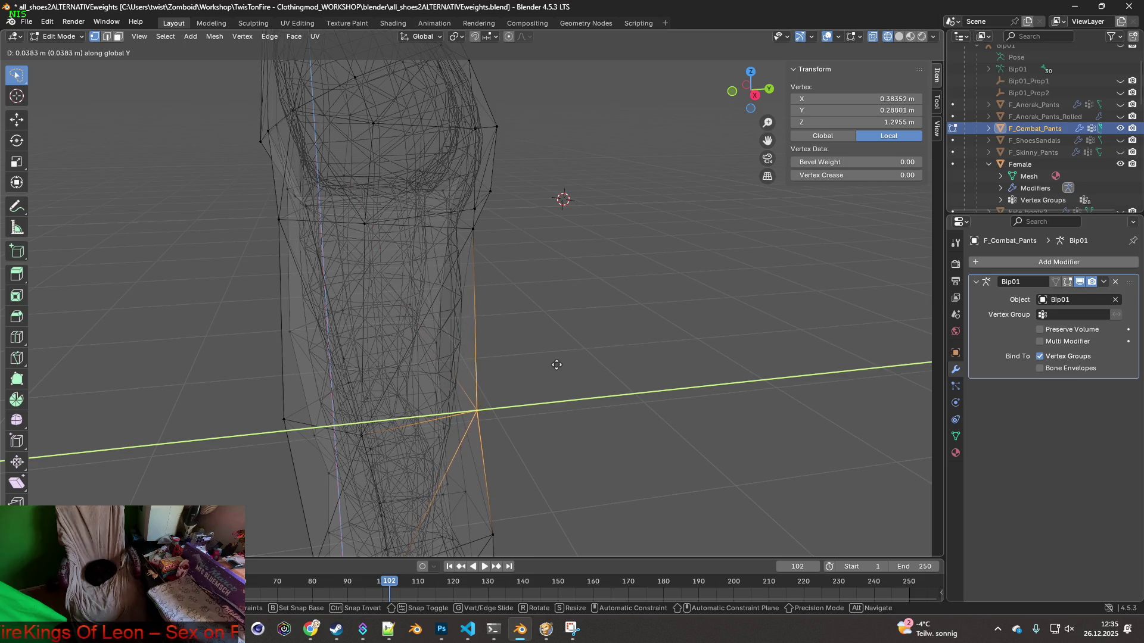
left_click(557, 365)
mouse_move(554, 366)
middle_mouse_down()
mouse_move(409, 370)
mouse_move(431, 388)
mouse_move(435, 427)
mouse_move(457, 339)
mouse_move(524, 286)
middle_mouse_up()
Raise a knee vertex 0.0216 m along Z
mouse_move(529, 347)
middle_mouse_down()
mouse_move(525, 306)
mouse_move(475, 360)
mouse_move(485, 396)
mouse_move(492, 373)
mouse_move(441, 370)
mouse_move(543, 379)
middle_mouse_up()
left_click(447, 365)
key("g")
key("z")
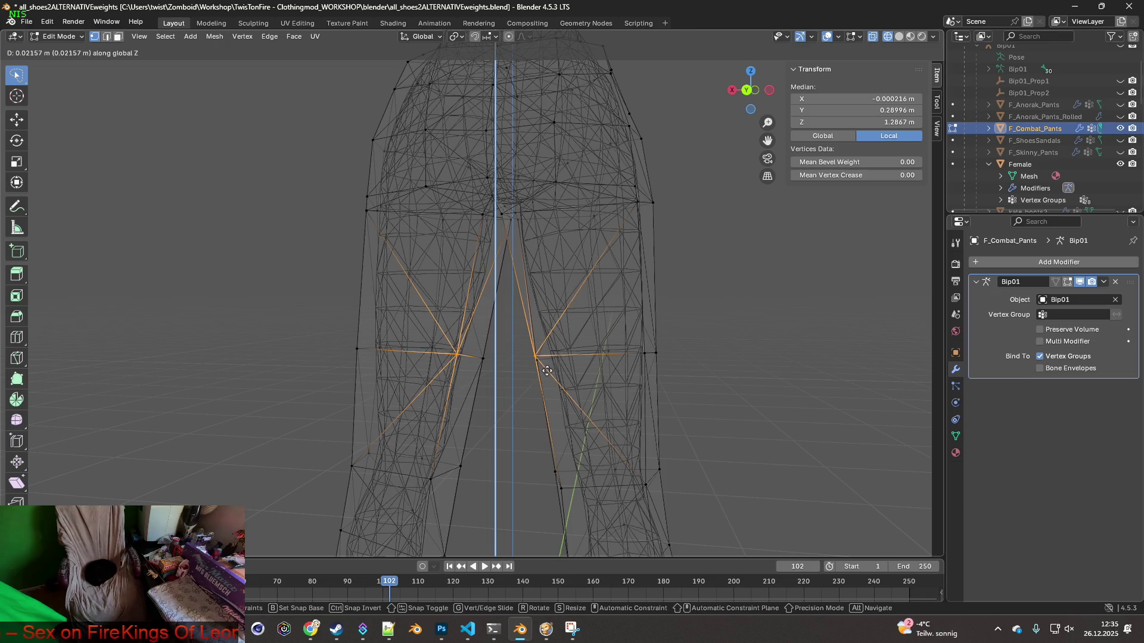
left_click(547, 370)
mouse_move(510, 378)
middle_mouse_down()
mouse_move(536, 373)
mouse_move(522, 380)
mouse_move(556, 388)
mouse_move(611, 436)
mouse_move(493, 378)
middle_mouse_up()
Raise a vertex on the left knee about 0.0198 m along Z
scroll(523, 380, "up", 5)
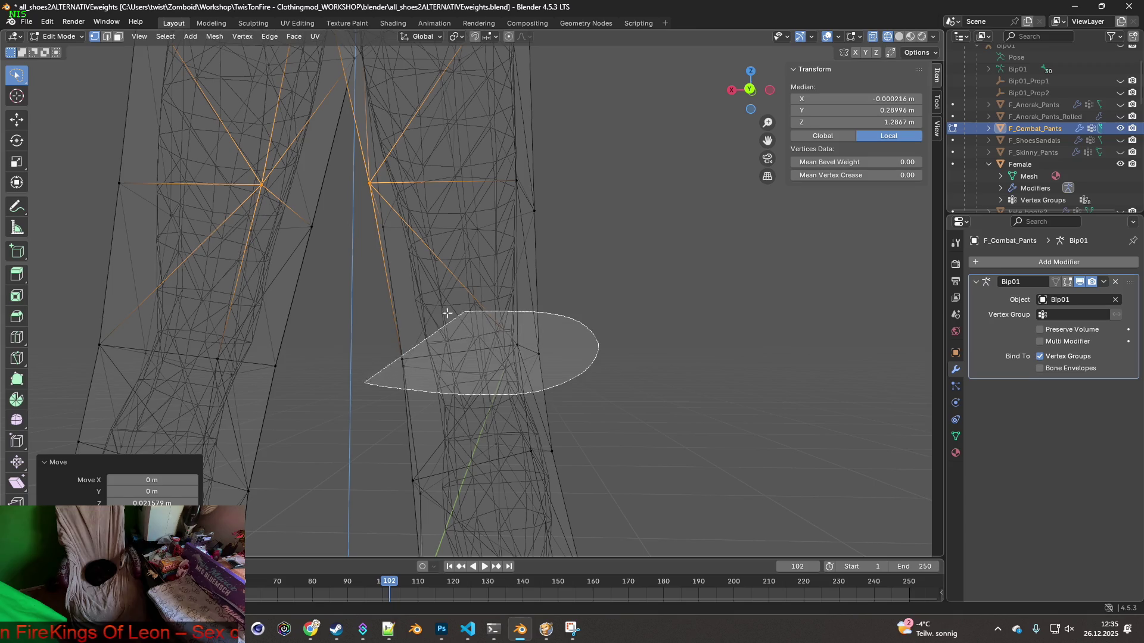
right_click_drag(447, 313, 449, 312, "ctrl")
mouse_move(482, 376)
middle_mouse_down()
mouse_move(377, 385)
mouse_move(554, 399)
mouse_move(654, 424)
mouse_move(518, 391)
mouse_move(448, 403)
middle_mouse_up()
mouse_move(465, 401)
middle_mouse_down("shift")
mouse_move(463, 393)
mouse_move(613, 393)
middle_mouse_up("shift")
left_click(547, 365)
left_click(536, 360)
mouse_move(536, 359)
middle_mouse_down()
mouse_move(565, 375)
mouse_move(499, 365)
mouse_move(659, 381)
mouse_move(502, 377)
mouse_move(524, 350)
mouse_move(572, 353)
mouse_move(577, 332)
mouse_move(514, 295)
mouse_move(493, 324)
mouse_move(398, 311)
middle_mouse_up()
key("g")
key("z")
left_click(569, 362)
Raise the matching right knee vertex about 0.0245 m along Z
left_click(524, 348)
key("g")
key("z")
left_click(542, 339)
Clear the selection and lasso-select the right leg's knee edge loop
left_click(576, 332)
mouse_move(406, 303)
left_mouse_down()
mouse_move(682, 332)
mouse_move(459, 354)
left_mouse_up()
mouse_move(458, 354)
middle_mouse_down()
mouse_move(559, 340)
mouse_move(459, 345)
mouse_move(409, 362)
mouse_move(418, 354)
middle_mouse_up()
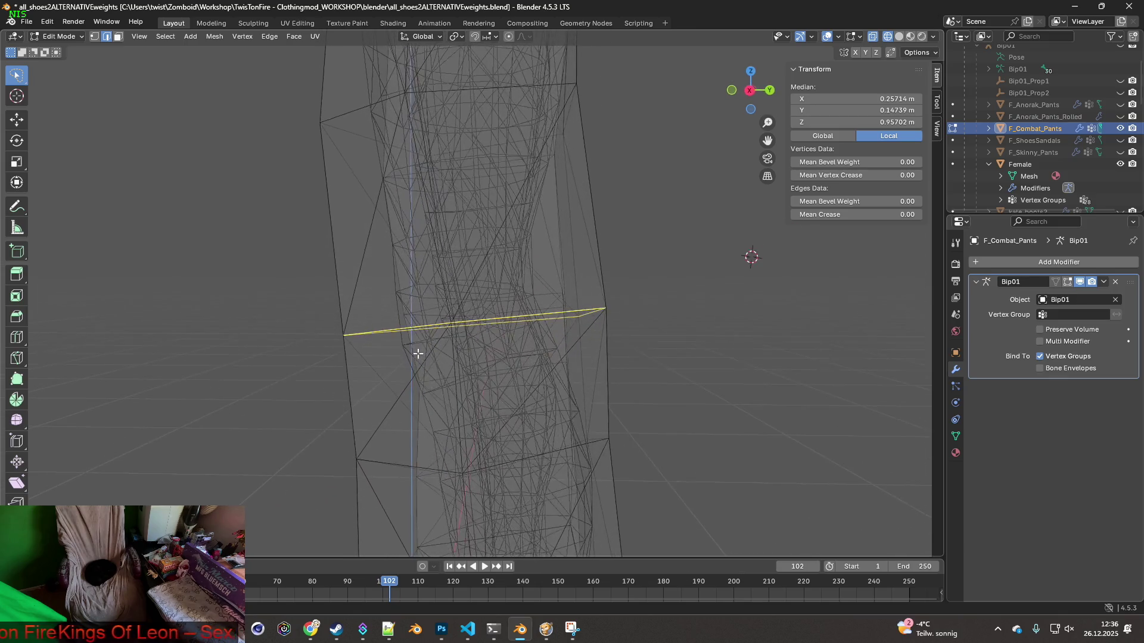
Raise the selected right knee edge loop straight up along Z
key("g")
key("z")
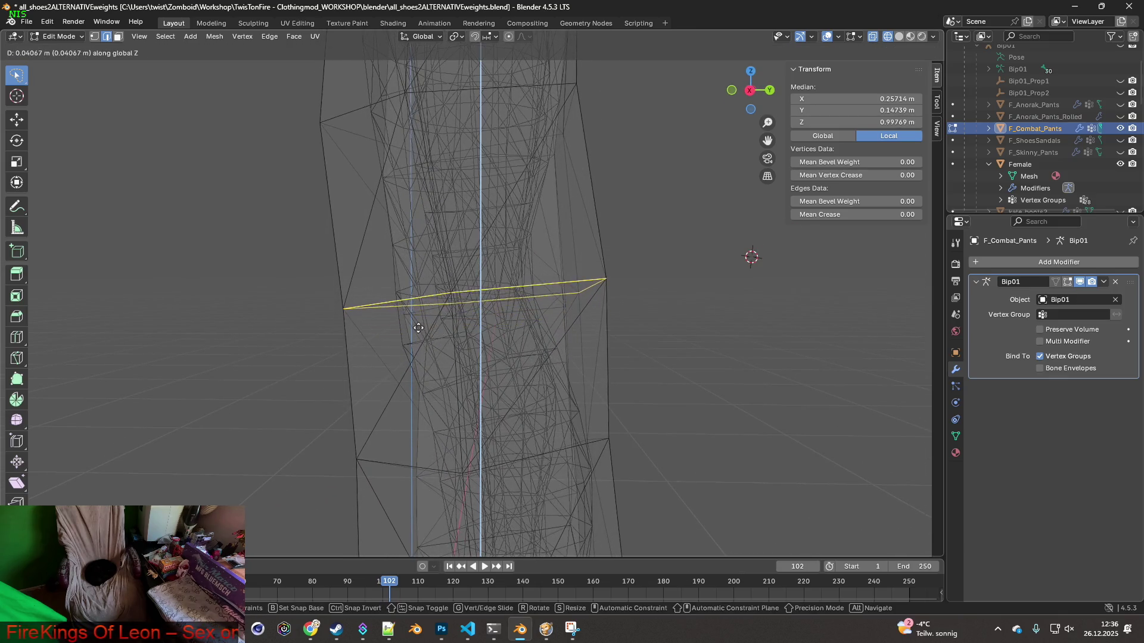
left_click(419, 333)
mouse_move(418, 333)
middle_mouse_down()
mouse_move(557, 333)
mouse_move(517, 332)
middle_mouse_up()
Select the left leg's knee edge loop and raise it about 0.031 m along Z
right_click_drag(504, 278, 551, 305, "ctrl")
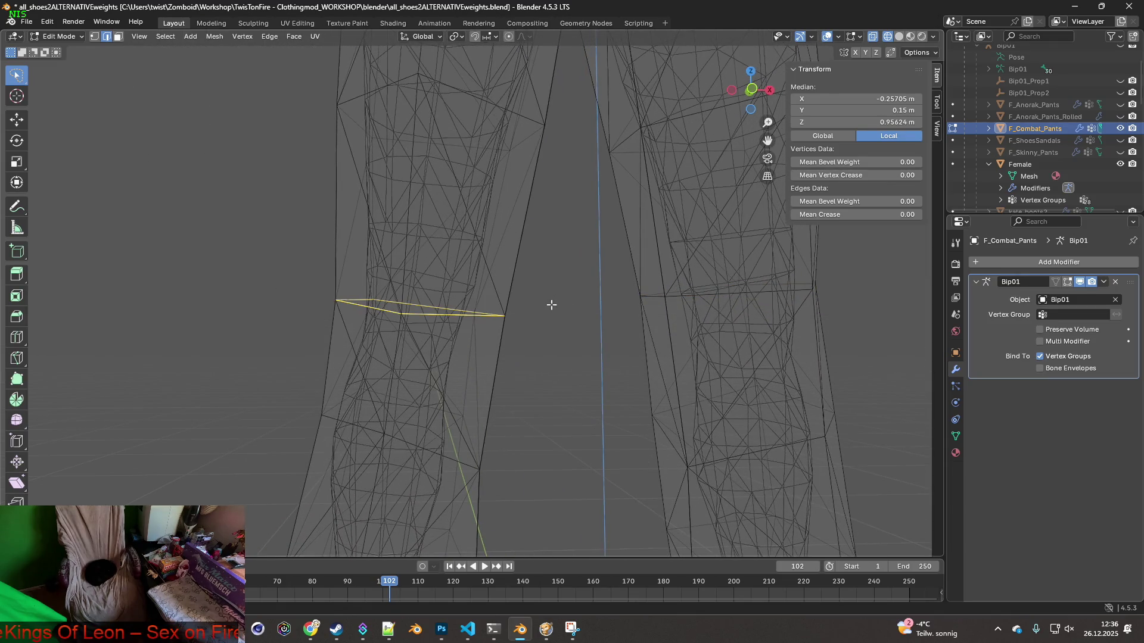
key("g")
key("z")
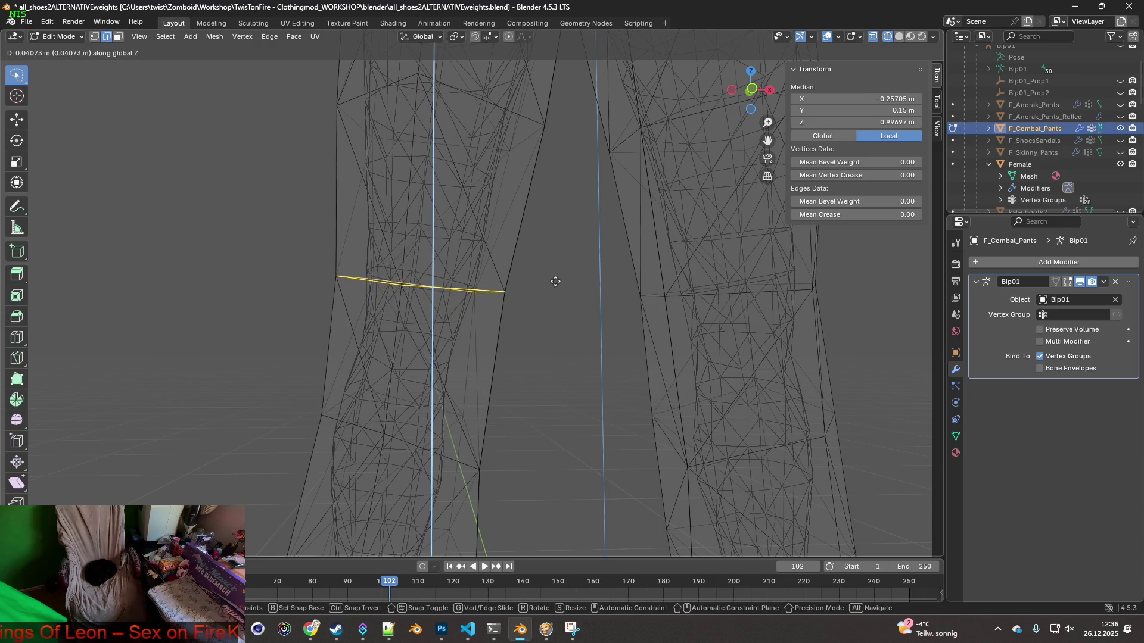
left_click(554, 288)
mouse_move(556, 286)
middle_mouse_down()
mouse_move(689, 293)
mouse_move(448, 302)
mouse_move(625, 314)
mouse_move(557, 348)
mouse_move(490, 348)
mouse_move(478, 384)
middle_mouse_up()
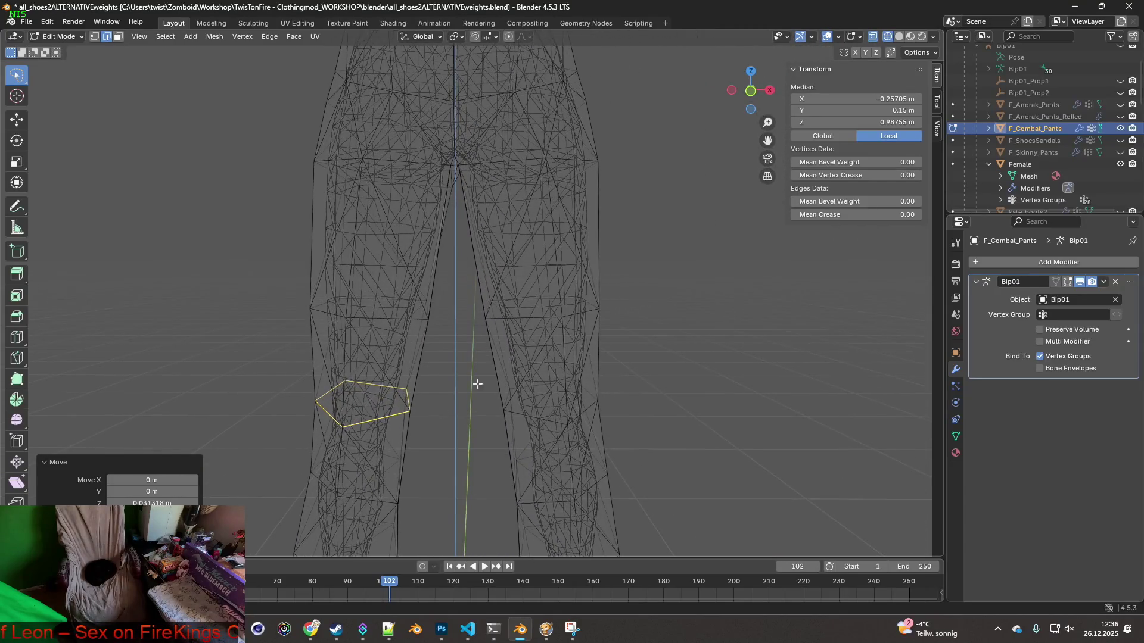
mouse_move(511, 322)
middle_mouse_down()
mouse_move(544, 327)
mouse_move(506, 365)
mouse_move(424, 366)
mouse_move(368, 306)
mouse_move(462, 319)
mouse_move(388, 316)
mouse_move(385, 302)
mouse_move(404, 306)
middle_mouse_up()
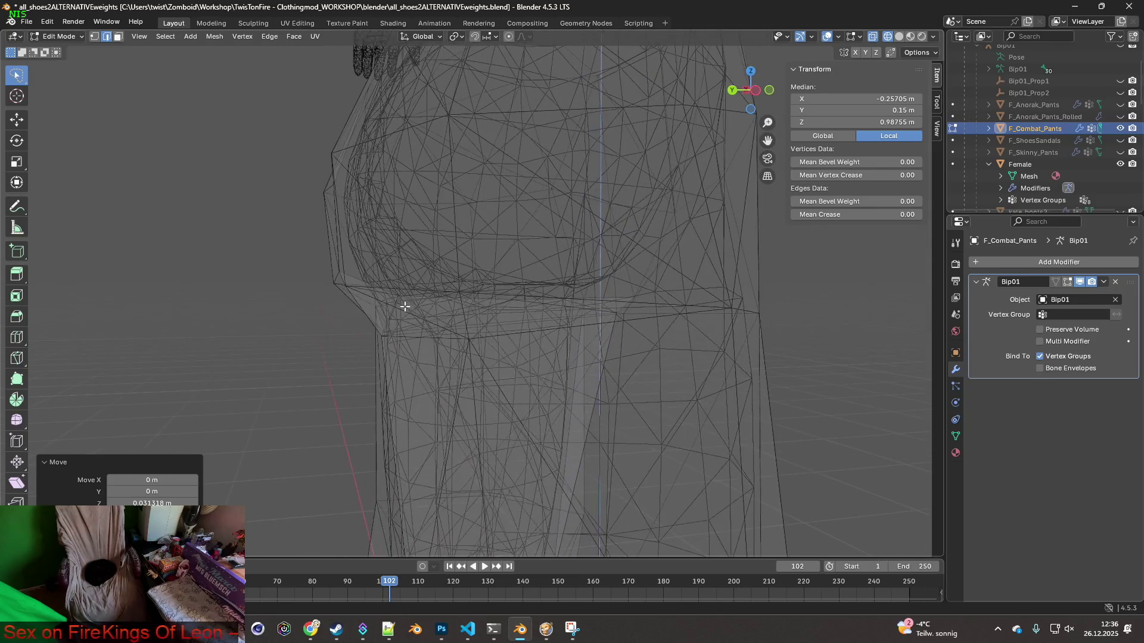
In vertex select mode, lasso the side-hip vertices, shift them along Y, then lower them slightly along Z
left_click(94, 36)
middle_click_drag(273, 273, 331, 321)
left_click_drag(250, 288, 362, 222)
left_click_drag(380, 391, 384, 389)
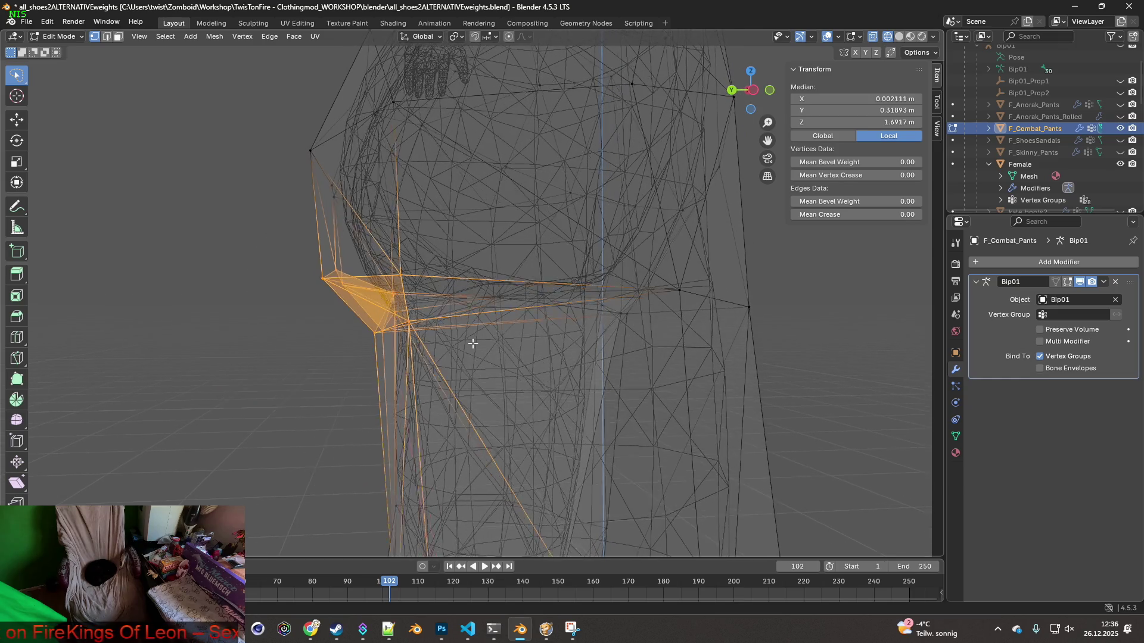
key("g")
key("x")
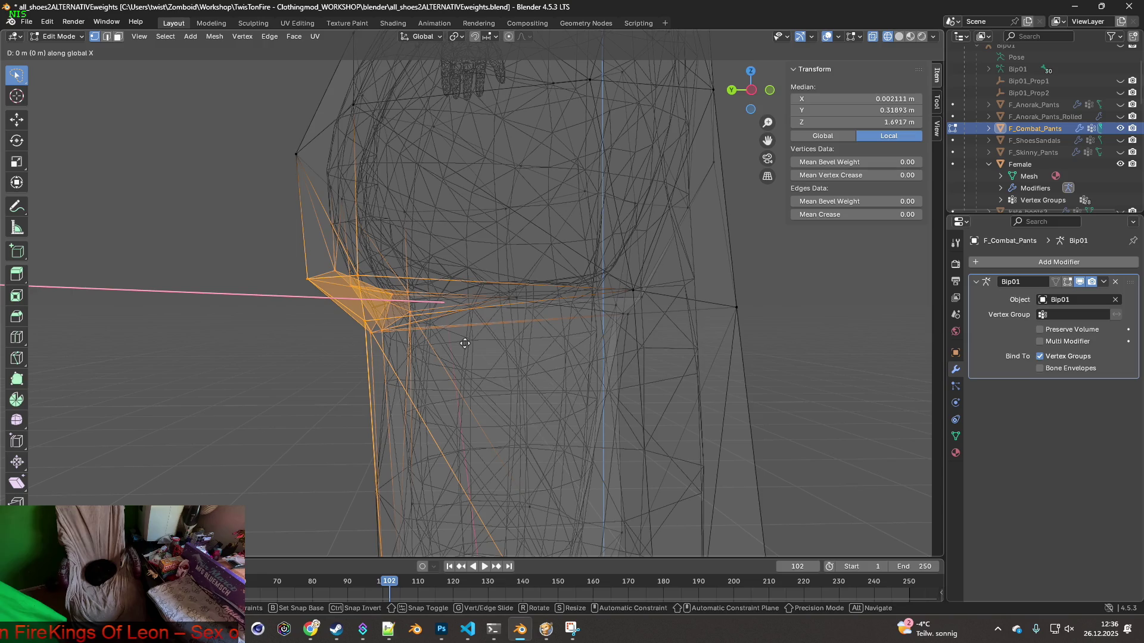
key("y")
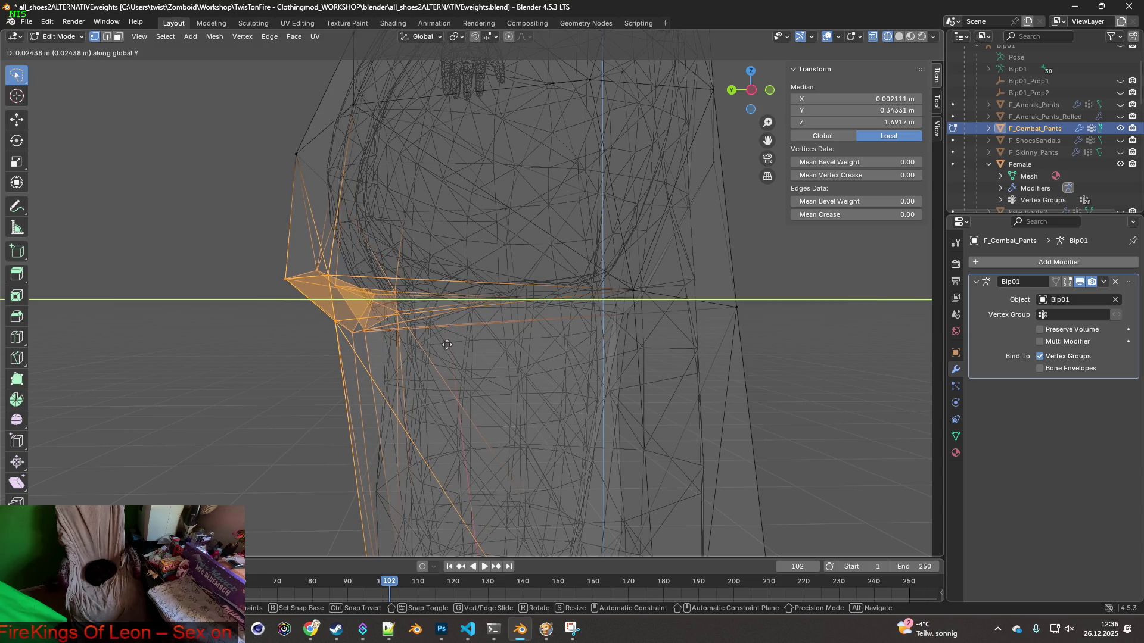
left_click(449, 344)
mouse_move(447, 340)
middle_mouse_down()
mouse_move(477, 325)
mouse_move(436, 347)
mouse_move(531, 354)
mouse_move(485, 305)
mouse_move(408, 319)
middle_mouse_up()
key("g")
key("z")
left_click(475, 340)
Move the single crotch vertex about 0.045 m along Y
left_click(486, 305)
key("g")
key("y")
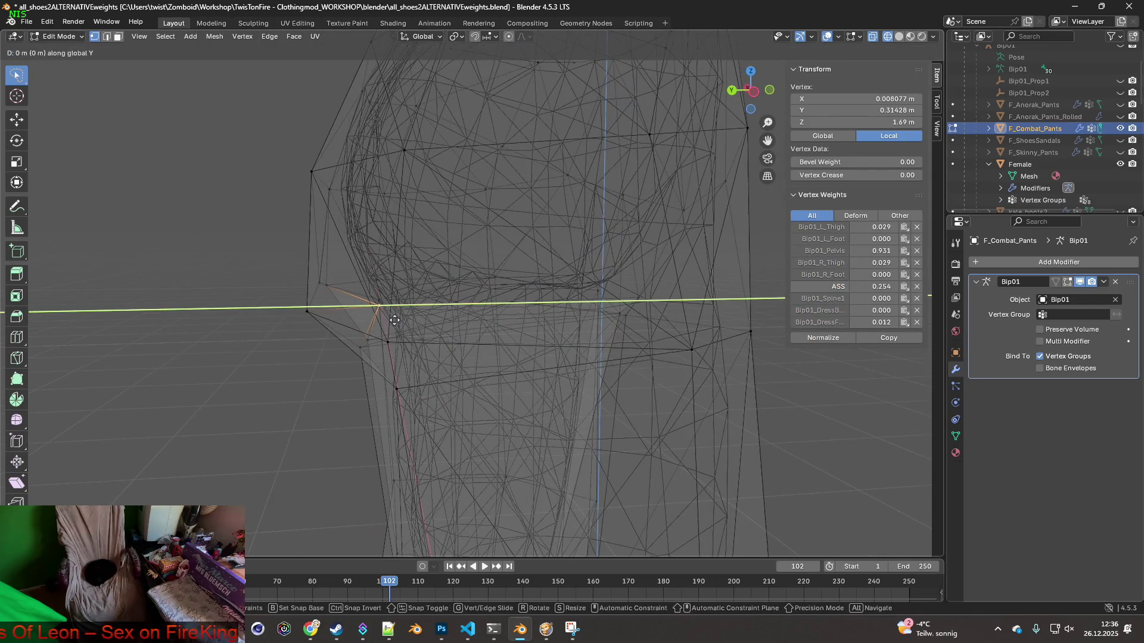
left_click(365, 324)
mouse_move(365, 324)
middle_mouse_down()
mouse_move(404, 324)
mouse_move(347, 316)
mouse_move(436, 306)
mouse_move(524, 339)
mouse_move(616, 338)
mouse_move(345, 339)
mouse_move(332, 365)
mouse_move(220, 333)
middle_mouse_up()
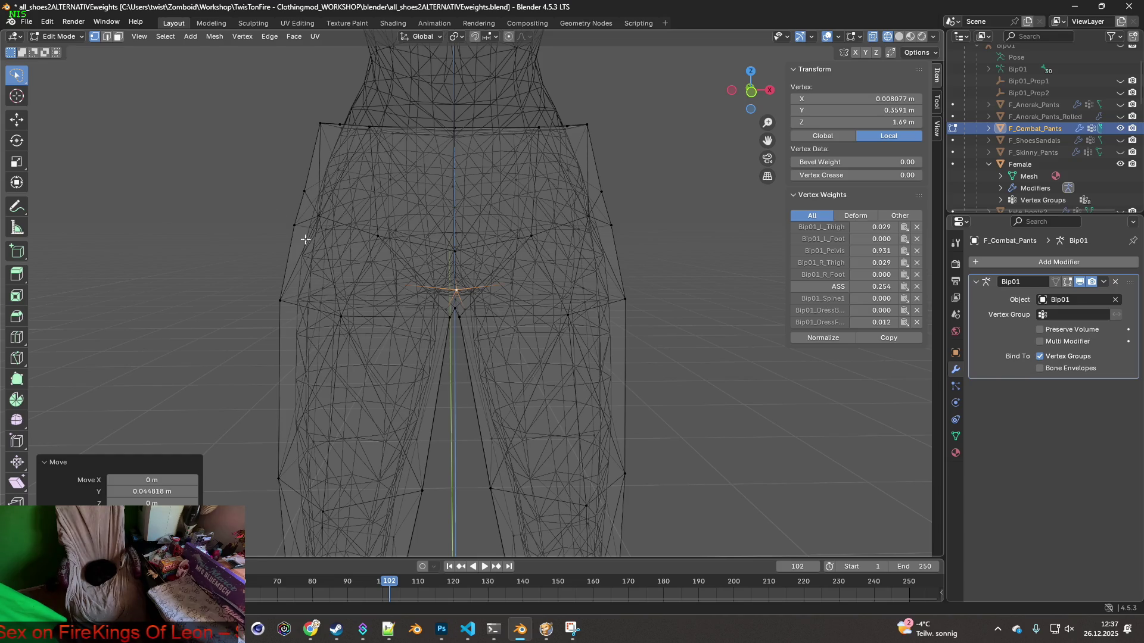
left_click(65, 37)
Show the pants in Material Preview and return to Edit Mode
left_click(60, 49)
scroll(567, 277, "down", 3)
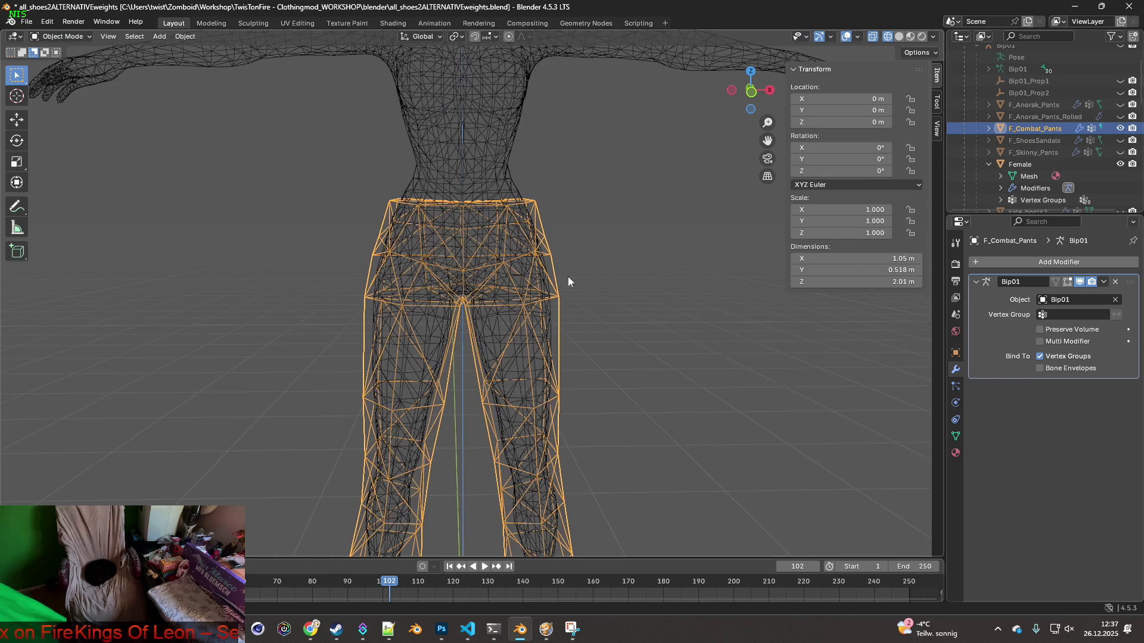
left_click(912, 36)
mouse_move(610, 227)
middle_mouse_down()
mouse_move(525, 263)
mouse_move(570, 259)
mouse_move(570, 345)
mouse_move(592, 372)
mouse_move(570, 322)
middle_mouse_up()
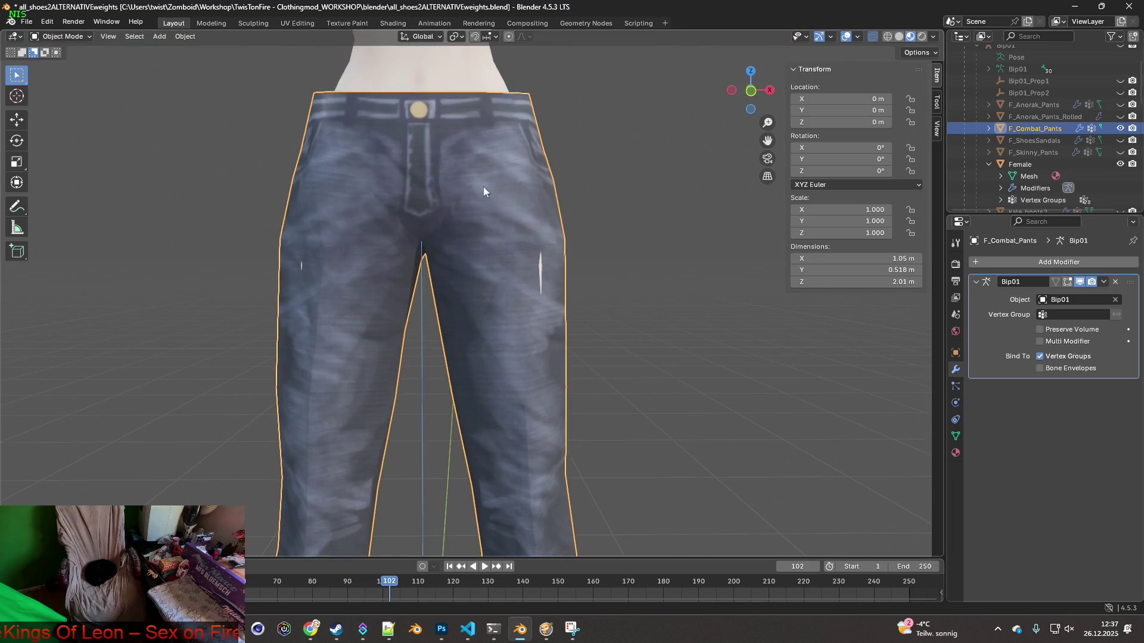
left_click(60, 36)
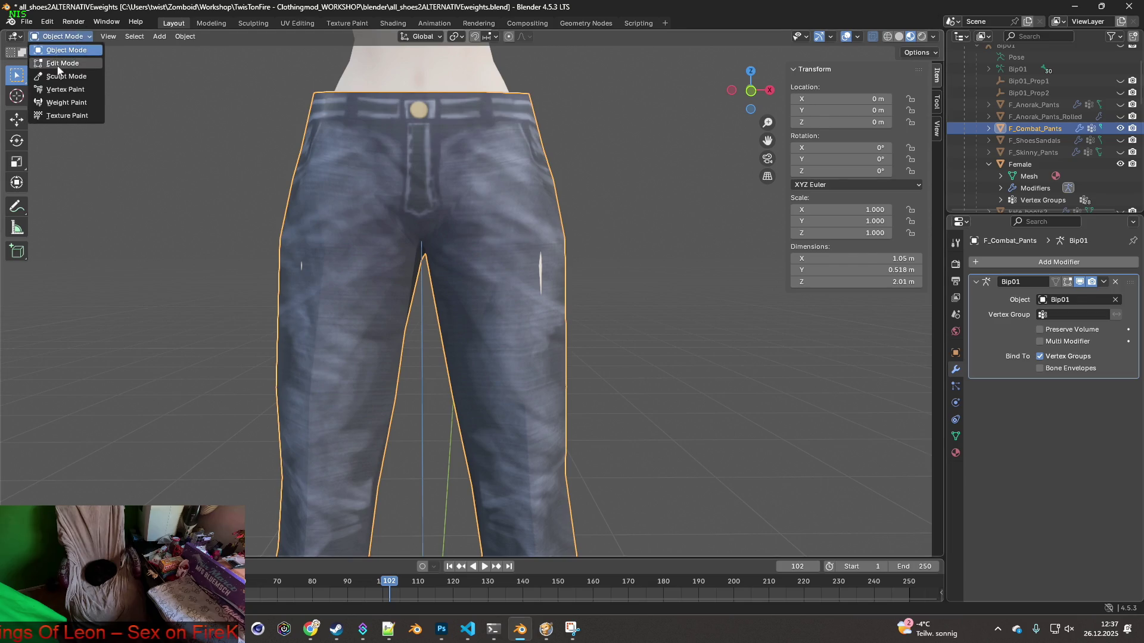
left_click(57, 64)
Select the outer thigh edge on one side and pull it in along Y
mouse_move(421, 184)
middle_mouse_down()
mouse_move(524, 226)
mouse_move(489, 245)
mouse_move(559, 259)
mouse_move(562, 245)
mouse_move(621, 252)
mouse_move(474, 254)
middle_mouse_up()
left_click(518, 249)
left_click(568, 241, "shift")
key("g")
key("y")
left_click(615, 256)
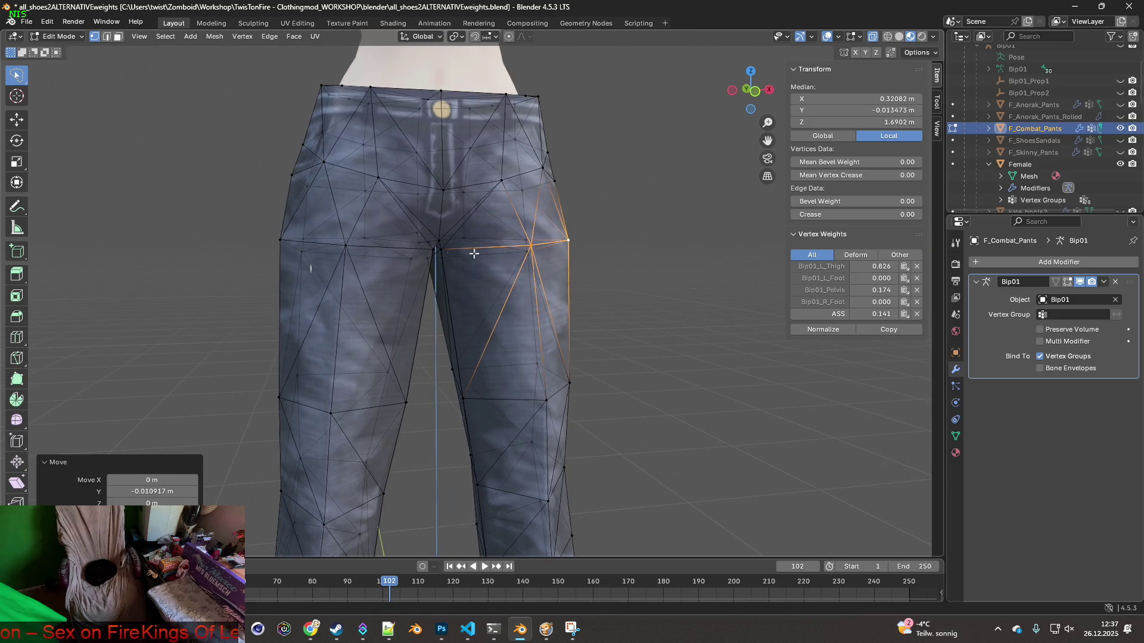
Pull the other outer thigh edge in about -0.018 m along Y, then deselect all
left_click(344, 244)
left_click(281, 240, "shift")
middle_click_drag(281, 240, 335, 241)
key("g")
key("y")
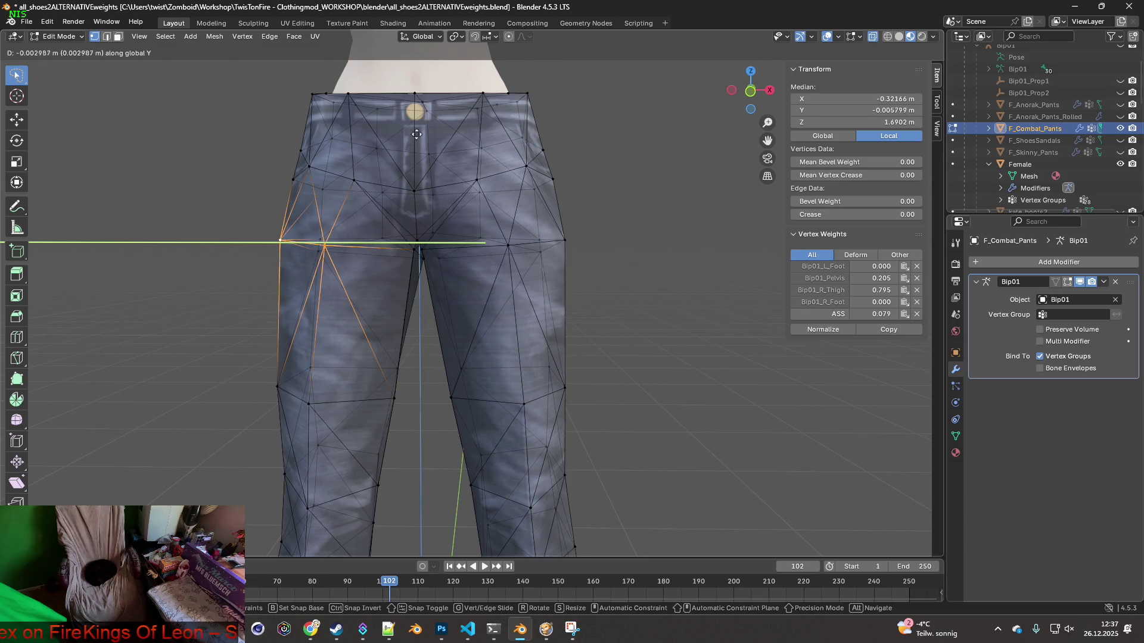
left_click(421, 519)
mouse_move(437, 477)
middle_mouse_down()
mouse_move(620, 480)
mouse_move(468, 486)
mouse_move(477, 449)
mouse_move(512, 490)
mouse_move(607, 480)
mouse_move(571, 443)
middle_mouse_up()
scroll(570, 442, "down", 8)
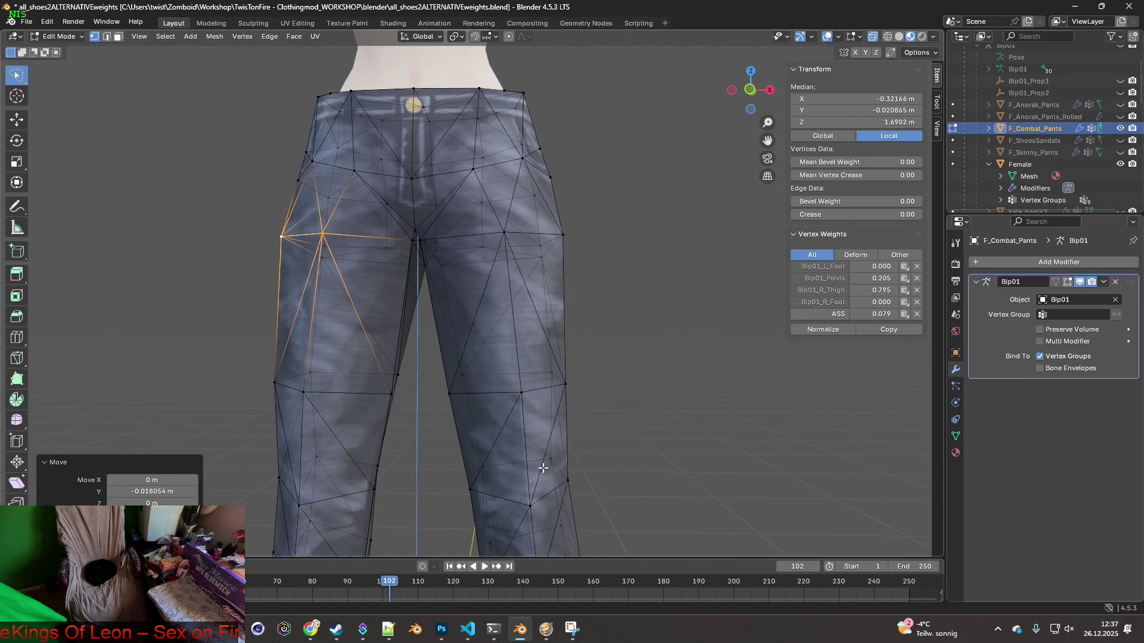
left_click(610, 451)
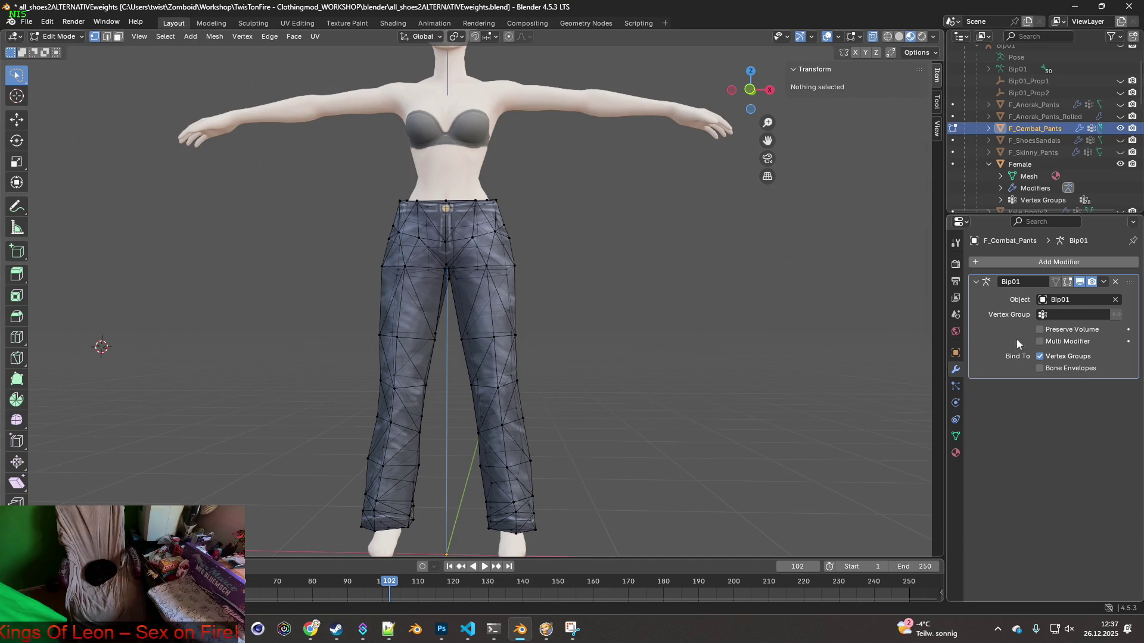
Add a Shrinkwrap modifier to the pants with the Female body as its target
left_click(1042, 265)
mouse_move(999, 290)
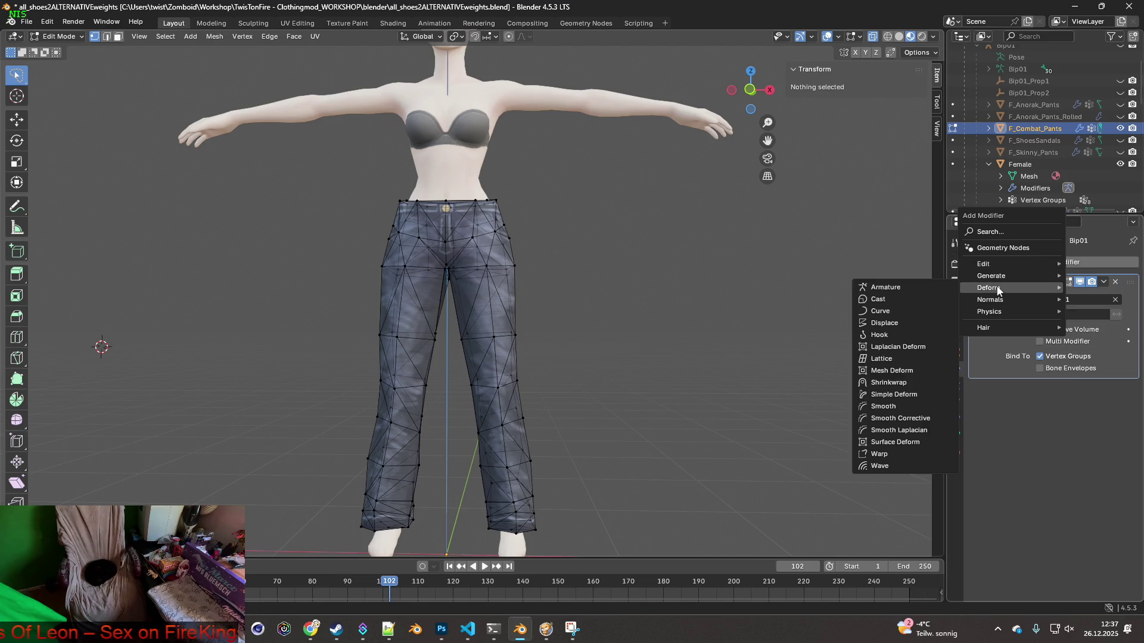
left_click(891, 383)
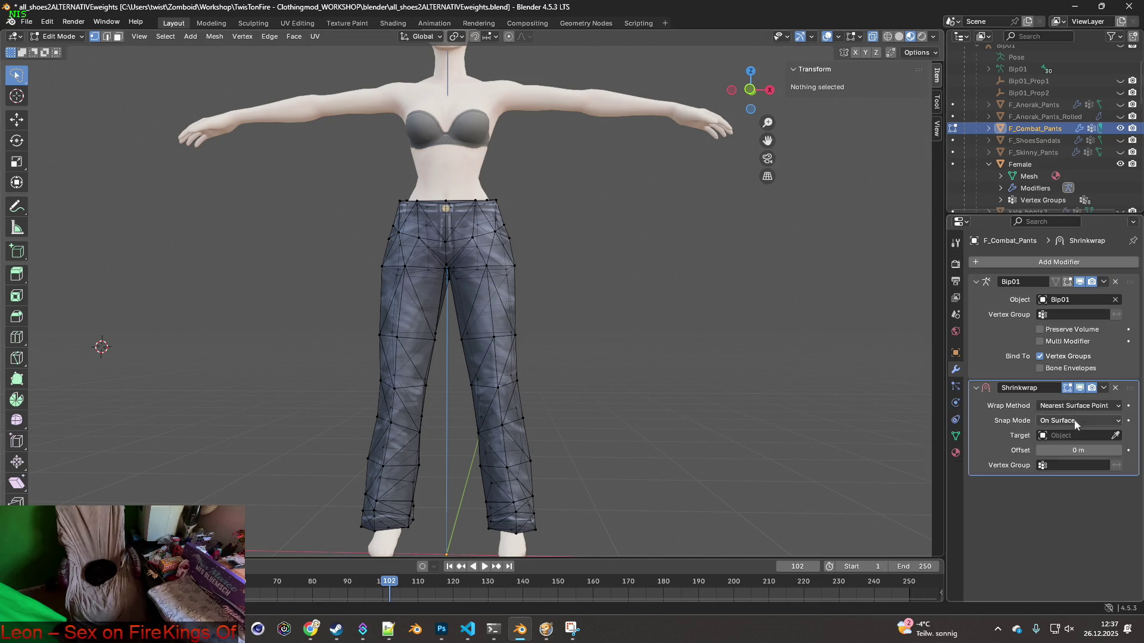
left_click(1073, 436)
left_click(1049, 507)
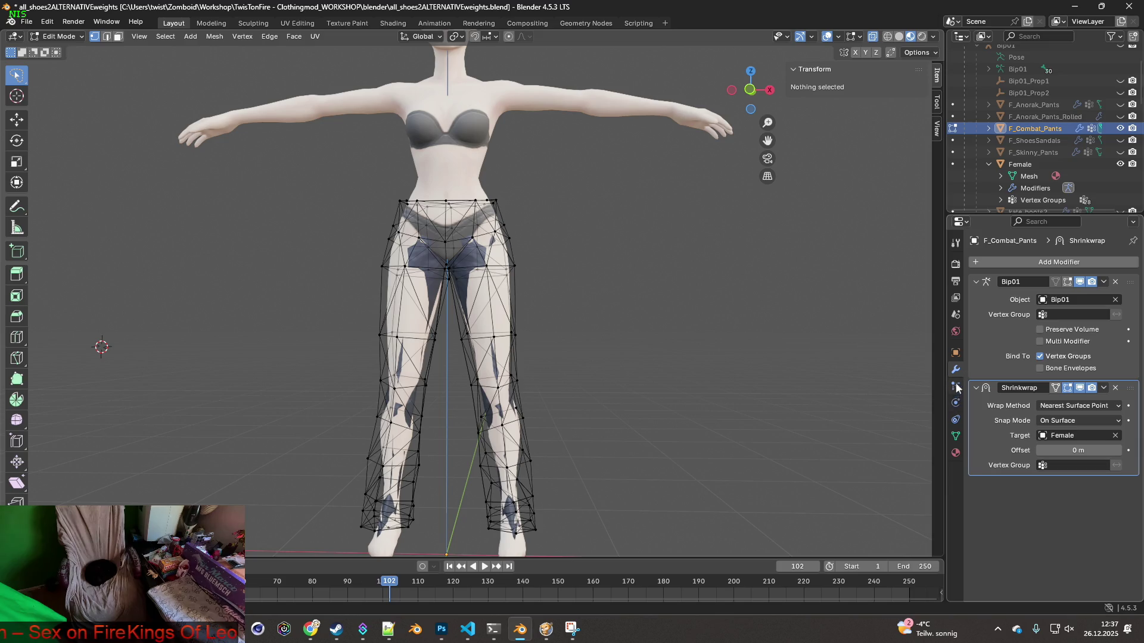
Delete all the pants' old vertex groups and add a new FIT vertex group
left_click(956, 436)
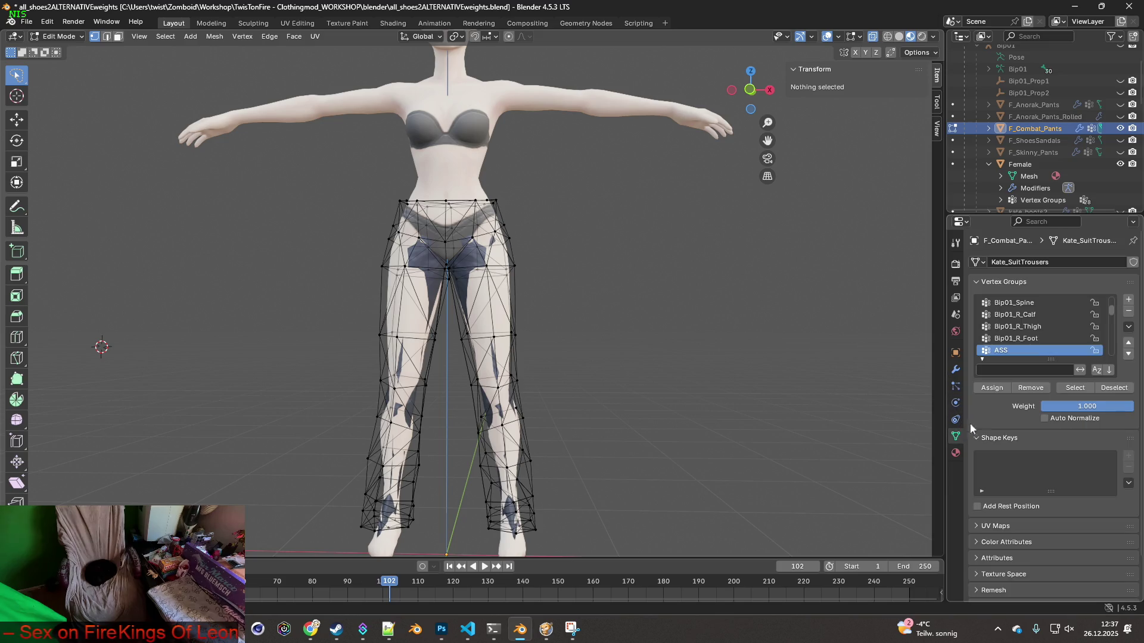
left_click(1129, 313)
left_click(1129, 313)
left_click(1129, 312)
left_click(1129, 313)
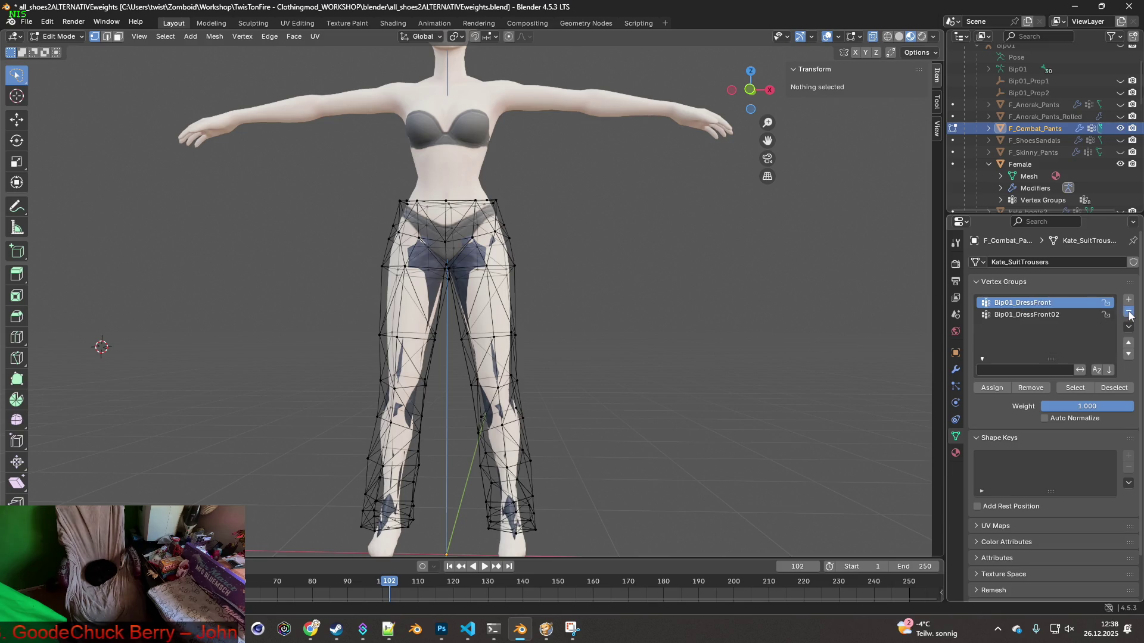
left_click(1129, 312)
left_click(1129, 313)
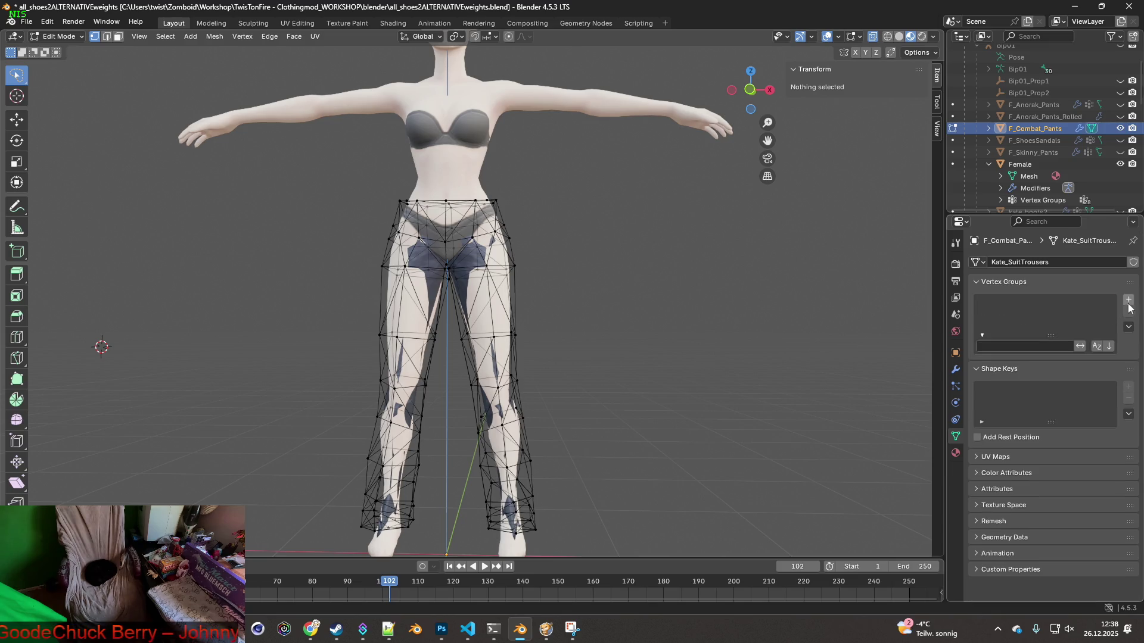
left_click(1129, 300)
type("FIT")
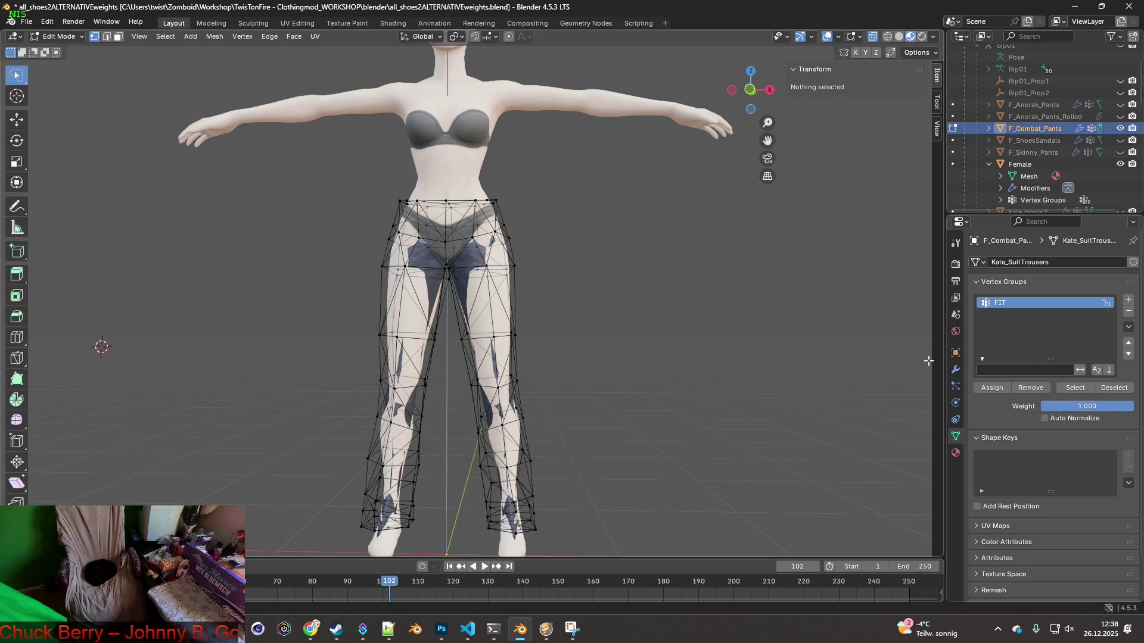
Set the Shrinkwrap modifier's vertex group to FIT
left_click(955, 370)
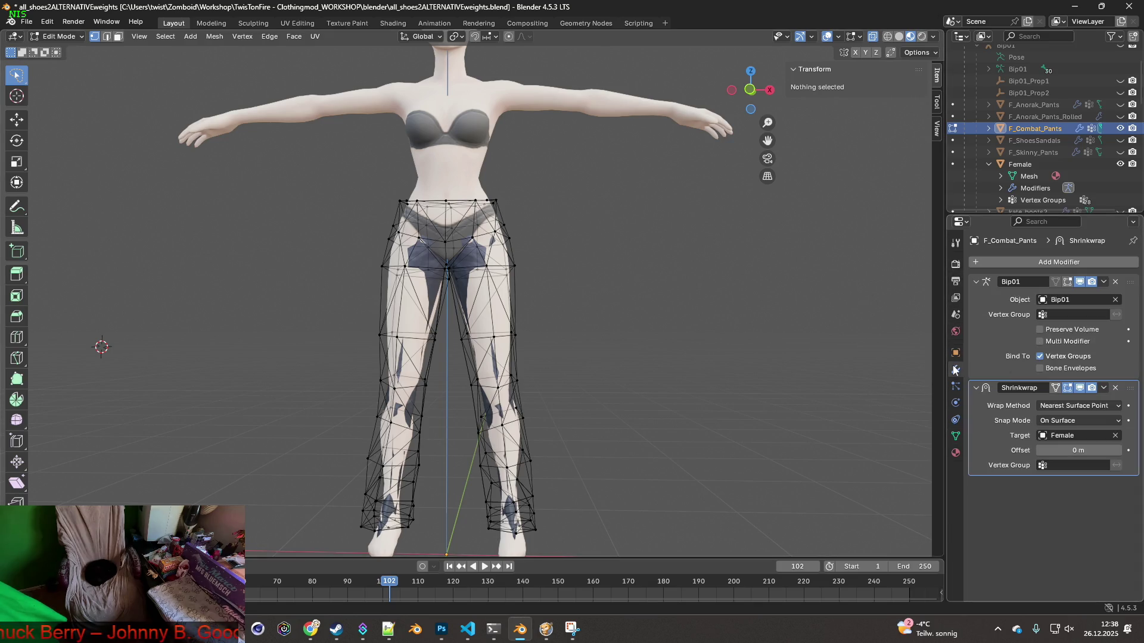
left_click(1071, 465)
left_click(1054, 485)
middle_click_drag(715, 358, 548, 360)
left_click(57, 37)
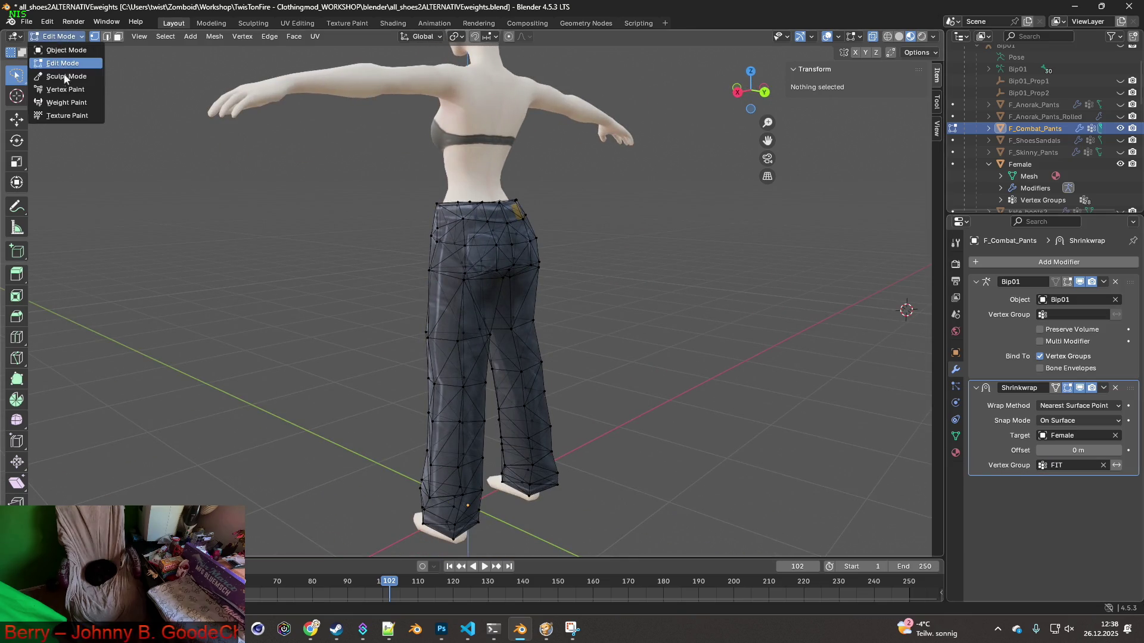
Enter Weight Paint mode with brush weight 0.351 and radius 145 px
left_click(59, 98)
mouse_move(397, 196)
middle_mouse_down()
mouse_move(493, 236)
mouse_move(459, 268)
mouse_move(357, 196)
mouse_move(203, 115)
middle_mouse_up()
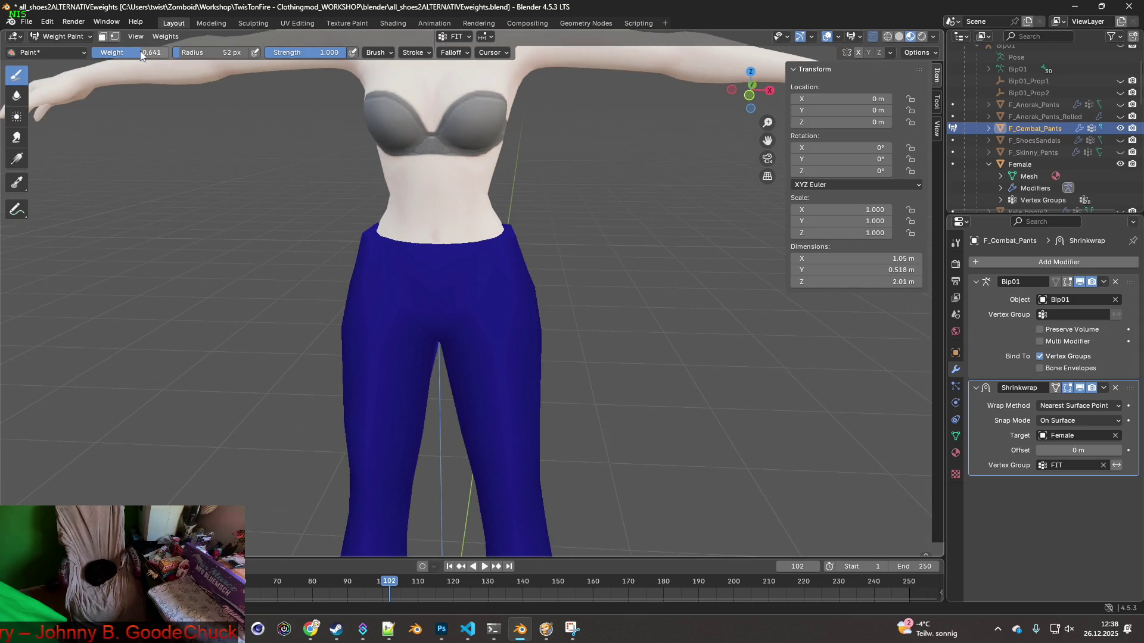
middle_click_drag(322, 183, 428, 227)
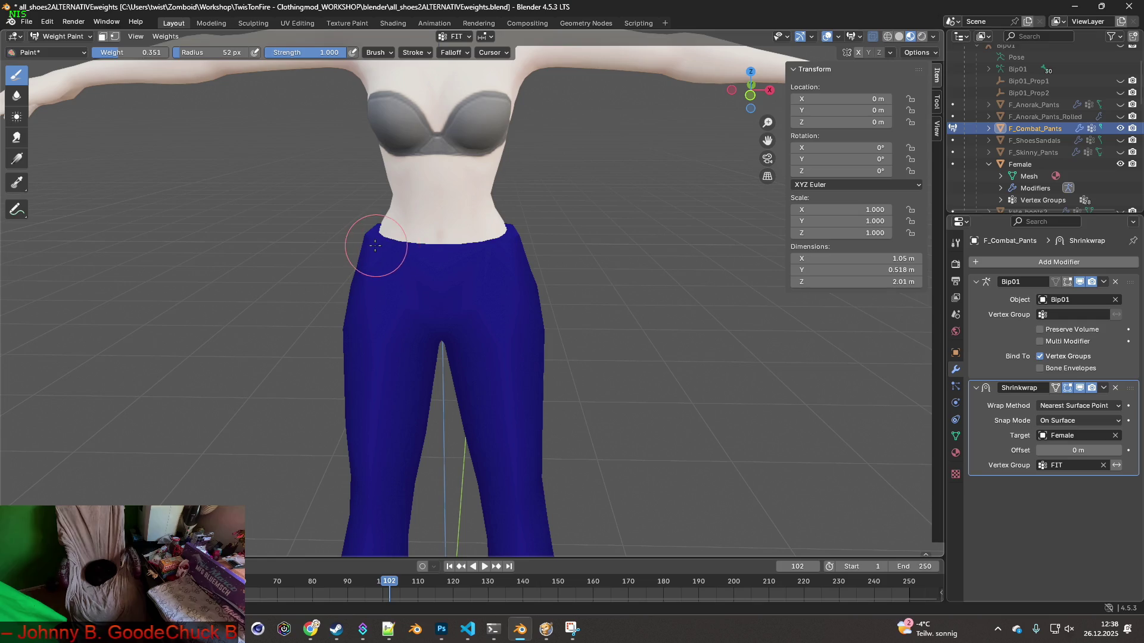
left_click_drag(212, 52, 232, 52)
Paint FIT weight across the pants' waist and hips, front and back
mouse_move(332, 243)
left_mouse_down()
mouse_move(434, 274)
mouse_move(425, 251)
left_mouse_up()
middle_click_drag(493, 255, 370, 242)
left_click_drag(370, 242, 460, 217)
mouse_move(484, 224)
middle_mouse_down()
mouse_move(534, 231)
mouse_move(472, 230)
mouse_move(482, 251)
mouse_move(425, 268)
mouse_move(447, 256)
mouse_move(436, 268)
middle_mouse_up()
mouse_move(436, 268)
left_mouse_down()
mouse_move(554, 263)
mouse_move(519, 258)
left_mouse_up()
middle_click_drag(518, 258, 546, 294)
mouse_move(599, 235)
middle_mouse_down()
mouse_move(446, 294)
mouse_move(529, 280)
mouse_move(455, 296)
mouse_move(407, 271)
mouse_move(506, 266)
middle_mouse_up()
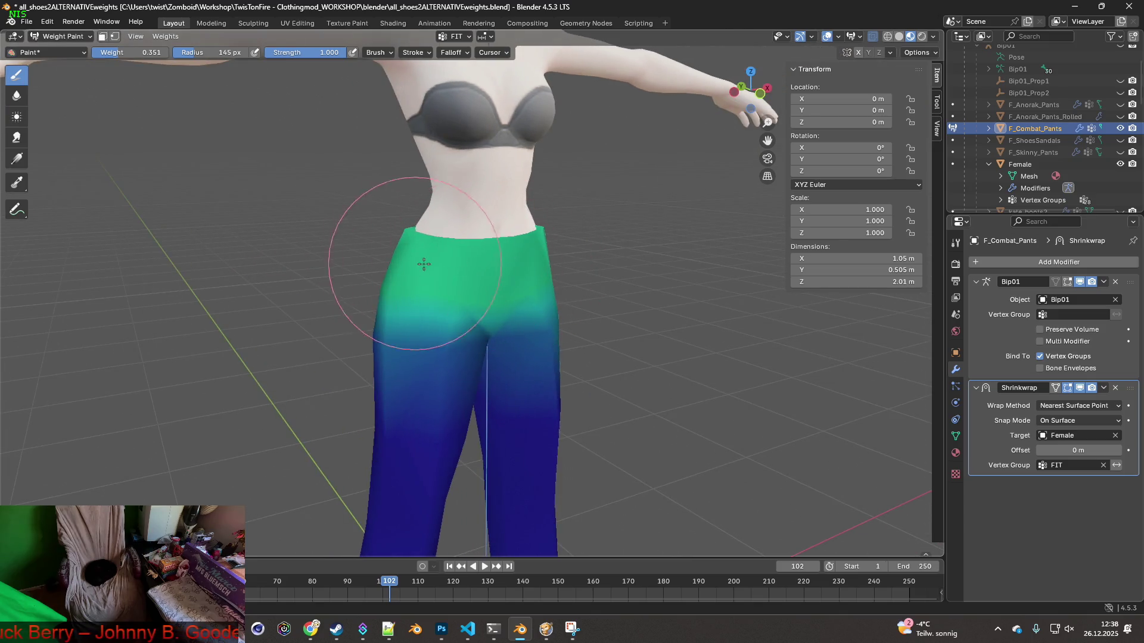
middle_click_drag(422, 255, 612, 244)
middle_click_drag(472, 255, 578, 253)
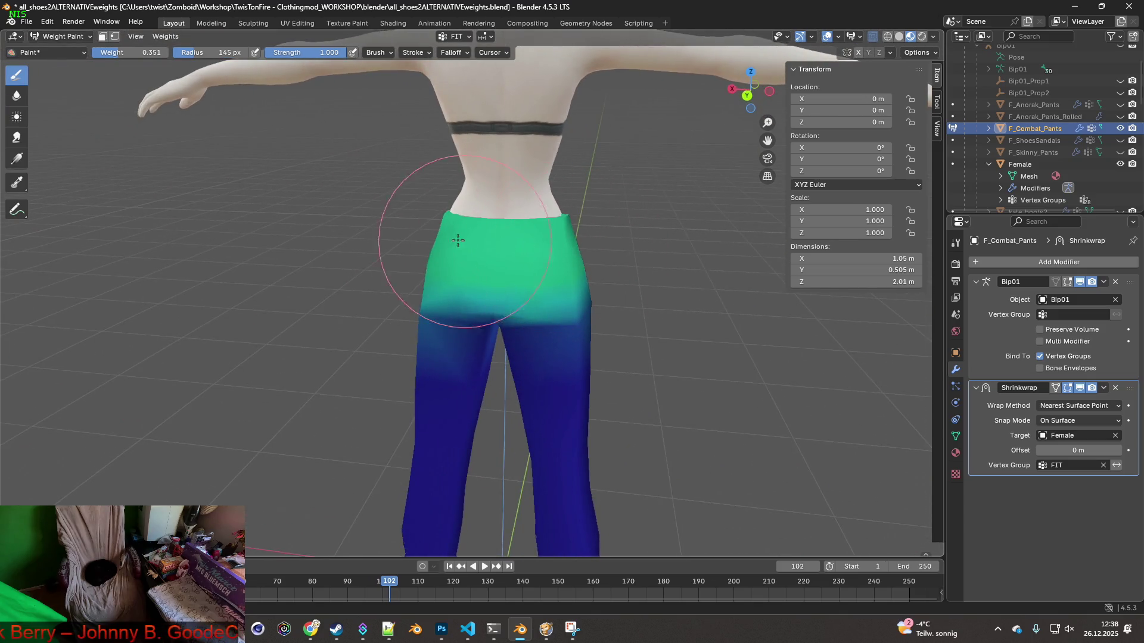
Return to Object Mode and reselect the combat pants
left_click(60, 36)
left_click(41, 46)
mouse_move(473, 234)
middle_mouse_down()
mouse_move(589, 240)
mouse_move(522, 302)
mouse_move(574, 302)
mouse_move(523, 306)
middle_mouse_up()
left_click(604, 296)
left_click(506, 309)
left_click(77, 38)
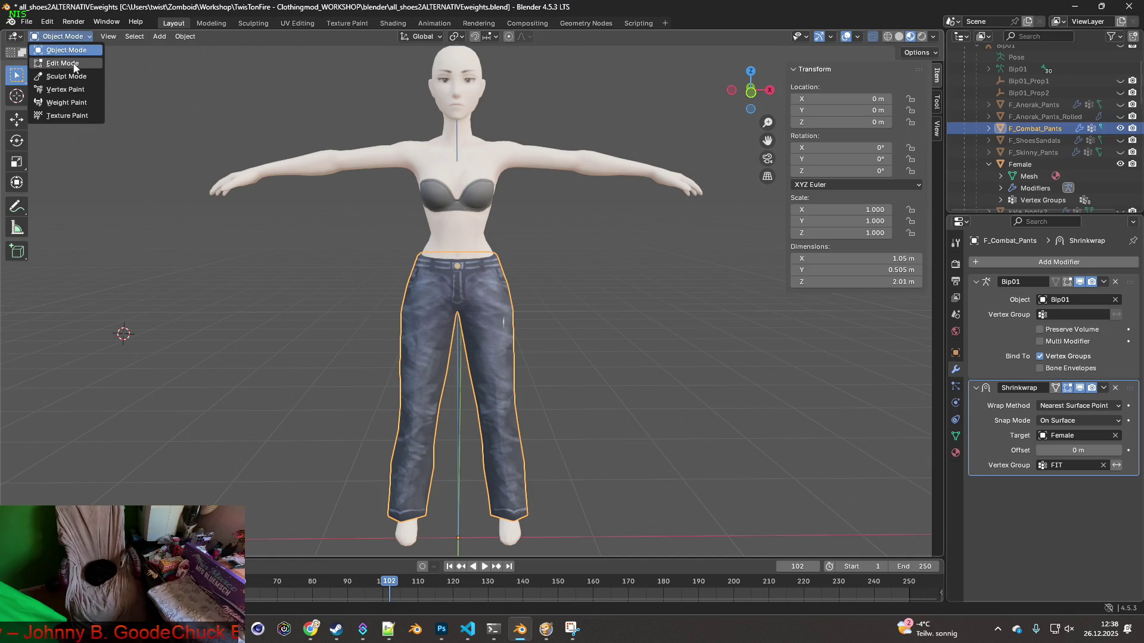